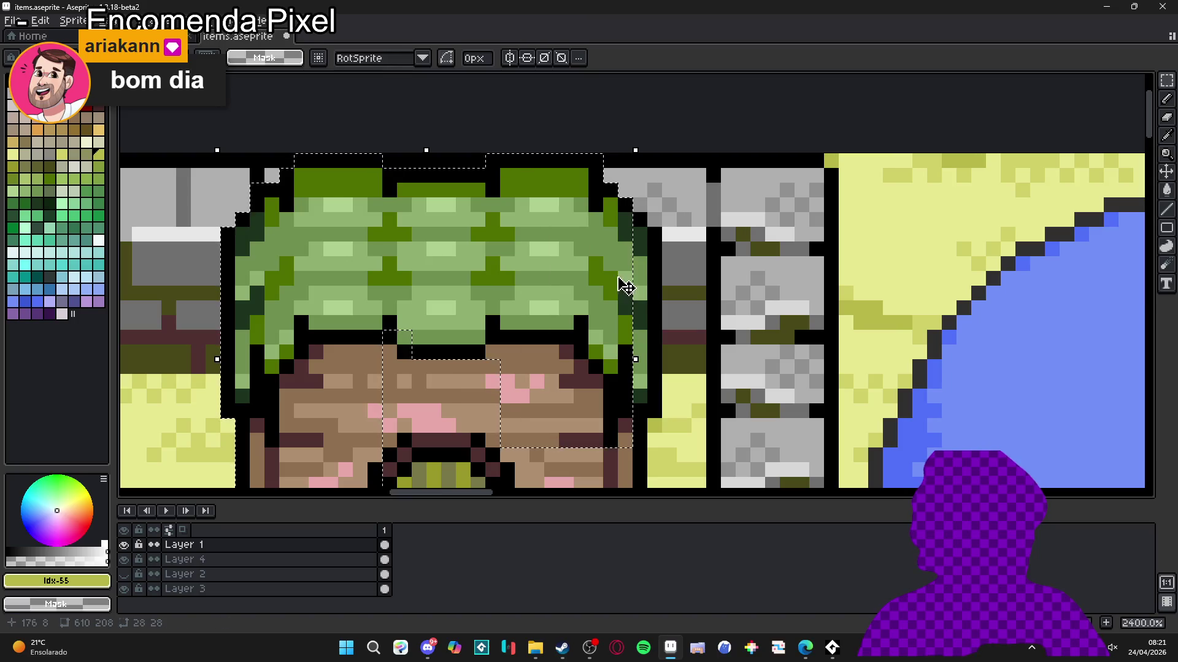
Step: Add the hut's lower walls, base and lower-right corner to the rectangular selection
drag(662, 232, 499, 491)
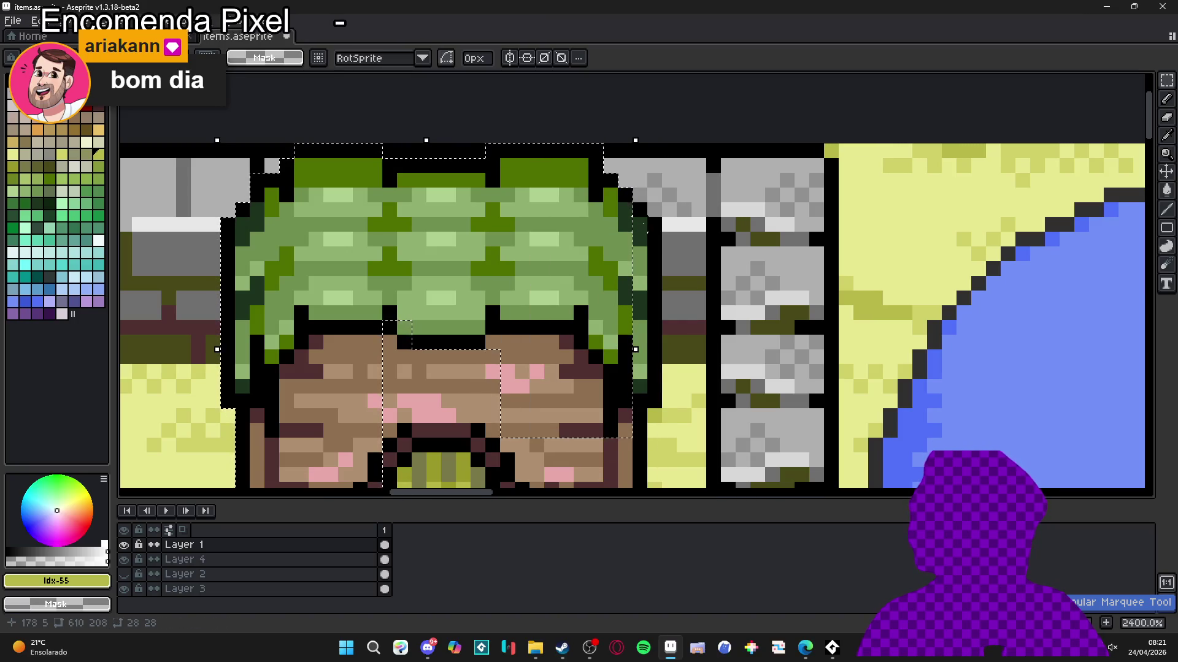
drag(500, 349, 633, 438)
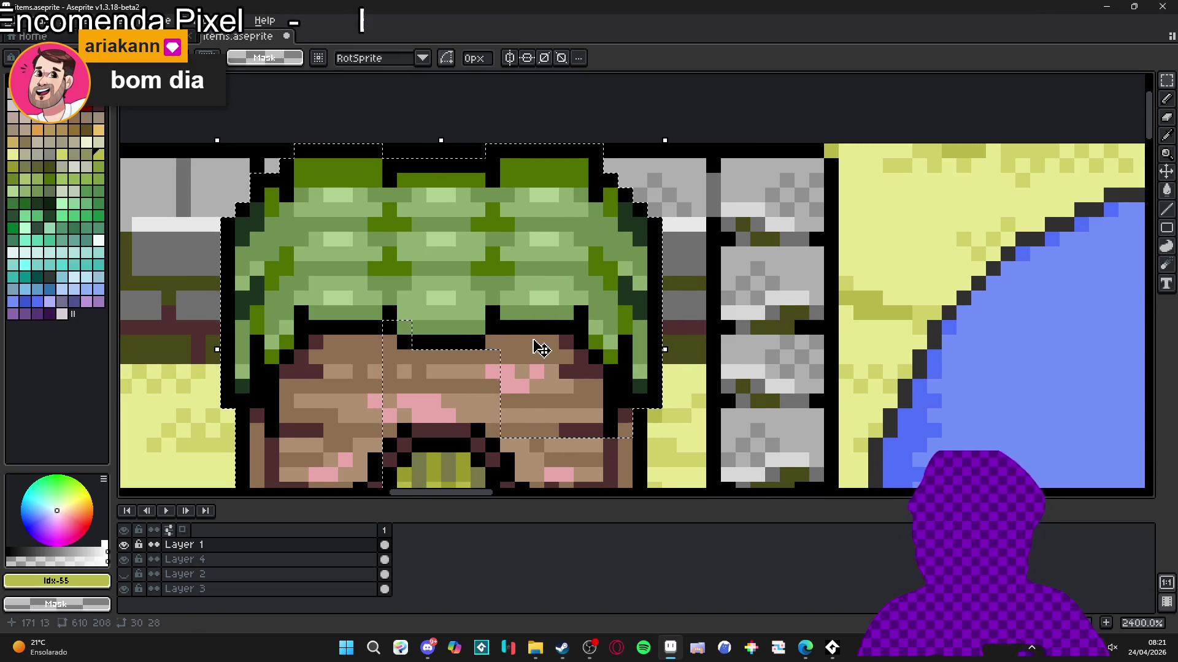
scroll(552, 336, down, 2)
mouse_move(634, 427)
mouse_down()
mouse_move(605, 438)
mouse_move(540, 224)
mouse_move(428, 200)
mouse_up()
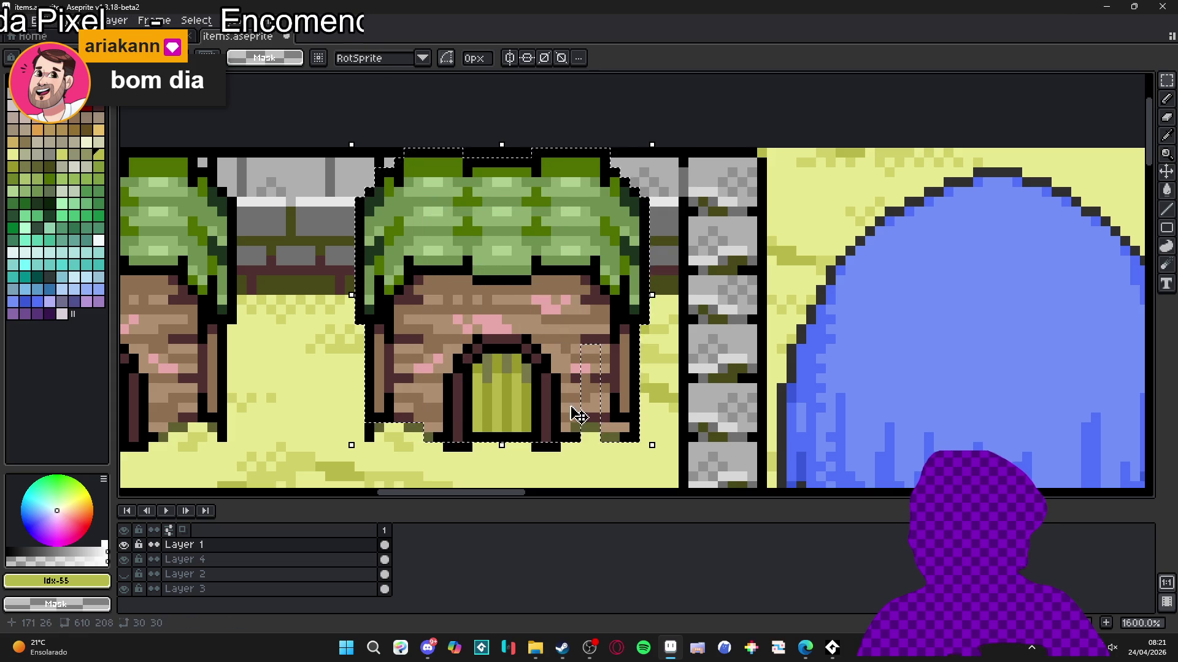
mouse_move(586, 437)
mouse_down()
mouse_move(535, 410)
mouse_move(473, 441)
mouse_move(456, 384)
mouse_up()
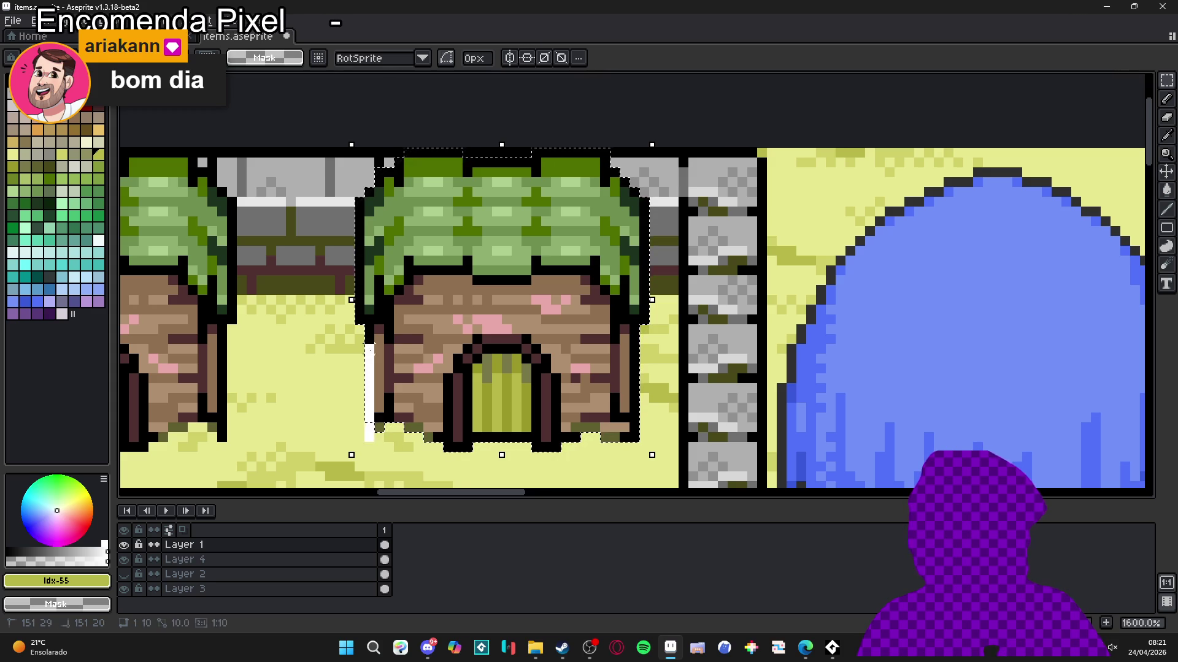
scroll(507, 205, down, 4)
Step: Turn the selected hut into the active custom brush
scroll(552, 276, right, 5)
key(b)
scroll(587, 278, right, 4)
click(276, 58)
click(245, 109)
scroll(539, 276, up, 2)
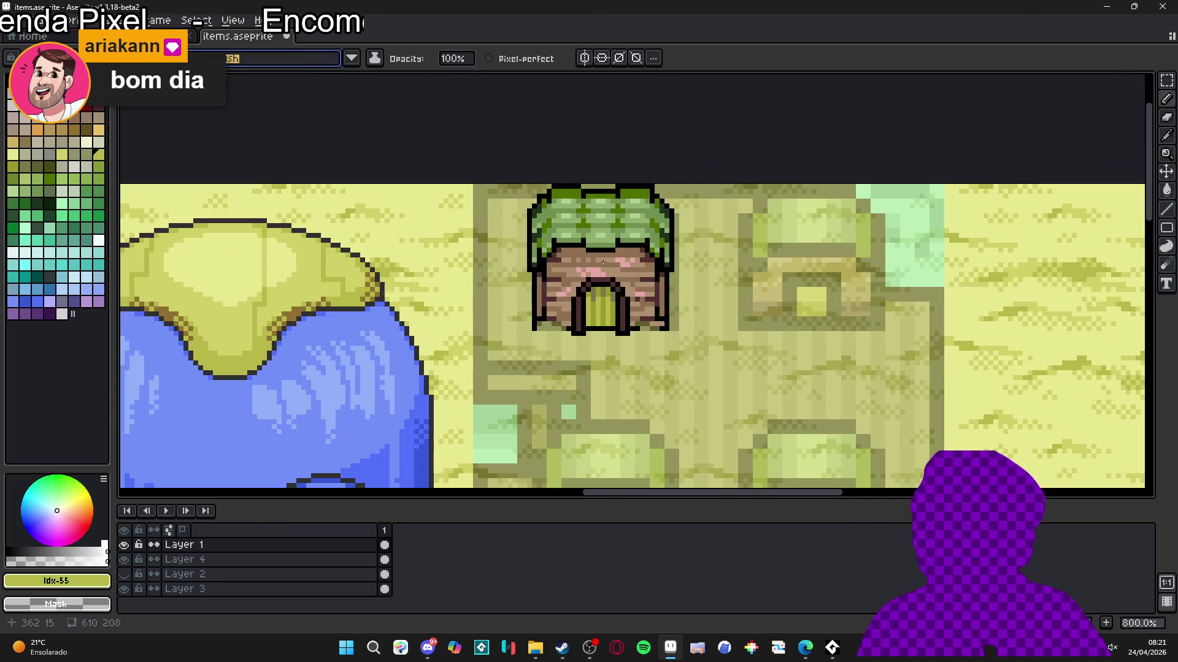
Step: Stamp four huts in a two-by-two grid on the plank platform, then hide Layer 4
click(610, 259)
scroll(589, 261, right, 3)
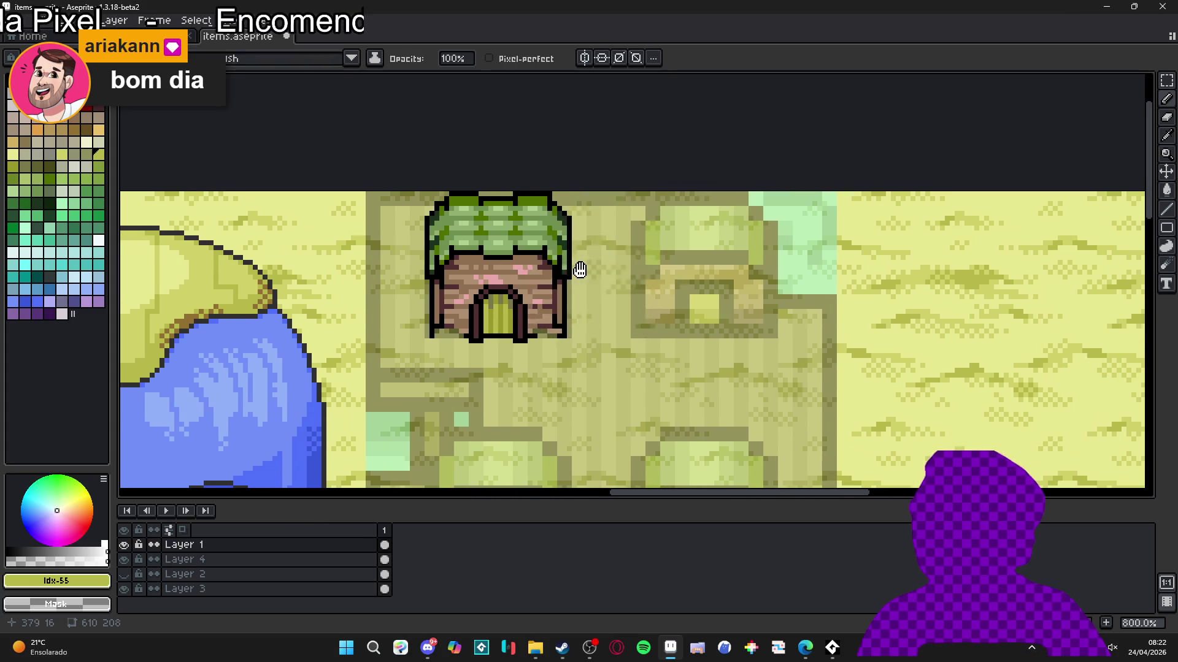
click(703, 266)
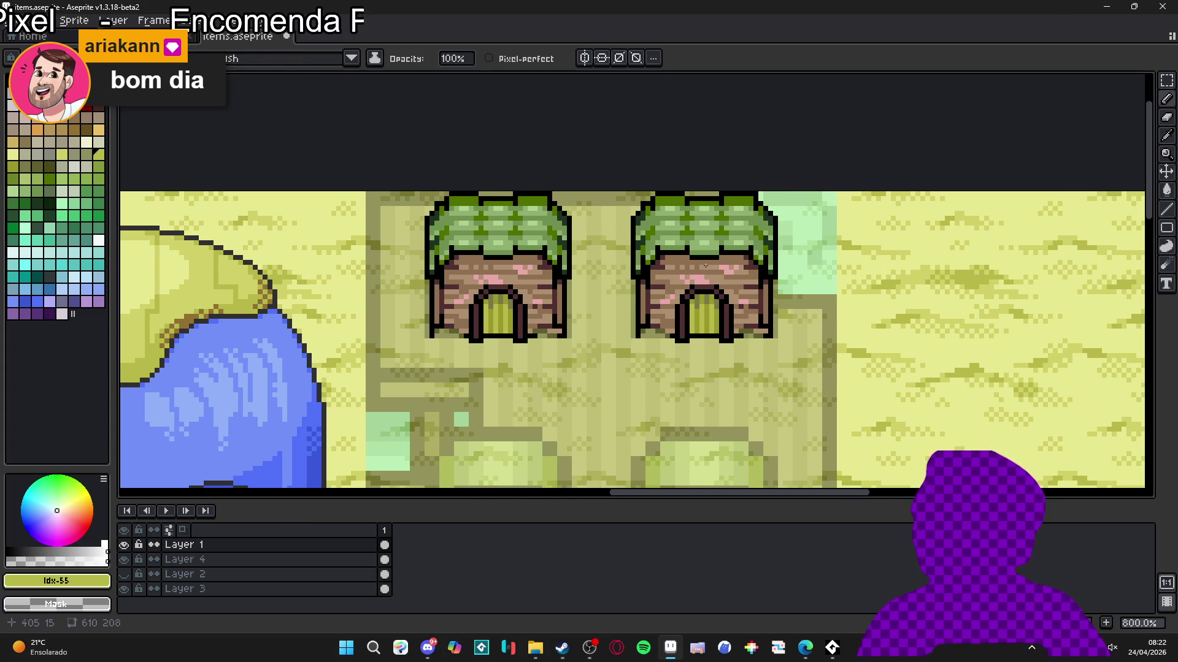
scroll(696, 264, down, 3)
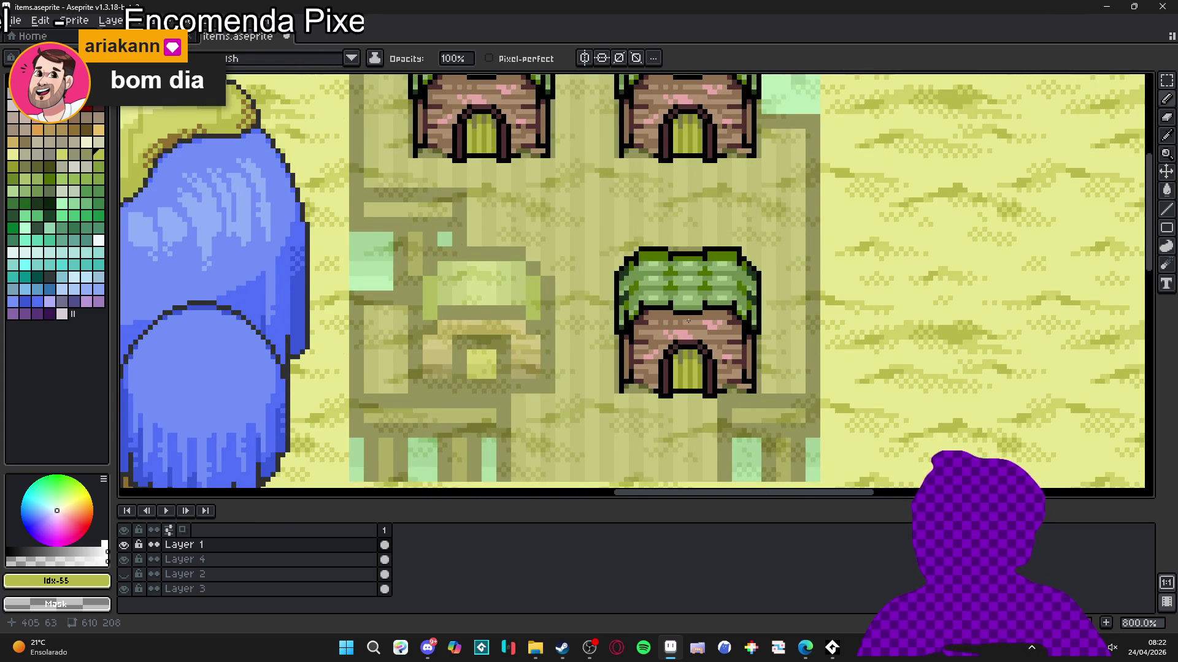
click(692, 324)
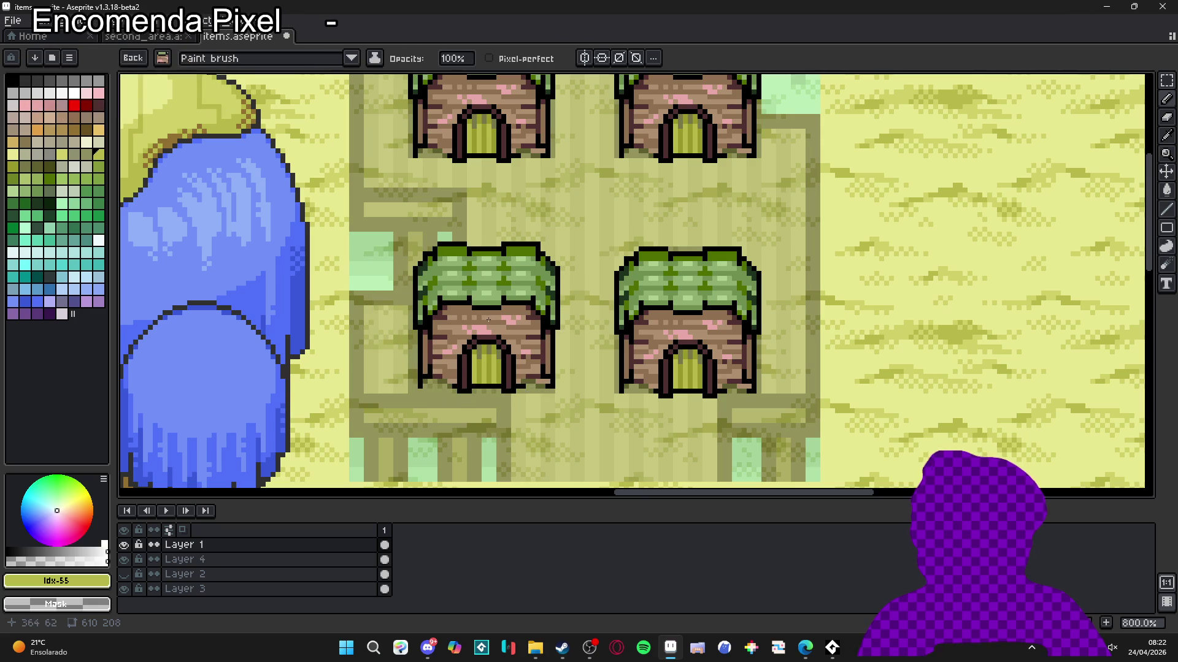
click(484, 322)
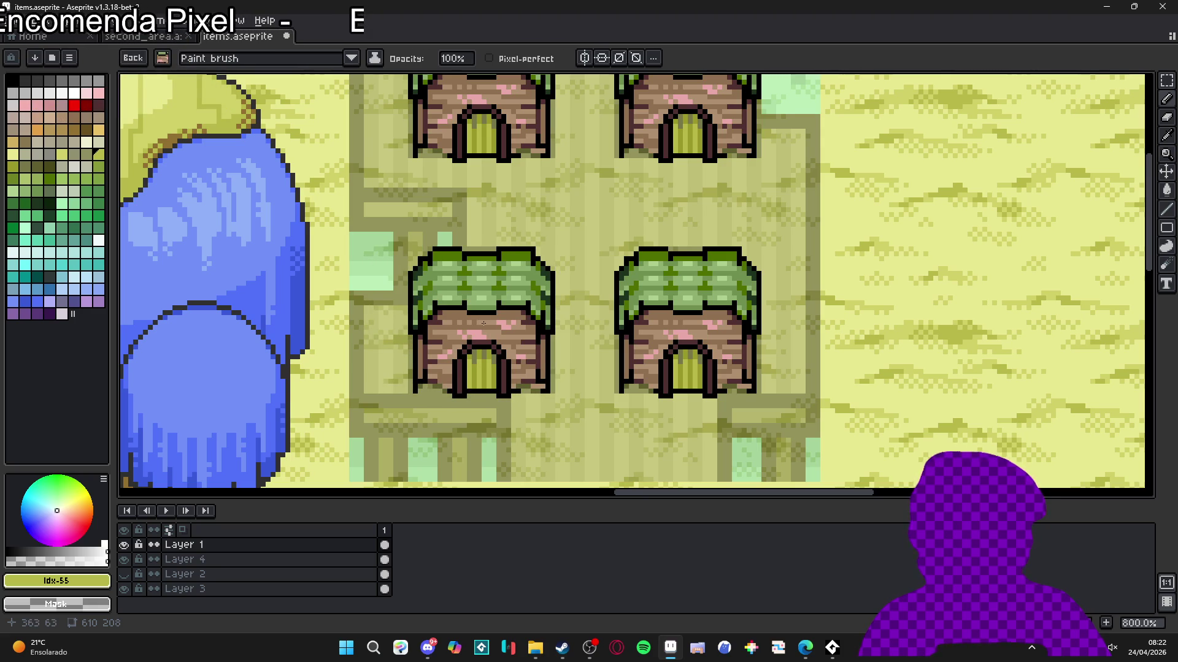
drag(565, 332, 557, 319)
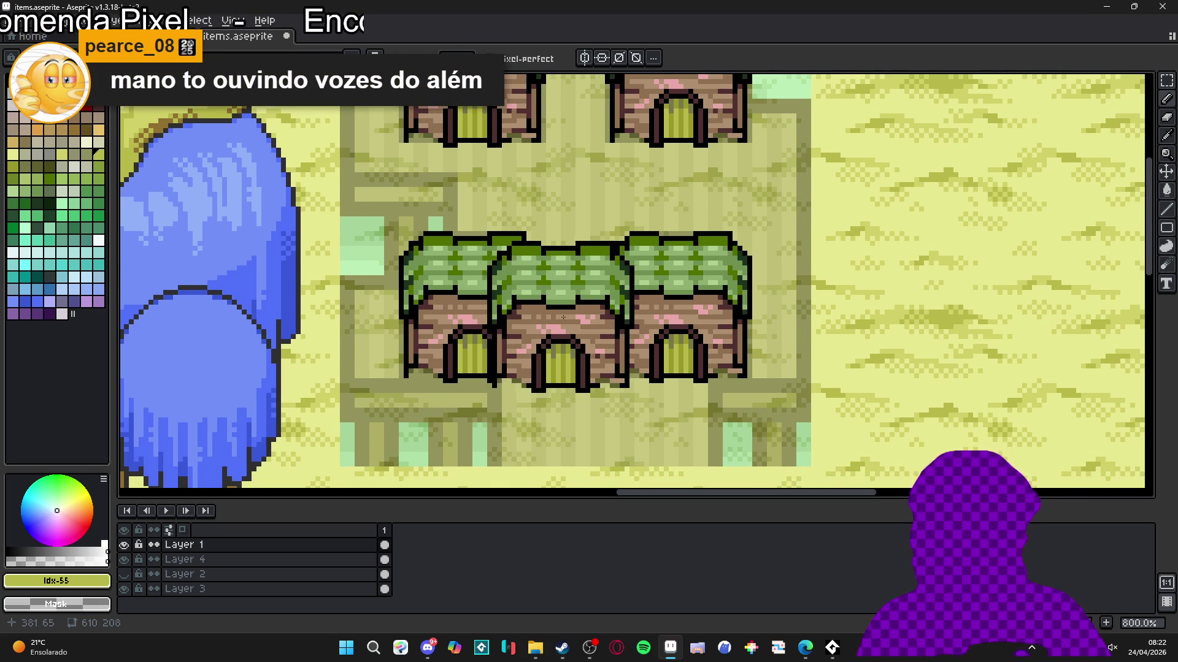
scroll(560, 317, down, 1)
key(alt+Tab)
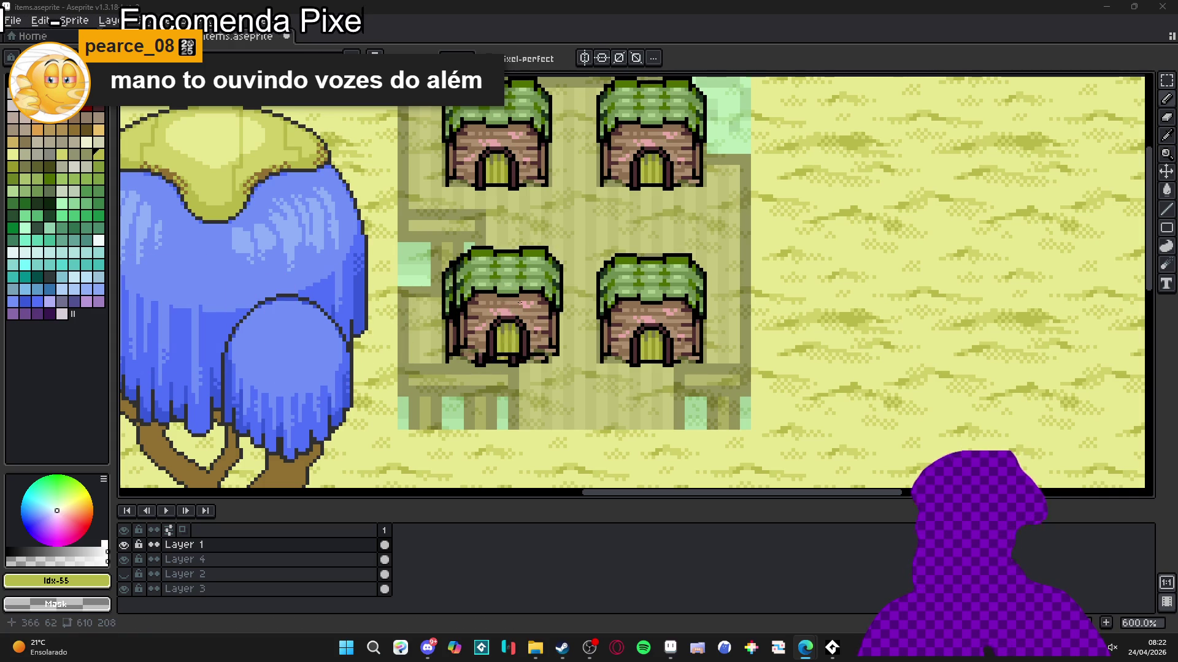
click(125, 559)
Step: Flick Layer 4 and Layer 1 visibility off and on to compare their contents
click(124, 559)
click(125, 574)
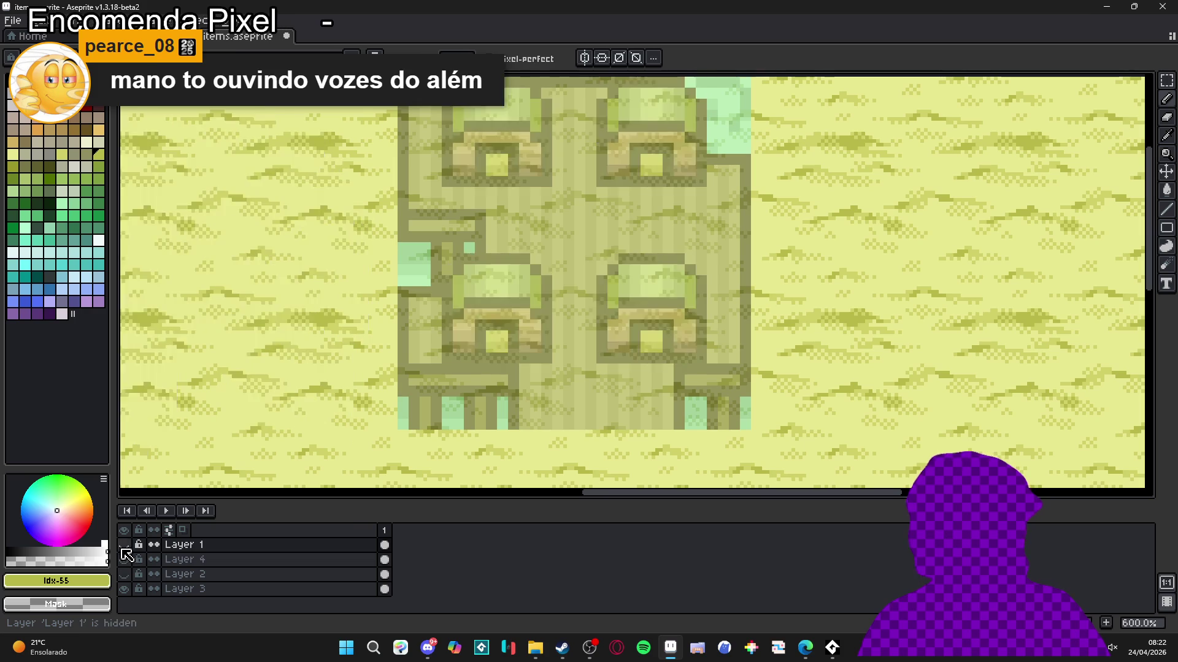
click(125, 574)
click(124, 552)
click(123, 545)
click(123, 545)
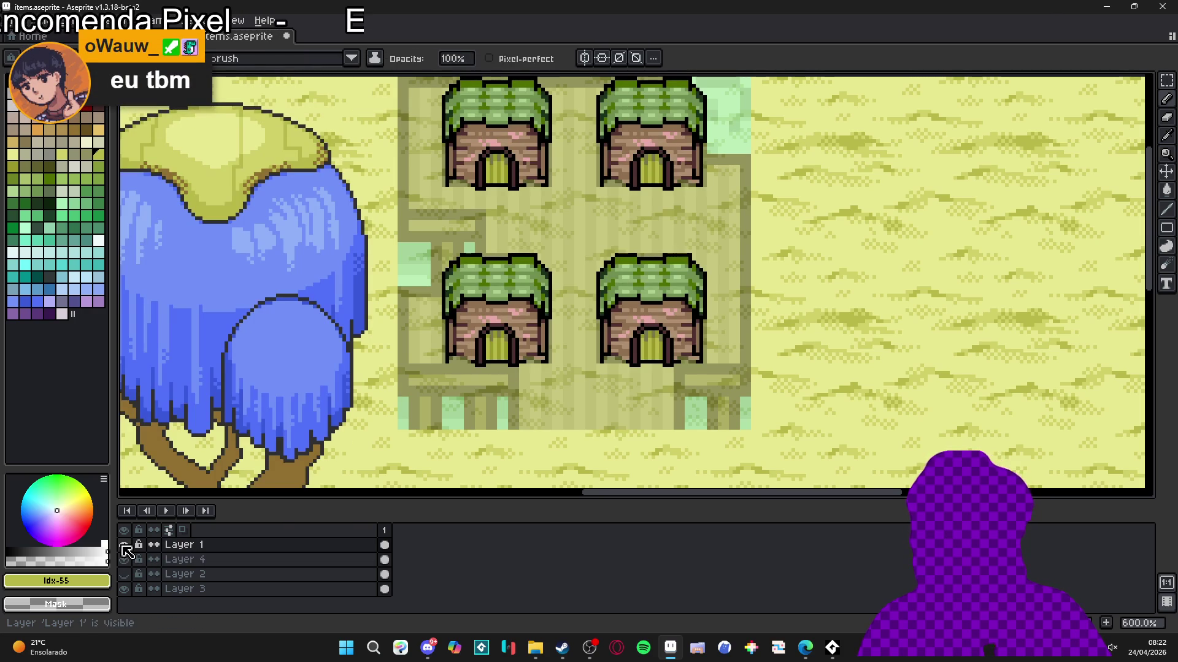
click(123, 546)
click(124, 545)
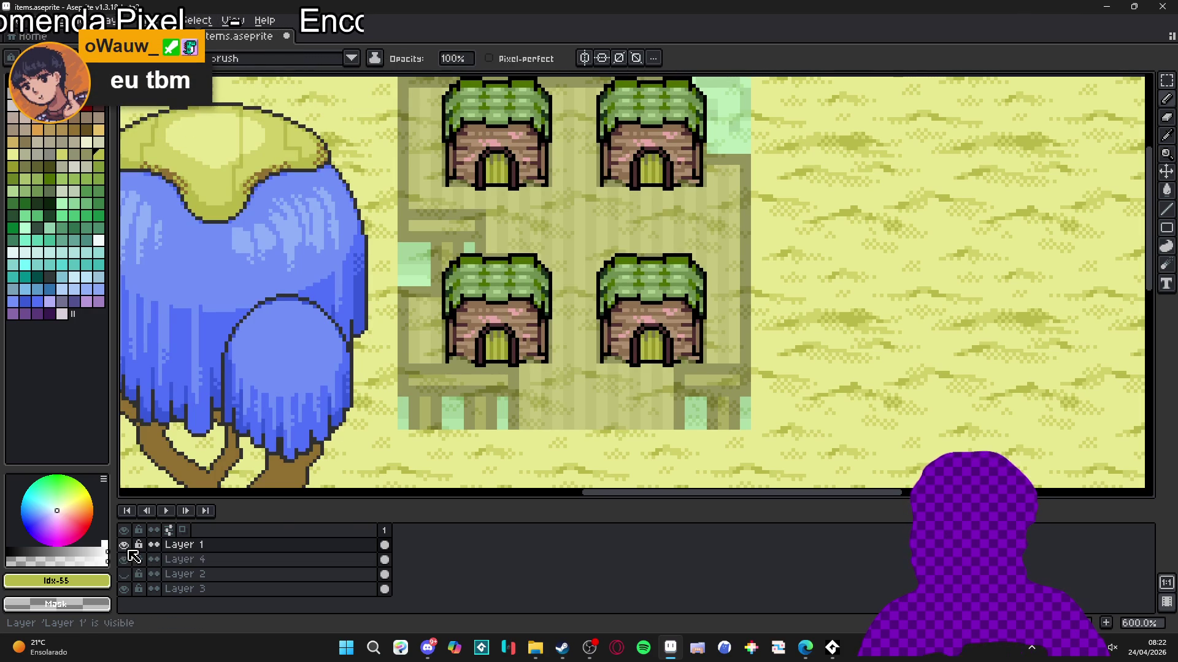
click(125, 559)
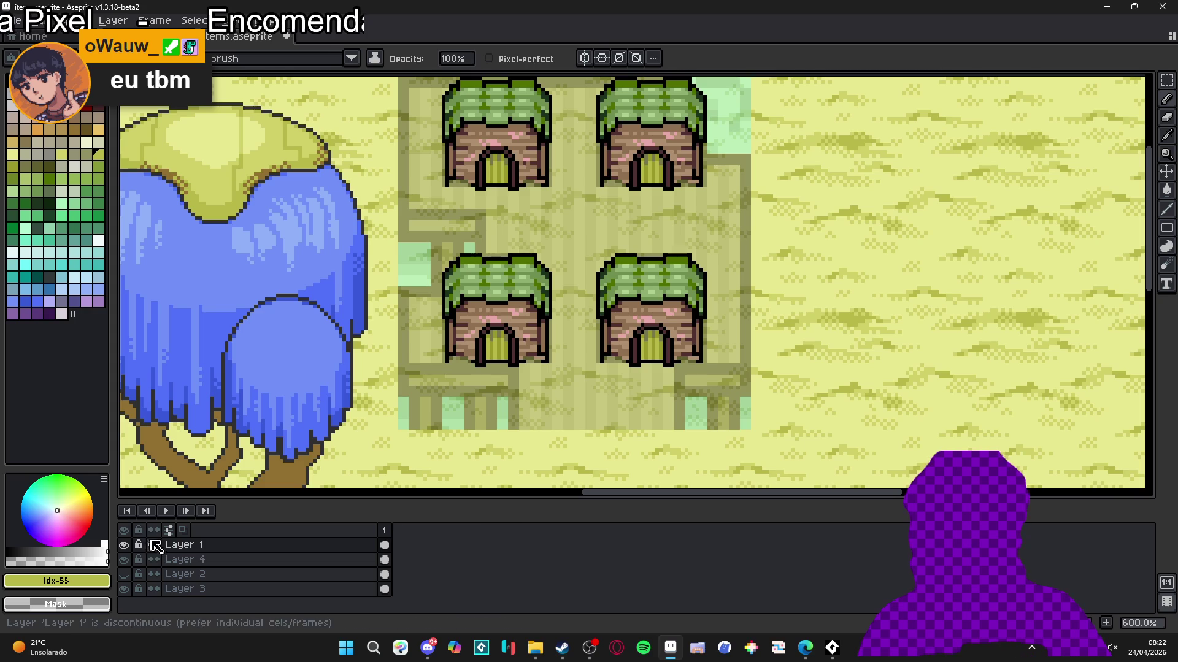
click(125, 545)
click(124, 545)
click(124, 560)
click(125, 559)
Step: Add a new empty Layer 5 above Layer 4, then make Layer 1 active
click(207, 569)
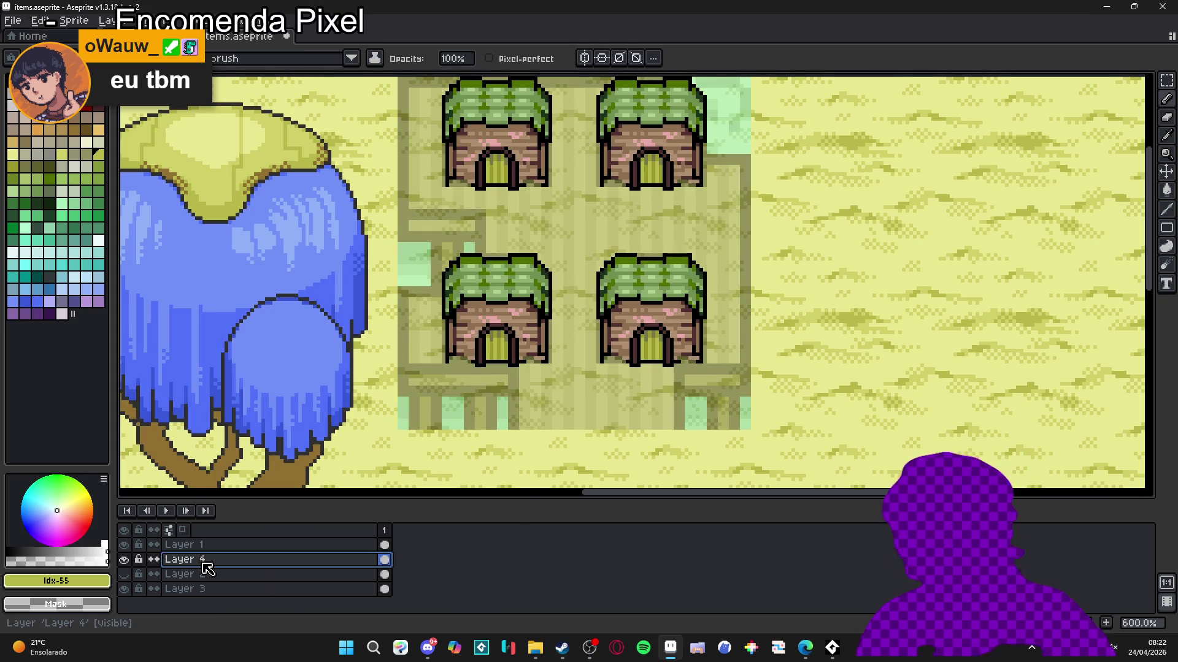
key(shift+n)
scroll(631, 233, down, 4)
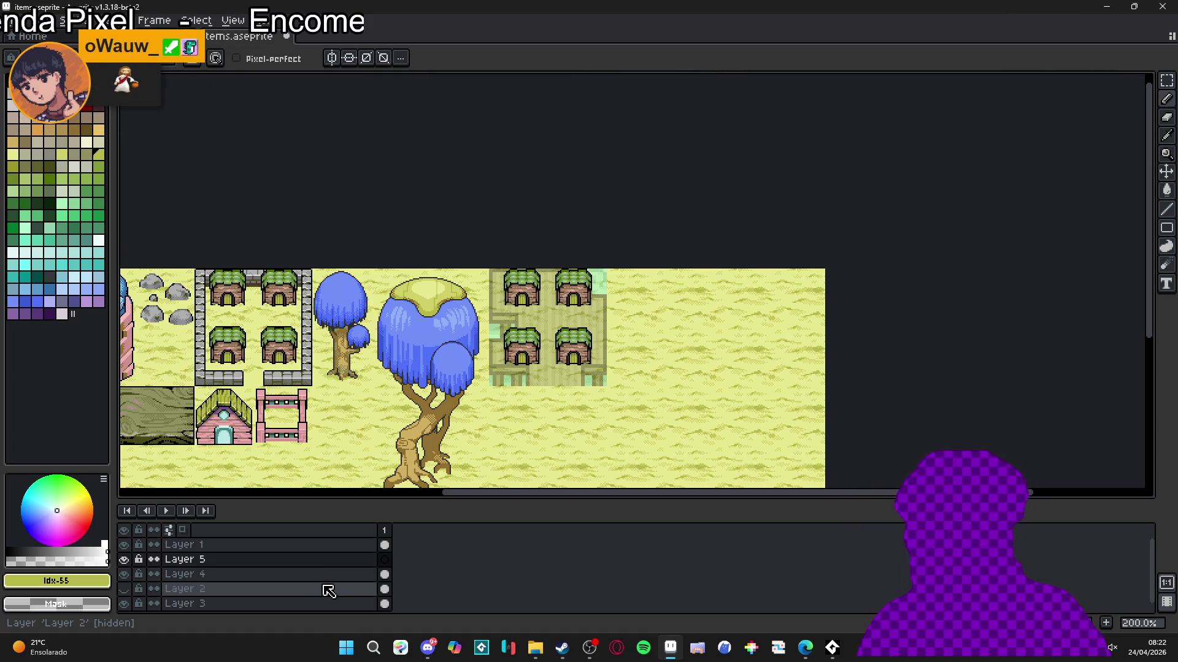
click(295, 544)
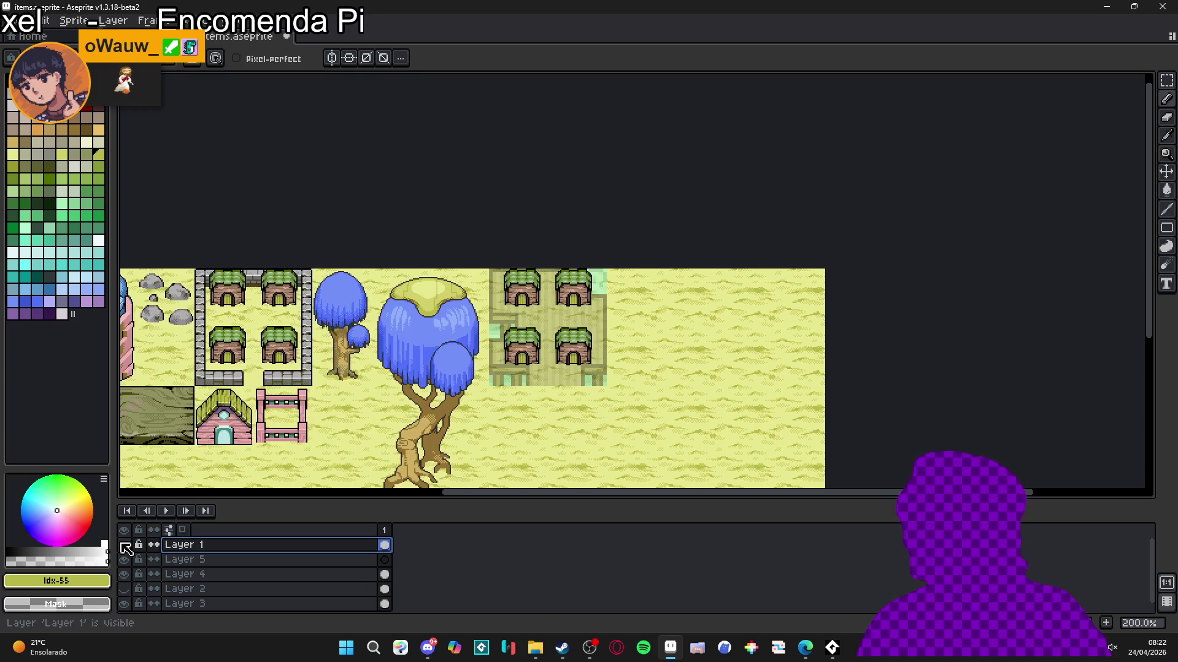
Step: Set Layer 4's opacity to 100% in its layer properties
double_click(184, 574)
drag(1035, 322, 1076, 318)
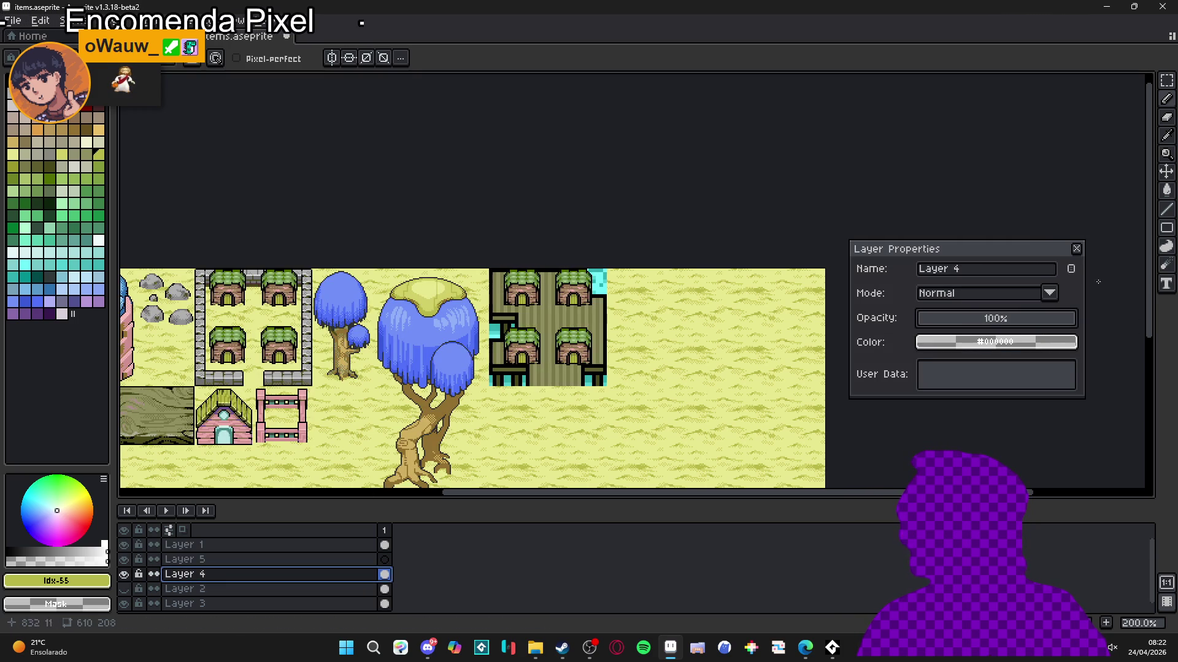
click(1077, 249)
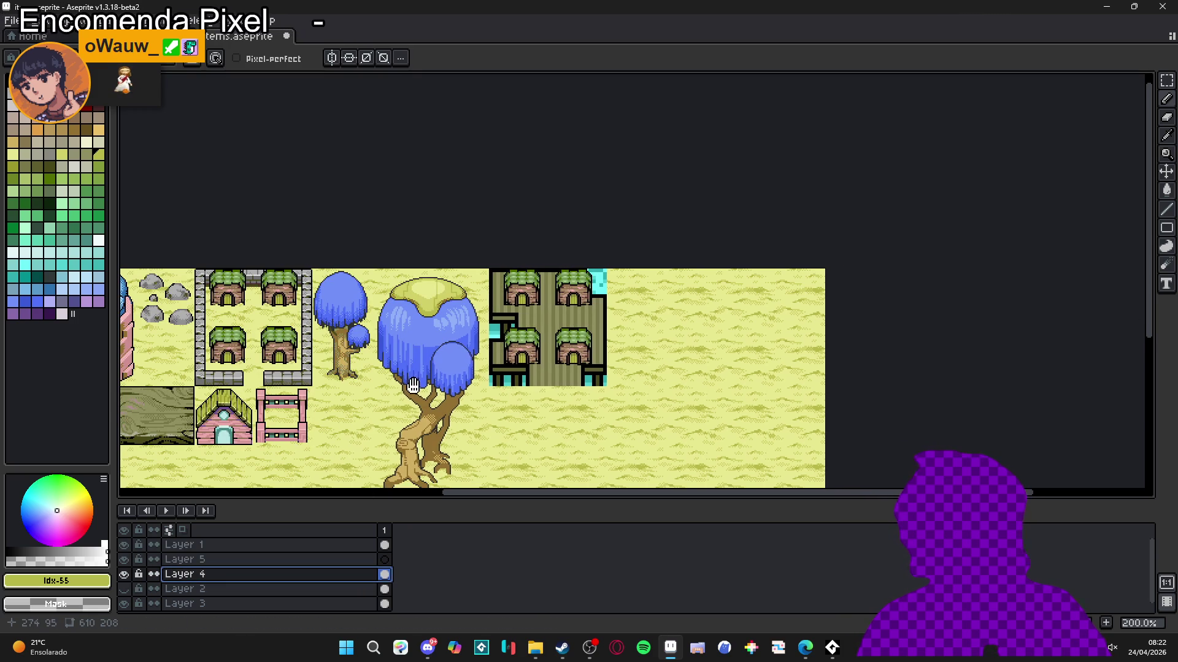
drag(414, 386, 508, 365)
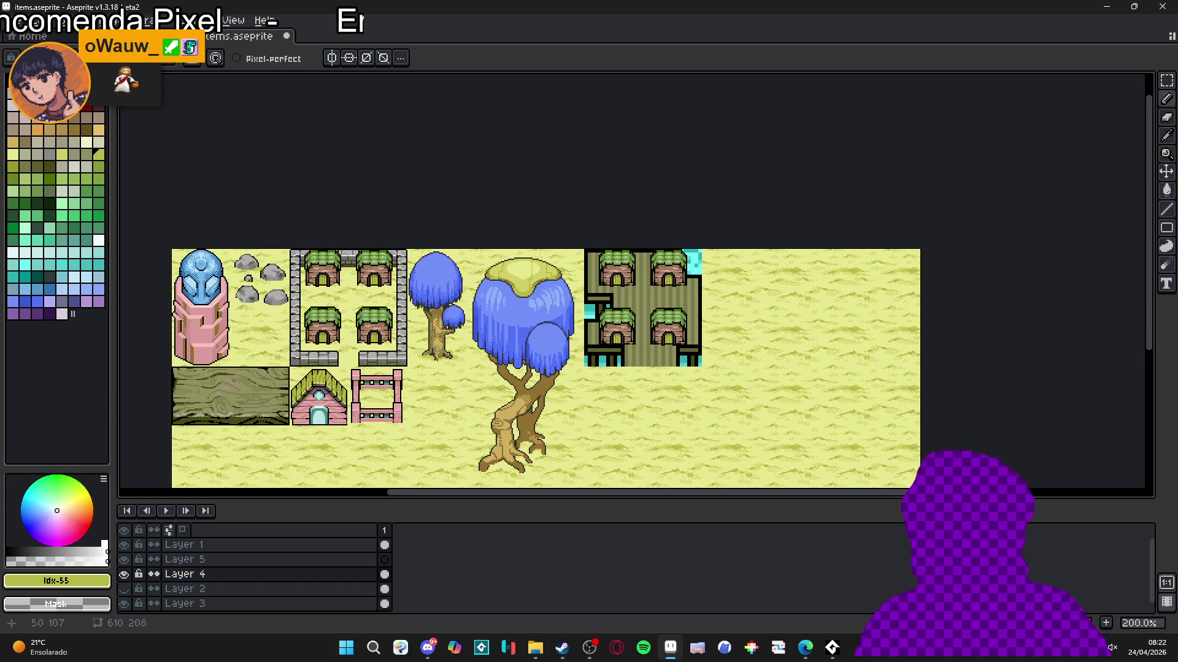
scroll(270, 394, up, 1)
scroll(258, 385, up, 6)
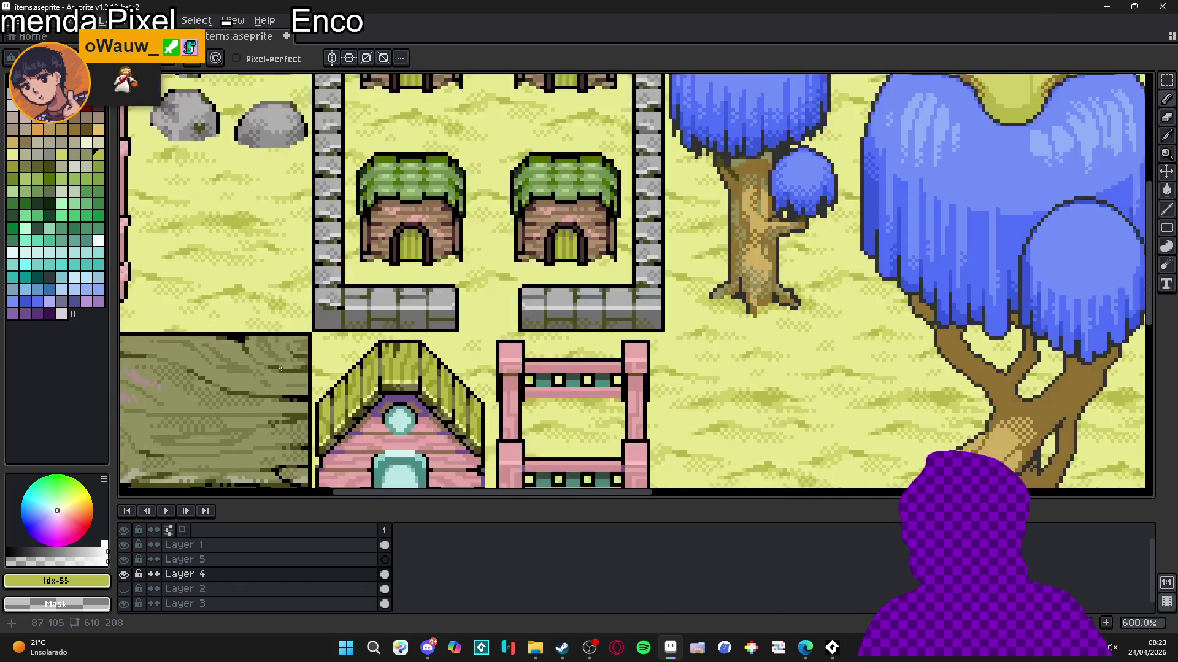
Step: Pick olive #909060 from the wood panel as the drawing colour
alt+click(296, 389)
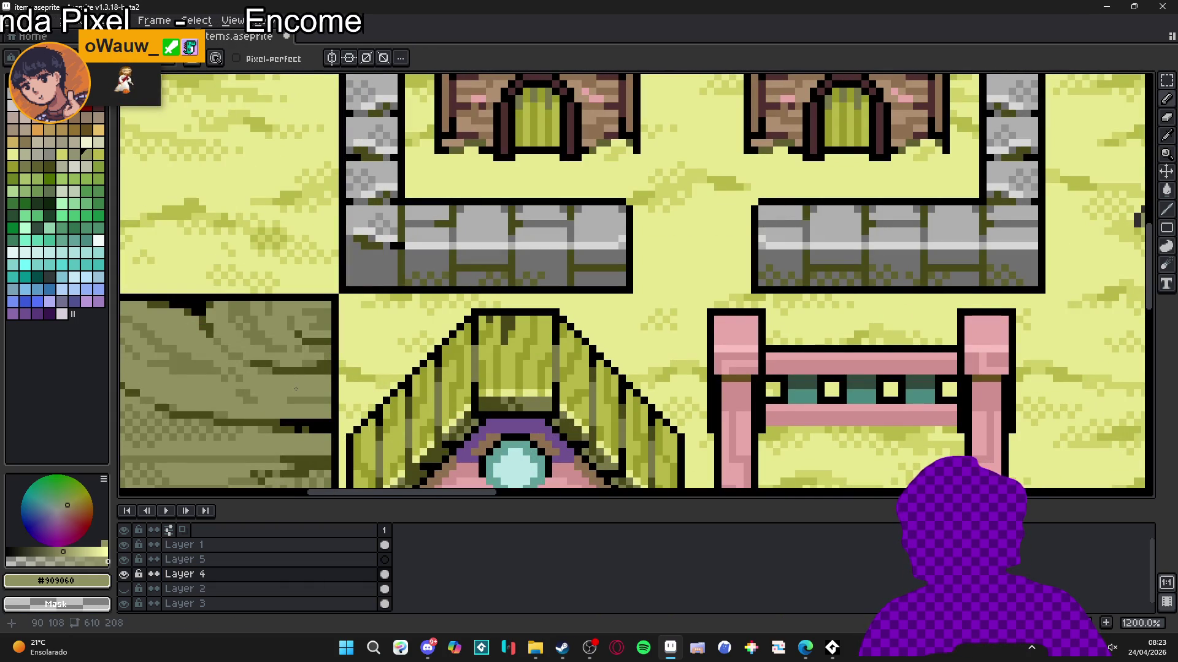
scroll(491, 380, down, 6)
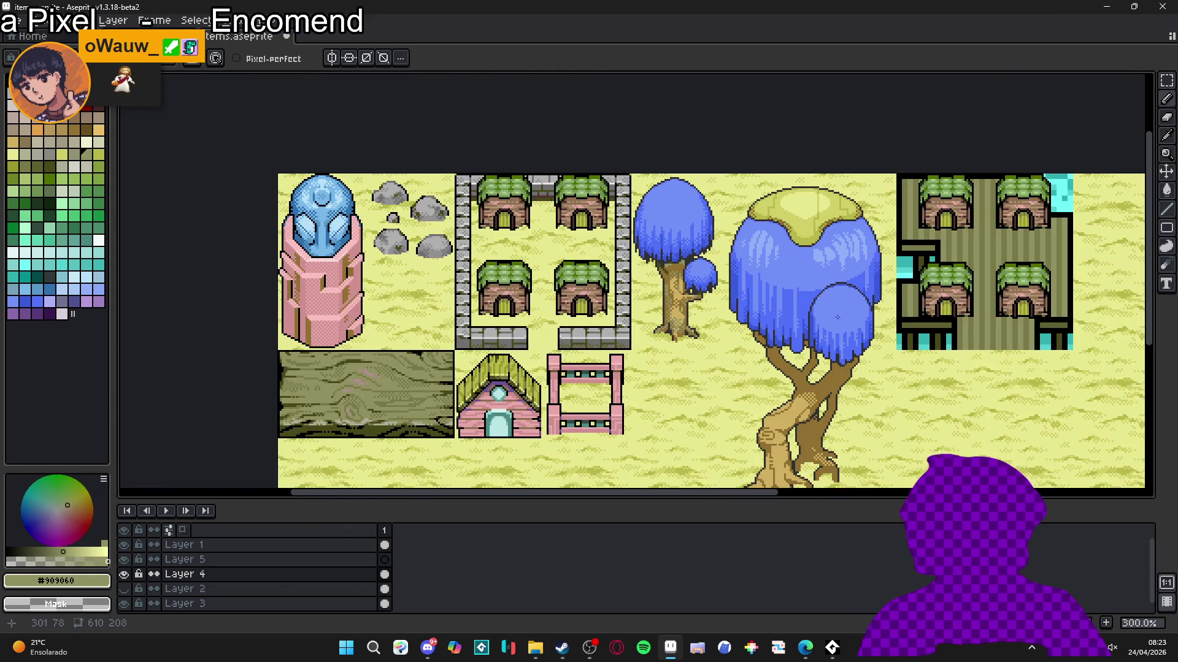
drag(837, 308, 678, 324)
scroll(733, 261, up, 3)
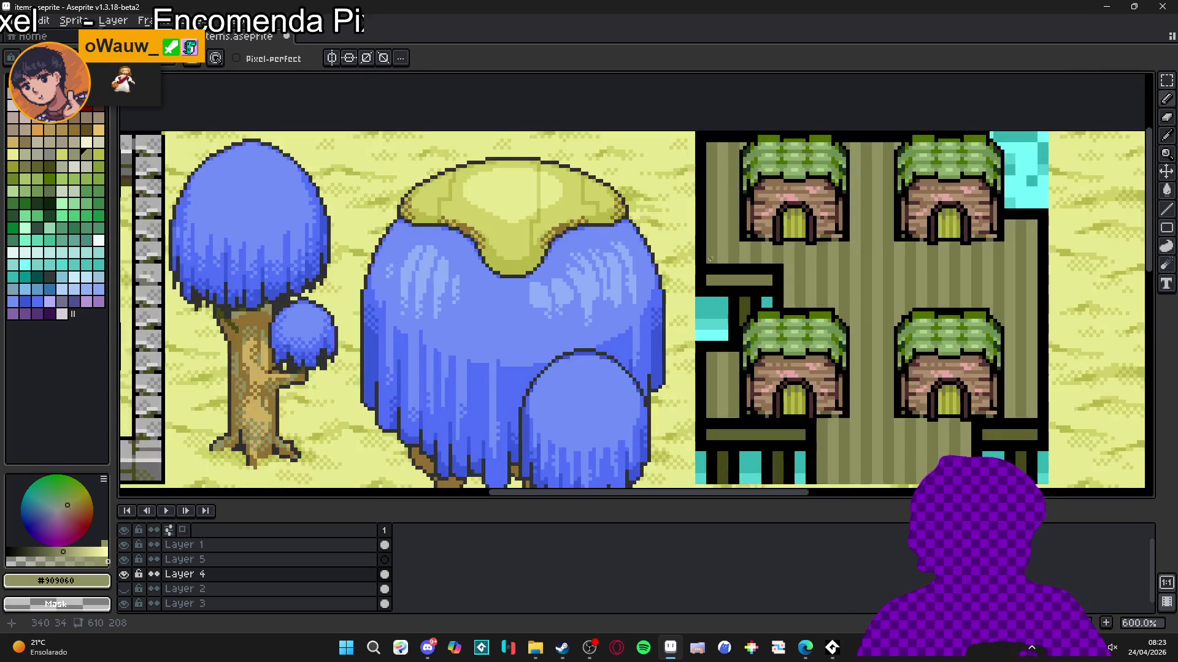
scroll(705, 260, up, 4)
scroll(705, 260, down, 4)
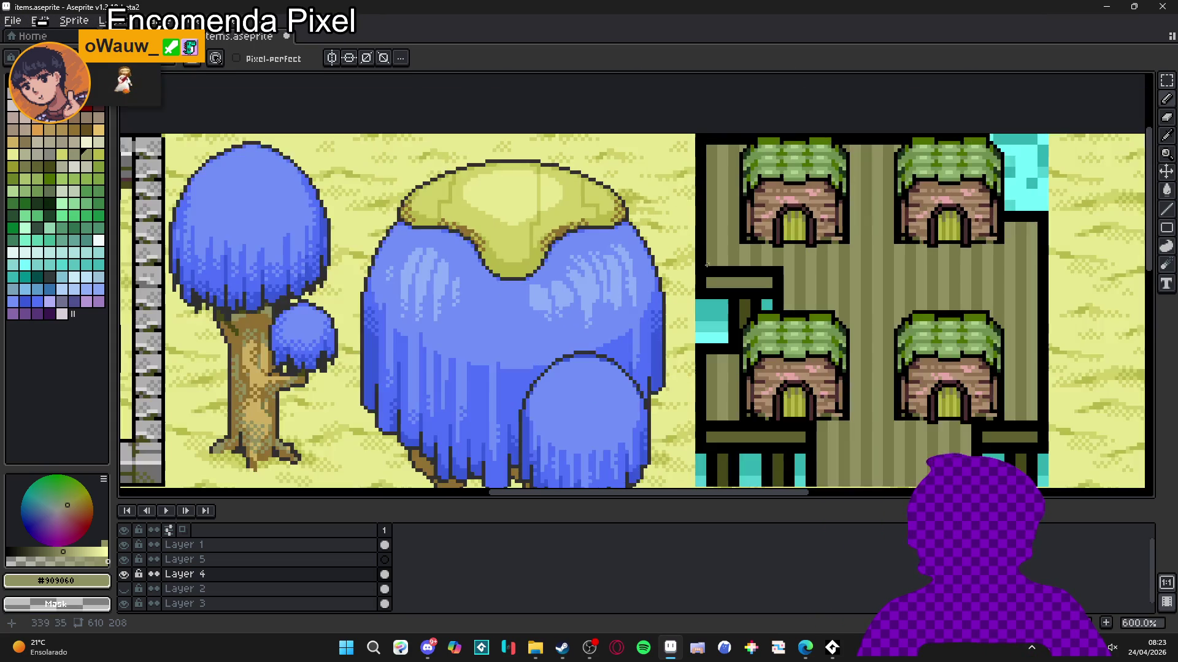
scroll(707, 265, up, 4)
scroll(707, 265, down, 4)
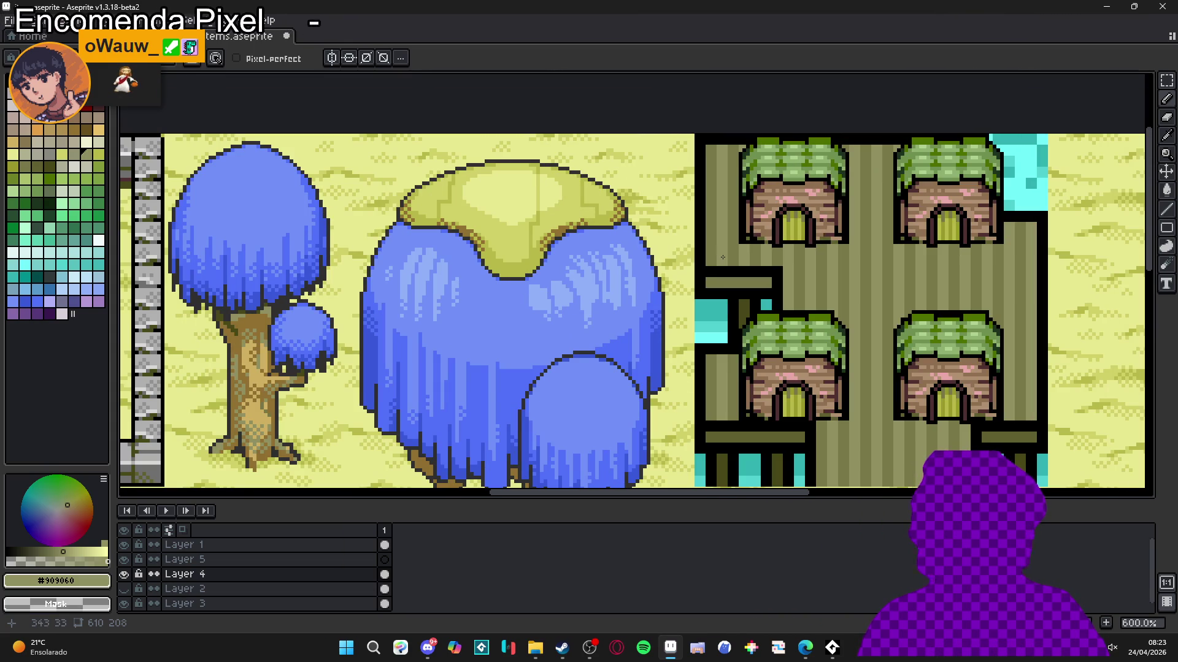
scroll(710, 195, down, 3)
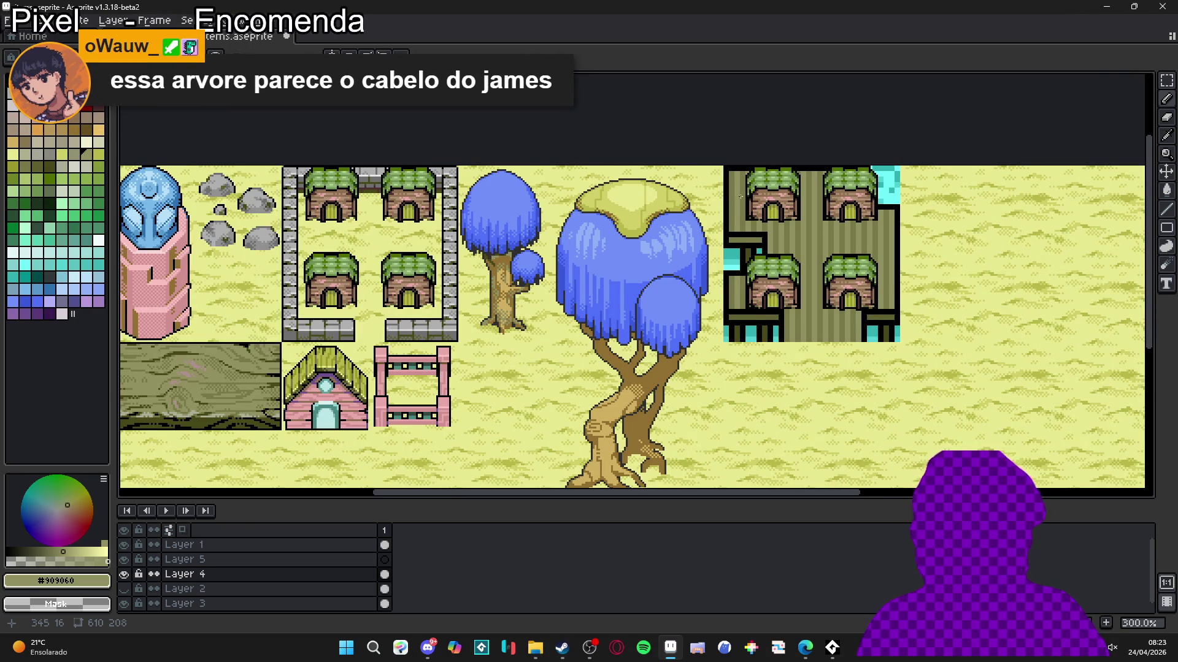
scroll(740, 195, down, 2)
scroll(739, 259, up, 2)
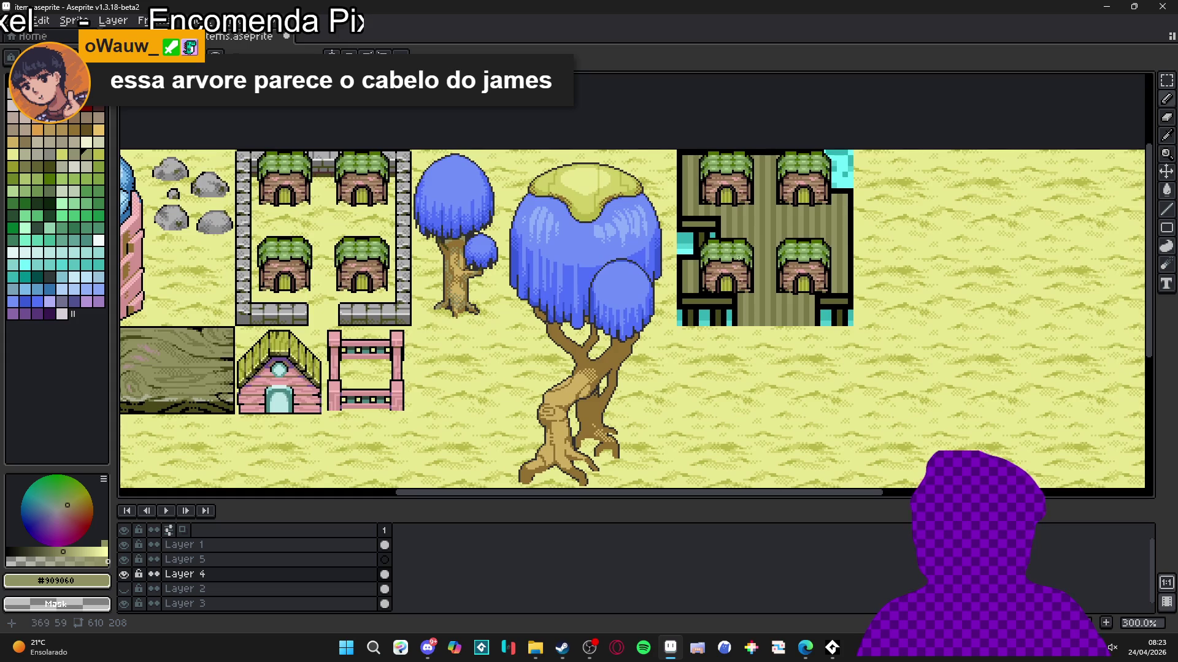
scroll(703, 243, down, 1)
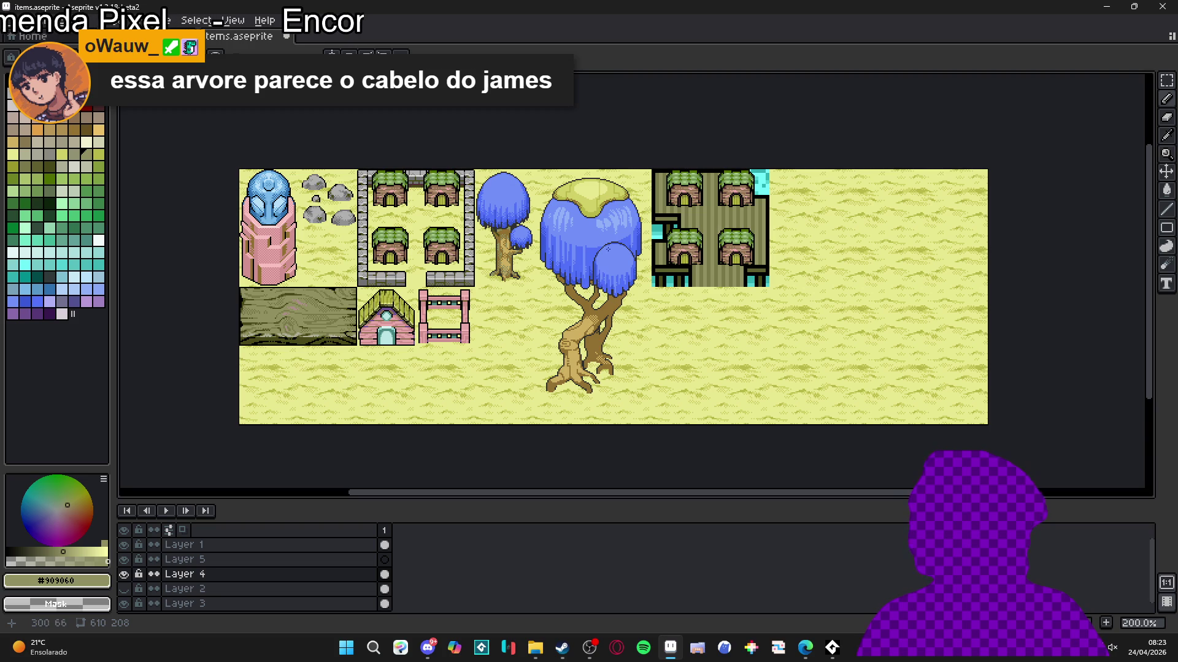
Step: Pan to the hut platform and undo an accidental move of the tile artwork
drag(640, 214, 605, 243)
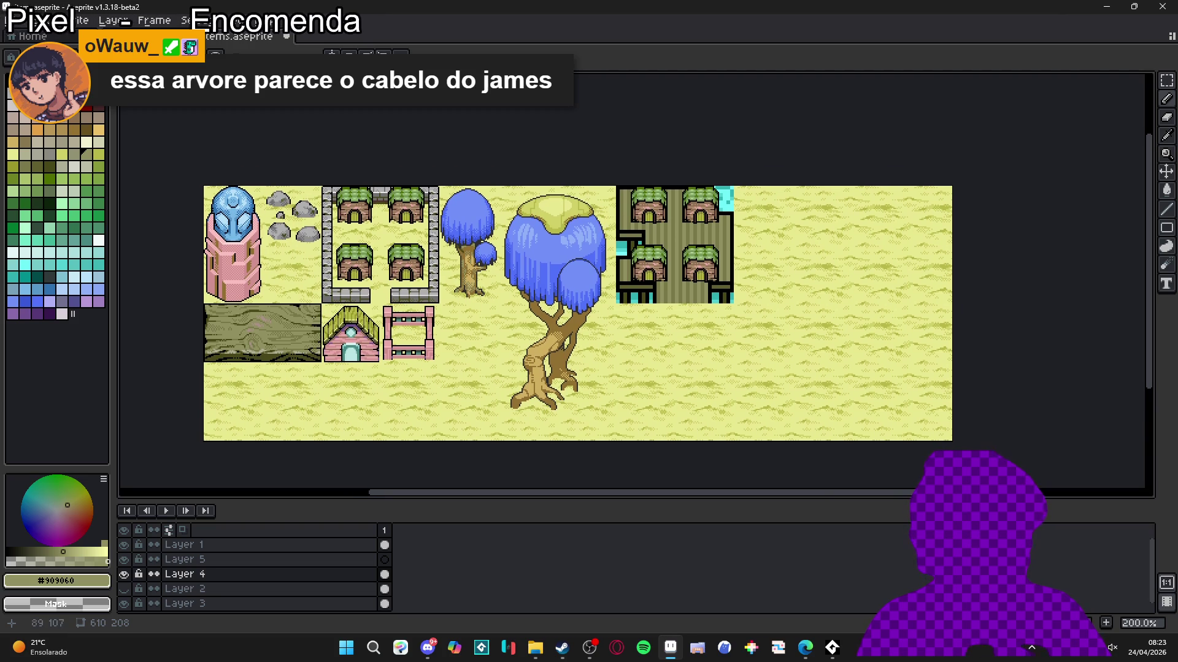
scroll(322, 321, up, 1)
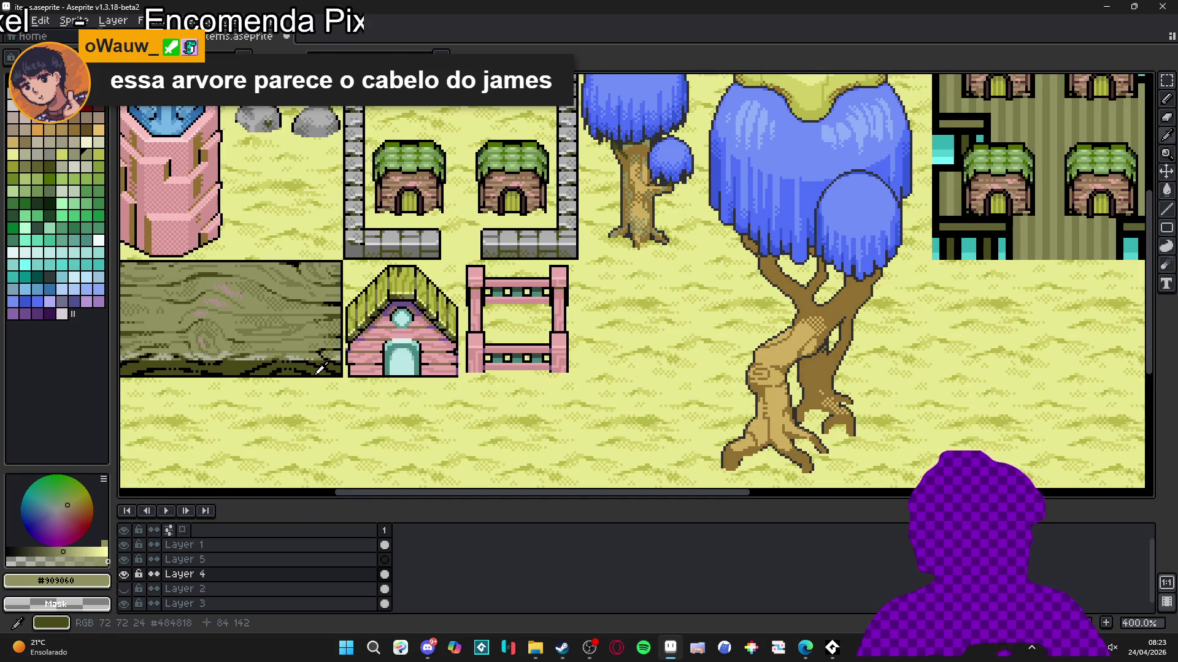
scroll(799, 212, down, 1)
scroll(799, 213, up, 2)
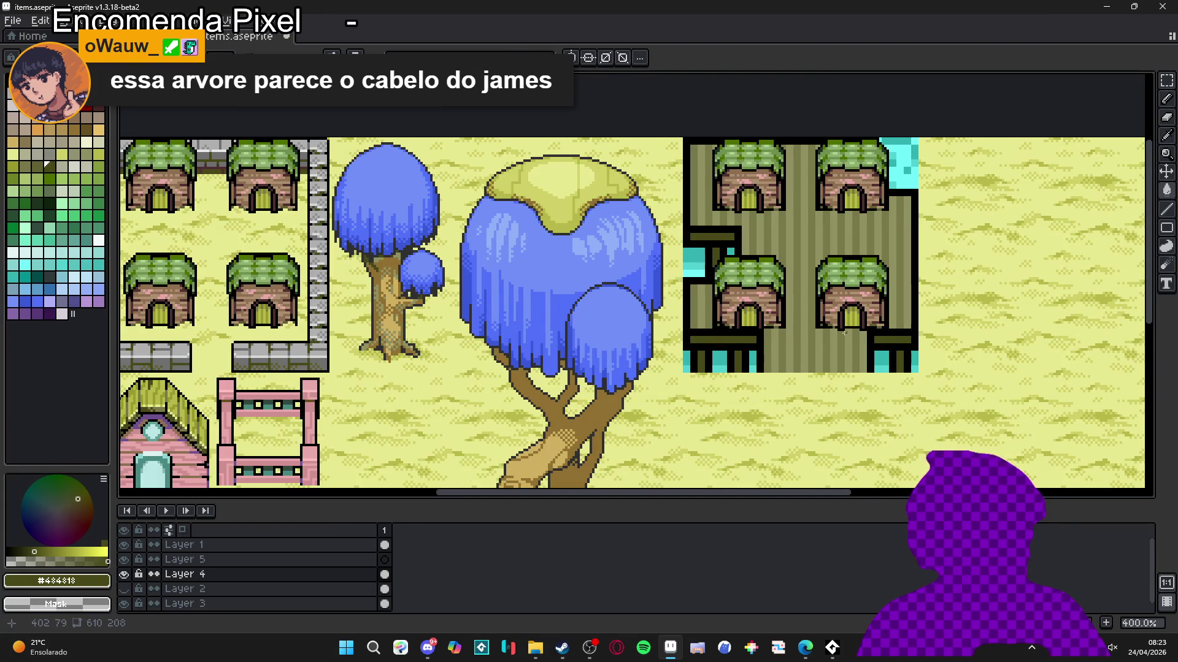
scroll(867, 330, down, 1)
drag(823, 342, 854, 341)
key(ctrl+z)
scroll(791, 350, up, 2)
Step: With the pencil, paint olive over the dark ledge line on the platform
key(b)
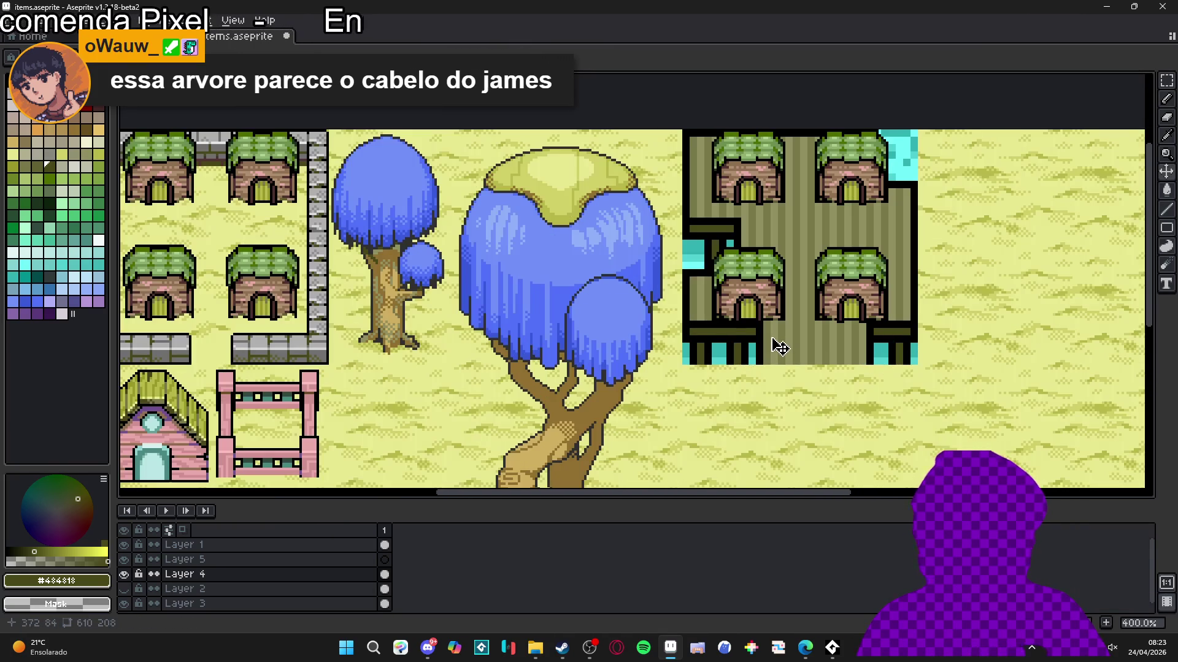
scroll(731, 320, up, 2)
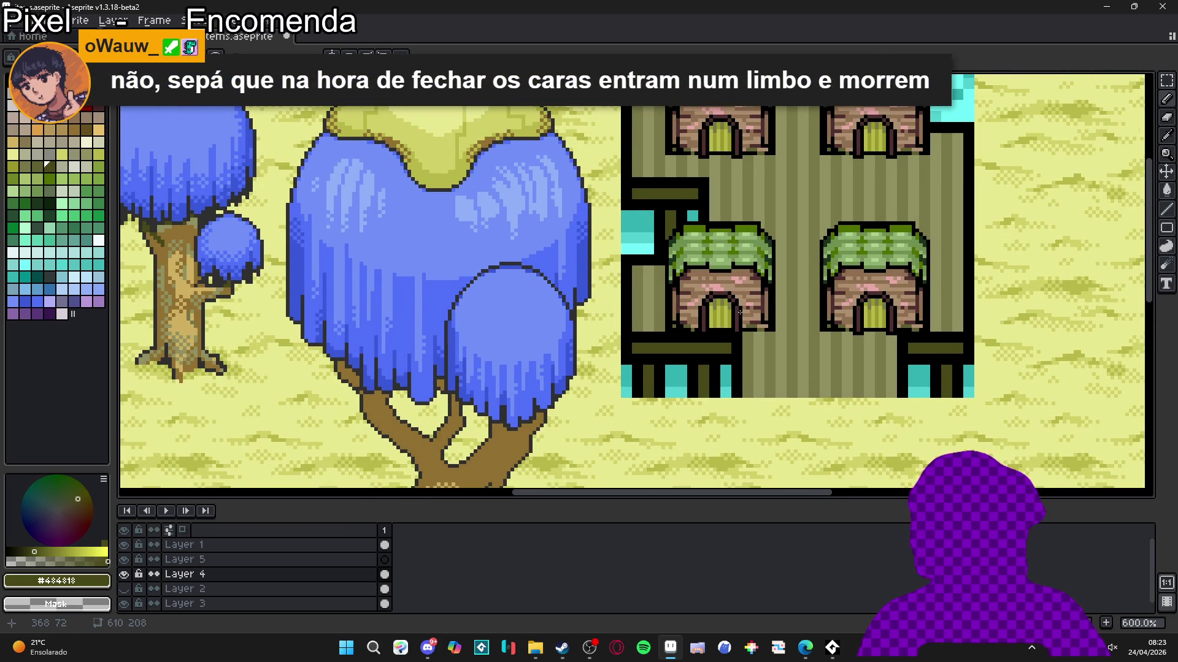
scroll(740, 312, up, 1)
alt+click(620, 320)
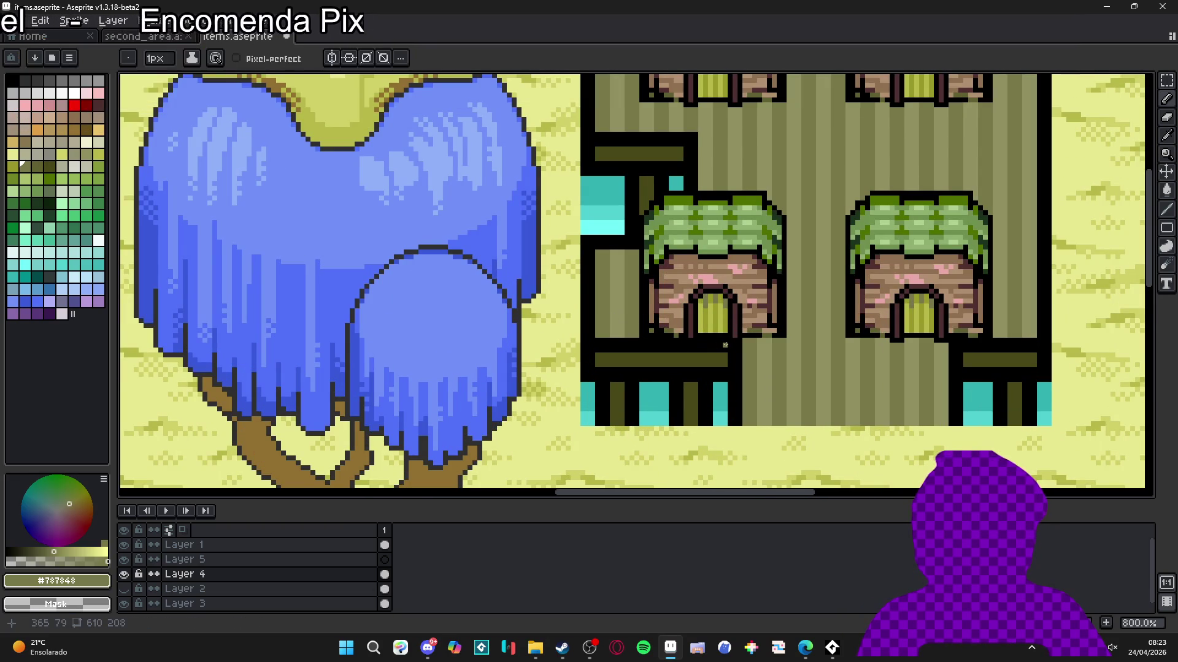
drag(725, 345, 598, 344)
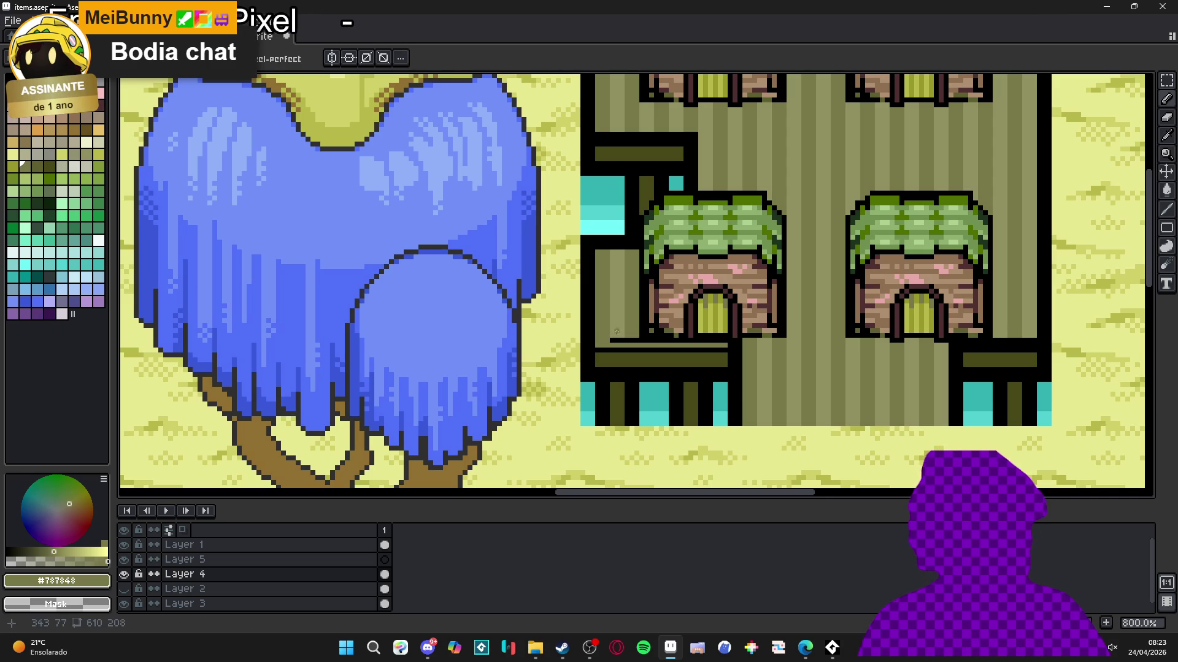
alt+click(614, 335)
click(617, 340)
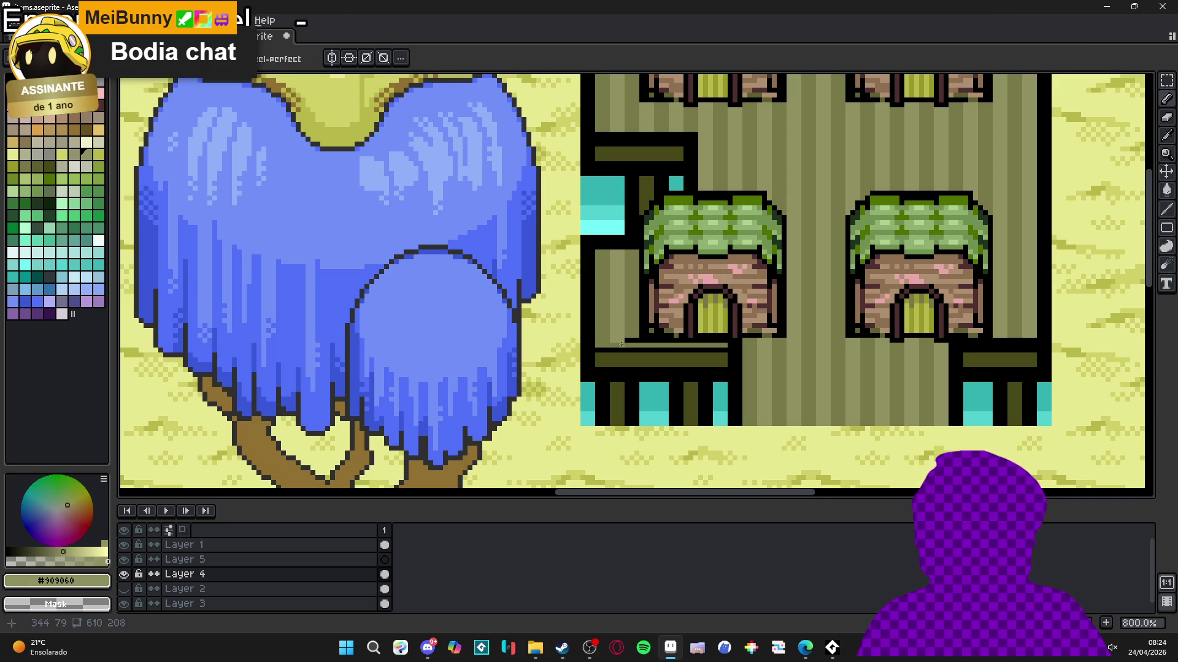
Step: Flatten the plank stripes across the platform with filled olive rectangles and save
alt+click(632, 335)
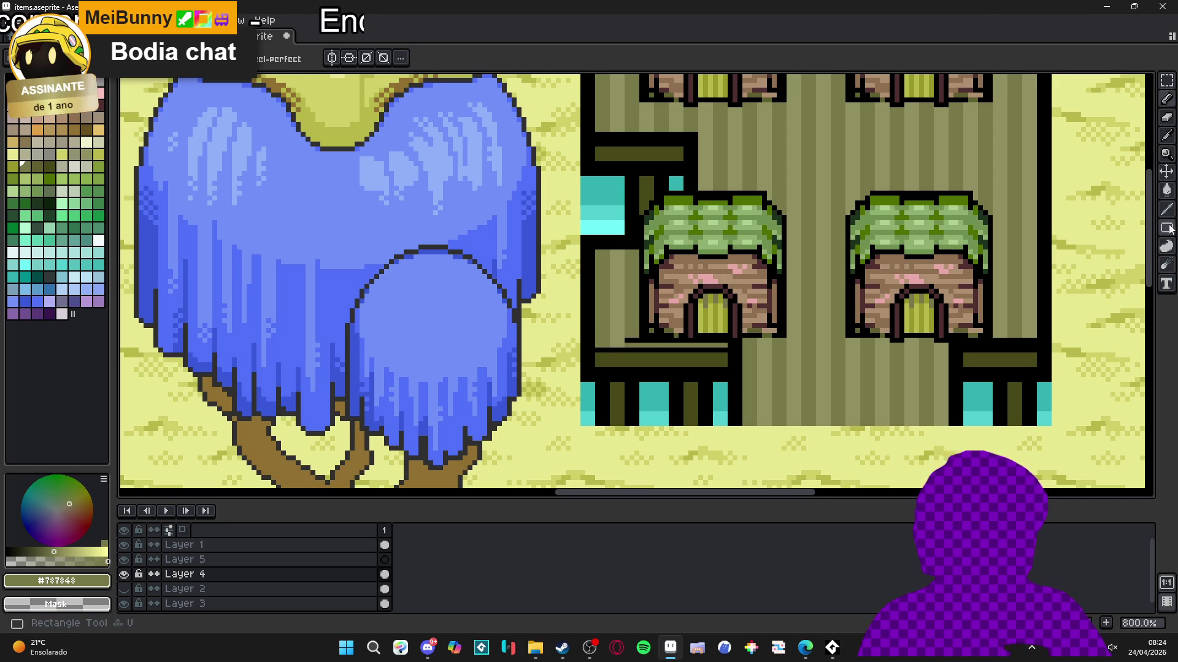
click(1146, 229)
alt+click(611, 346)
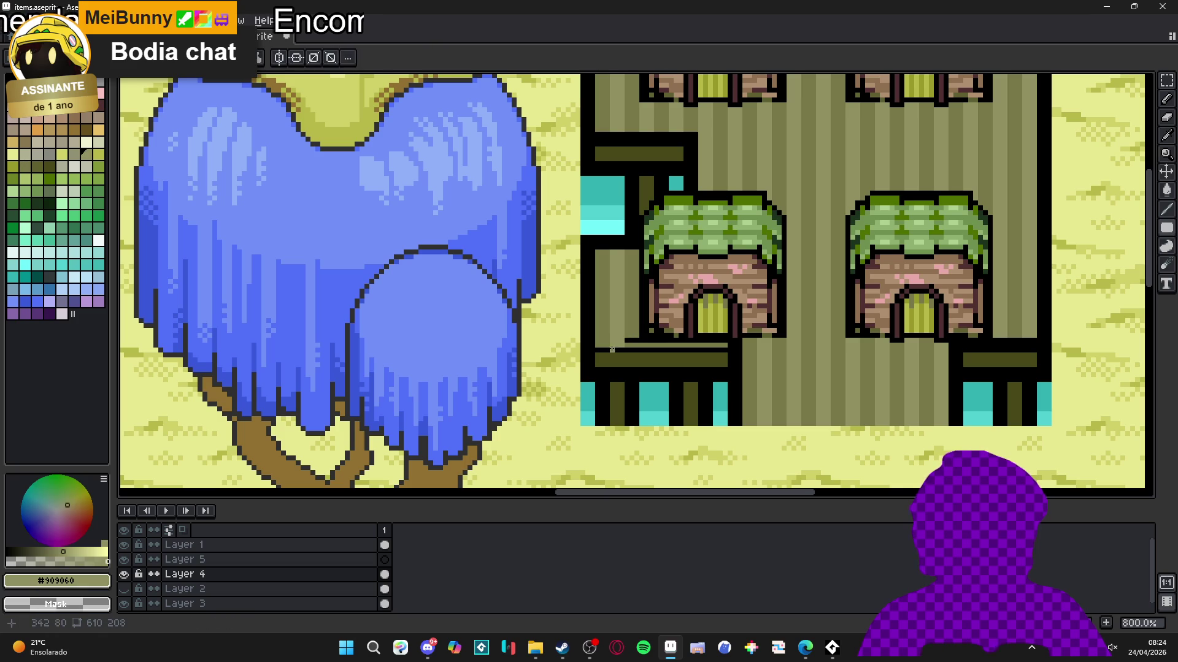
drag(611, 345, 803, 248)
scroll(736, 307, right, 5)
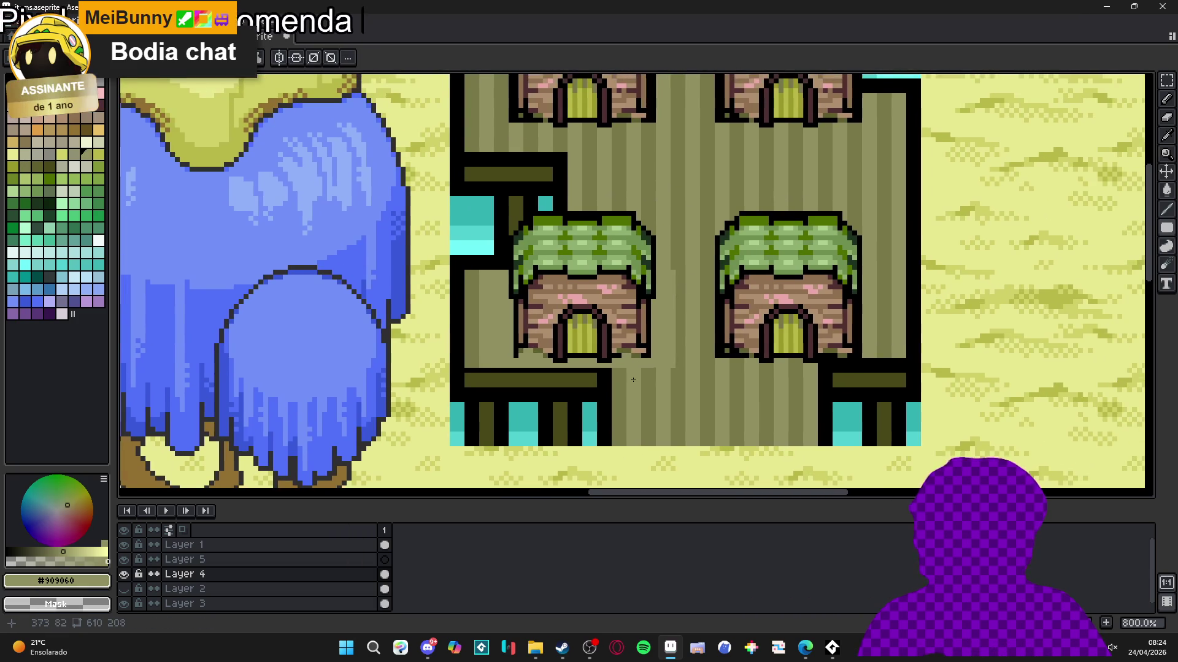
scroll(632, 381, down, 2)
drag(588, 384, 686, 266)
drag(807, 385, 683, 236)
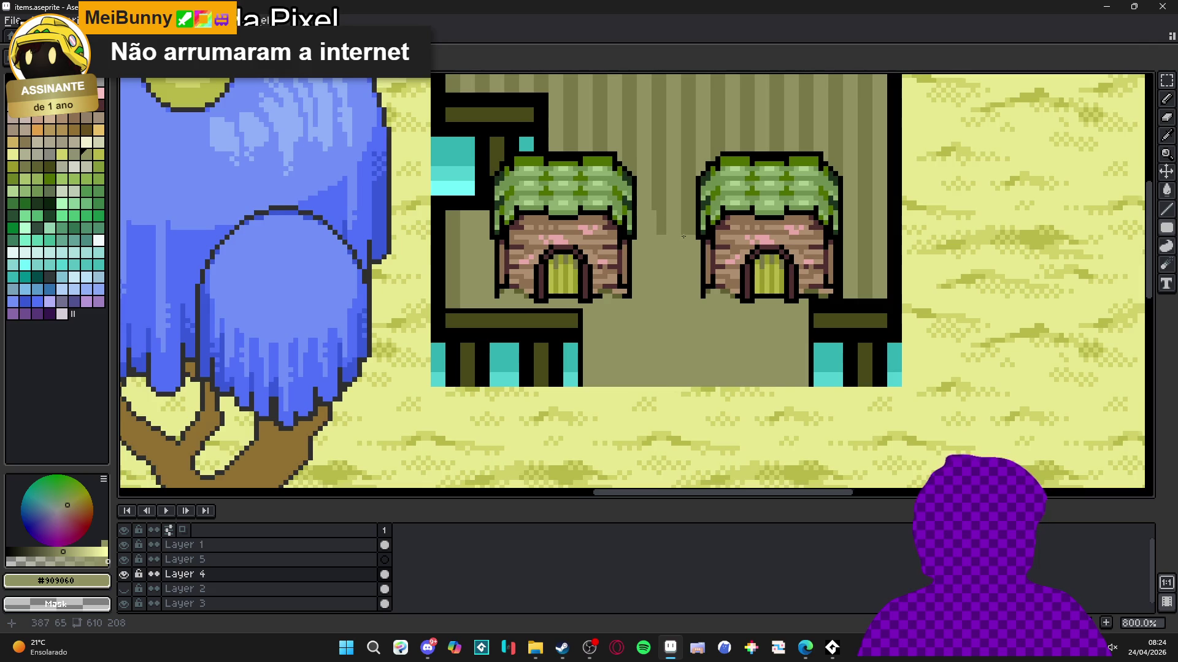
scroll(717, 279, right, 2)
mouse_move(755, 331)
mouse_down()
mouse_move(837, 283)
mouse_move(831, 362)
mouse_up()
key(ctrl+s)
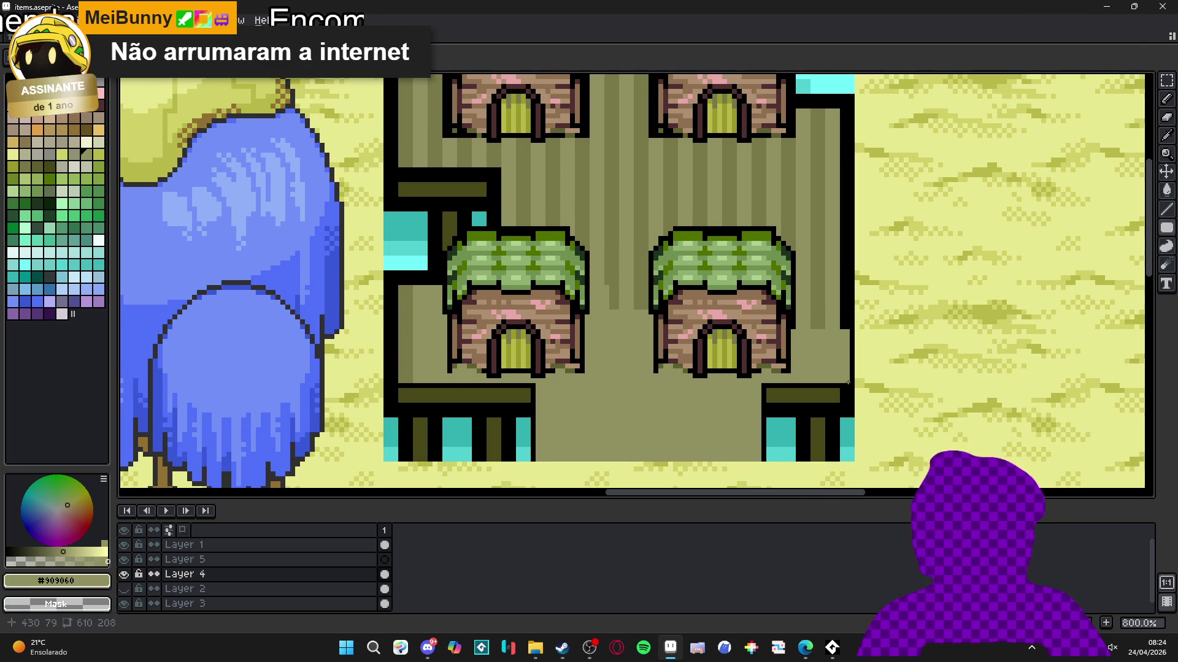
Step: Cover the remaining dark and light strips along the platform borders in olive
drag(846, 385, 718, 109)
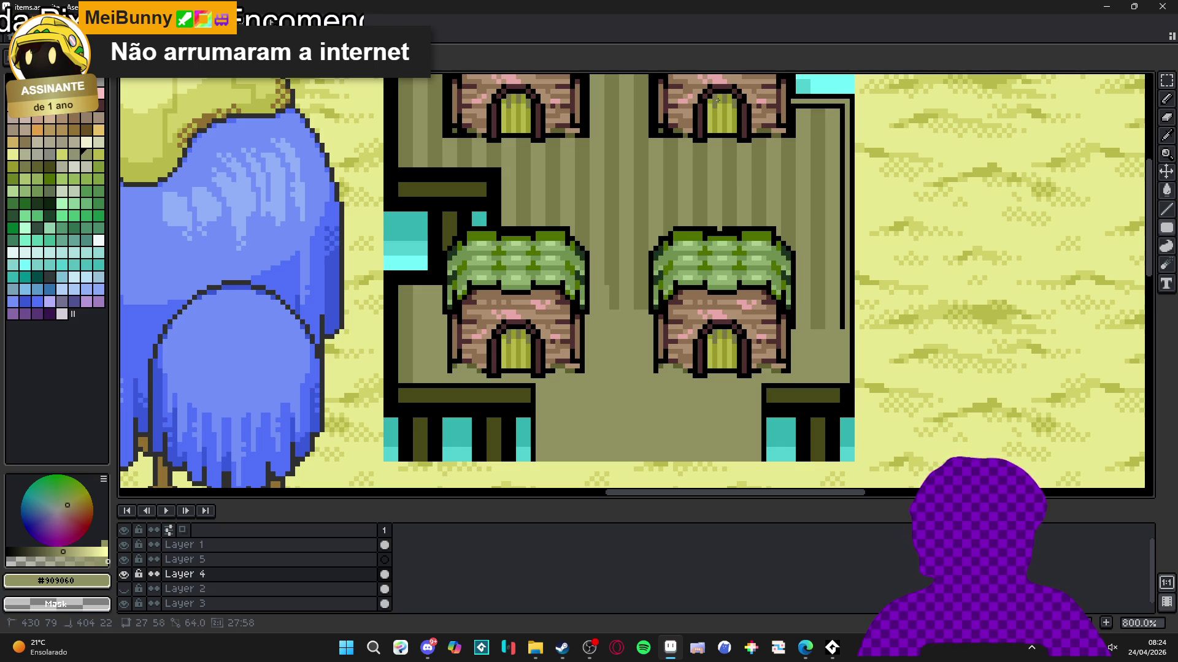
scroll(740, 221, up, 3)
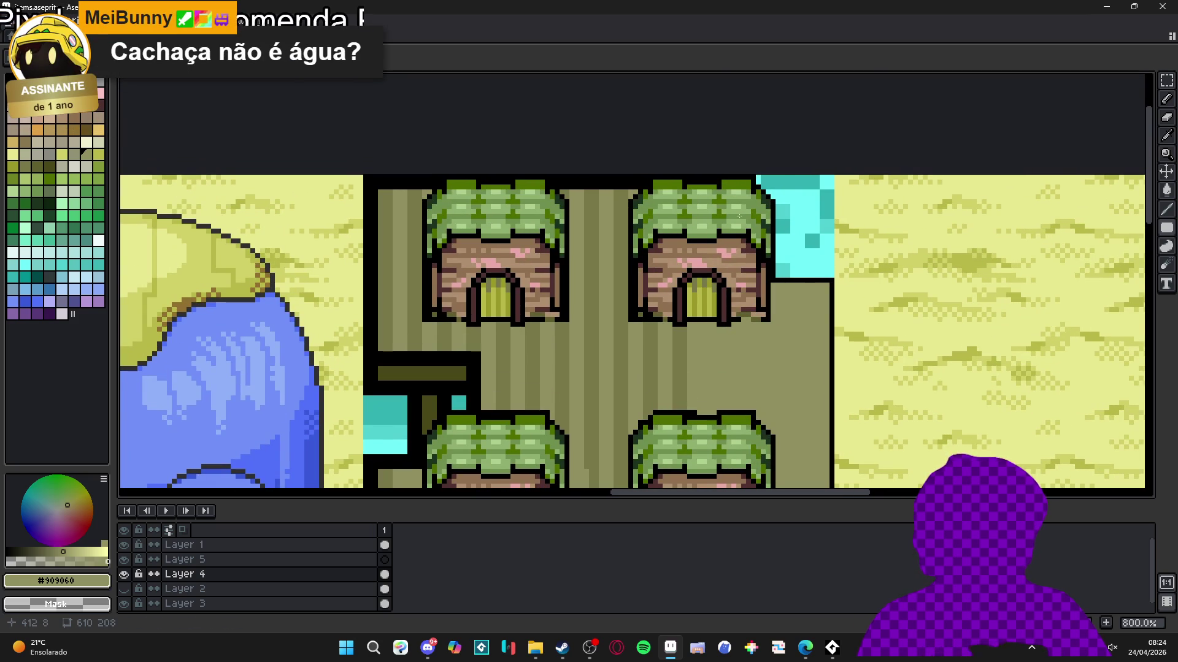
mouse_move(764, 278)
mouse_down()
mouse_move(374, 163)
mouse_move(367, 176)
mouse_move(430, 333)
mouse_move(483, 356)
mouse_up()
scroll(494, 128, down, 4)
mouse_move(494, 128)
mouse_down()
mouse_move(517, 182)
mouse_move(477, 120)
mouse_up()
scroll(426, 278, left, 1)
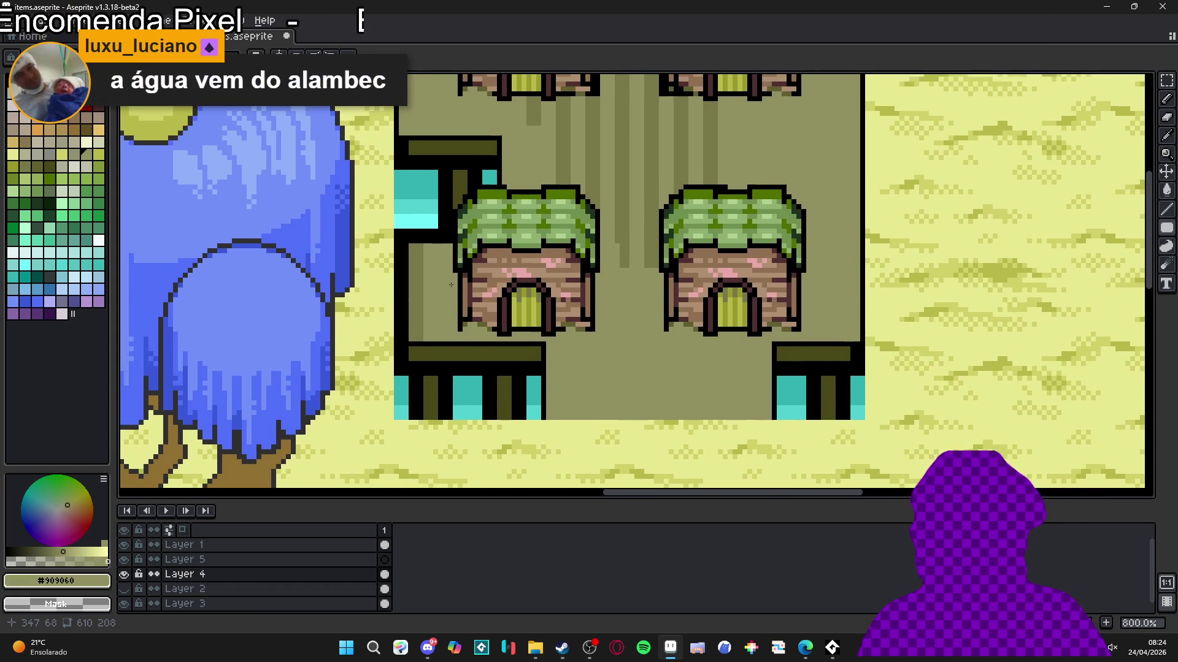
mouse_move(401, 235)
mouse_down()
mouse_move(422, 290)
mouse_move(422, 341)
mouse_move(538, 366)
mouse_up()
Step: Pick the dark front-edge colour and redraw dark blocks in the right and left front bars
alt+click(406, 349)
scroll(868, 345, up, 2)
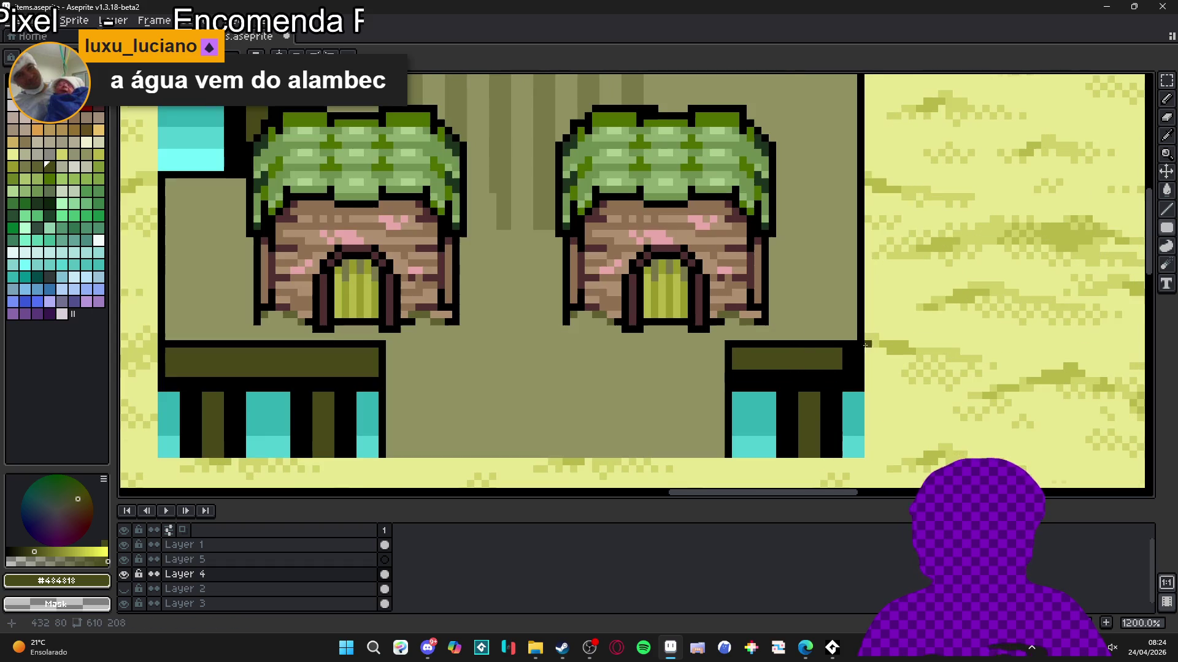
mouse_move(852, 352)
mouse_down()
mouse_move(841, 366)
mouse_move(753, 381)
mouse_move(709, 345)
mouse_up()
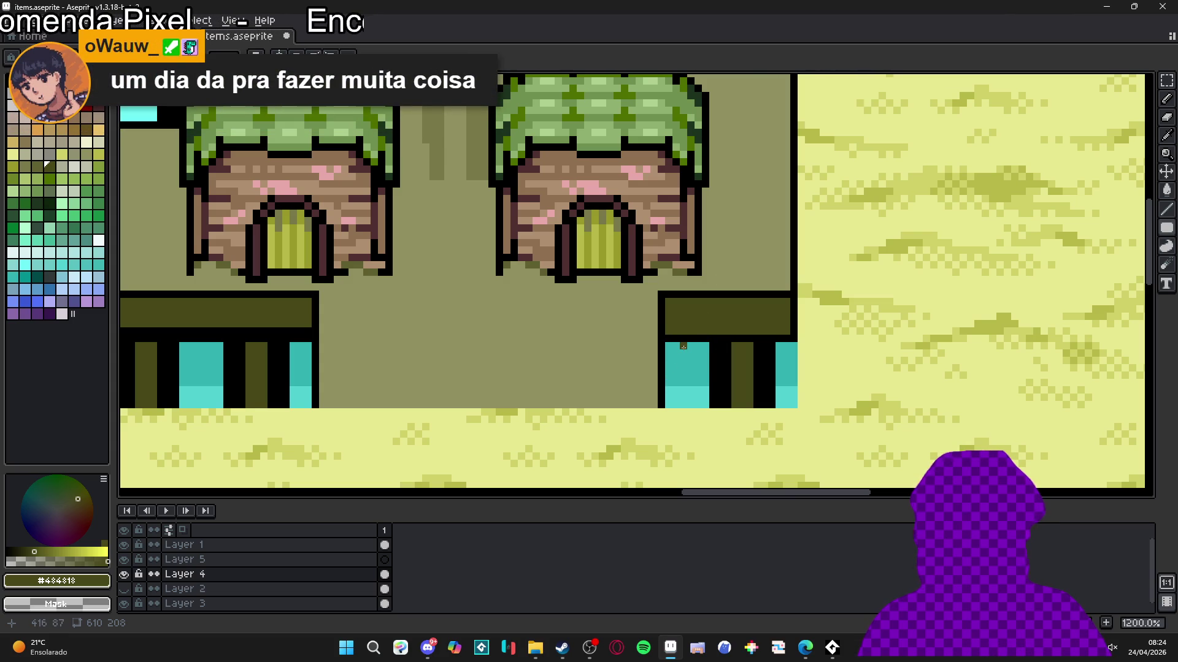
drag(723, 348, 773, 405)
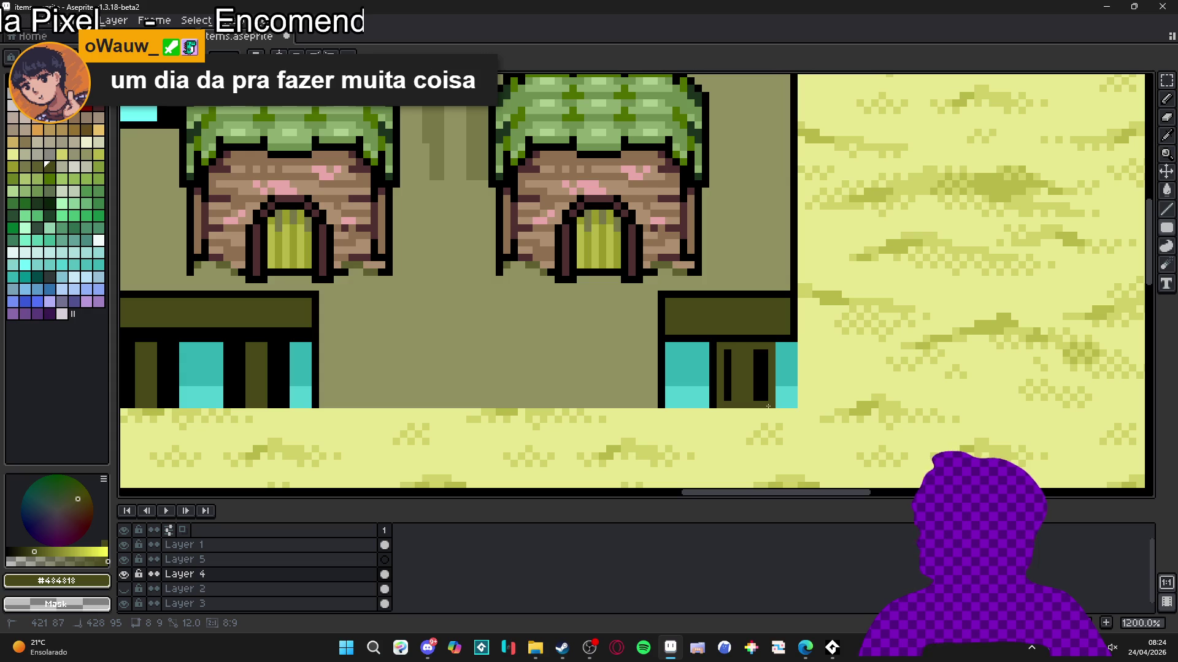
drag(763, 344, 718, 403)
scroll(718, 402, left, 5)
mouse_move(562, 348)
mouse_down()
mouse_move(527, 402)
mouse_move(423, 396)
mouse_up()
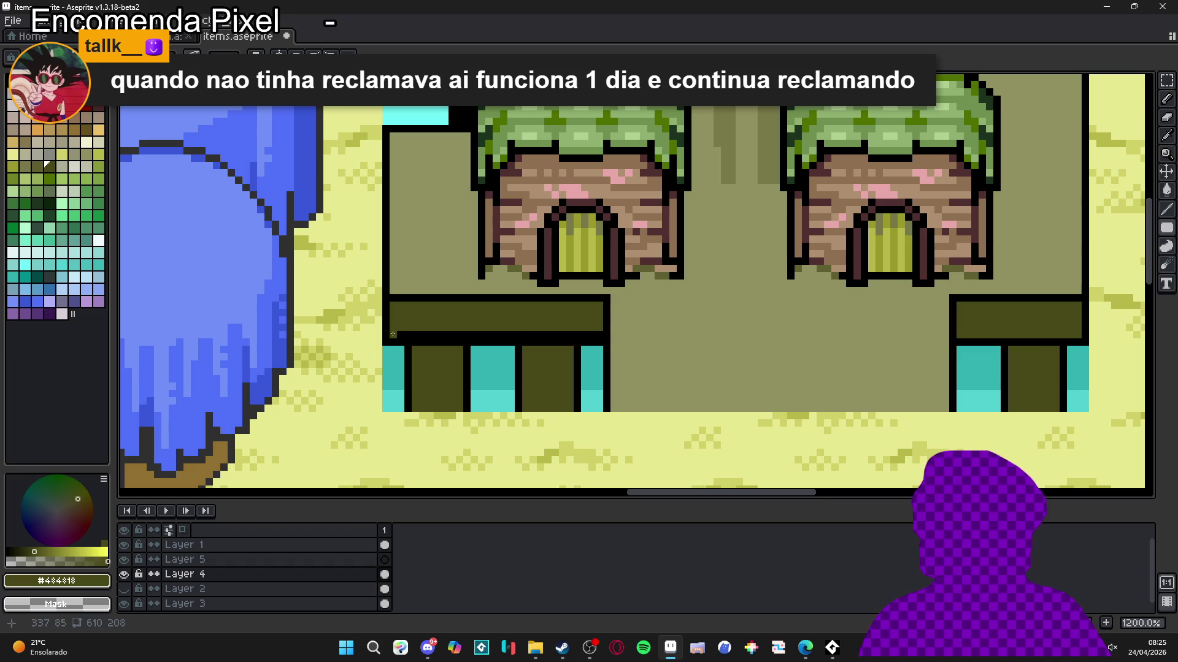
Step: Extend the dark ledge to its bottom edge and fill the upper-left ledge and corner dark olive
drag(395, 334, 601, 337)
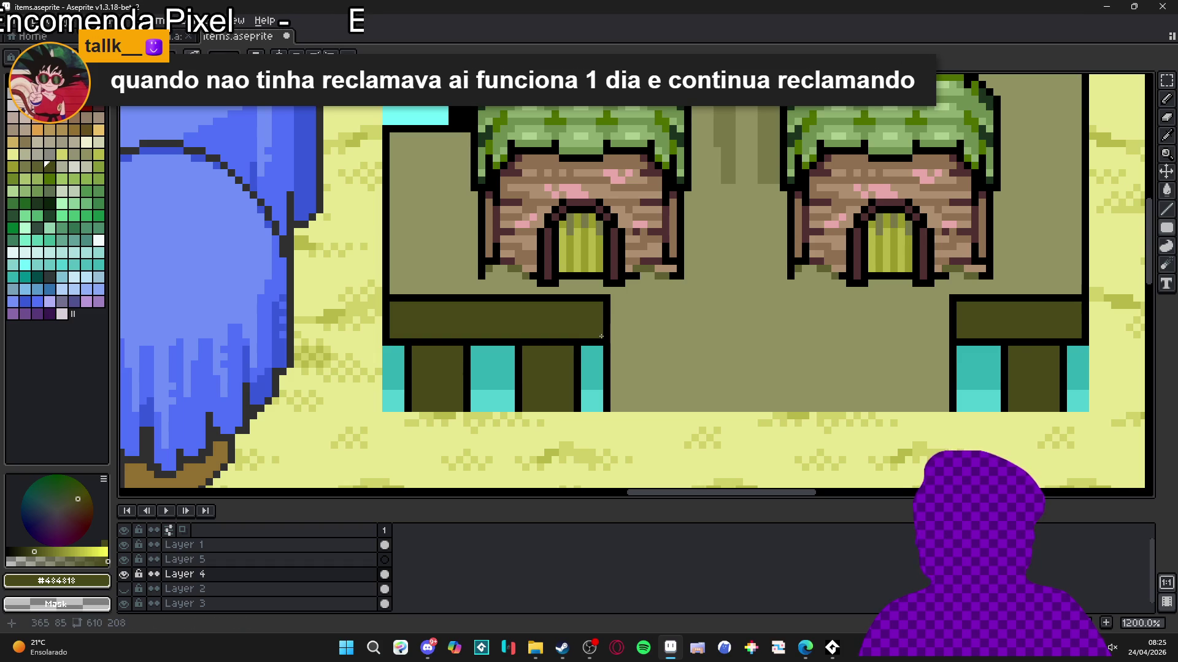
scroll(601, 336, down, 3)
scroll(628, 257, up, 4)
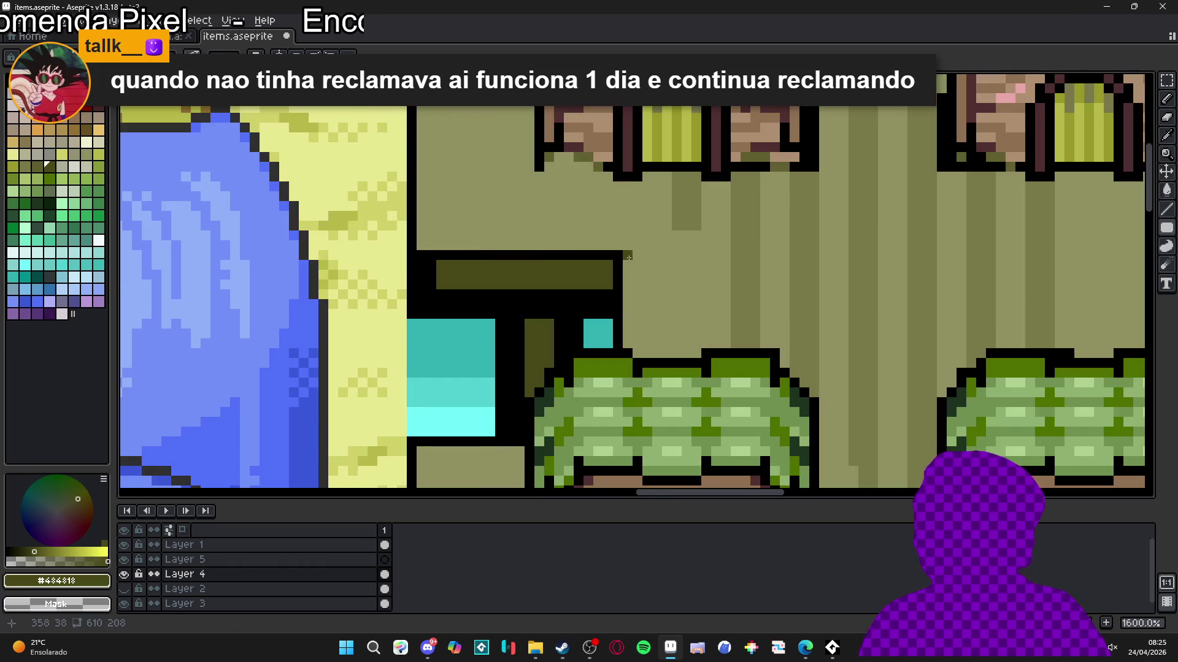
mouse_move(608, 267)
mouse_down()
mouse_move(410, 318)
mouse_move(415, 306)
mouse_up()
drag(513, 325, 566, 430)
scroll(626, 248, down, 3)
scroll(626, 248, down, 1)
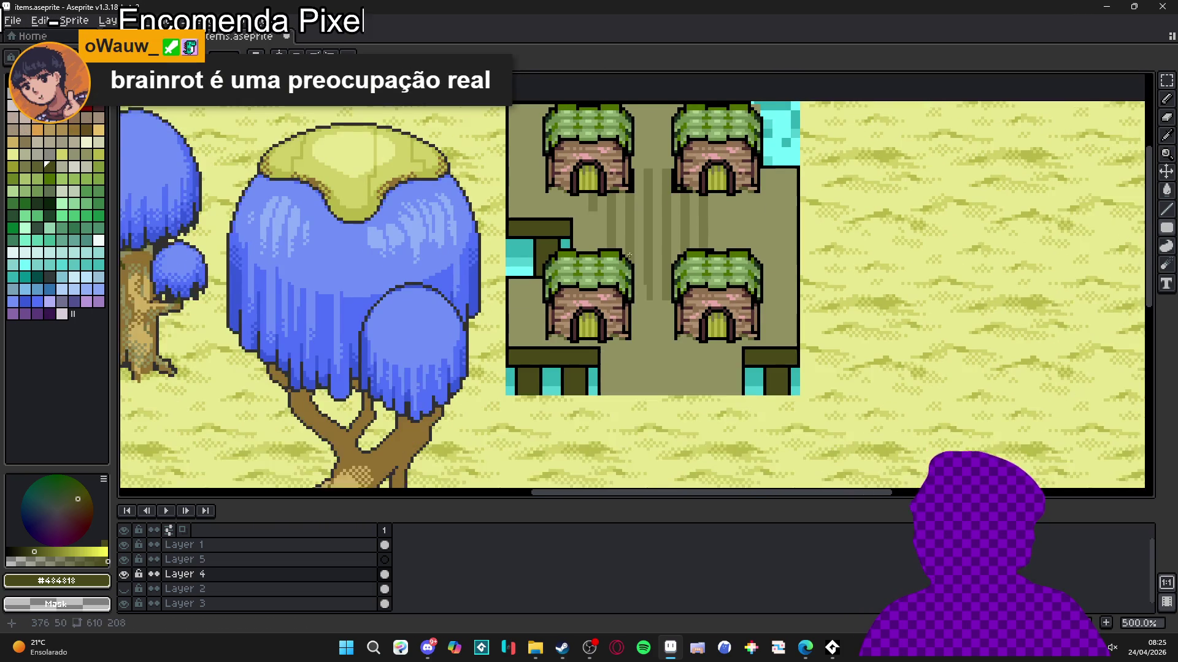
Step: Pick the light olive and paint over the last stripes between the huts
alt+click(613, 368)
alt+click(629, 388)
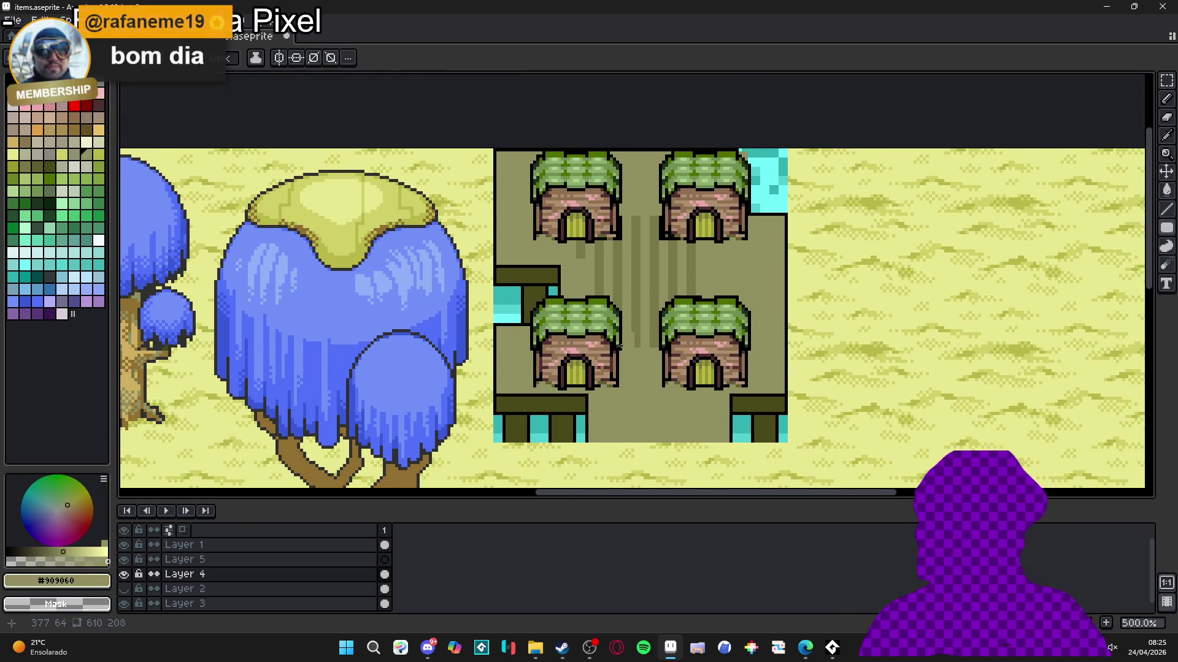
scroll(661, 355, up, 1)
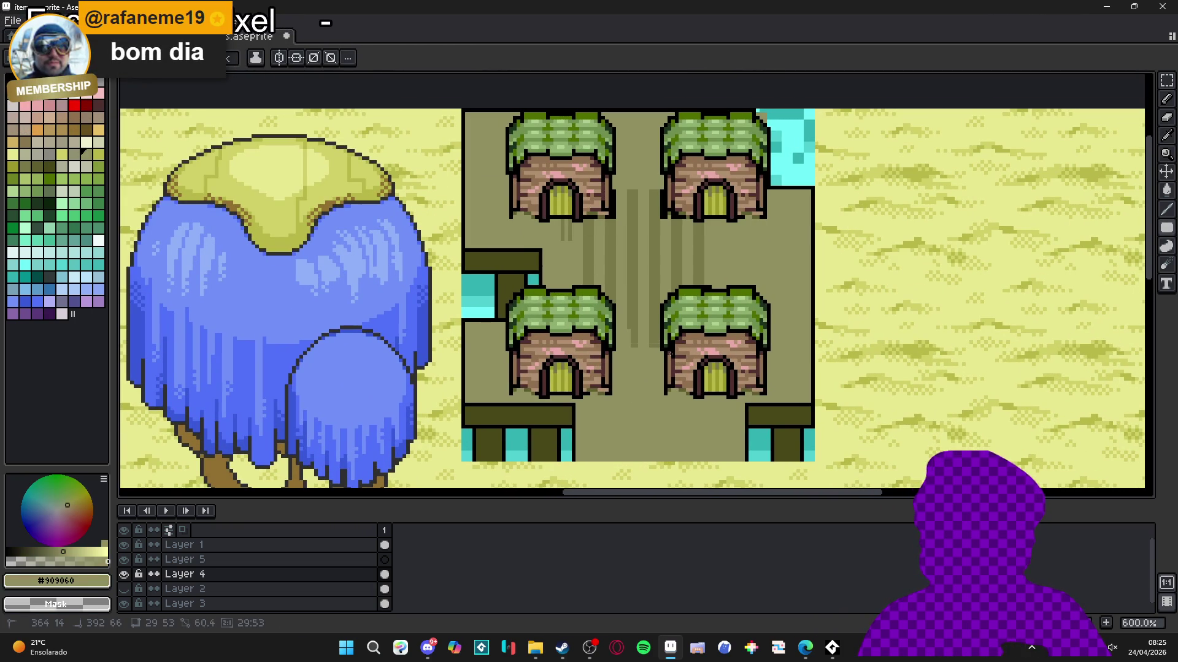
drag(574, 190, 664, 347)
drag(713, 293, 560, 211)
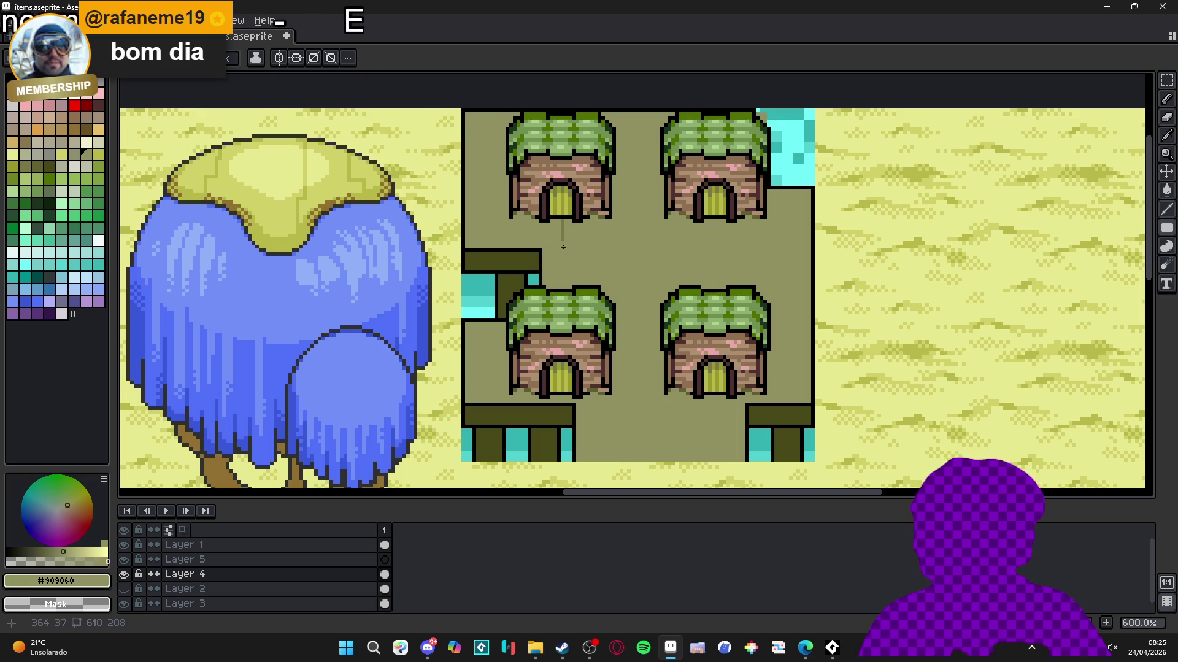
scroll(565, 195, down, 3)
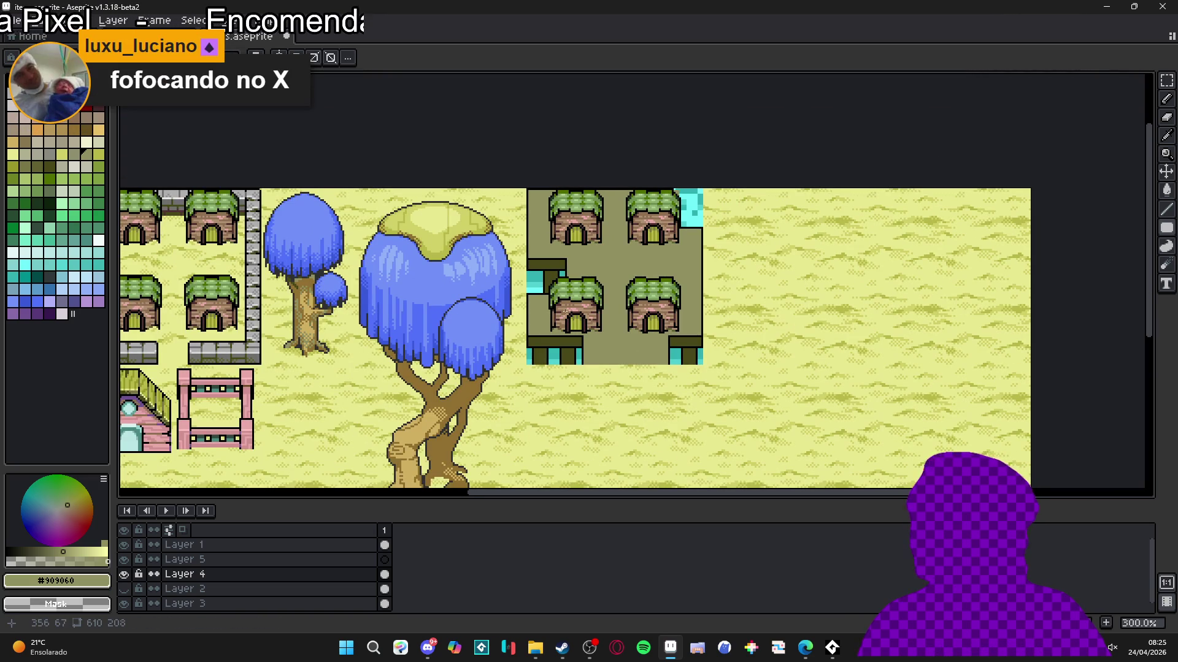
scroll(599, 314, up, 2)
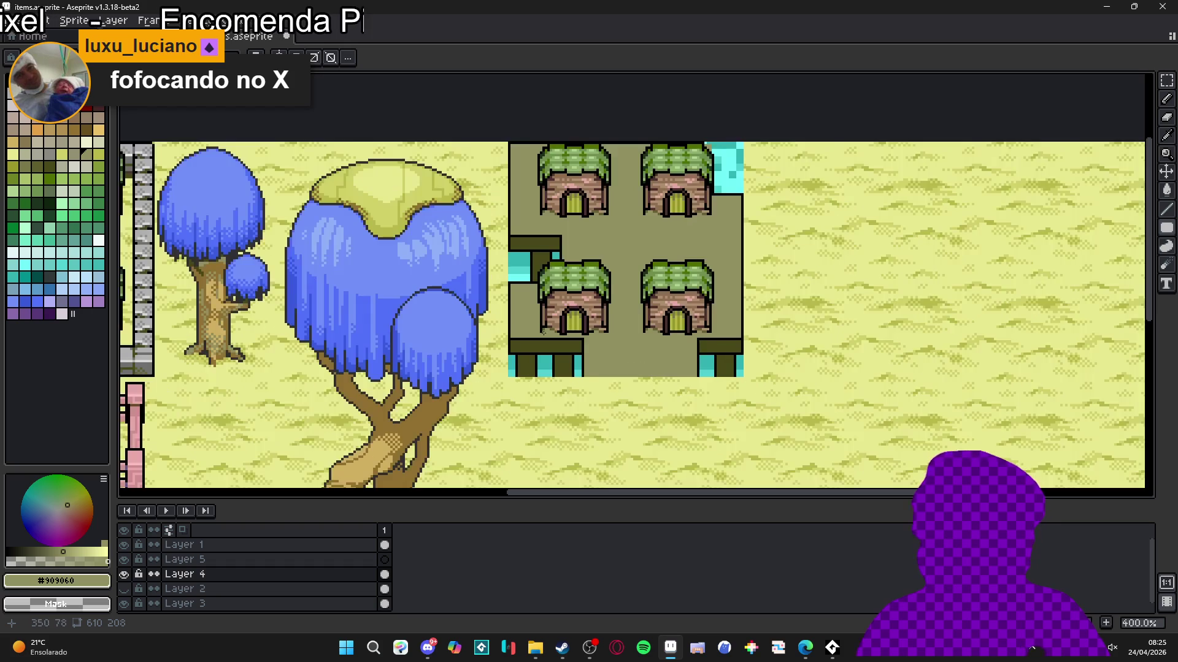
Step: Rectangle-select the lower row of huts, then open the Windows Start menu
key(m)
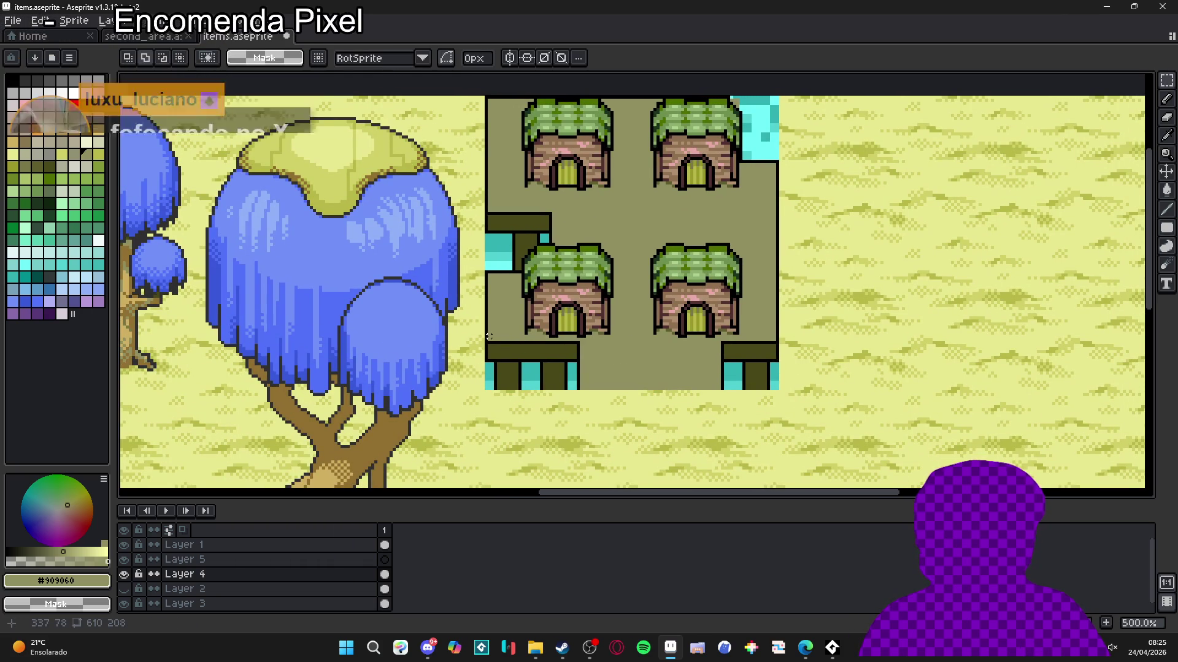
drag(489, 336, 771, 302)
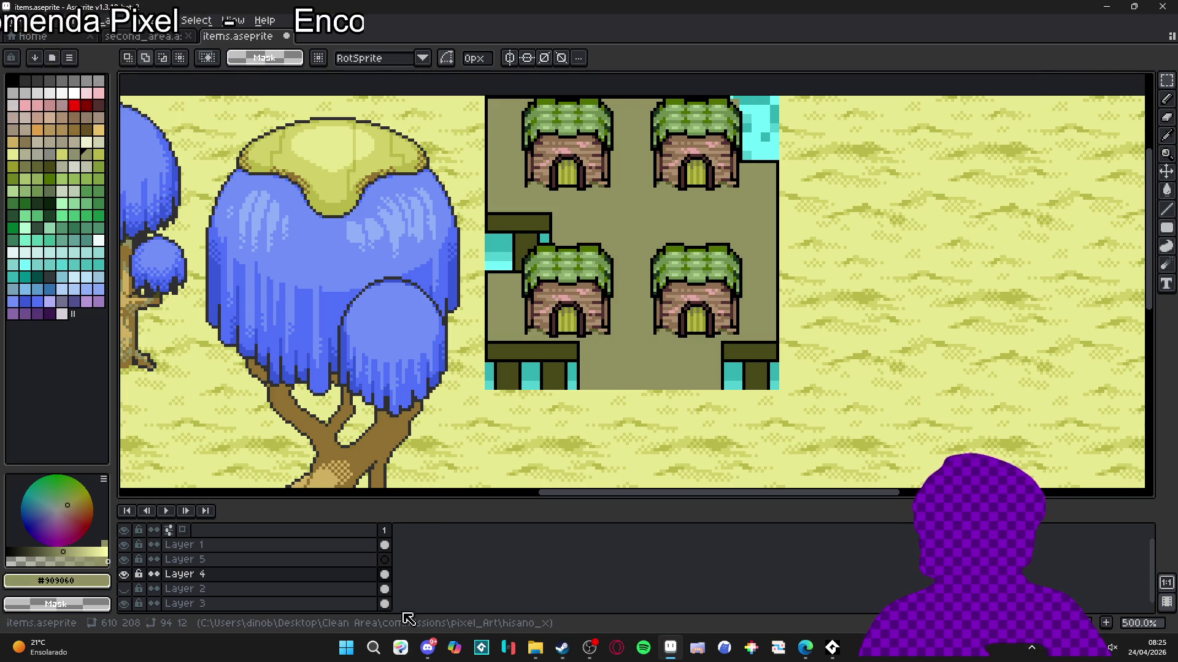
click(346, 647)
text(calculadora)
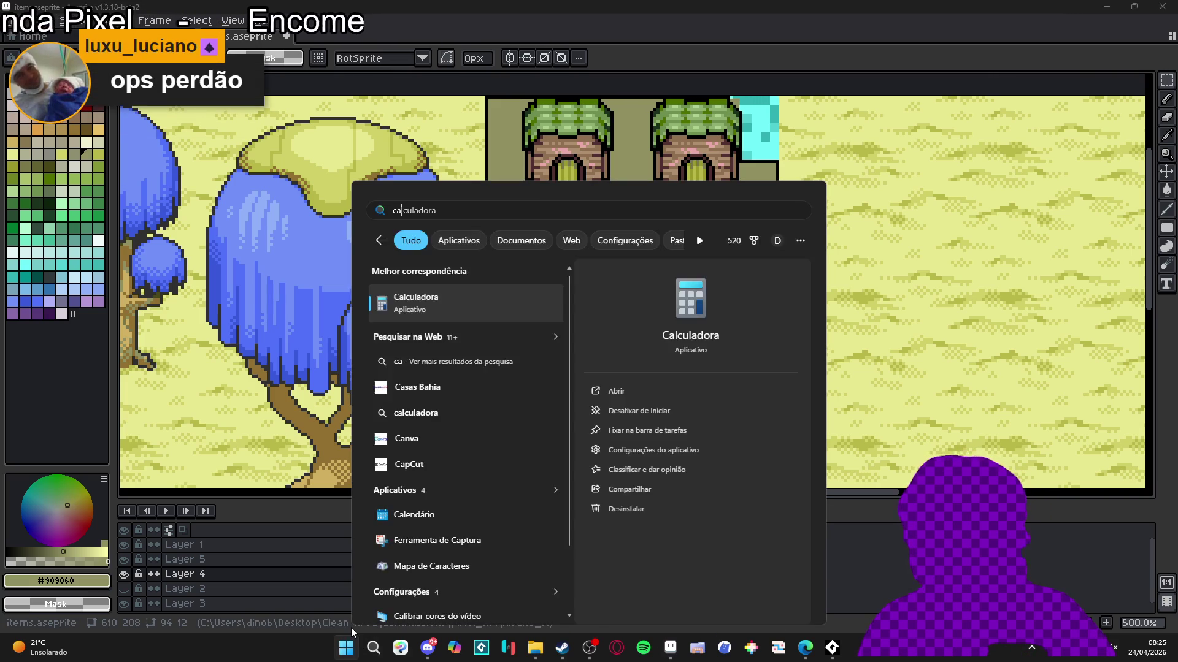
key(Return)
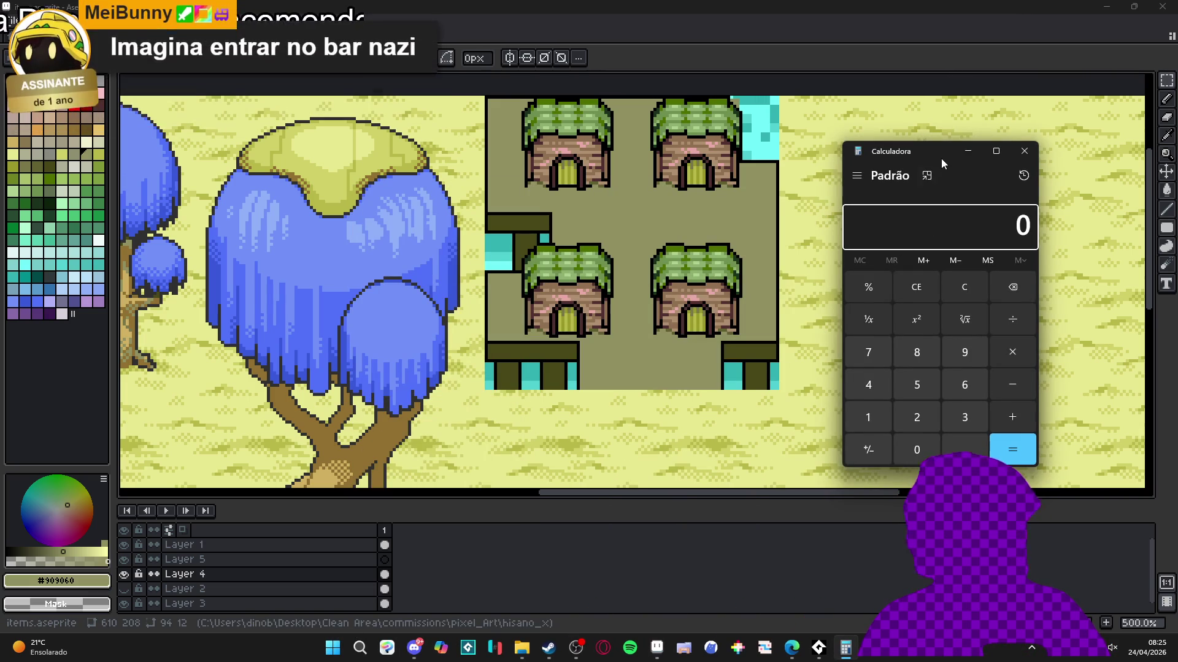
click(968, 151)
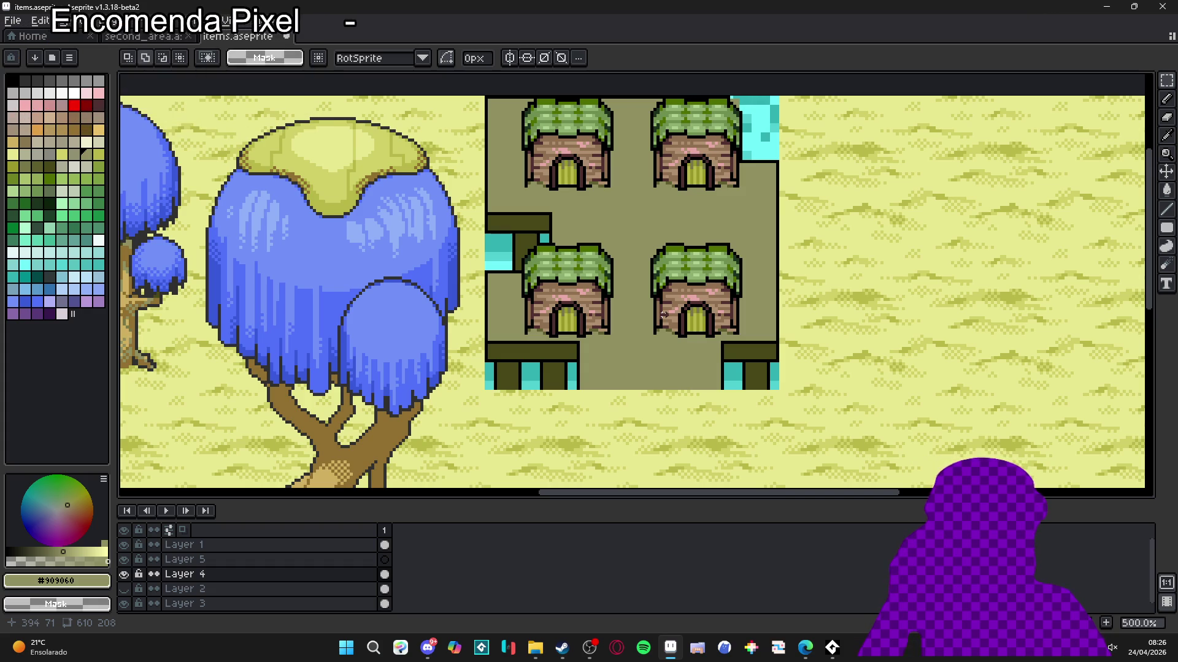
Step: Raise the system volume and draw a dark olive line along the lower-left block's top
key(XF86AudioRaiseVolume)
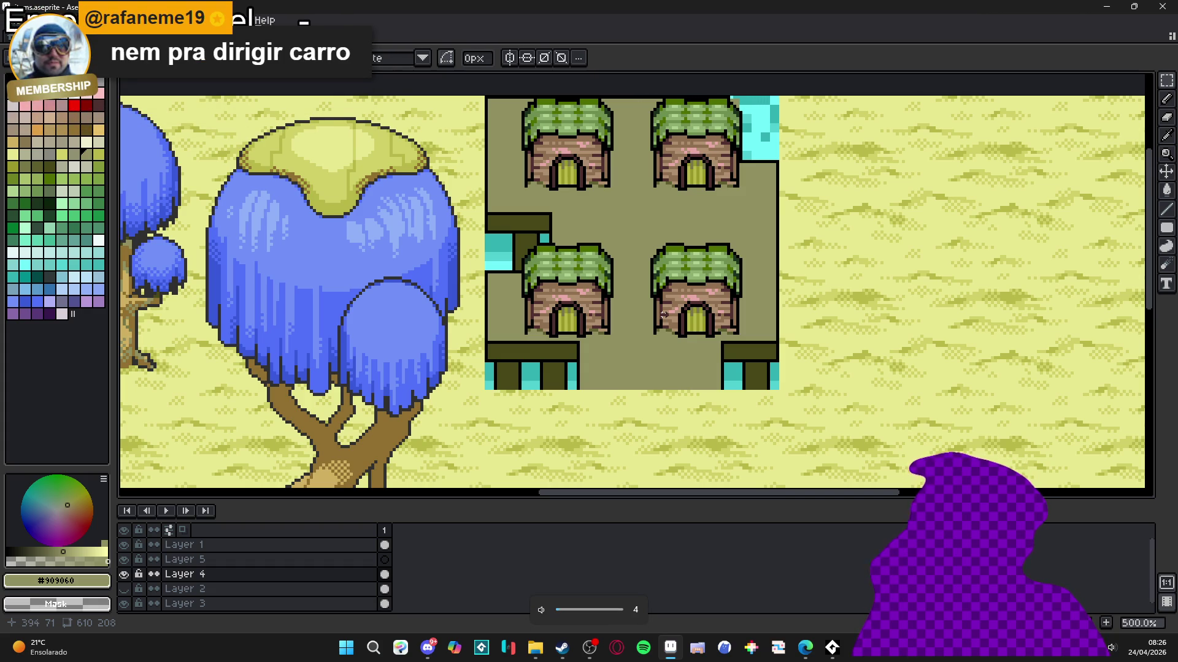
key(XF86AudioRaiseVolume)
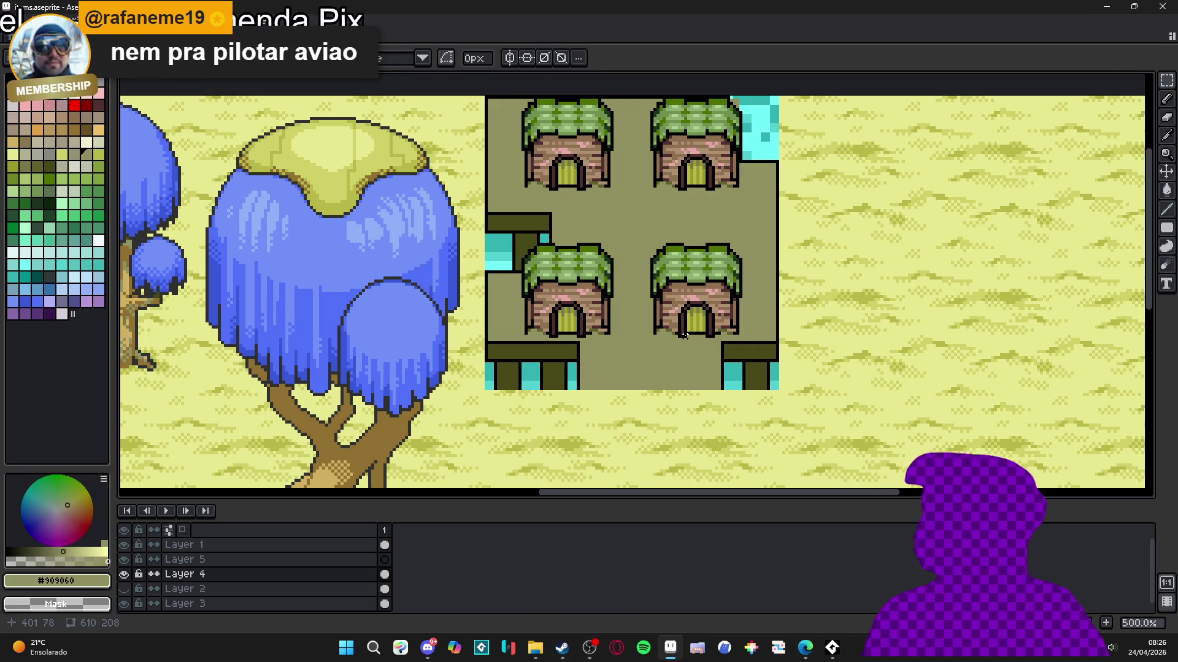
scroll(577, 361, up, 1)
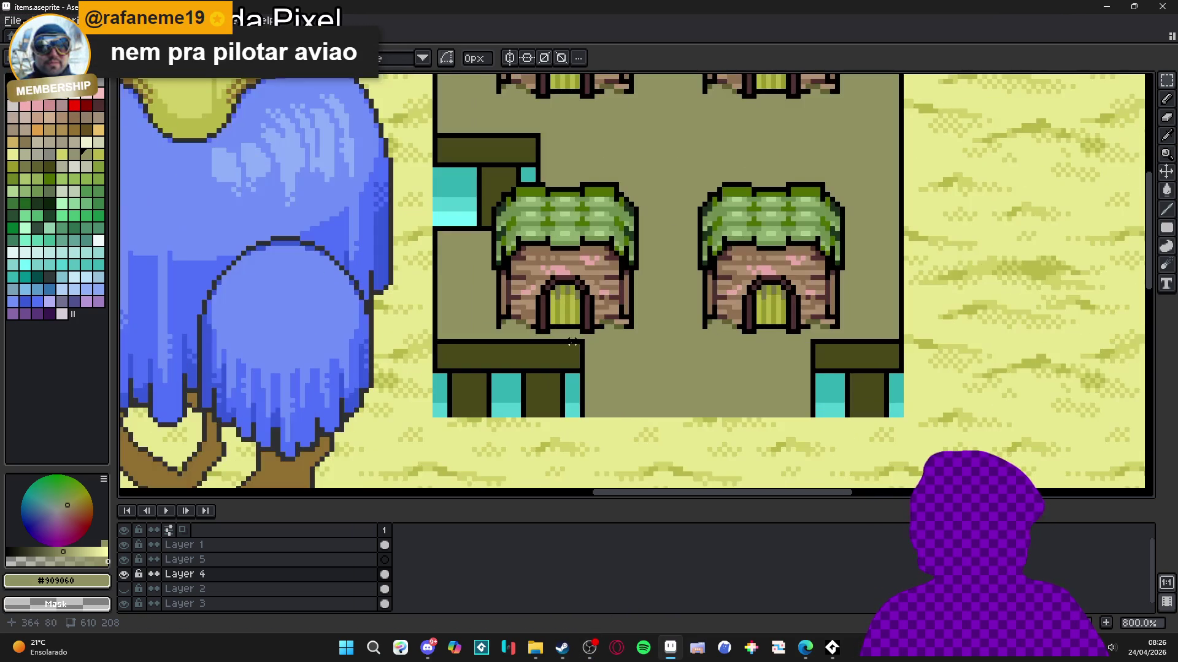
scroll(598, 335, up, 1)
drag(598, 335, 587, 369)
alt+click(588, 369)
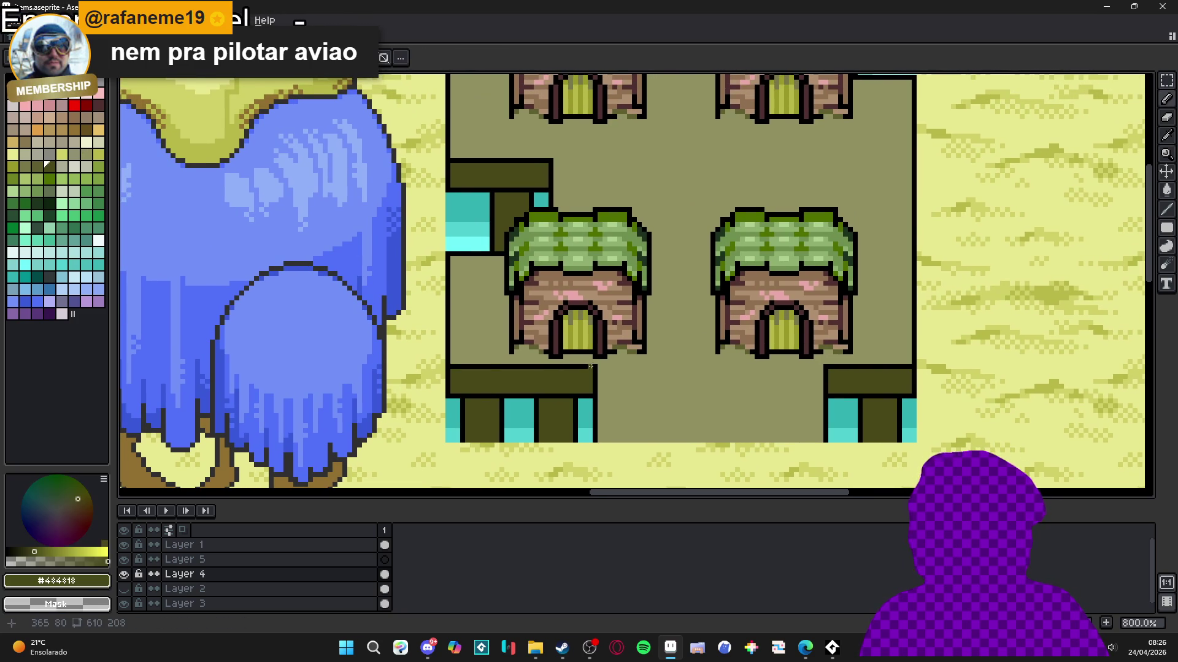
drag(588, 367, 450, 362)
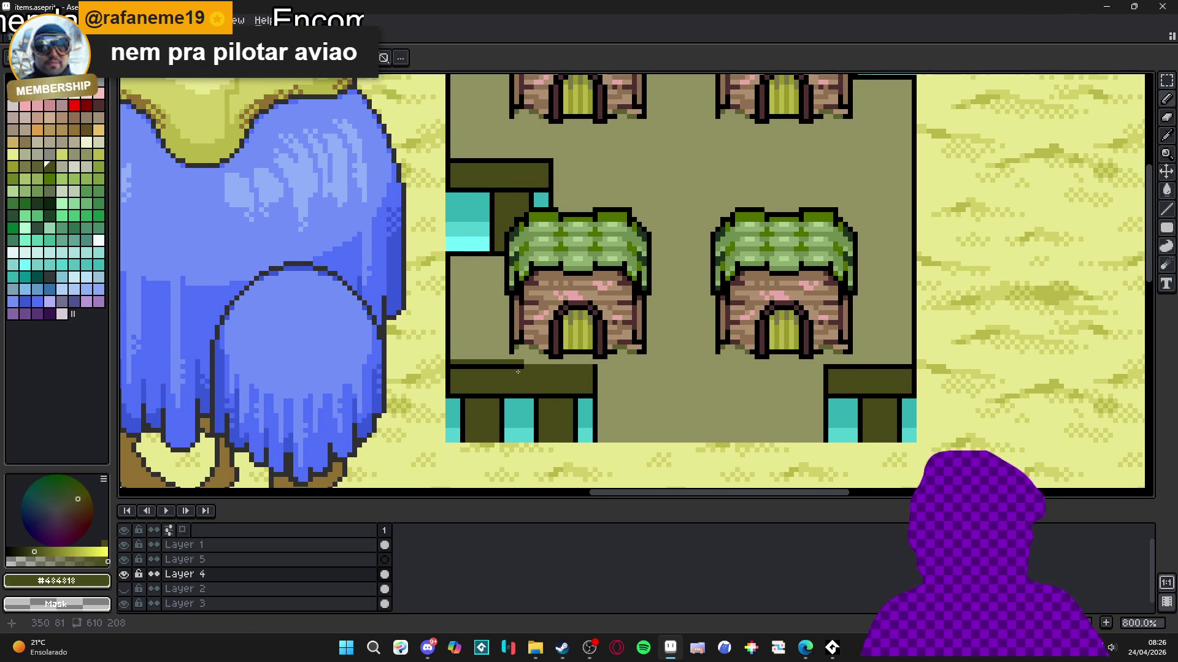
Step: Add black lines near the left cyan block and along the edge top, plus a short dark olive line
key(alt)
click(453, 251)
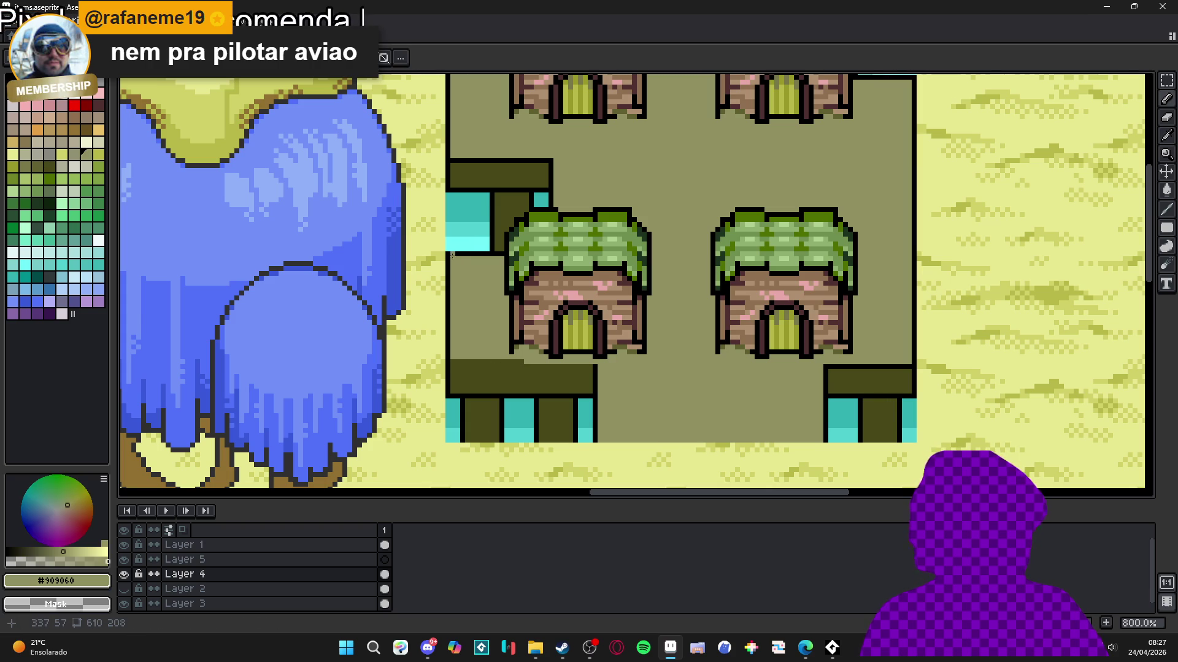
click(455, 247)
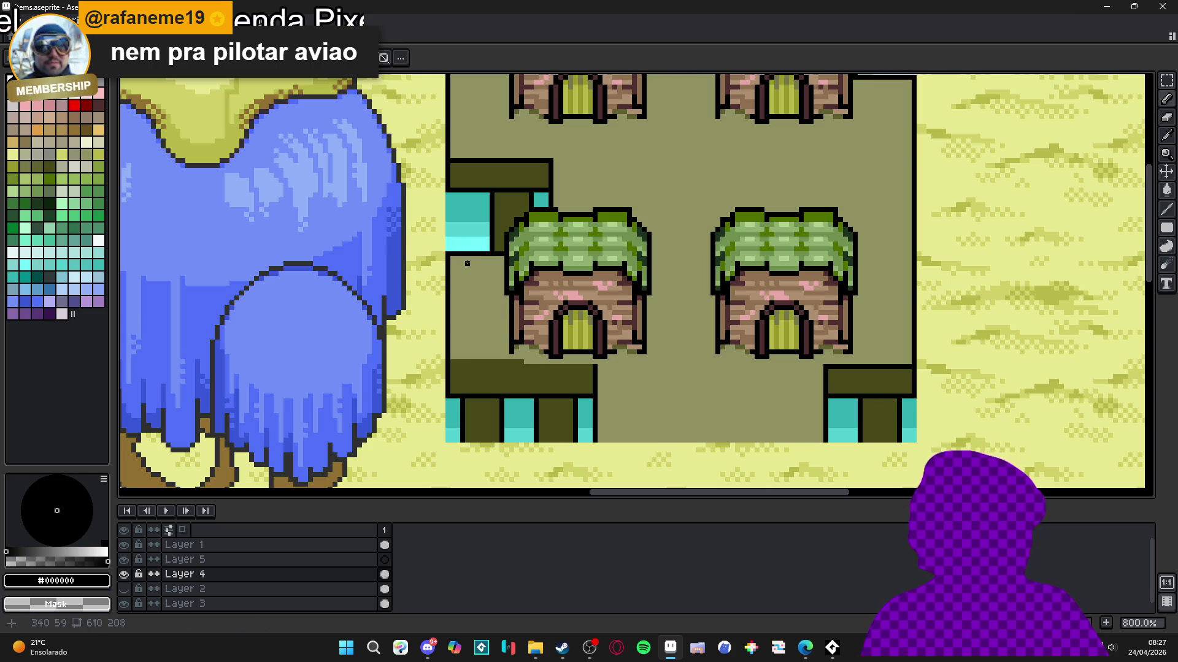
drag(448, 252, 552, 260)
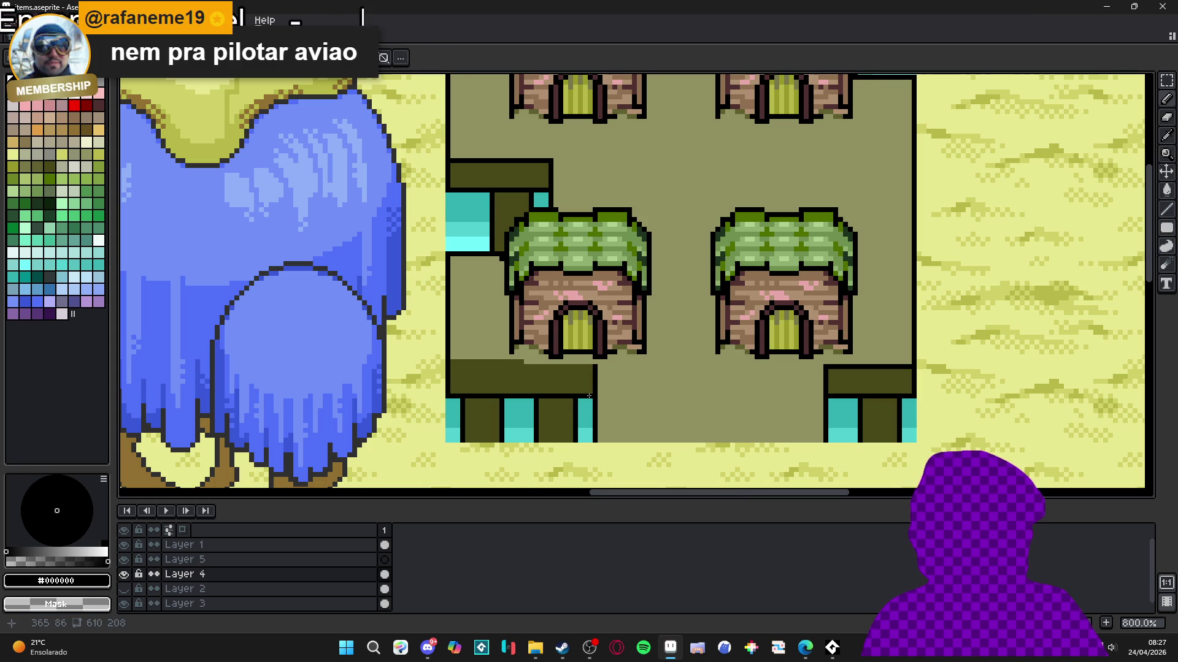
drag(588, 400, 448, 396)
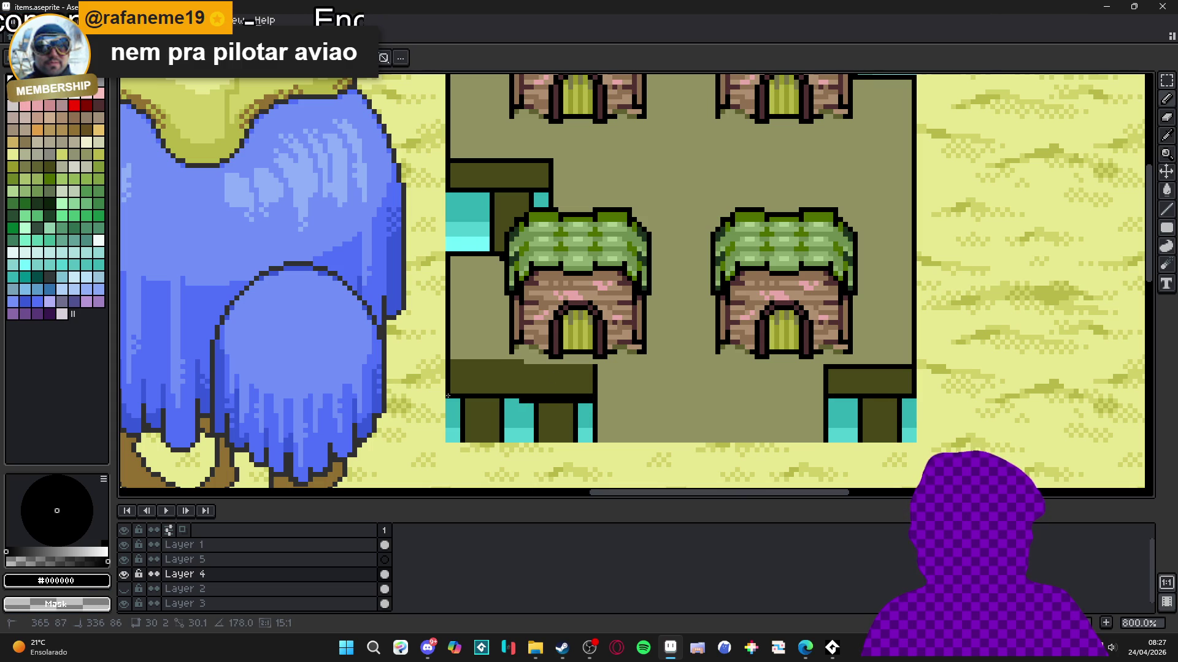
alt+click(518, 387)
drag(520, 398, 591, 396)
Step: Draw a black line over the cyan block's top, then cover the next block's black top edge in #484818
scroll(749, 400, up, 1)
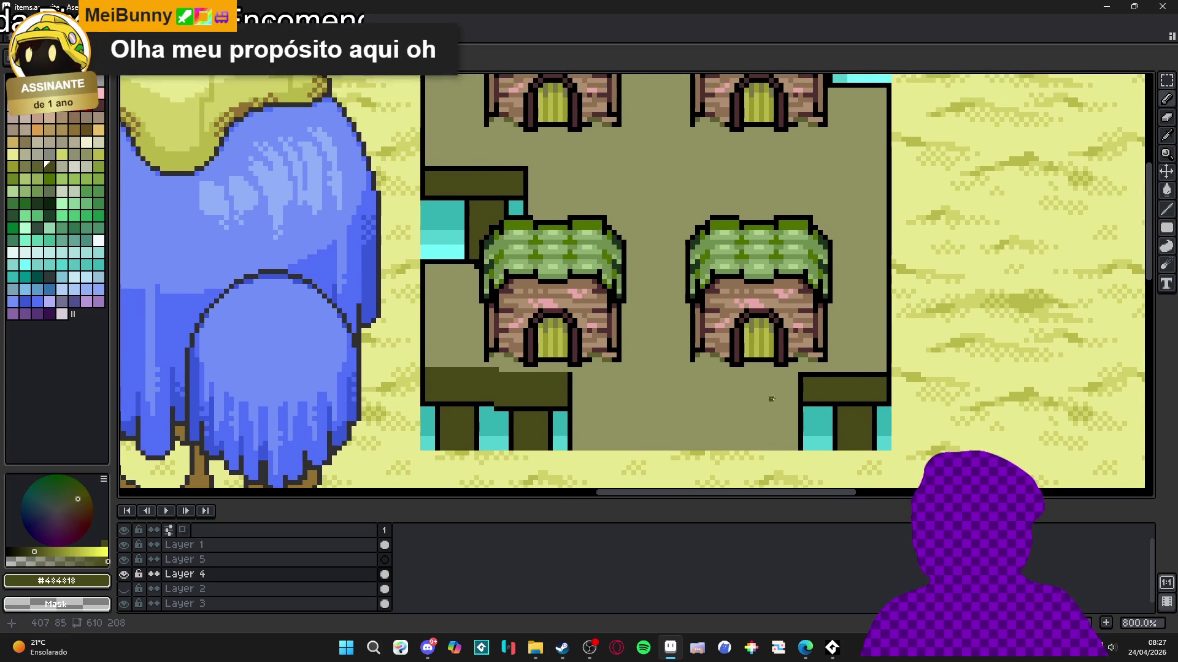
scroll(887, 394, up, 1)
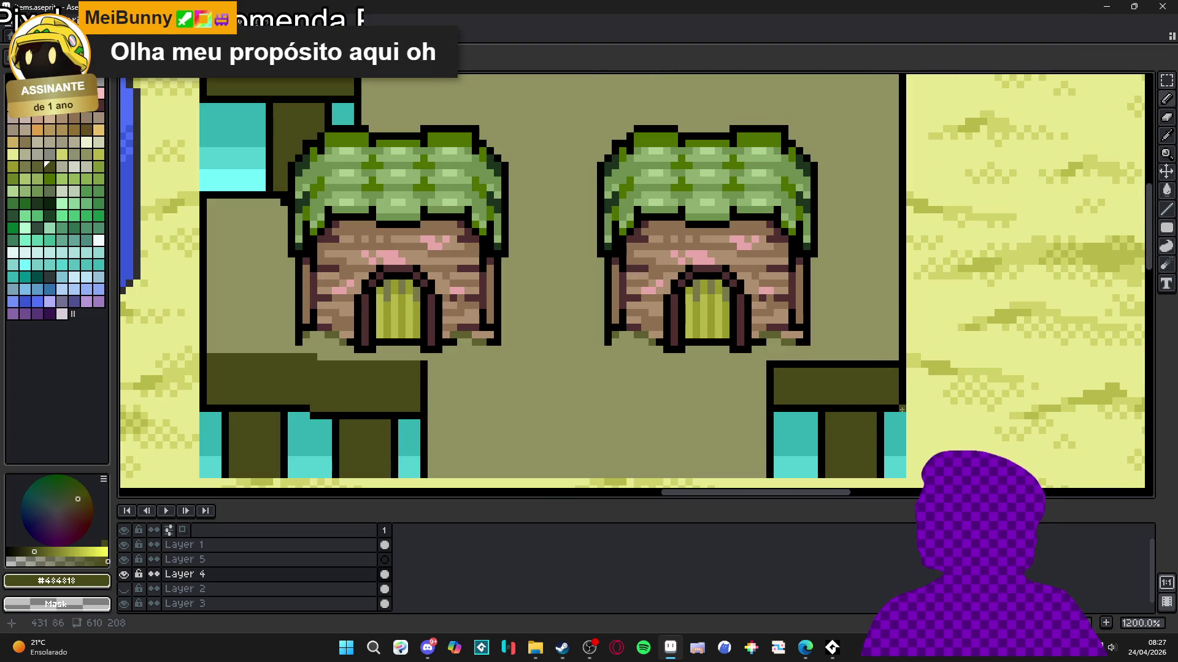
alt+click(907, 406)
mouse_move(907, 406)
mouse_down()
mouse_move(785, 411)
mouse_move(836, 410)
mouse_up()
alt+click(778, 401)
alt+click(904, 362)
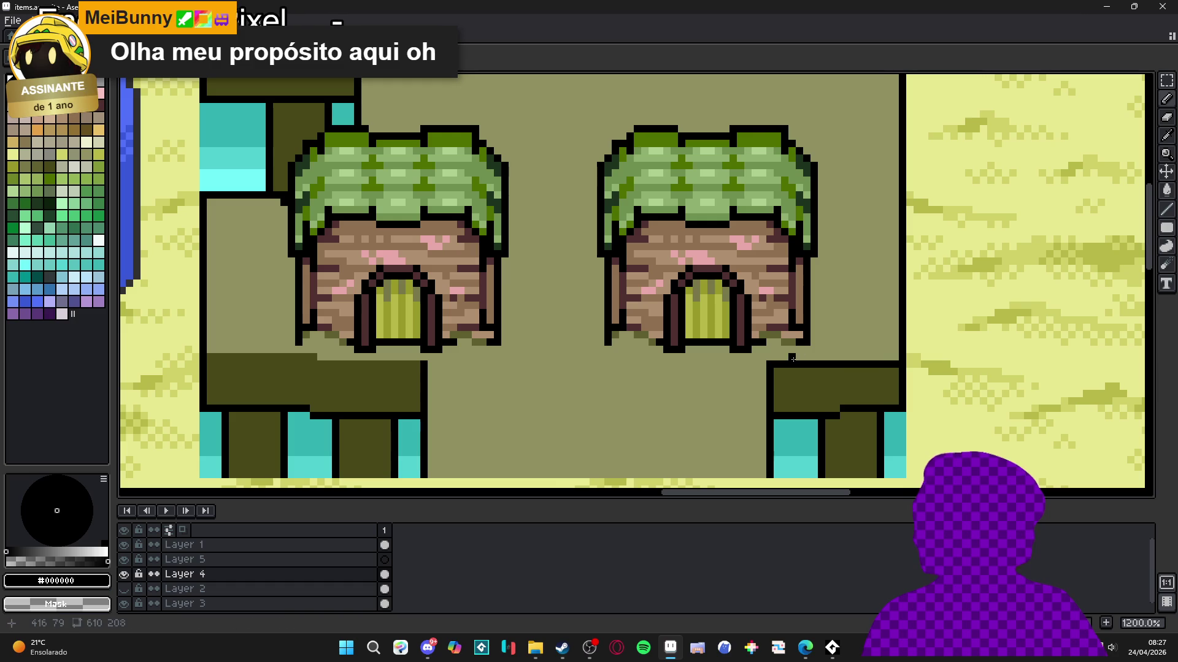
alt+click(781, 373)
drag(777, 365, 891, 369)
Step: Cover the upper-left dark block's black top edge with dark olive lines, redrawing one line once
scroll(683, 343, down, 5)
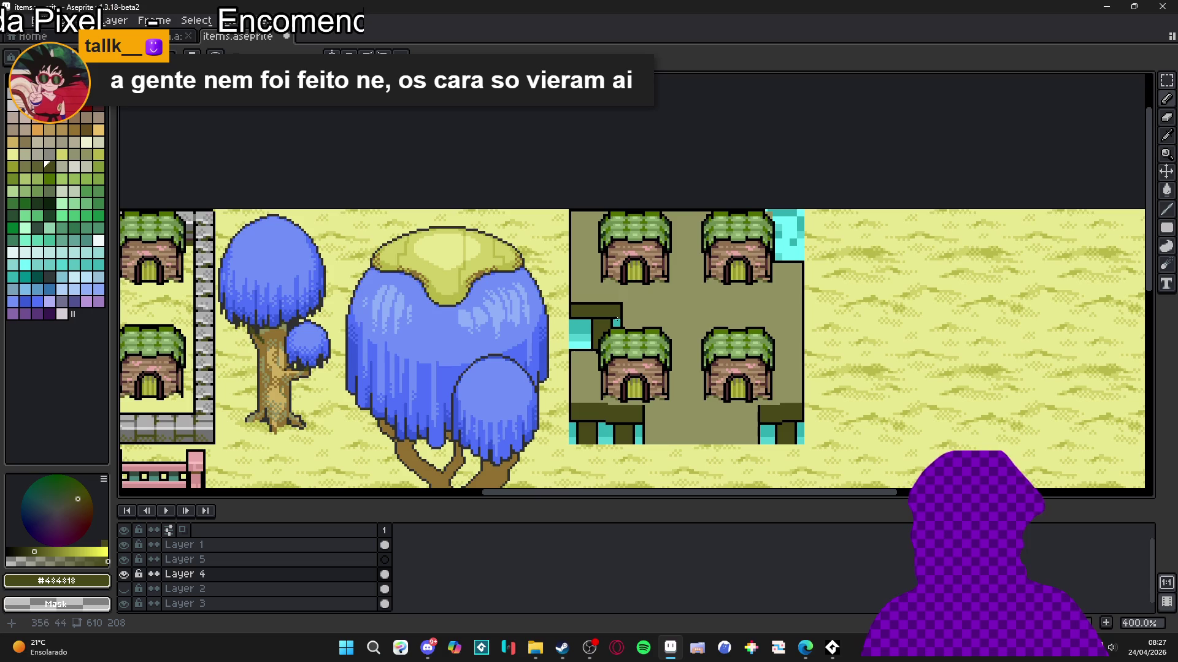
scroll(612, 314, up, 5)
drag(622, 295, 480, 286)
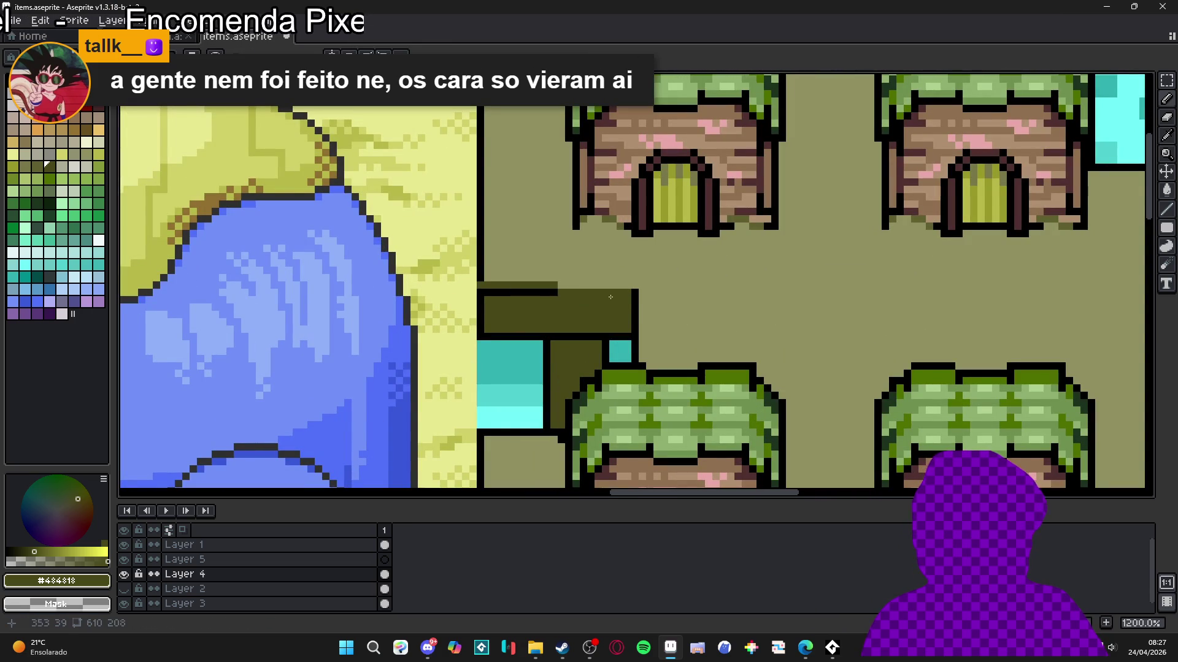
key(ctrl+z)
drag(629, 295, 488, 287)
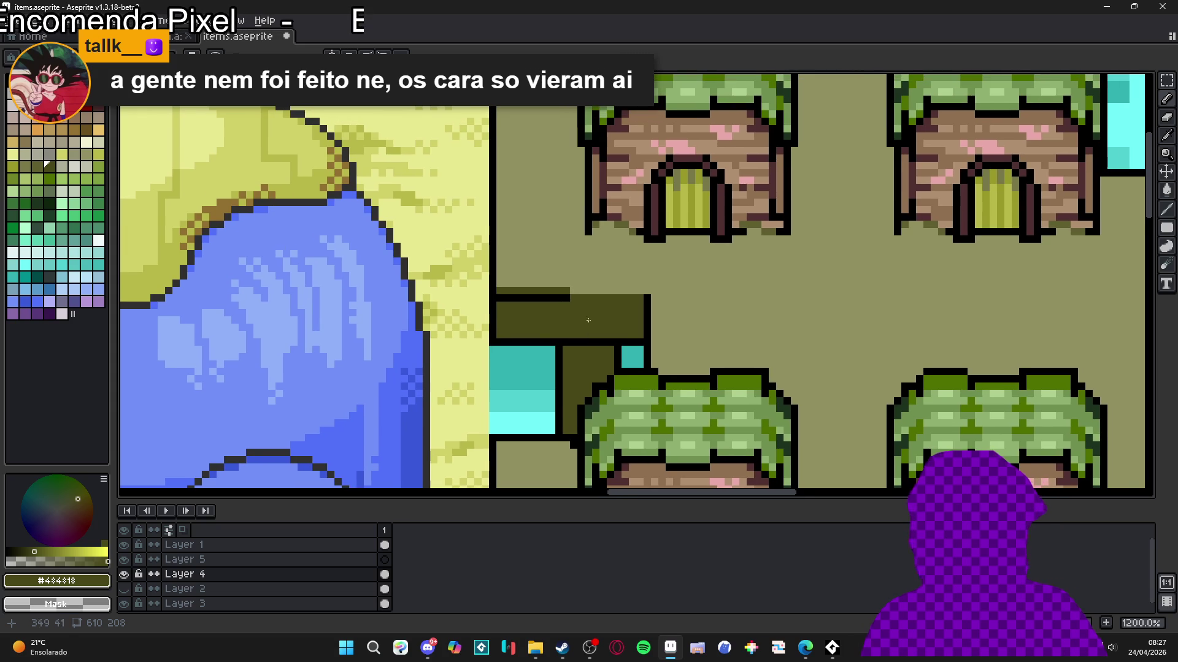
drag(567, 297, 500, 297)
Step: Sample black from an outline and reposition the view over the huts
scroll(500, 297, down, 6)
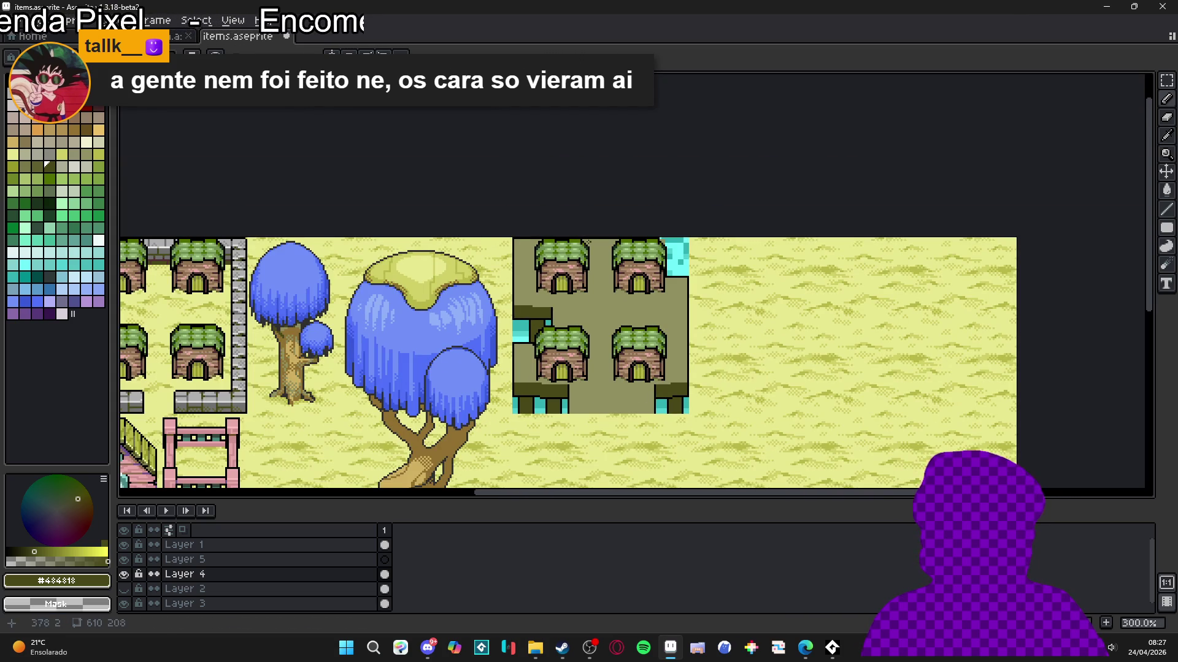
scroll(532, 342, up, 4)
alt+click(572, 335)
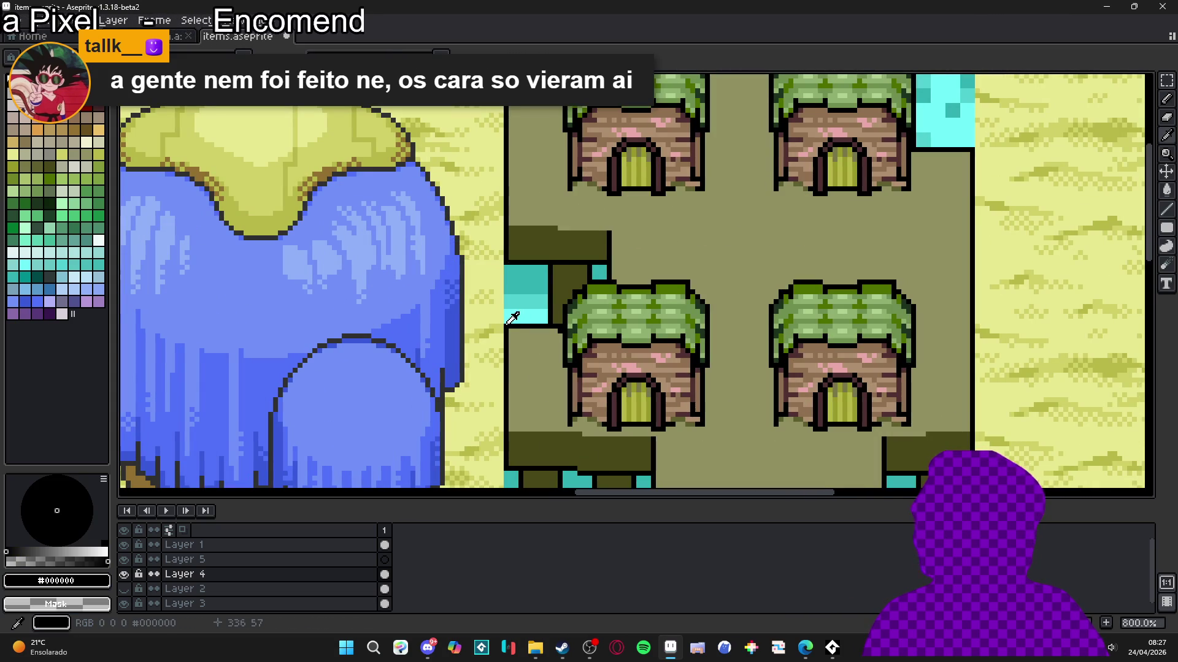
scroll(572, 335, up, 2)
scroll(526, 335, down, 3)
drag(526, 334, 518, 381)
scroll(518, 261, up, 1)
drag(506, 261, 444, 264)
scroll(454, 253, up, 3)
scroll(474, 243, down, 1)
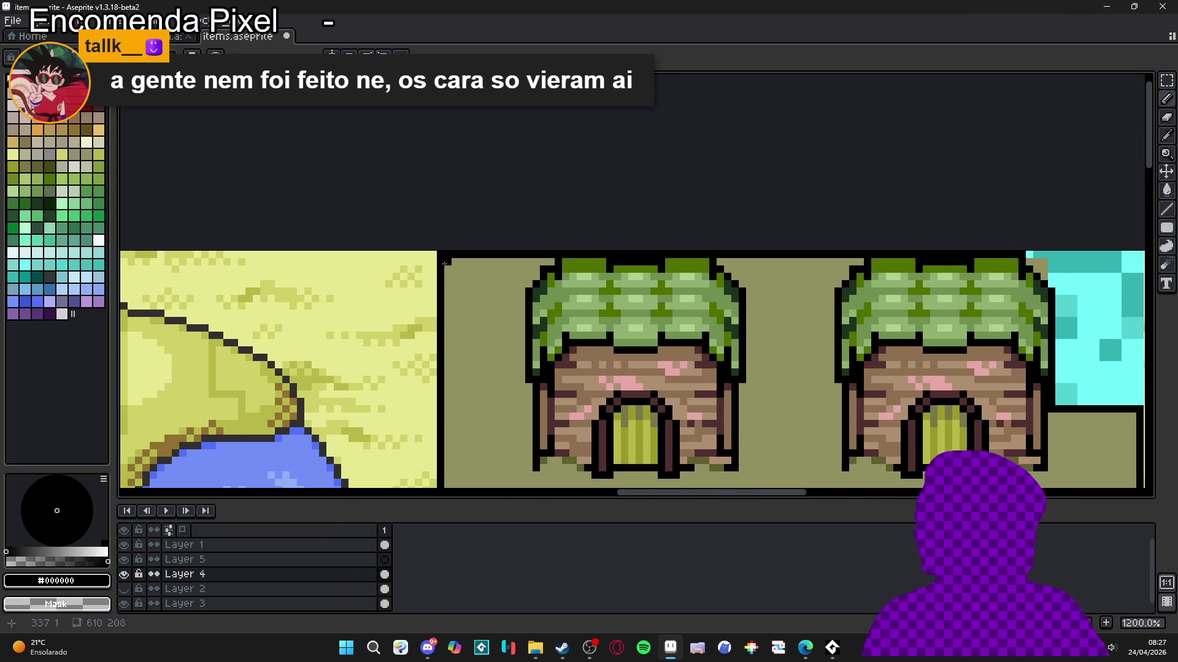
scroll(447, 260, down, 3)
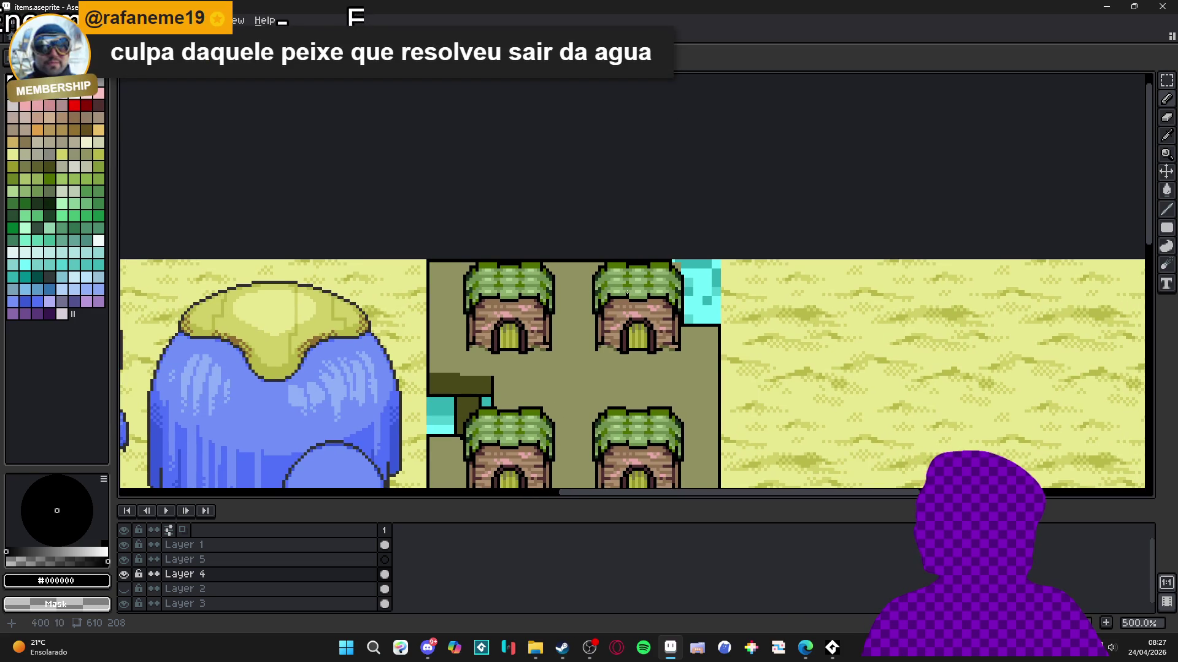
scroll(671, 263, up, 1)
scroll(671, 260, up, 1)
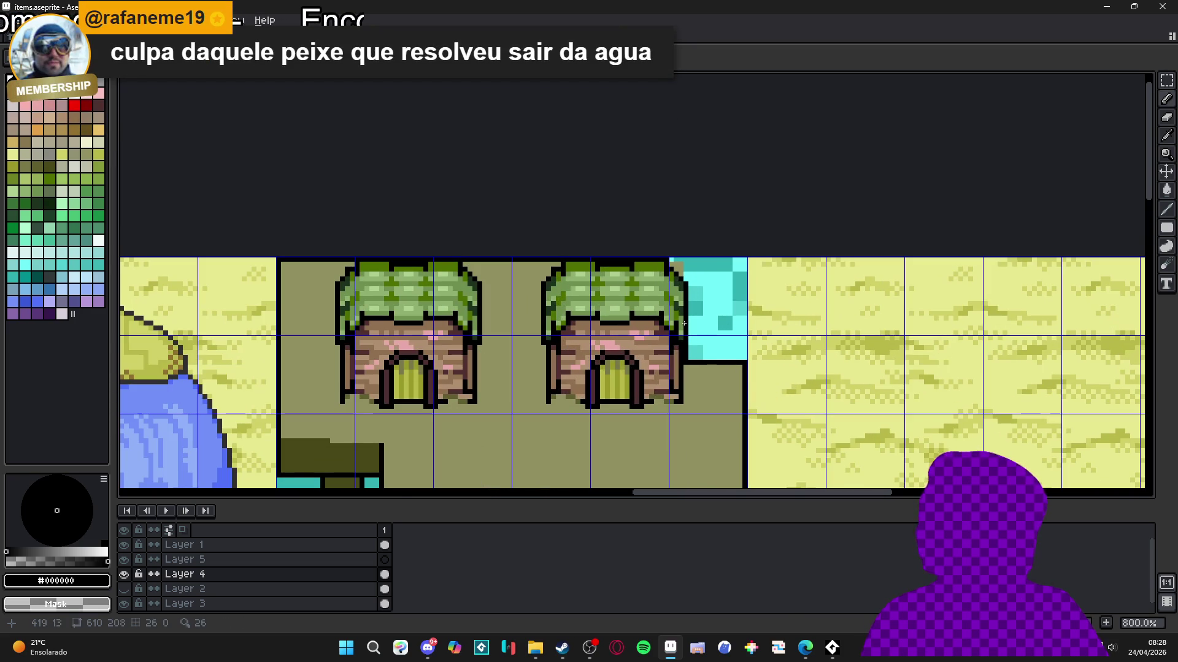
Step: Erase the cyan block beside the upper-right hut so the pale sand shows through
scroll(680, 269, up, 3)
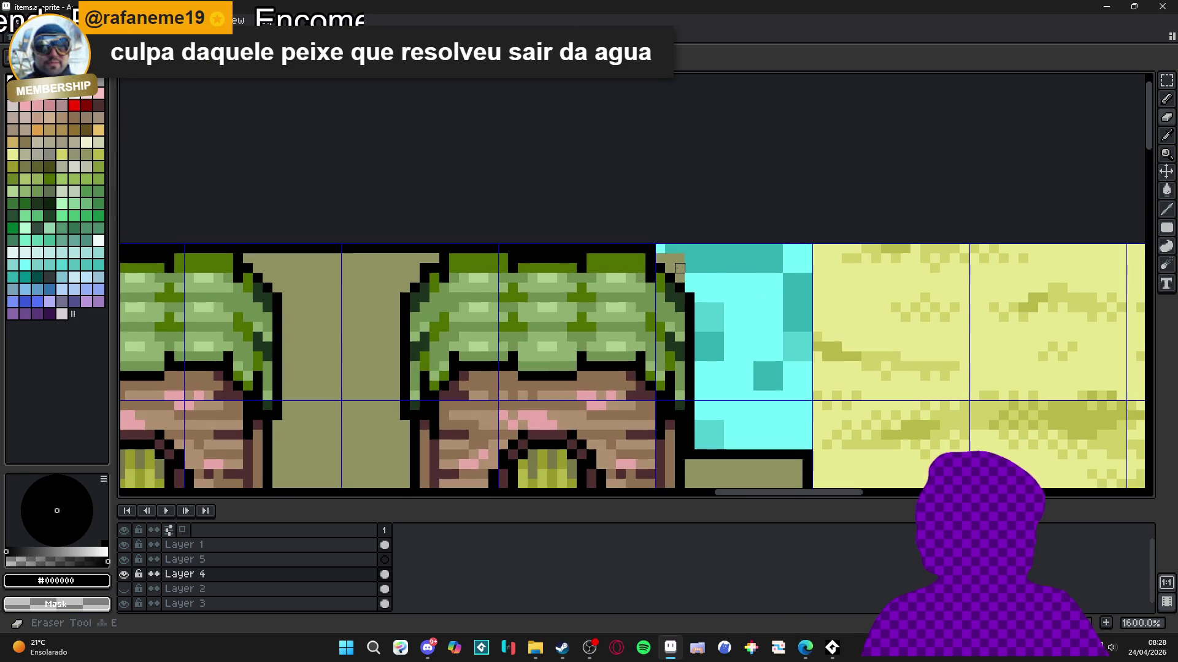
key(ctrl+z)
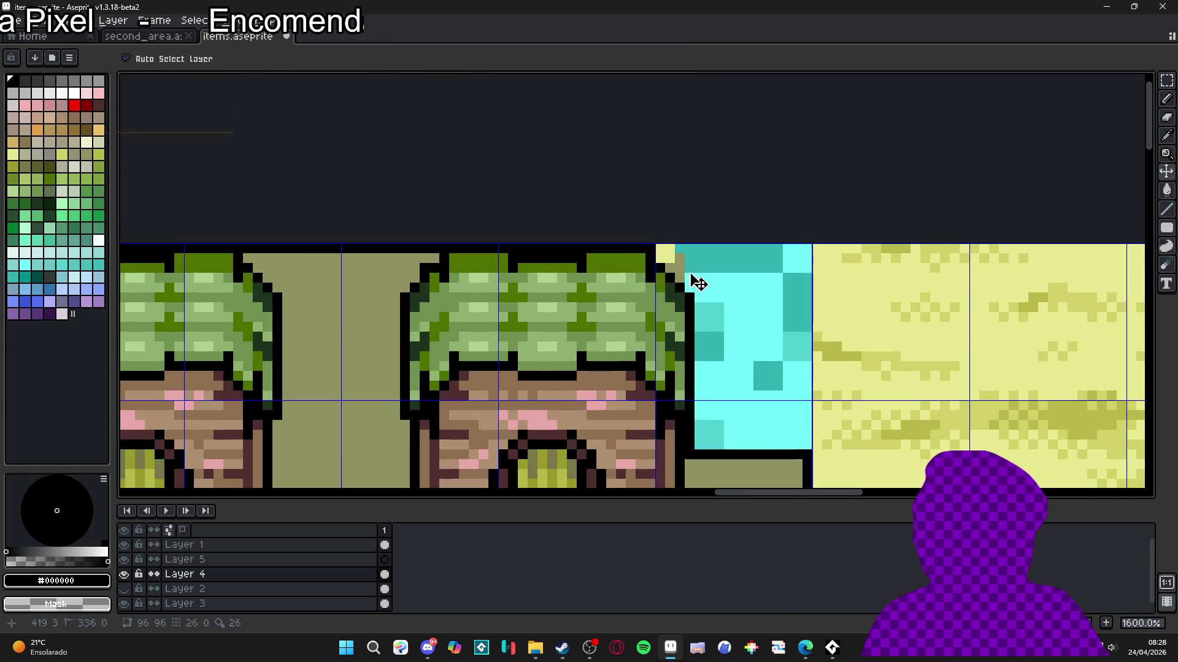
mouse_move(655, 253)
mouse_down()
mouse_move(792, 254)
mouse_move(793, 440)
mouse_move(696, 439)
mouse_move(694, 272)
mouse_move(705, 268)
mouse_move(720, 415)
mouse_move(783, 411)
mouse_move(762, 421)
mouse_move(768, 274)
mouse_move(739, 327)
mouse_up()
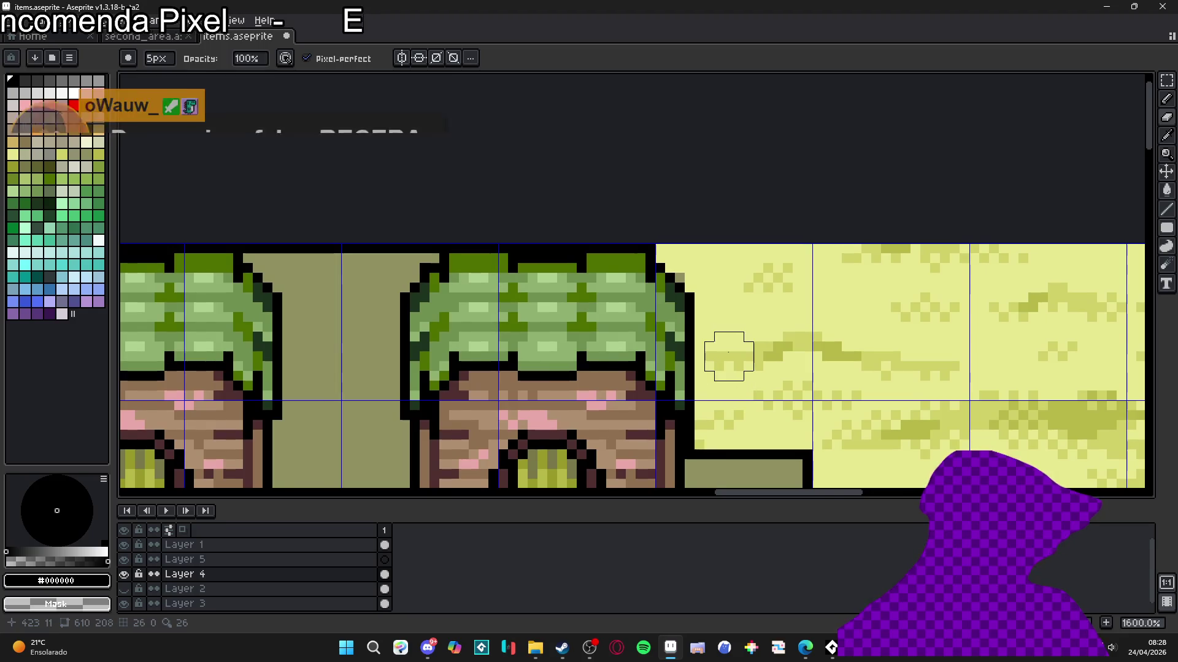
scroll(640, 340, down, 3)
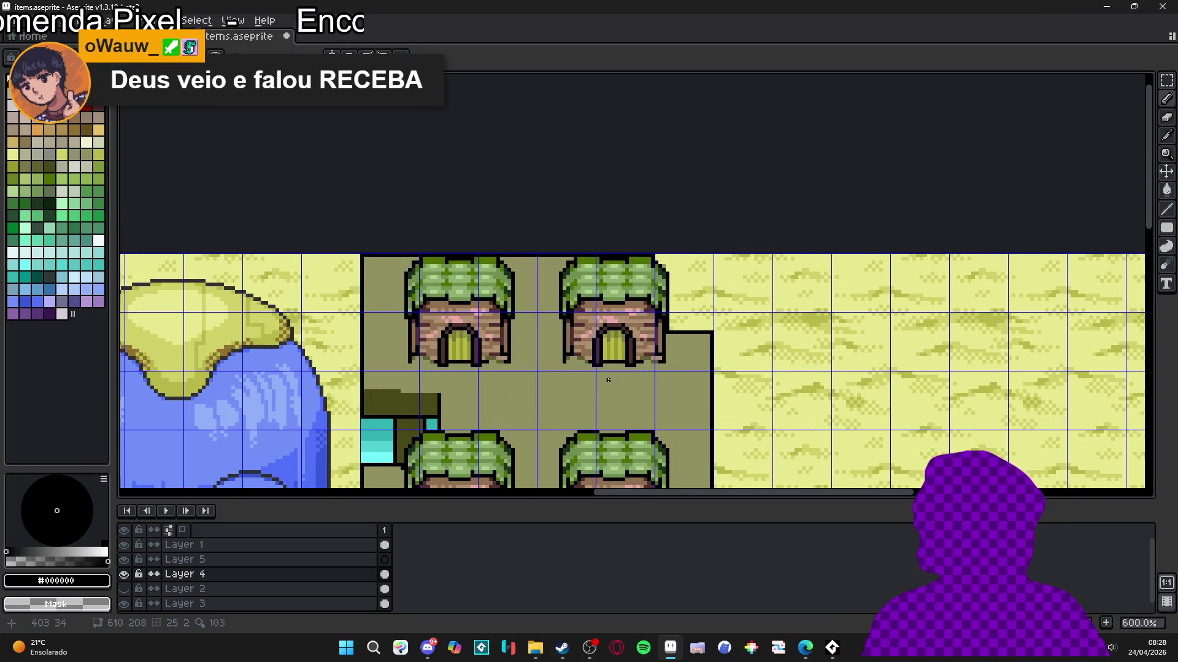
Step: Draw a dark olive vertical line left of the lower hut, undoing its upper extension
scroll(641, 340, down, 2)
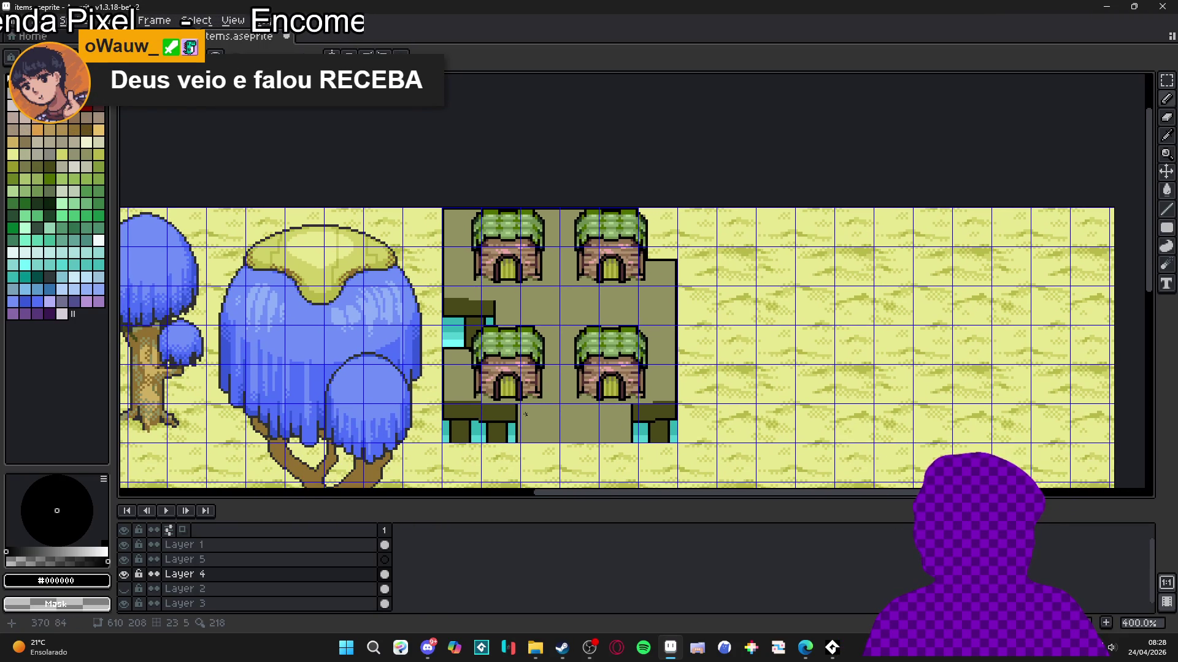
scroll(472, 403, up, 2)
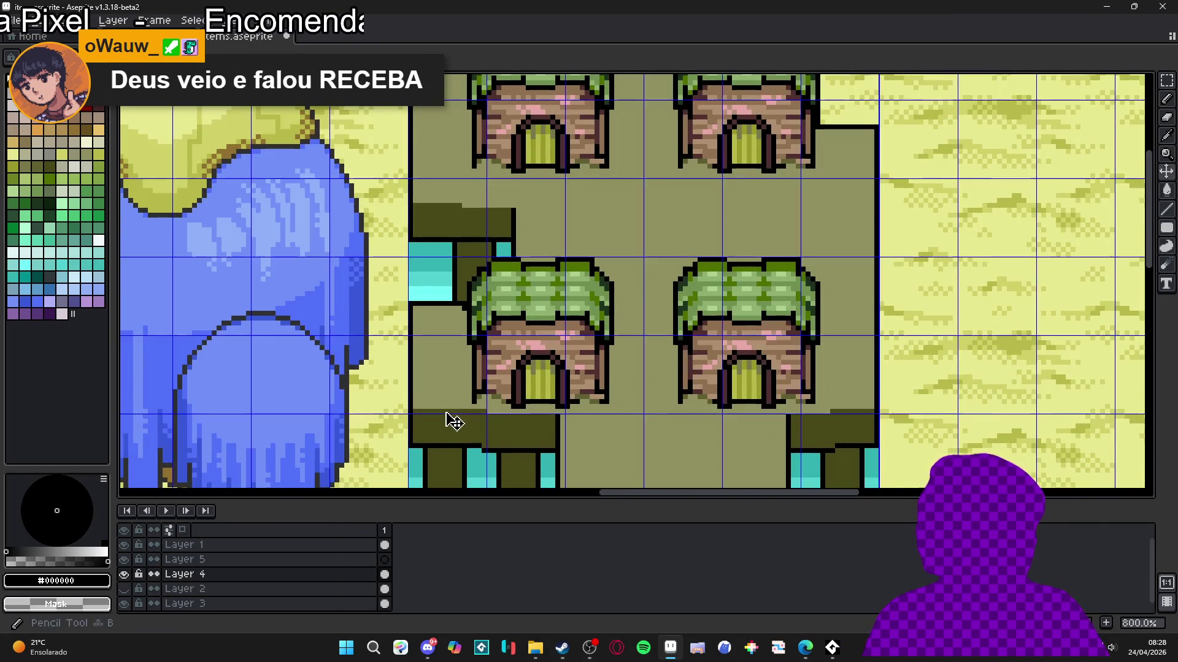
scroll(440, 405, up, 3)
alt+click(459, 405)
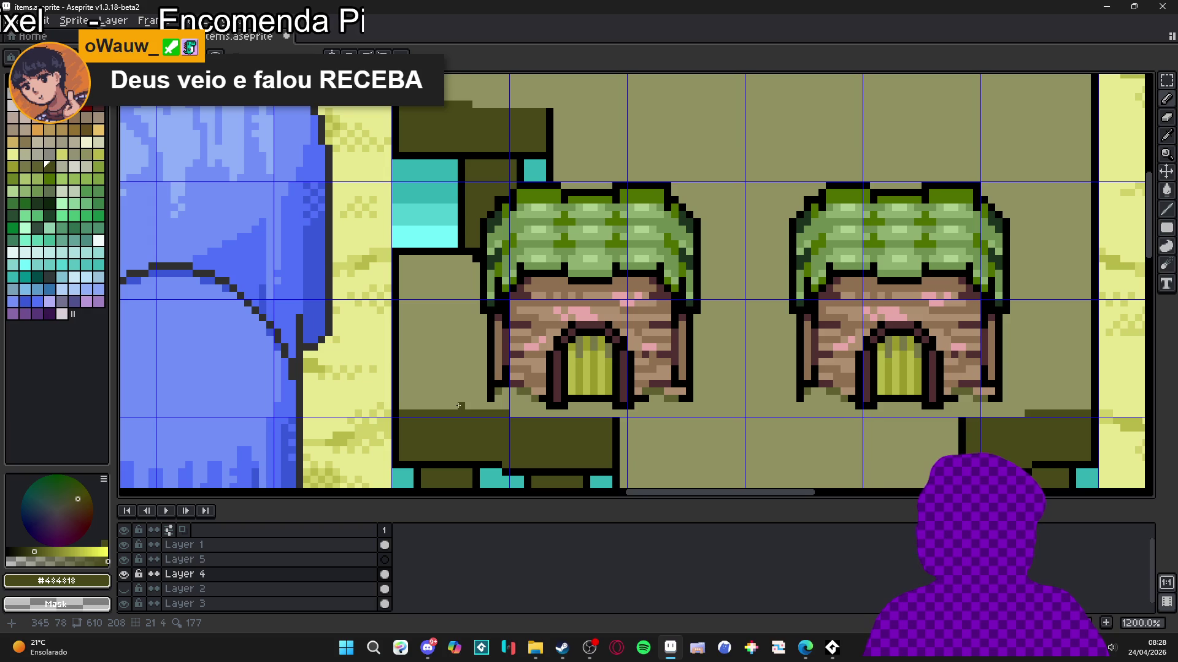
drag(458, 405, 454, 353)
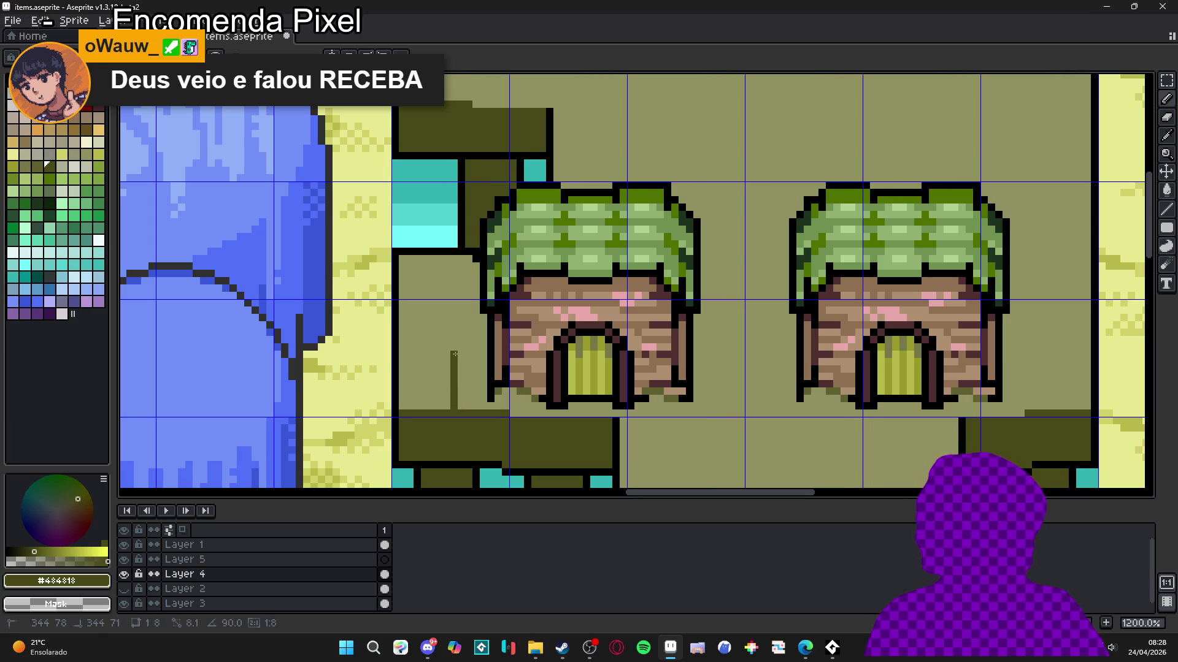
drag(456, 259, 454, 305)
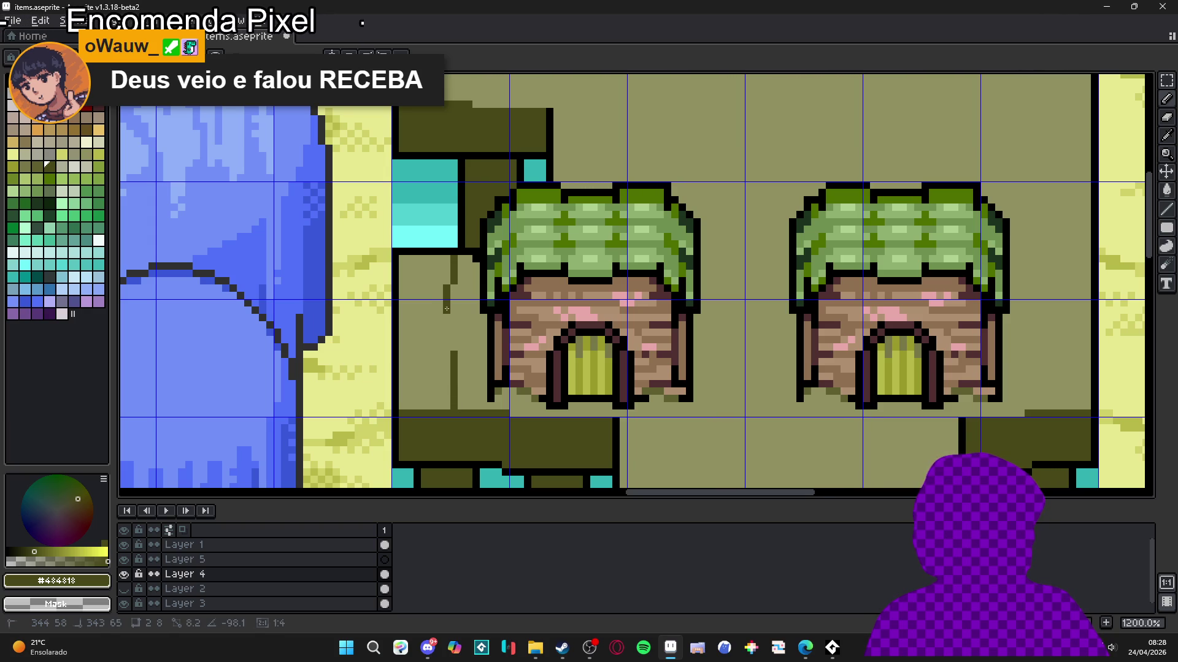
scroll(507, 369, down, 2)
scroll(560, 394, up, 2)
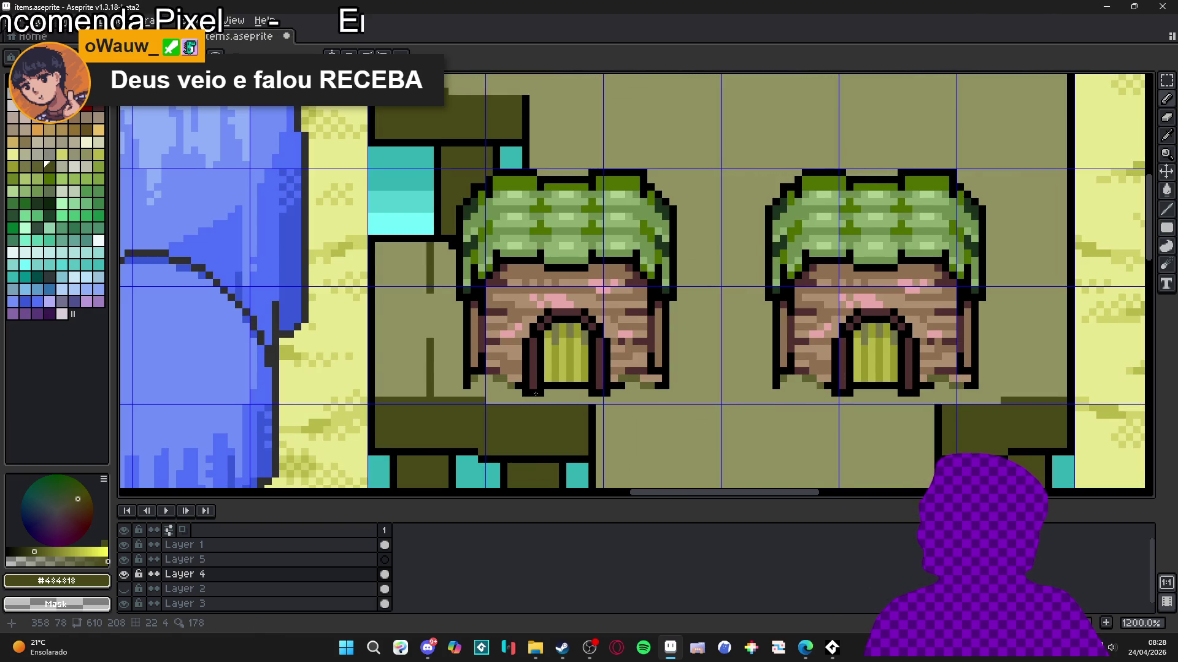
scroll(535, 401, down, 2)
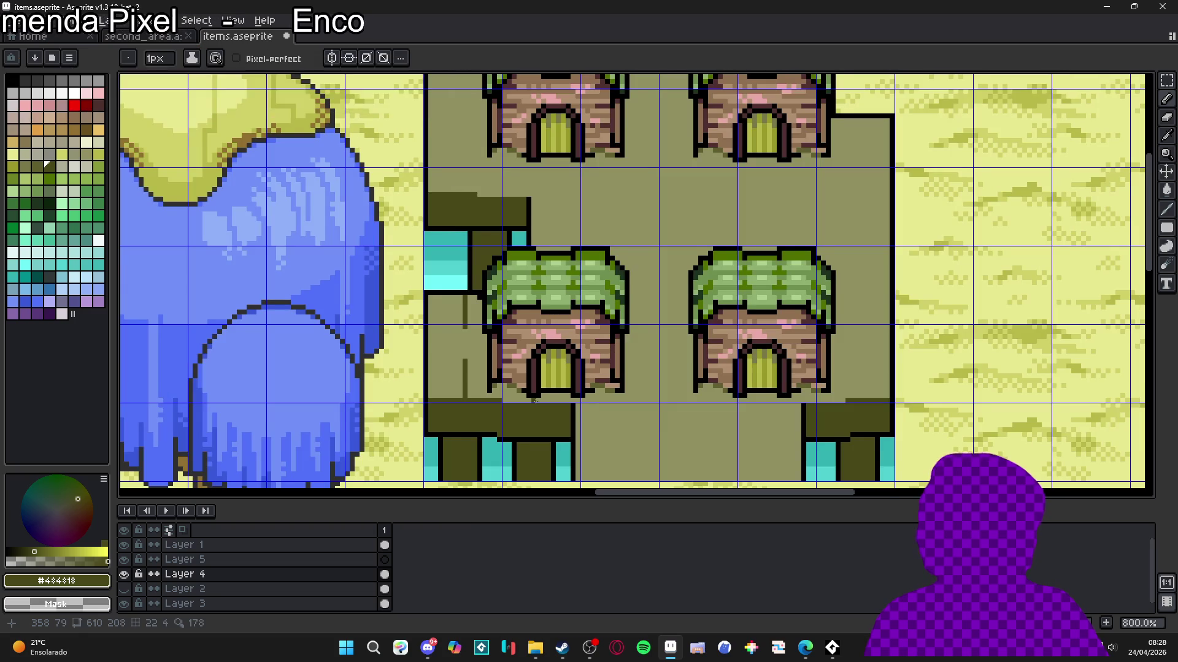
scroll(514, 385, up, 1)
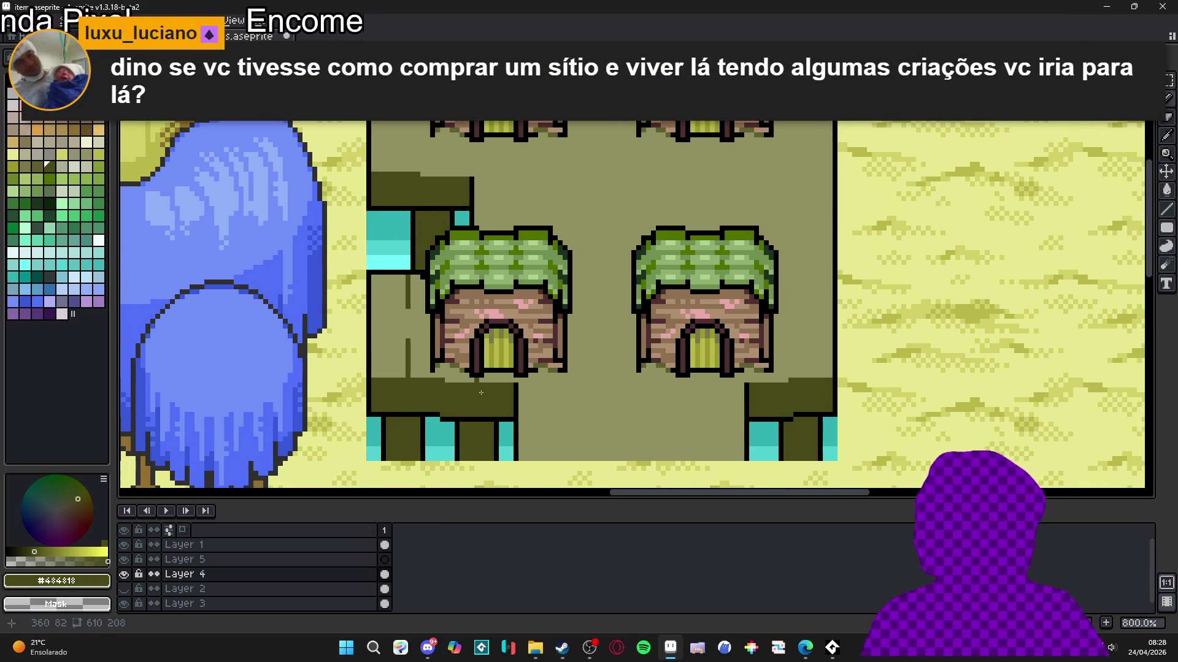
key(ctrl+z)
Step: Show the tile grid over the map and recentre the view on the huts
scroll(468, 375, up, 2)
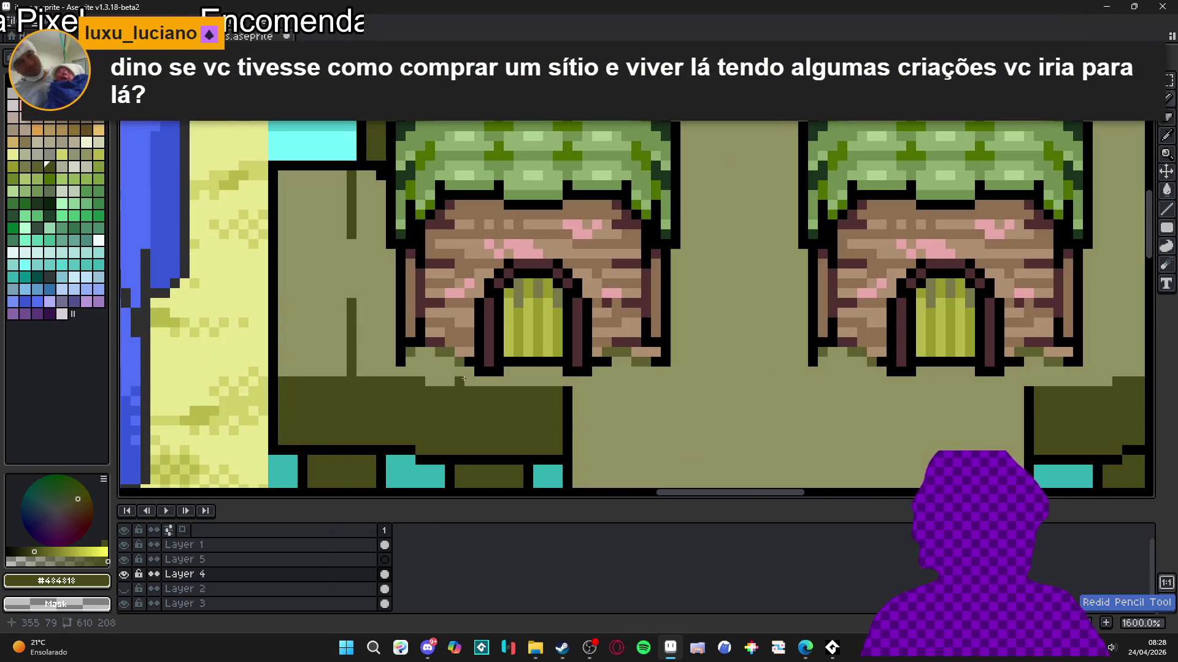
scroll(460, 366, down, 2)
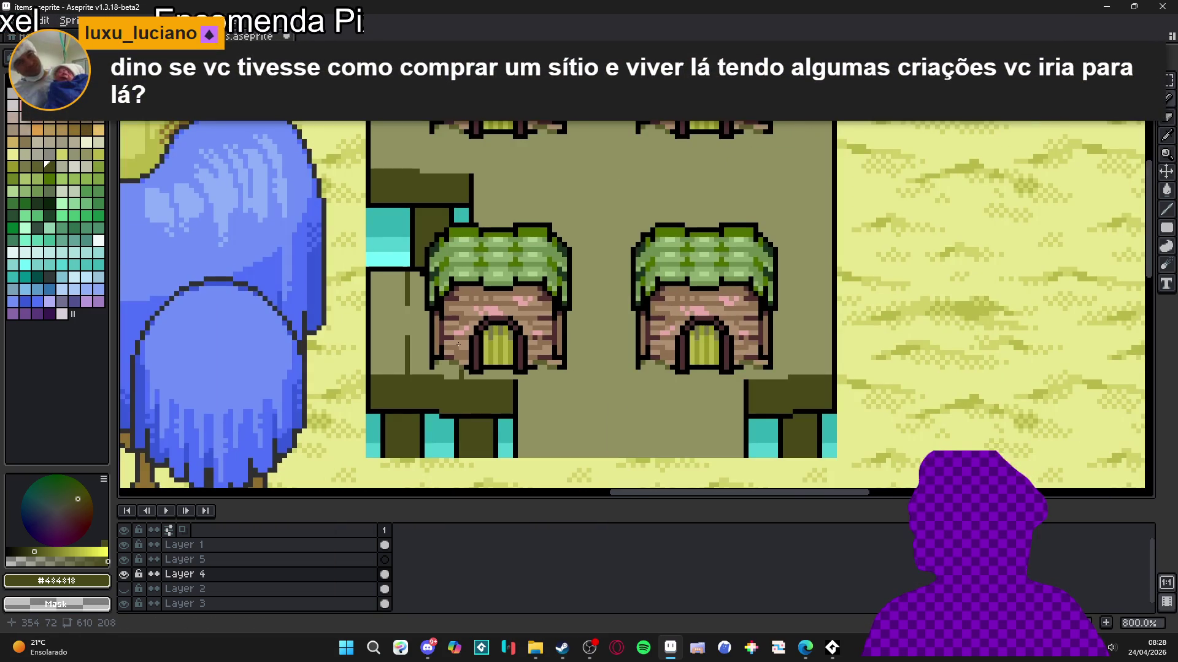
scroll(458, 345, down, 1)
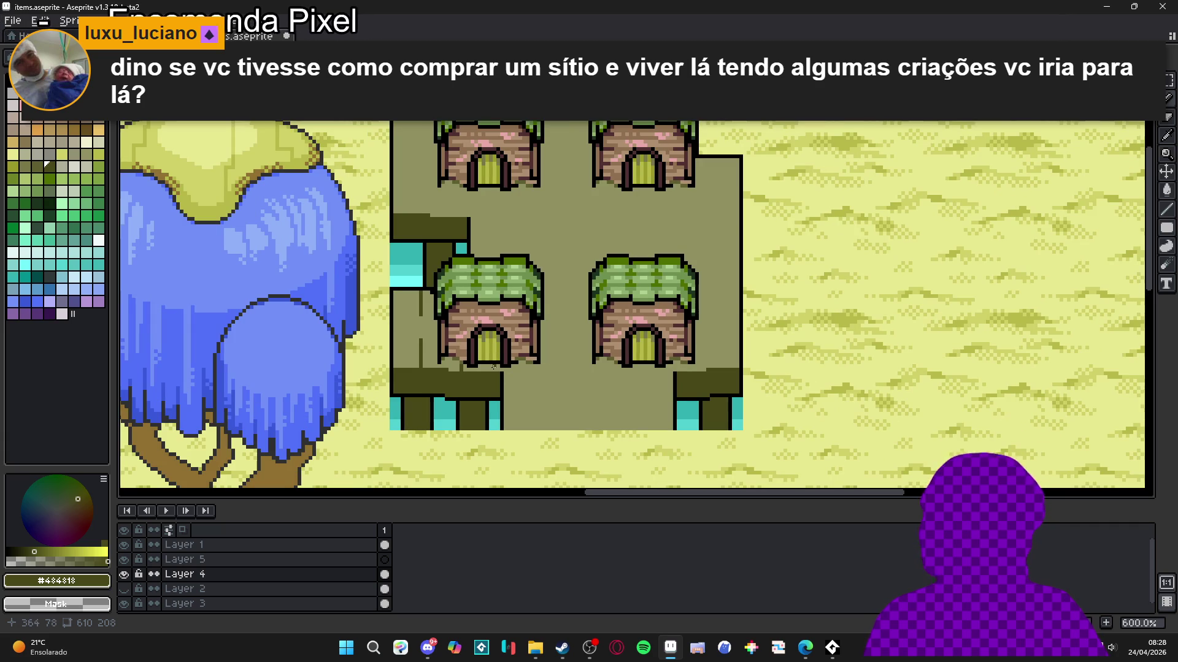
scroll(450, 371, up, 4)
scroll(450, 371, down, 4)
scroll(518, 364, down, 1)
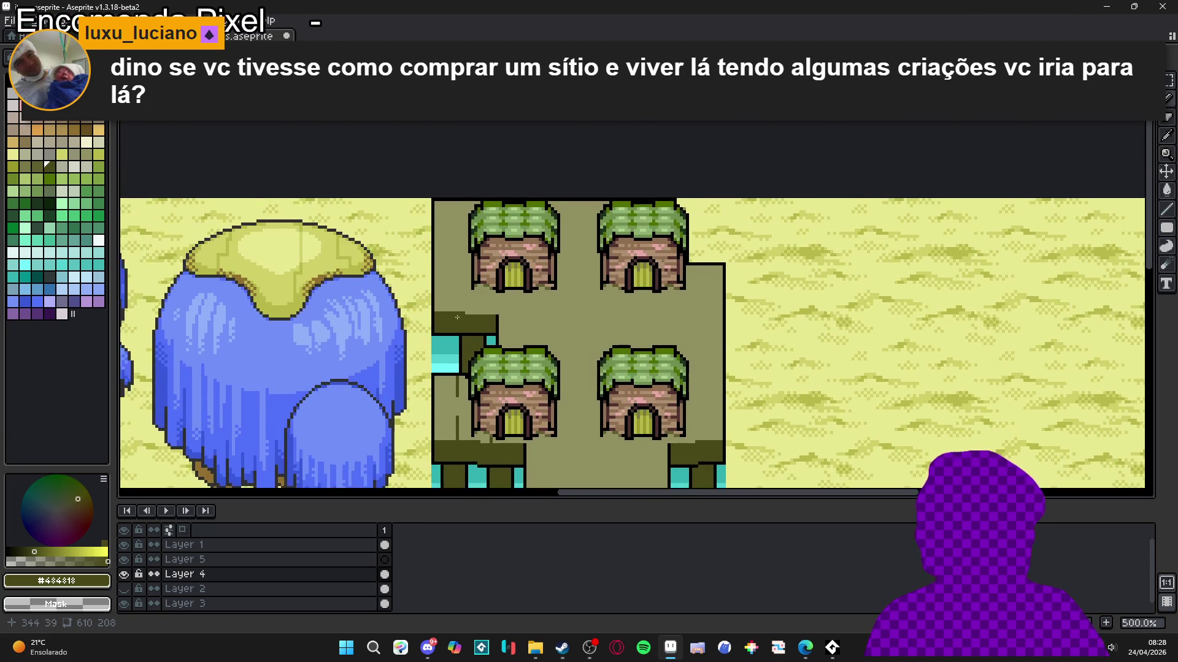
scroll(448, 271, up, 1)
key(ctrl+apostrophe)
scroll(447, 266, up, 1)
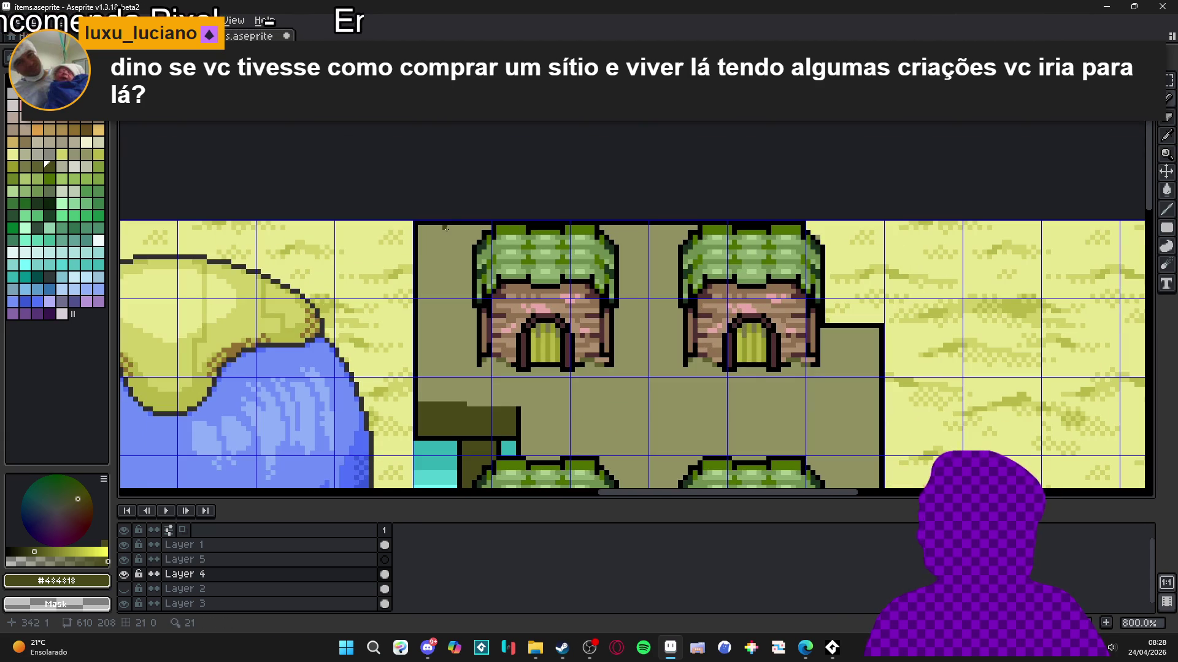
scroll(461, 383, down, 3)
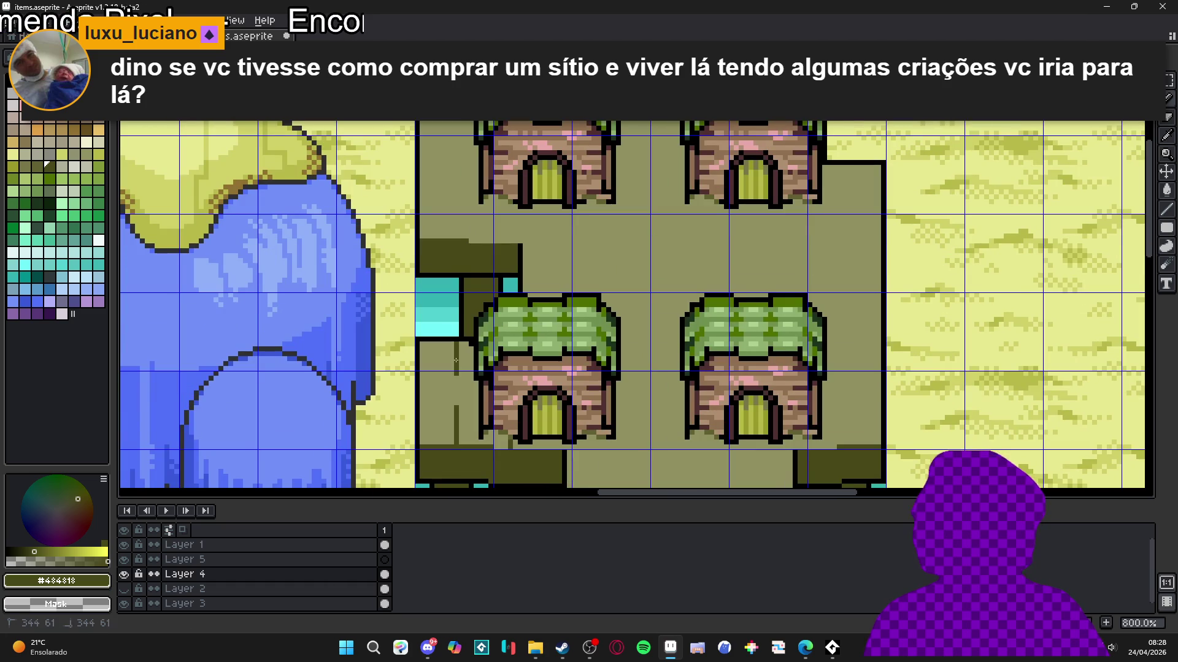
scroll(456, 360, up, 1)
scroll(466, 337, down, 2)
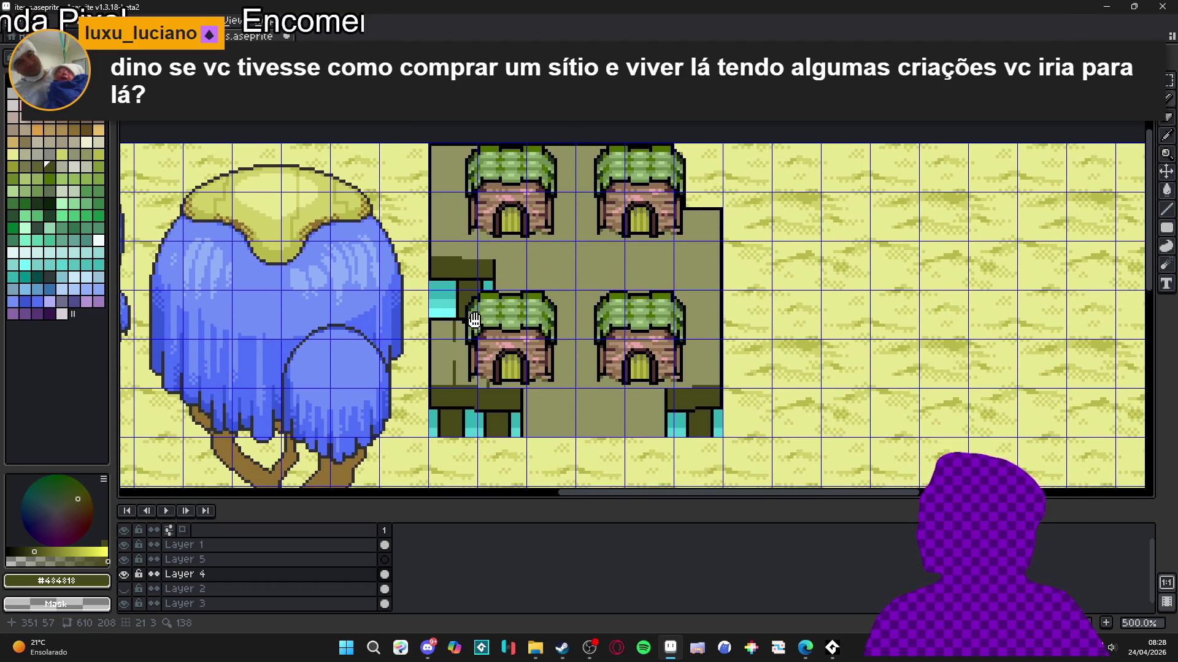
drag(474, 319, 473, 335)
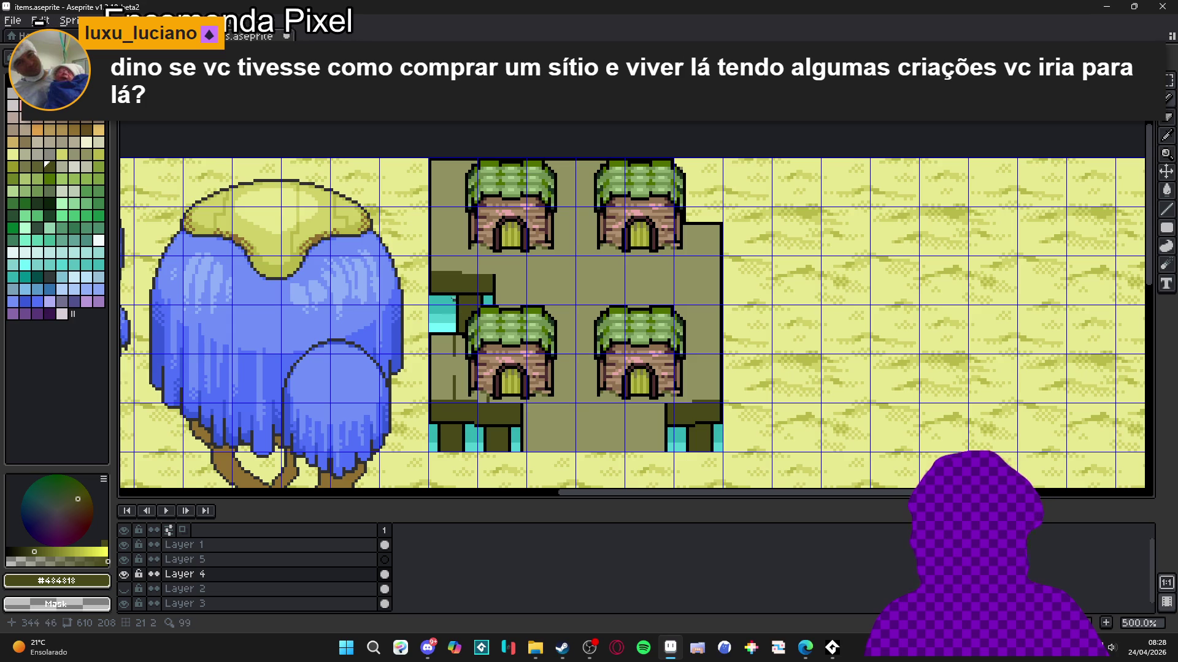
scroll(461, 276, up, 2)
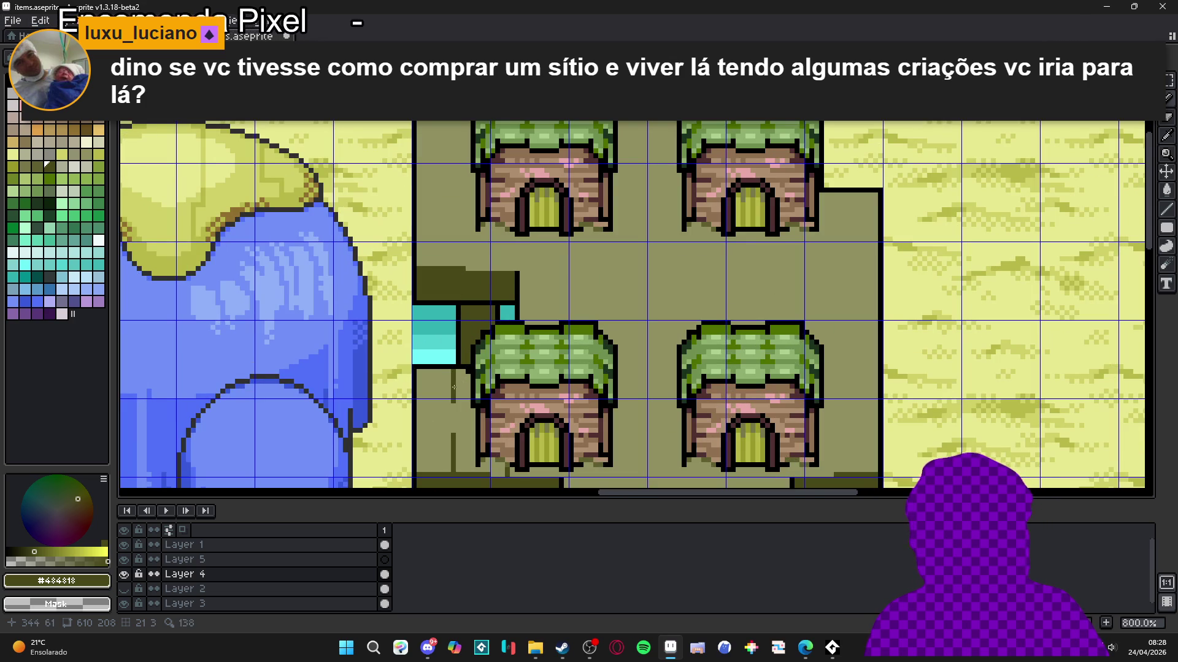
Step: Draw a vertical dark grain line on the platform after cancelling one unwanted attempt
drag(455, 387, 453, 252)
key(Escape)
scroll(452, 264, up, 2)
drag(455, 323, 455, 150)
scroll(473, 255, down, 3)
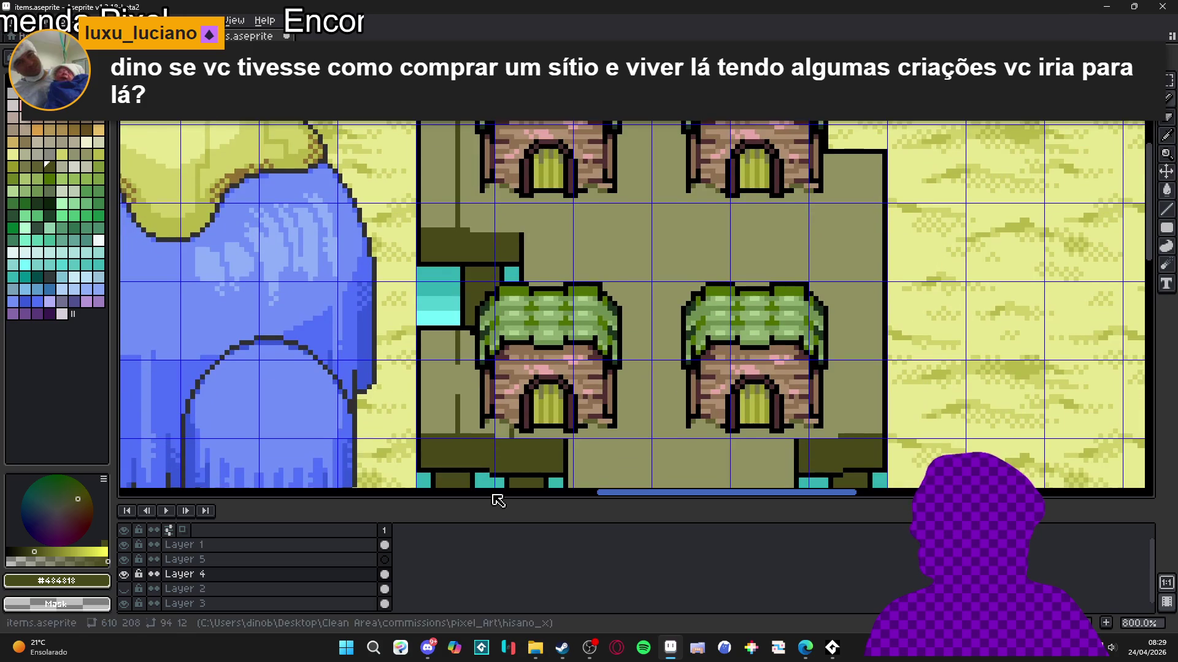
scroll(514, 380, up, 3)
Step: Add more vertical plank lines down the platform's left side, undoing a stray short mark
drag(512, 432, 517, 278)
drag(527, 138, 526, 138)
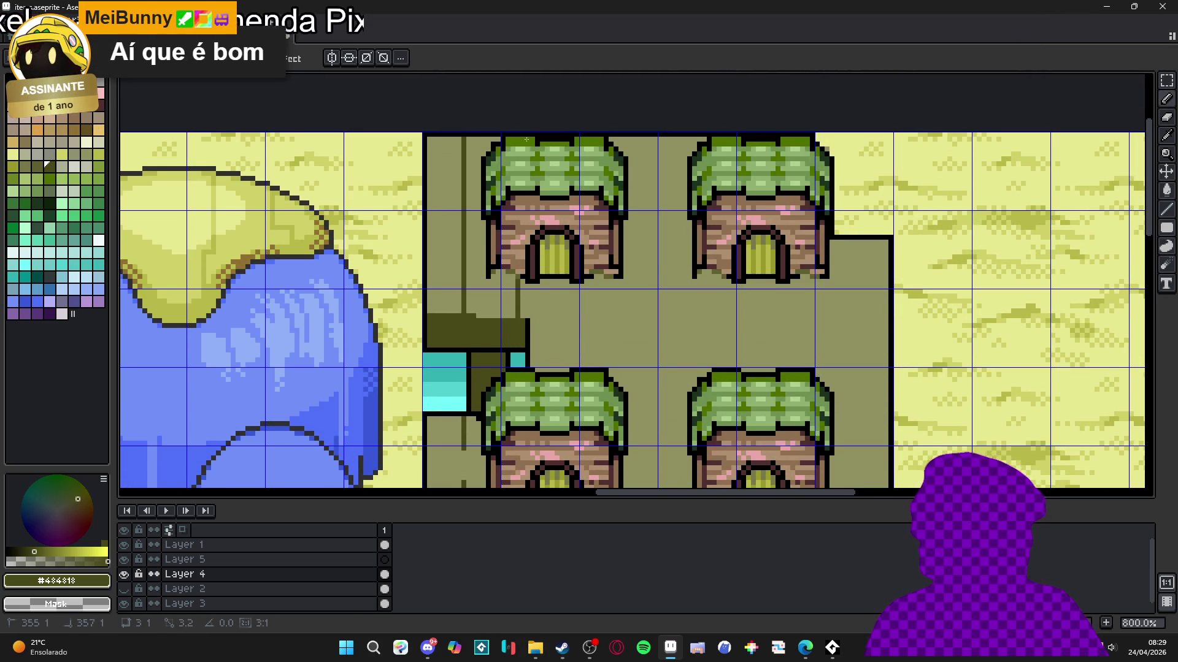
scroll(541, 259, down, 2)
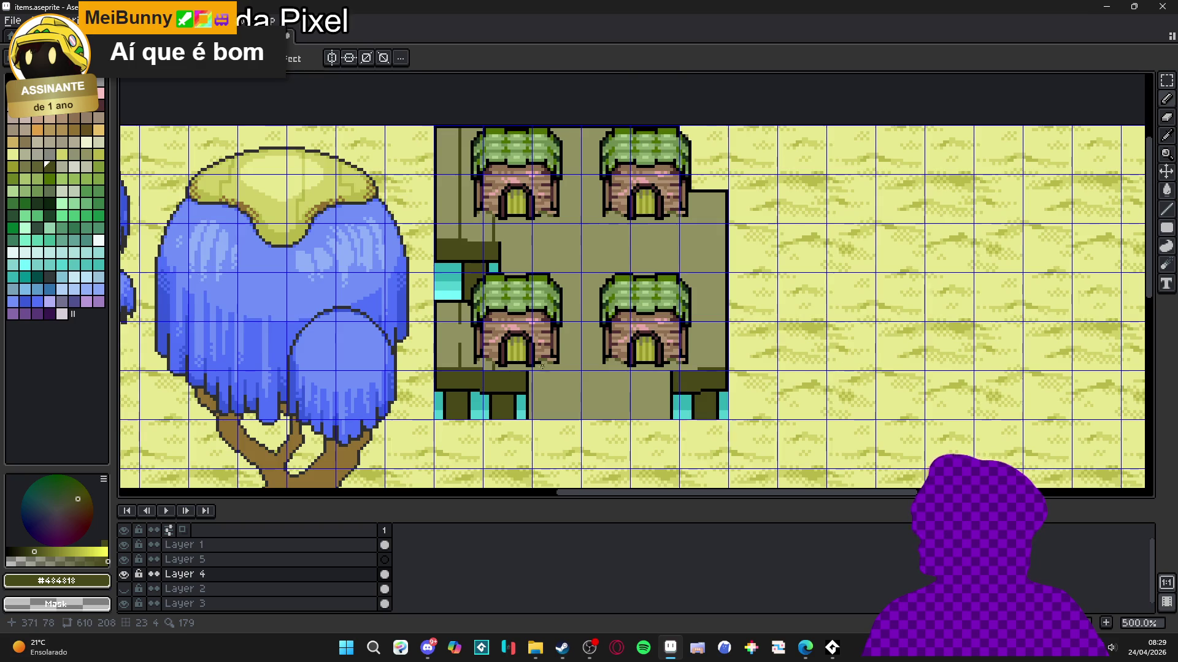
scroll(543, 333, up, 1)
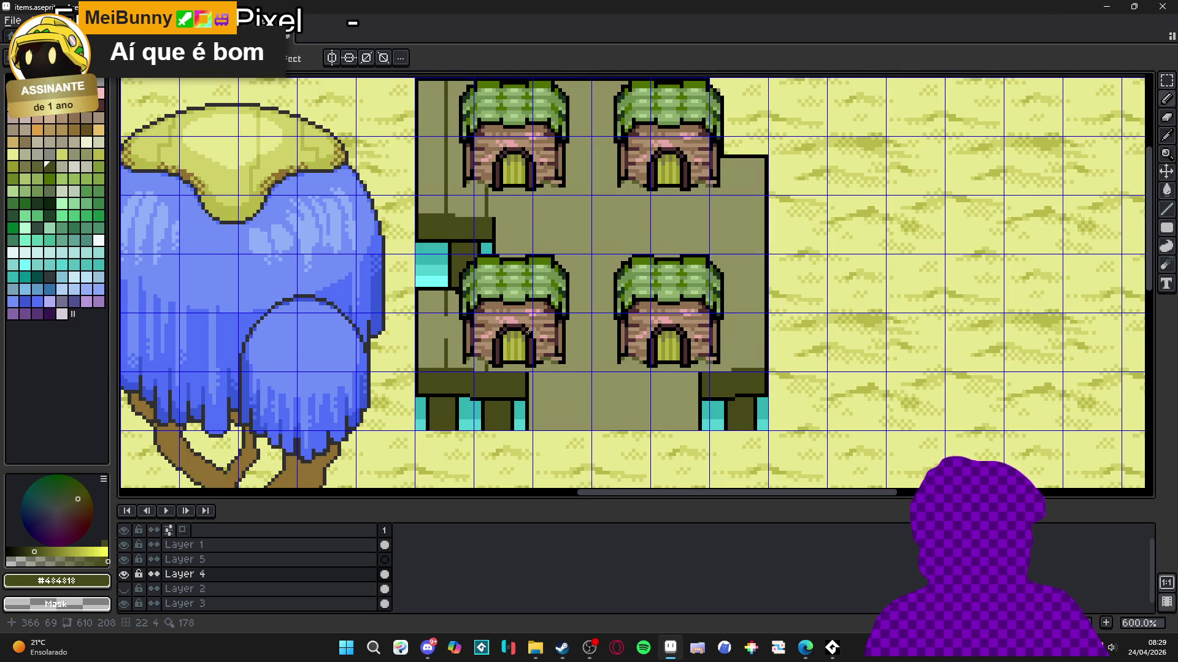
key(ctrl+z)
key(ctrl+z)
key(ctrl+z)
scroll(497, 273, up, 1)
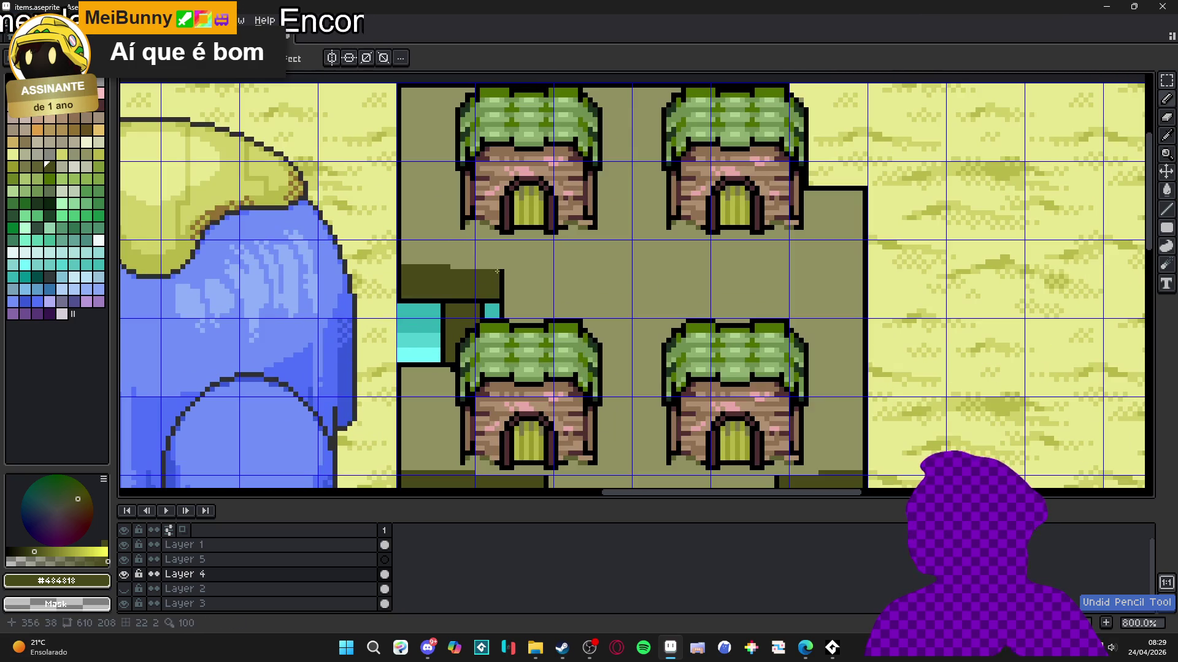
mouse_move(496, 272)
mouse_down()
mouse_move(488, 377)
mouse_move(433, 213)
mouse_up()
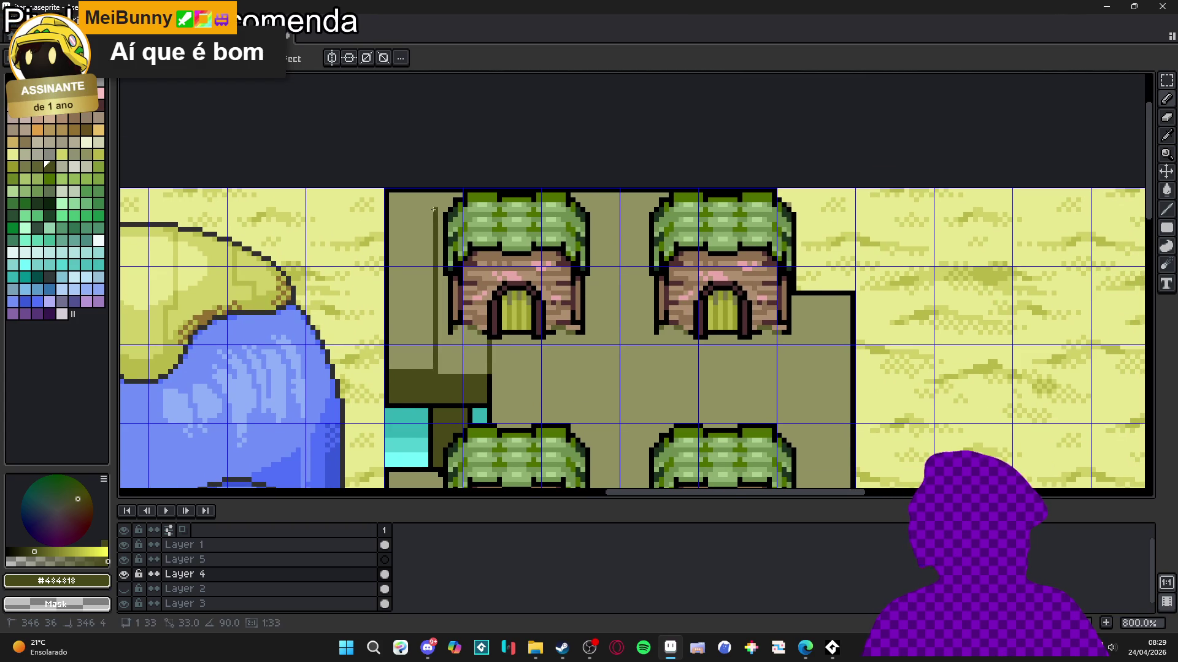
scroll(455, 301, down, 2)
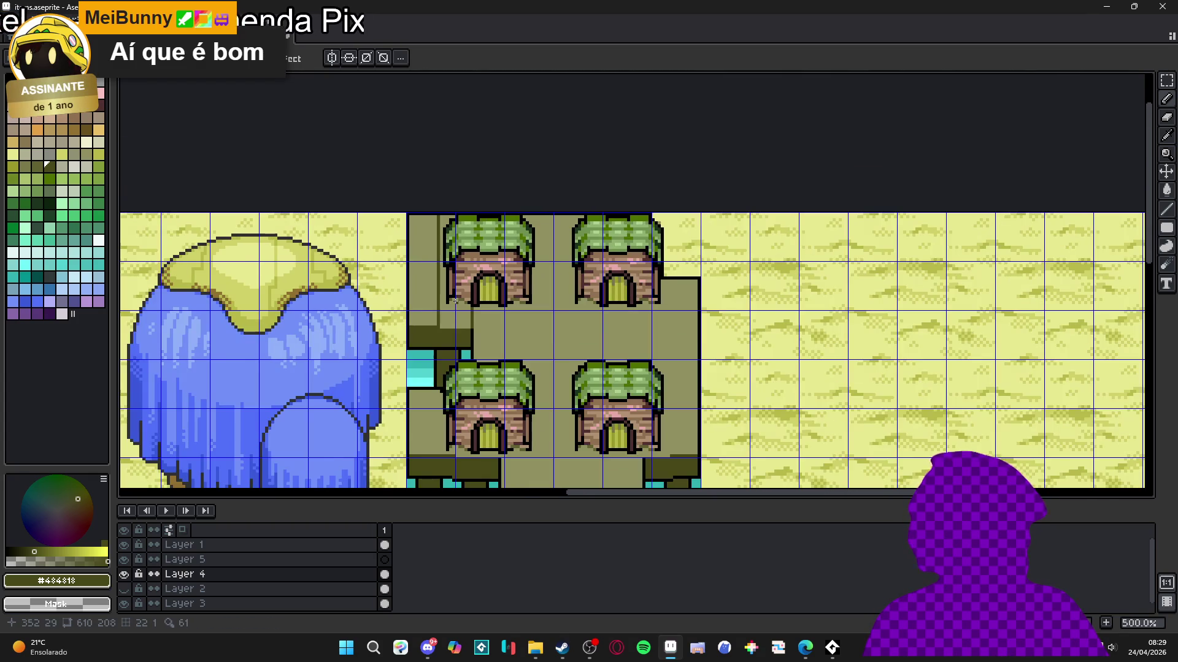
scroll(455, 301, down, 1)
scroll(463, 340, down, 1)
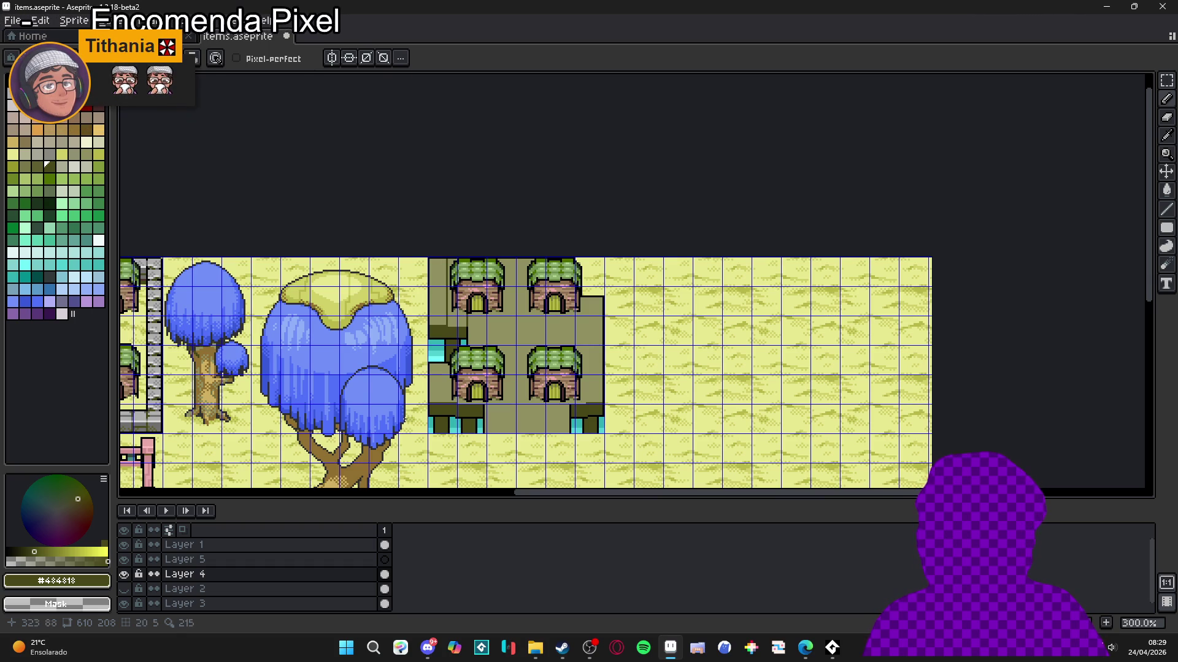
Step: Draw a vertical grain line beside the lower-left hut and hide the tile grid
scroll(454, 350, up, 2)
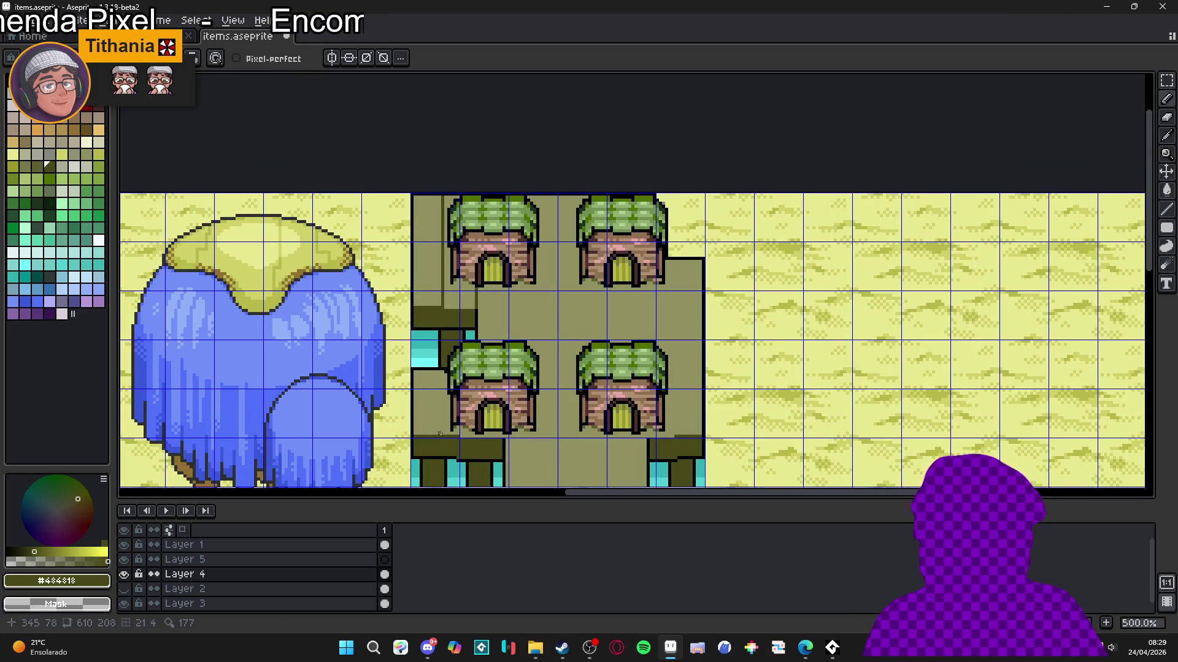
drag(440, 433, 435, 371)
key(ctrl+apostrophe)
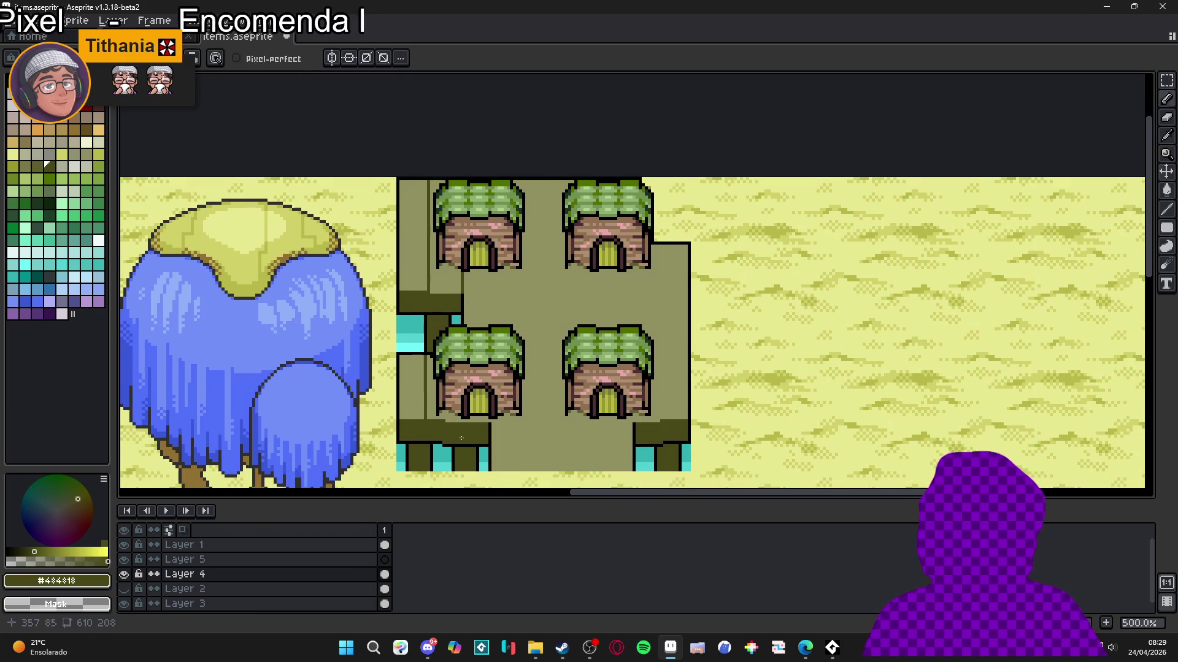
scroll(459, 438, right, 2)
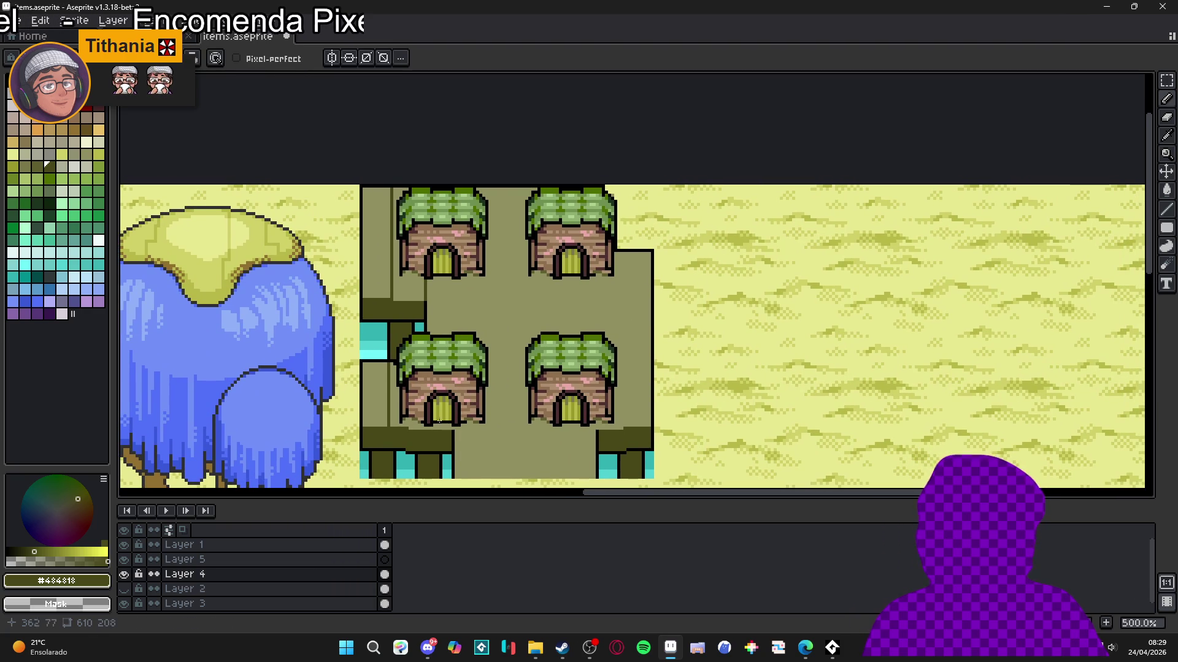
scroll(433, 327, up, 1)
Step: Add a tall vertical grain line plus small grain marks beside the lower-left hut
drag(425, 298, 421, 454)
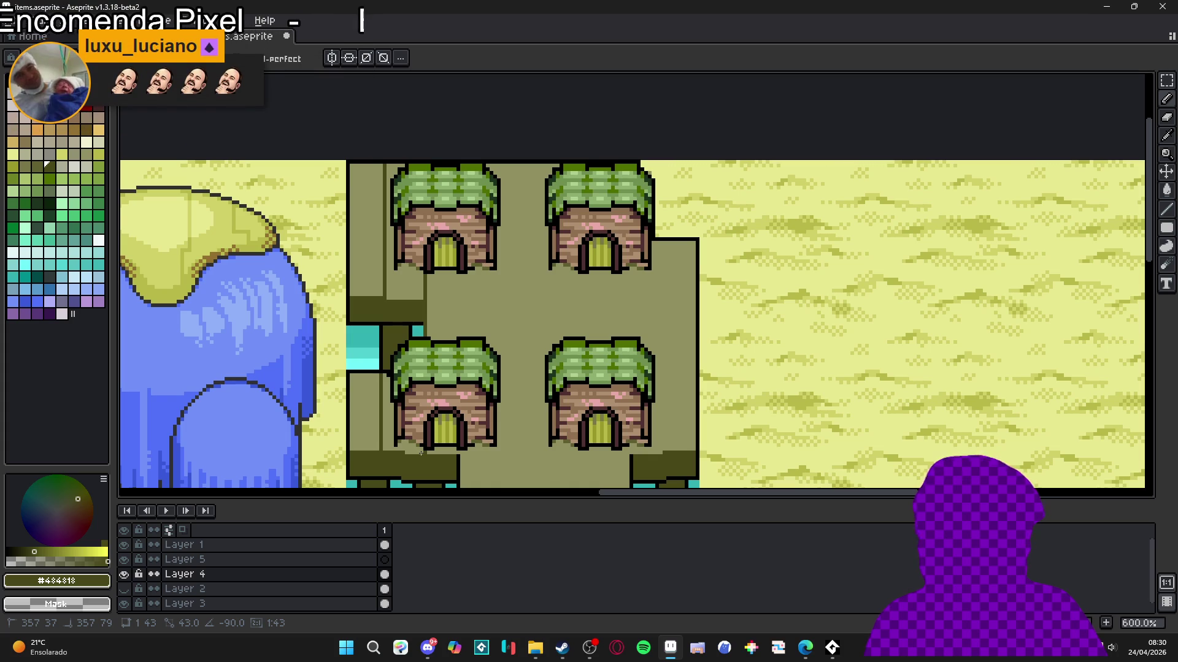
drag(421, 453, 420, 453)
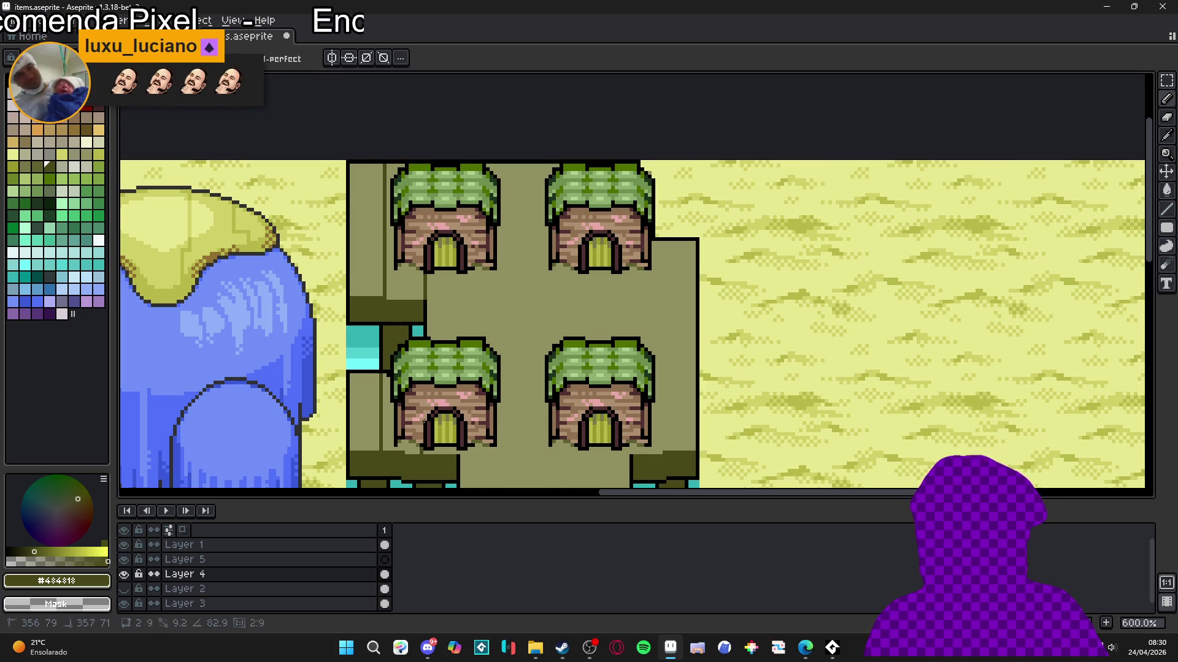
drag(419, 400, 423, 401)
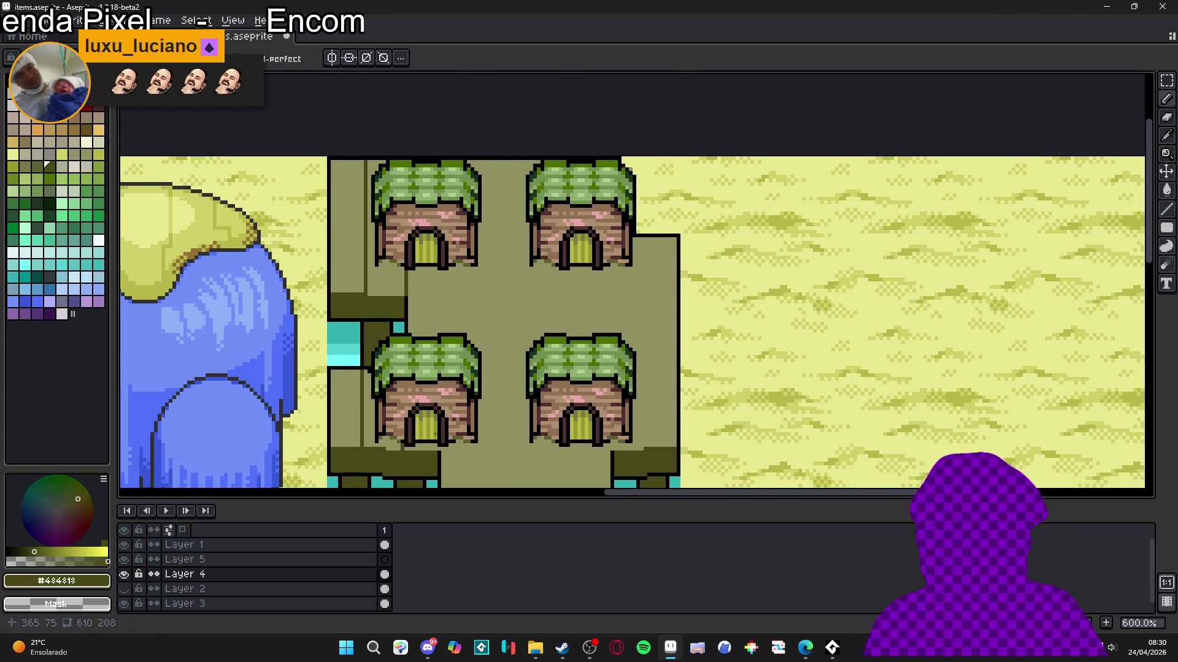
scroll(445, 449, up, 1)
scroll(437, 423, up, 2)
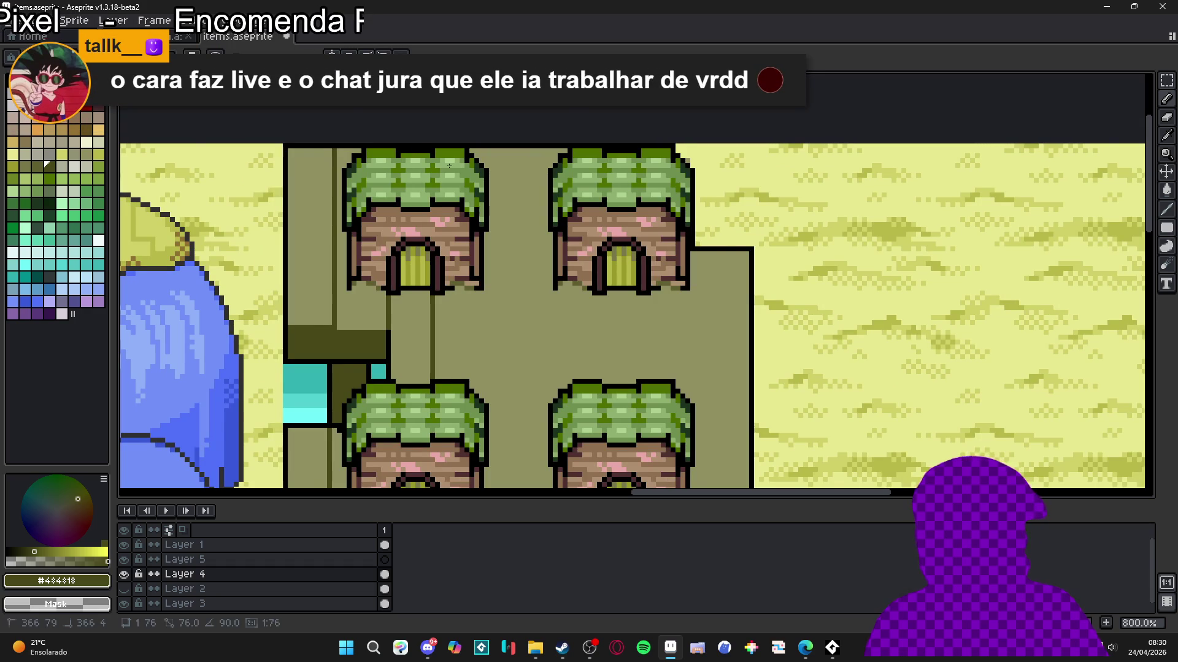
Step: Pan the view to bring the platform's lower part and the hut block into view
scroll(428, 231, down, 1)
key(shift)
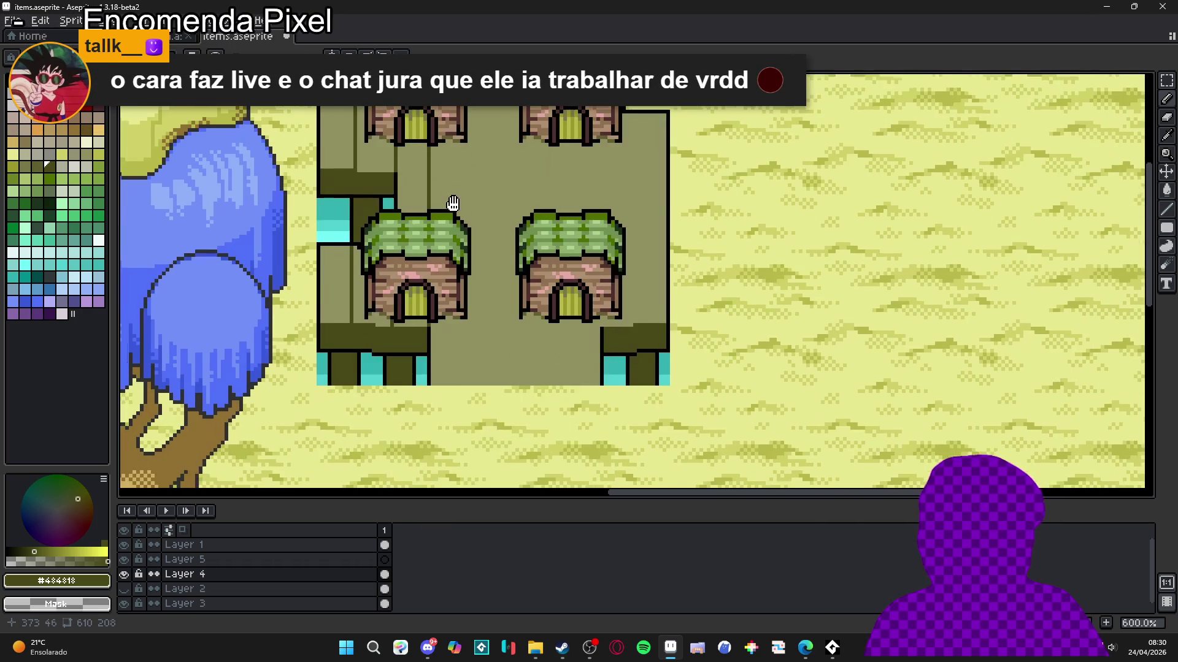
drag(457, 333, 452, 204)
drag(466, 337, 471, 355)
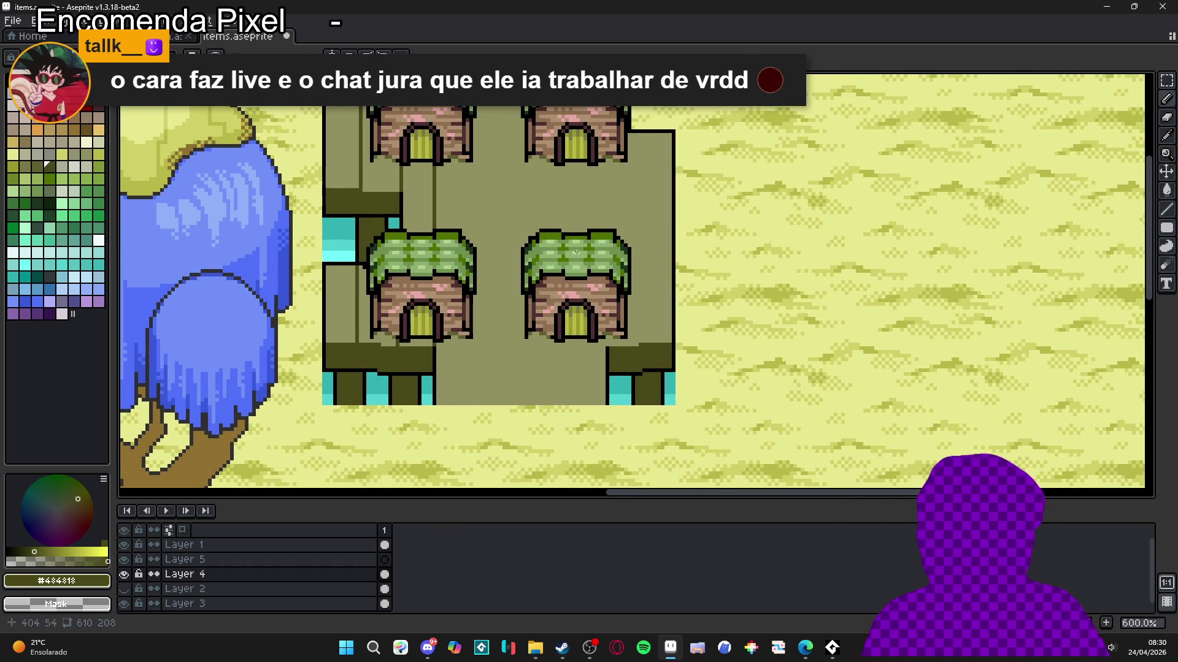
drag(511, 315, 526, 335)
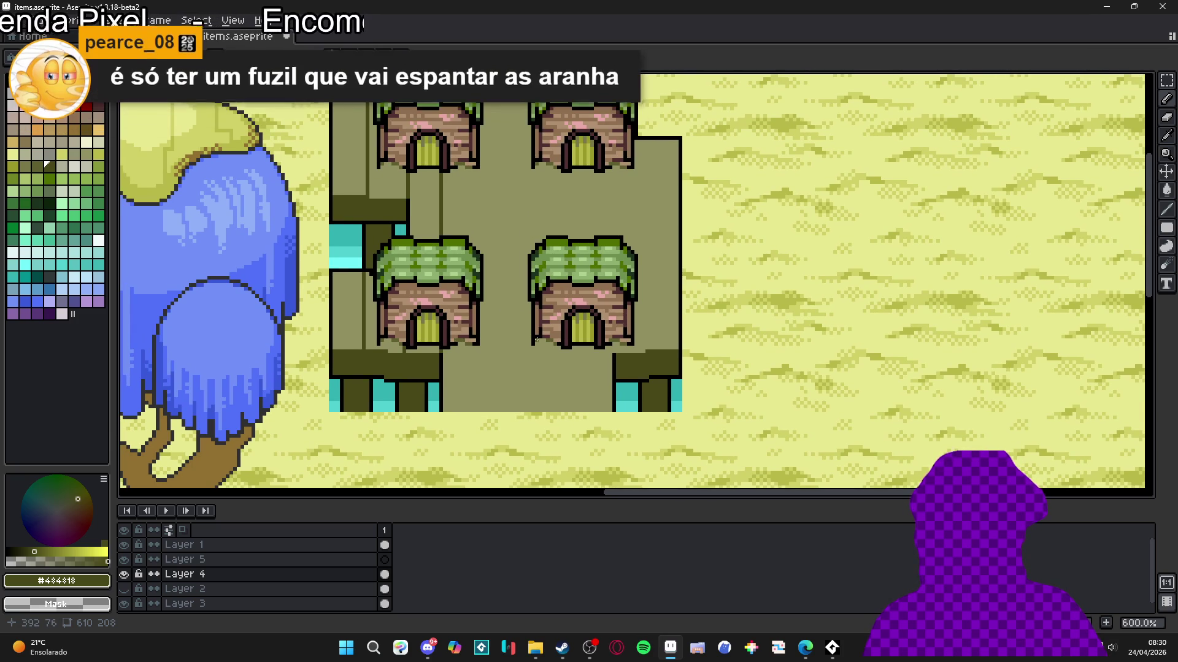
drag(536, 339, 543, 386)
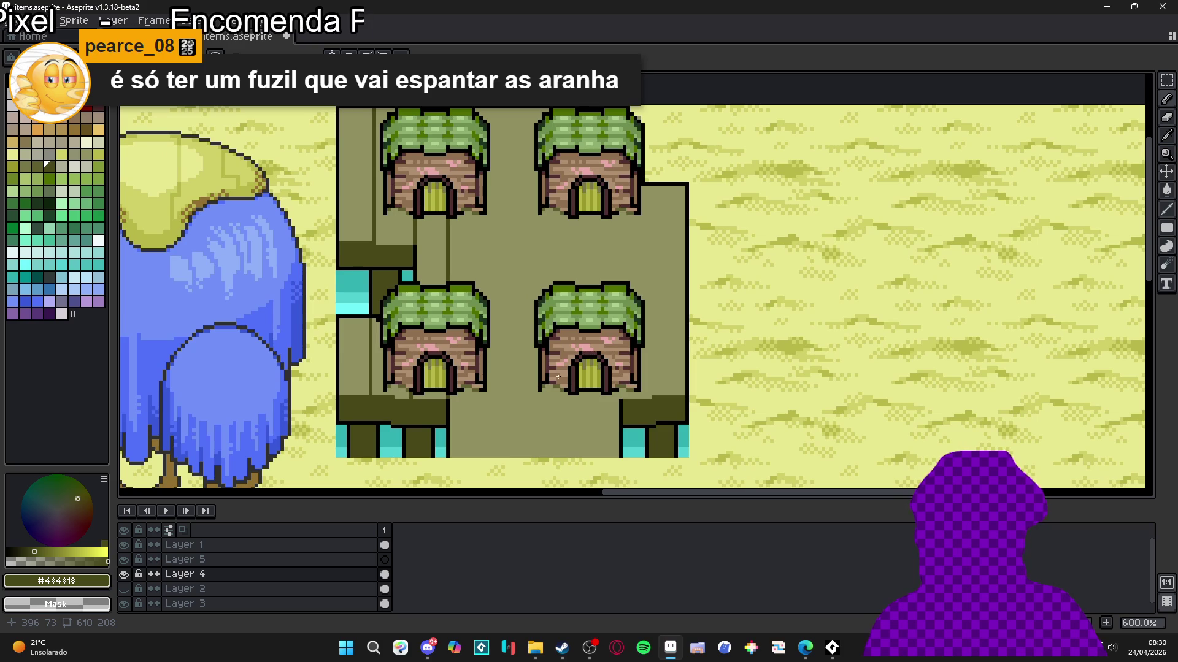
drag(507, 438, 532, 457)
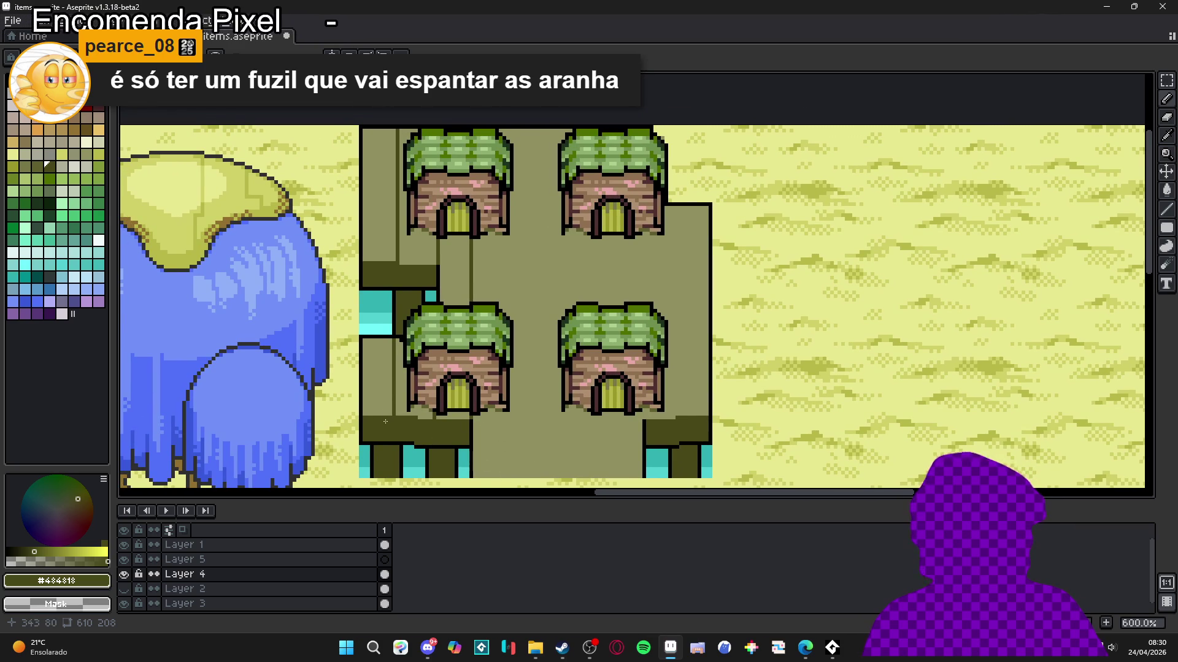
scroll(486, 442, up, 2)
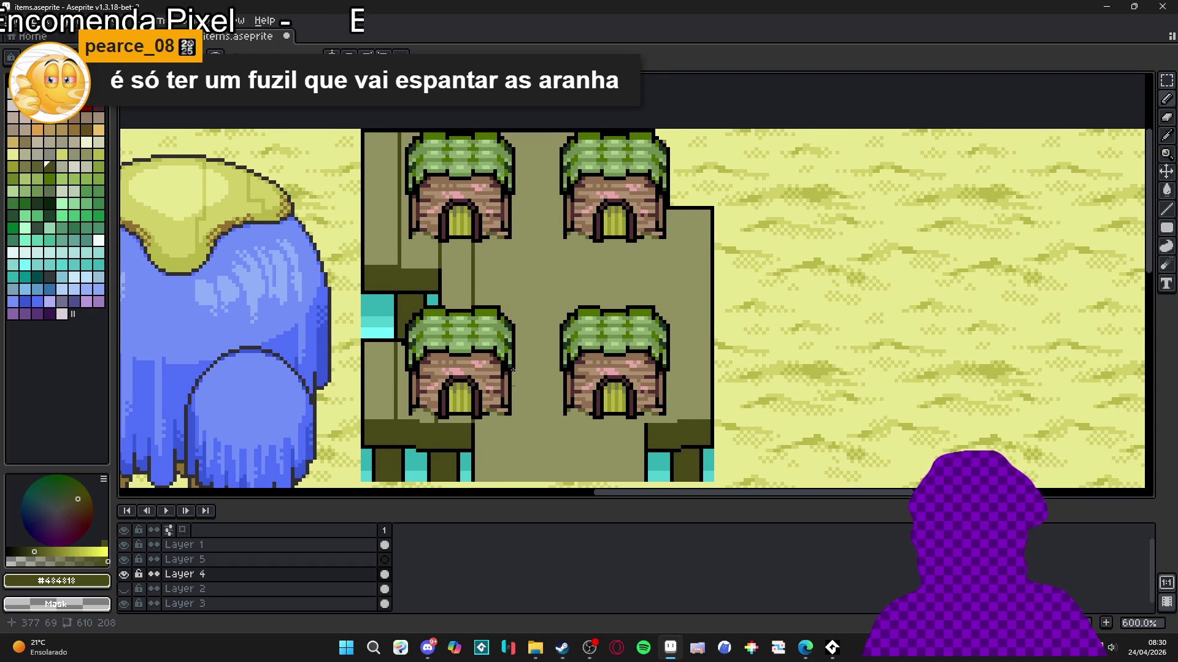
Step: Draw a vertical grain line down the platform between the huts, shortening it after two undos
drag(515, 151, 509, 410)
key(ctrl+z)
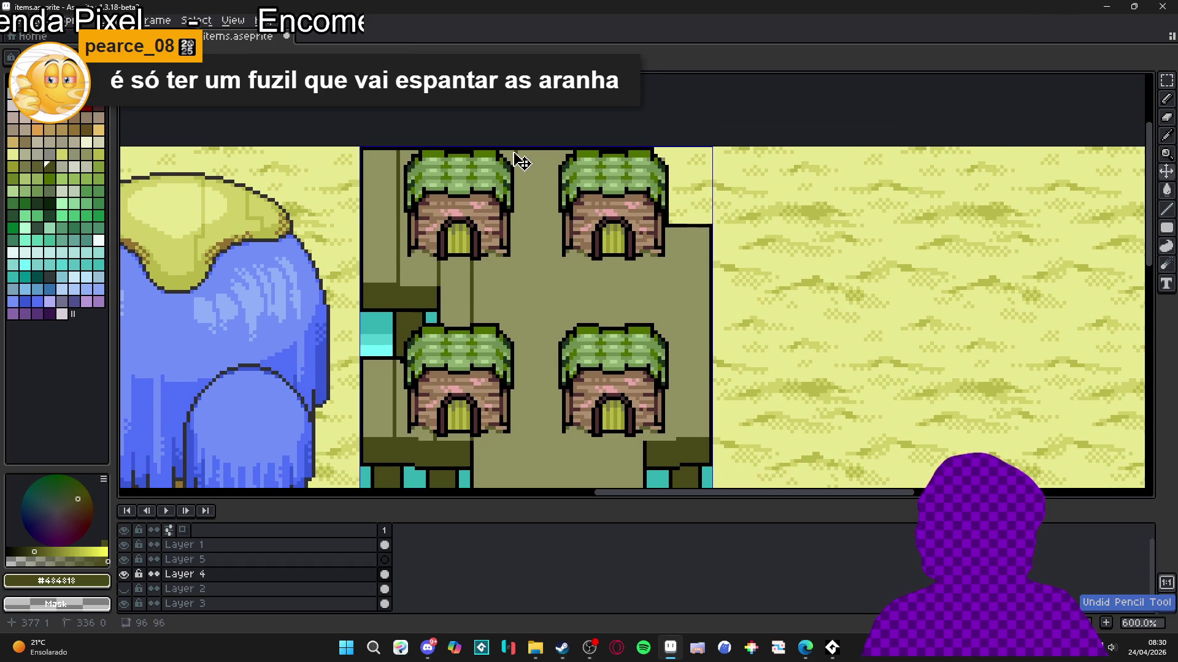
drag(512, 151, 511, 370)
key(ctrl+z)
drag(507, 152, 508, 265)
mouse_move(506, 312)
mouse_down()
mouse_move(509, 466)
mouse_move(510, 416)
mouse_move(517, 434)
mouse_up()
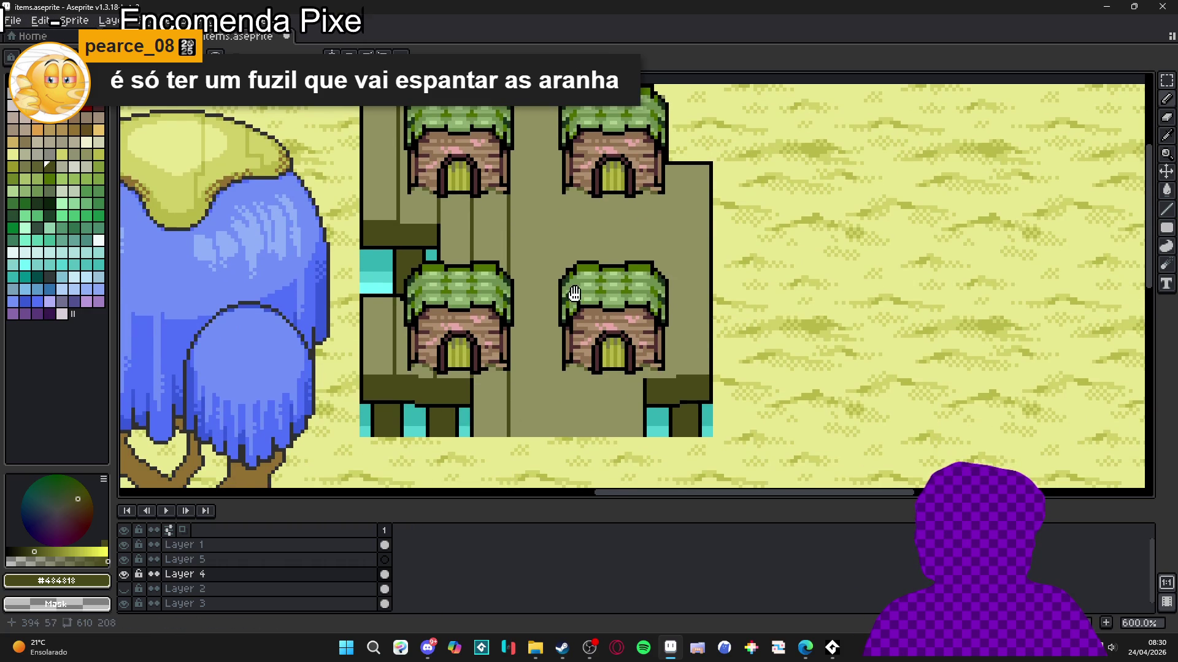
Step: Redraw the straight grain line down the walkway, undoing one attempt before the final stroke
scroll(503, 343, up, 3)
scroll(499, 317, left, 2)
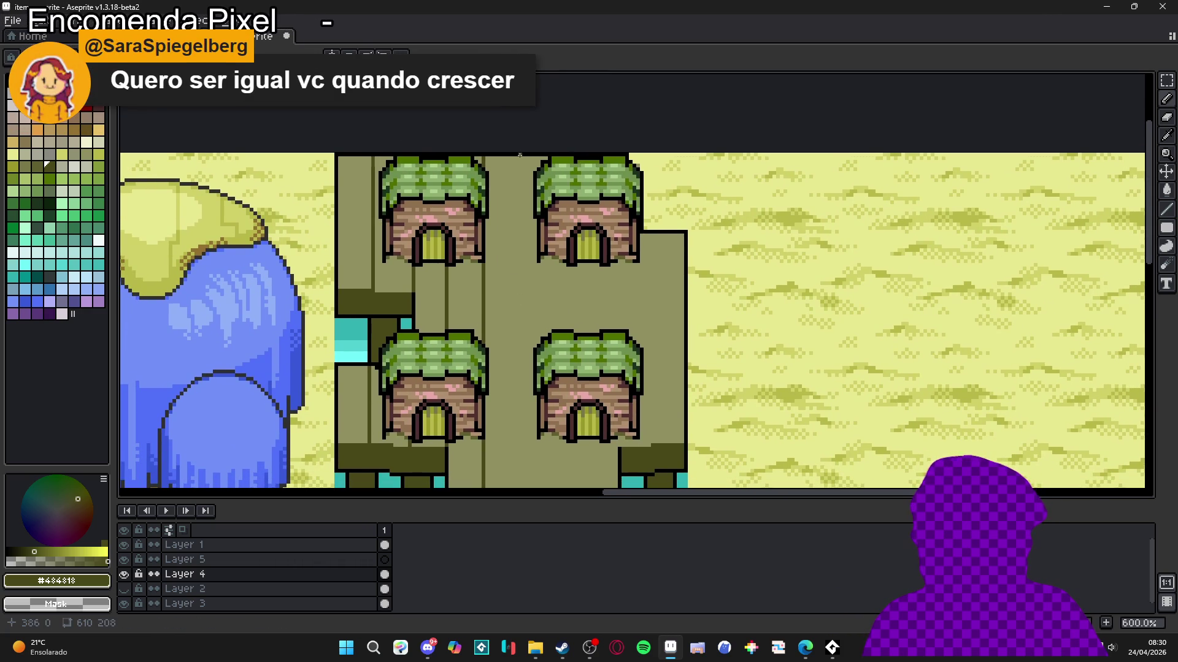
drag(520, 157, 526, 432)
key(ctrl+z)
scroll(525, 432, down, 3)
drag(526, 326, 528, 393)
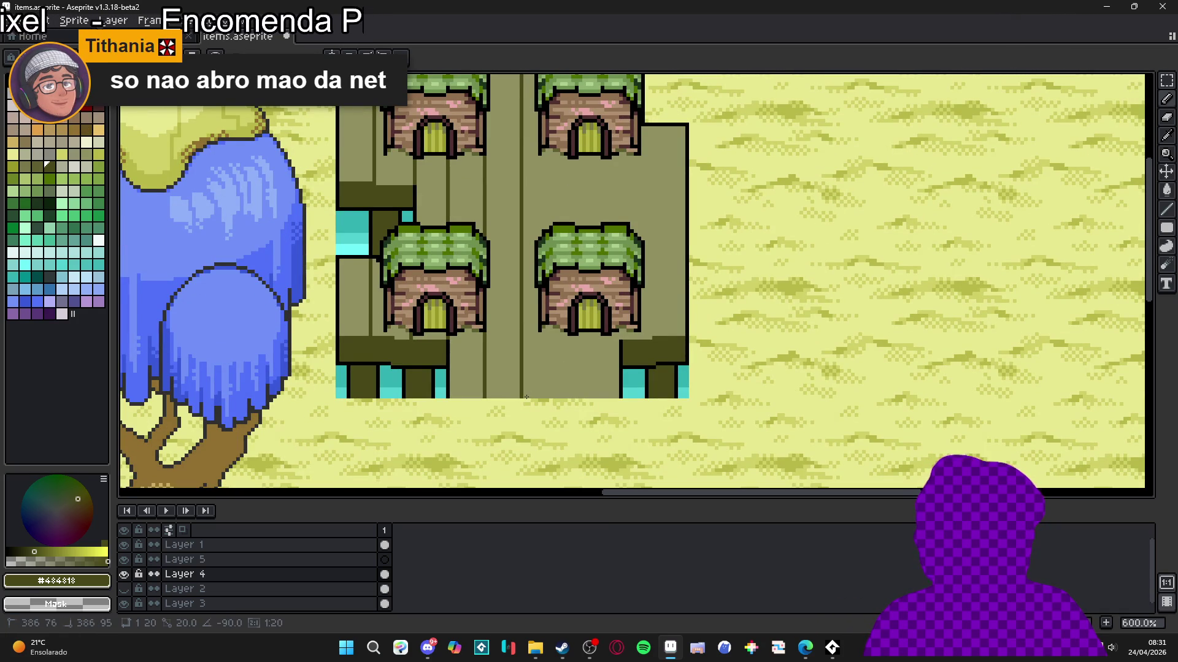
Step: Add dark vertical grain lines below the lower-right hut, undoing an overlong one
scroll(532, 382, up, 2)
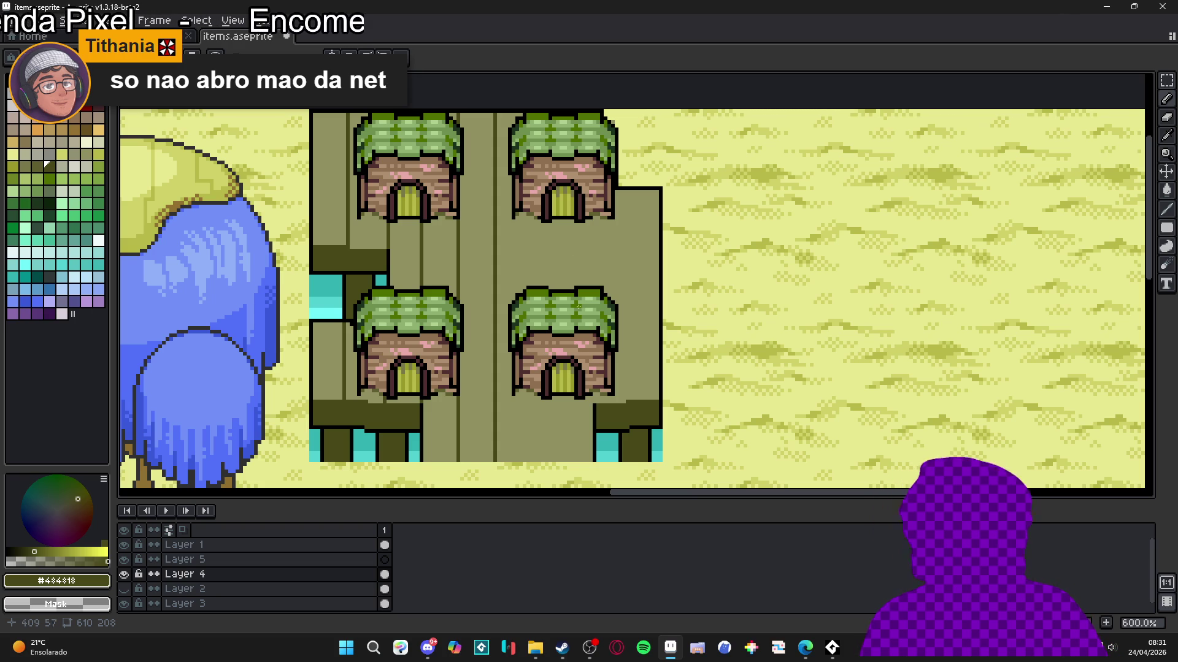
scroll(517, 405, down, 1)
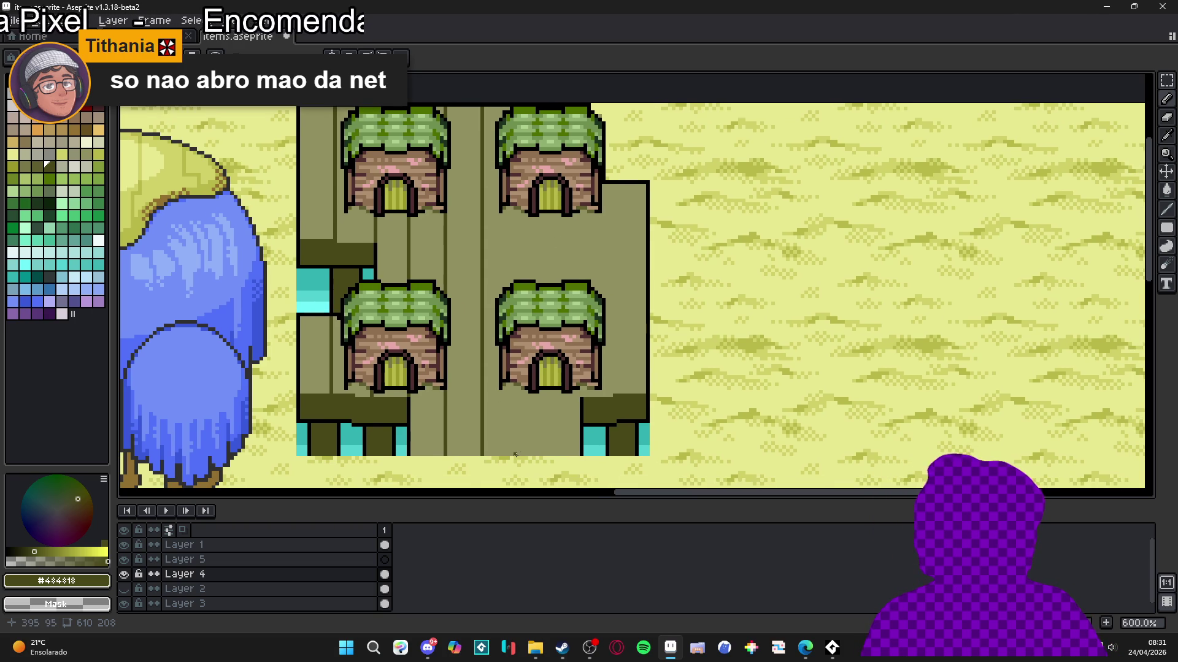
mouse_move(520, 452)
mouse_down()
mouse_move(521, 389)
mouse_move(506, 383)
mouse_up()
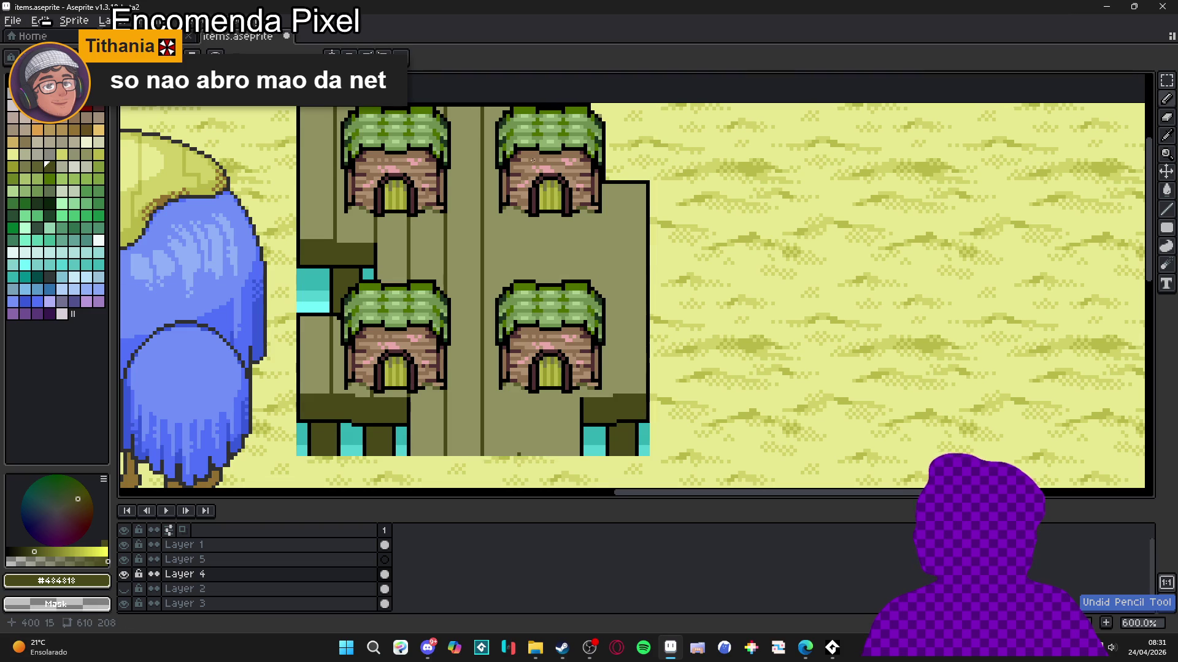
scroll(530, 252, up, 3)
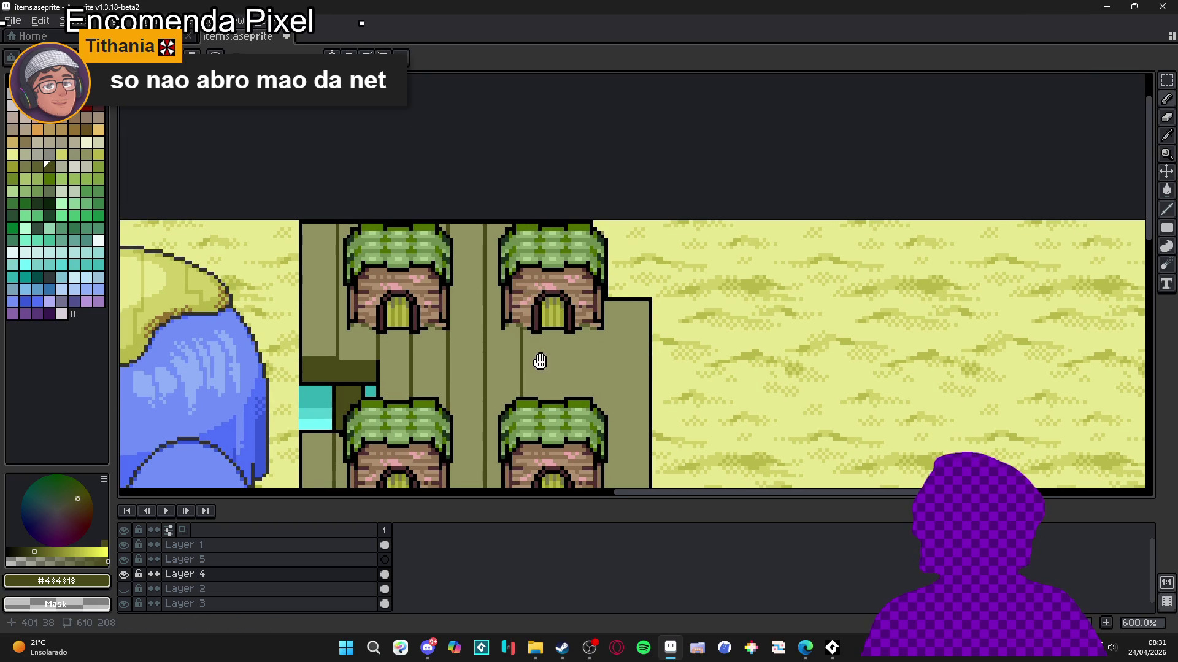
scroll(506, 393, down, 4)
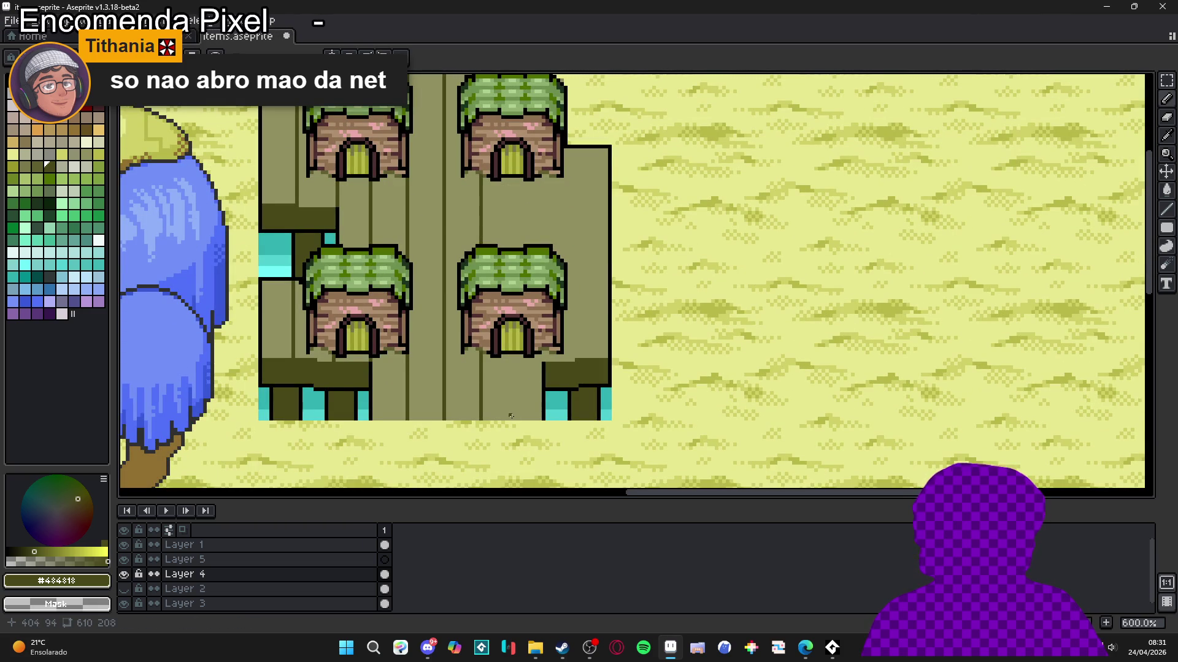
drag(510, 419, 525, 111)
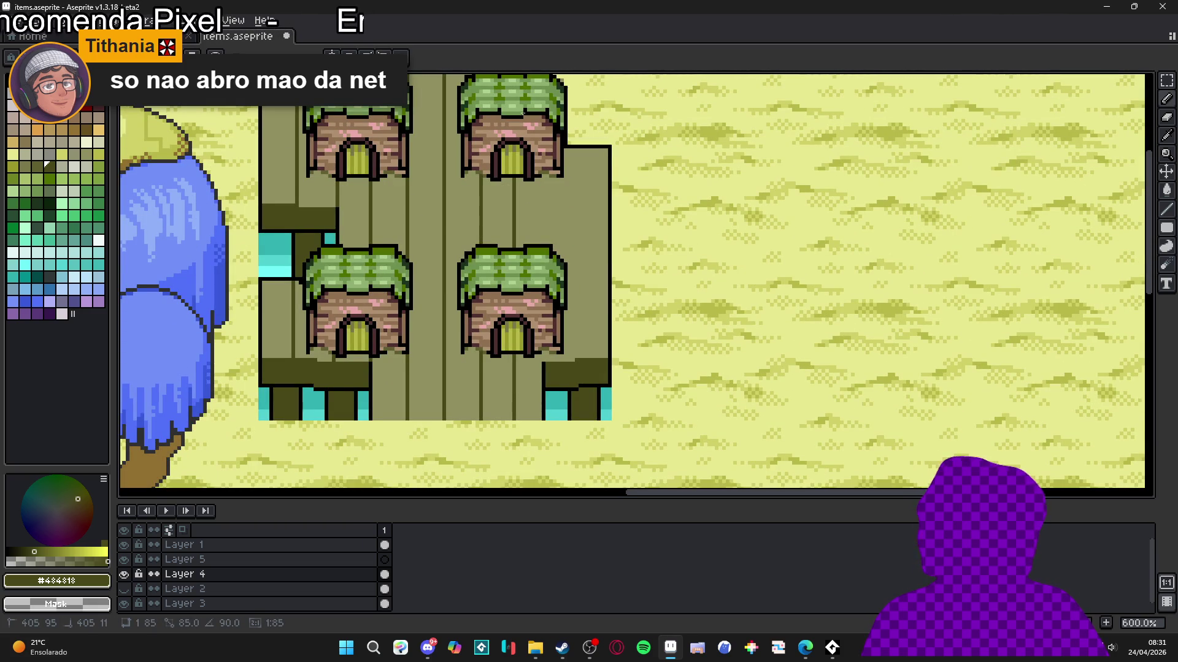
key(ctrl+z)
scroll(518, 295, up, 1)
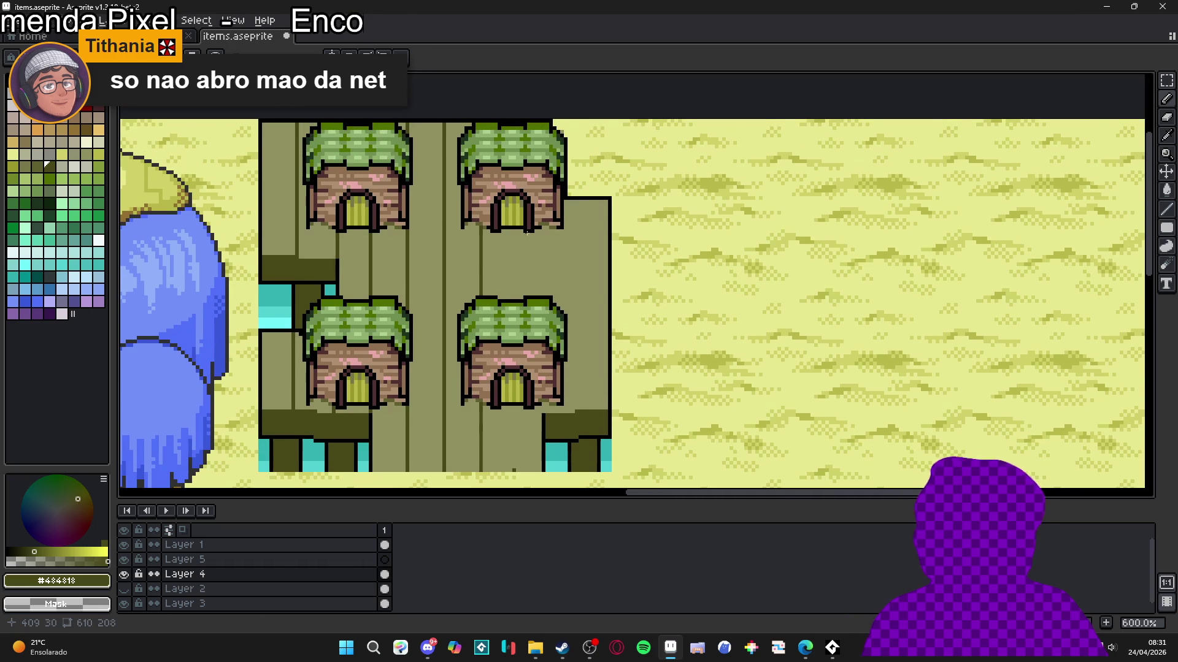
key(ctrl+z)
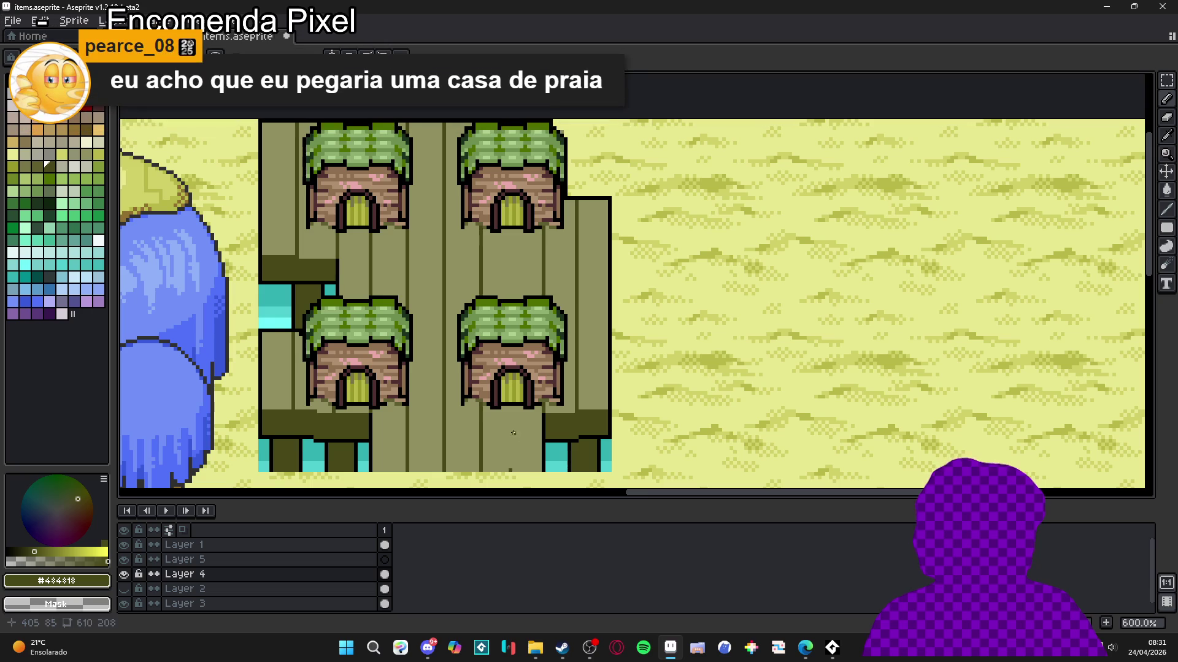
drag(514, 471, 513, 175)
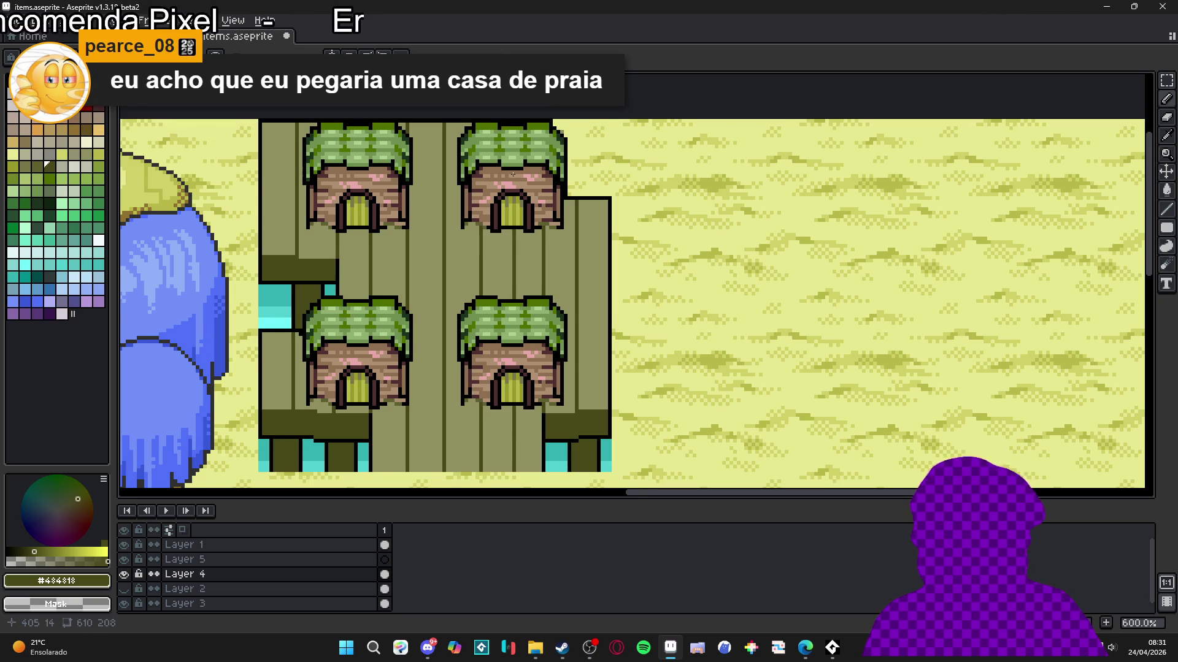
scroll(513, 174, down, 2)
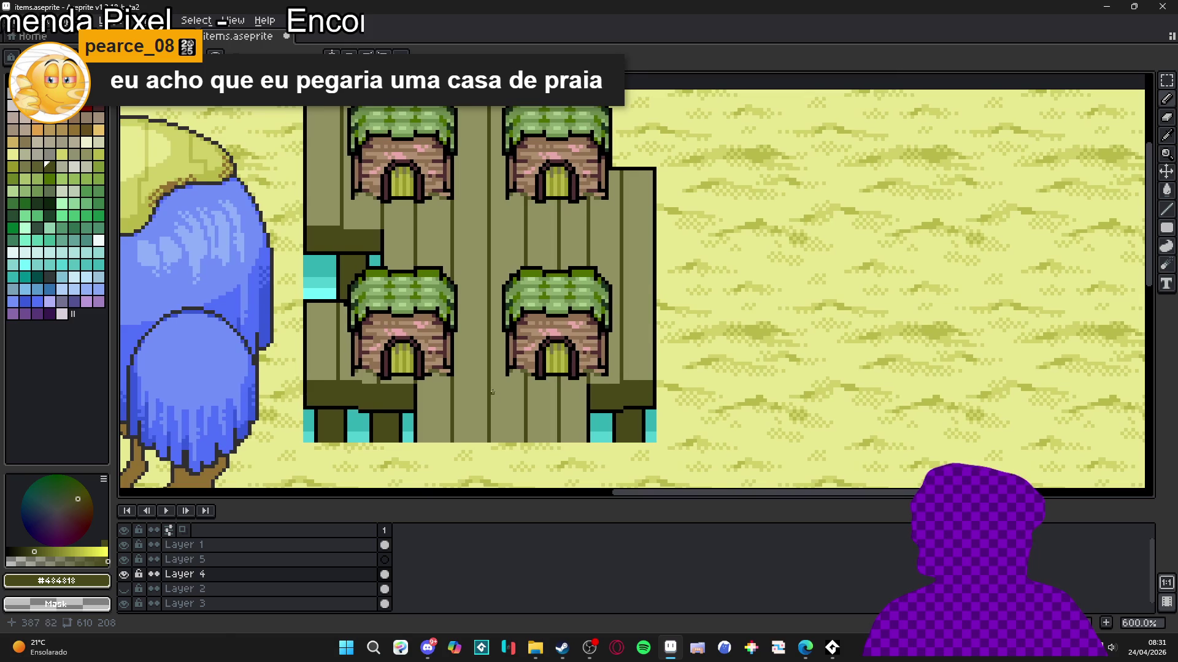
scroll(523, 327, down, 1)
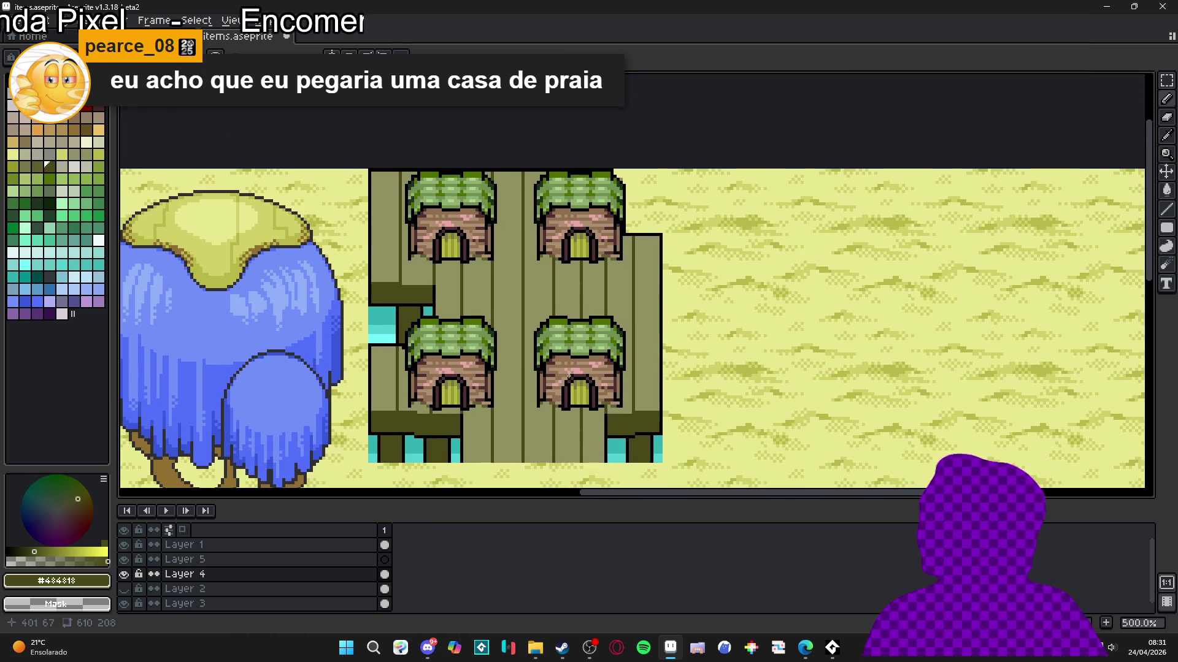
scroll(515, 447, up, 1)
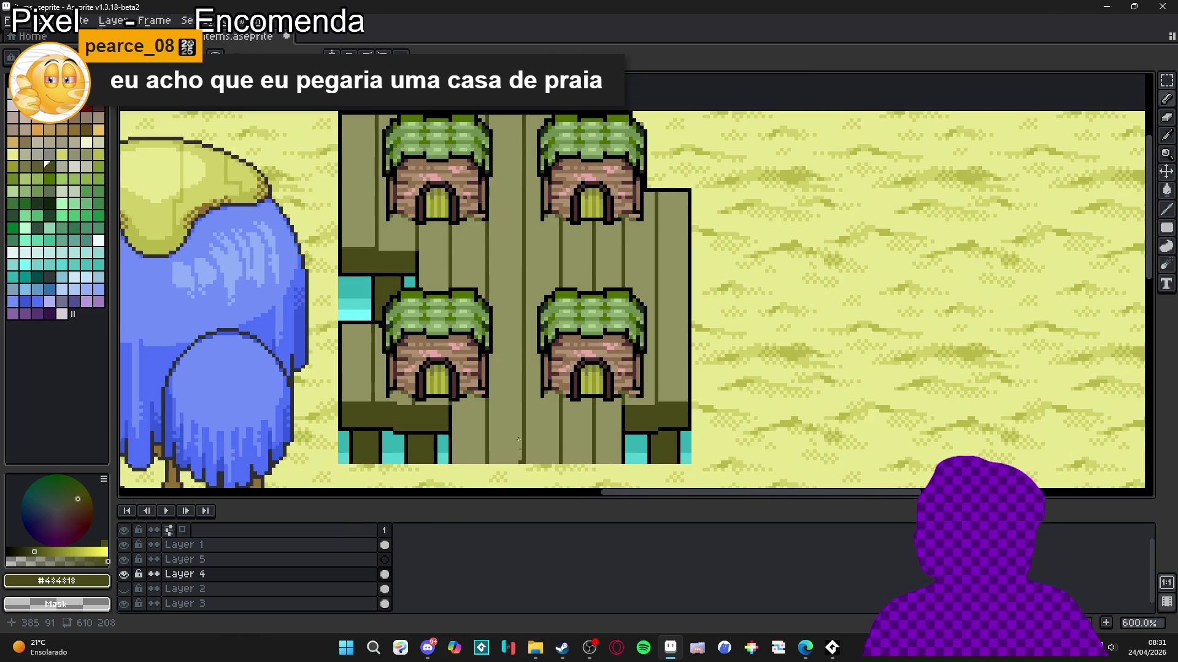
scroll(521, 461, up, 3)
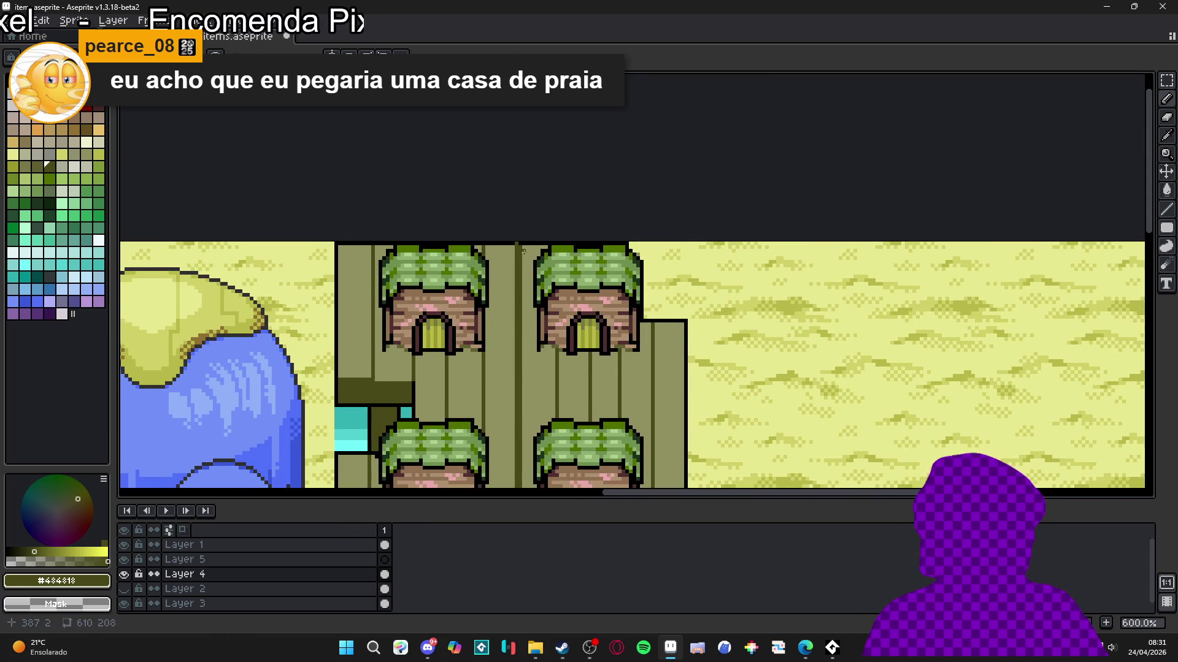
Step: Eyedrop the light plank colour and draw a long light vertical plank line, then re-pick dark olive
alt+click(523, 247)
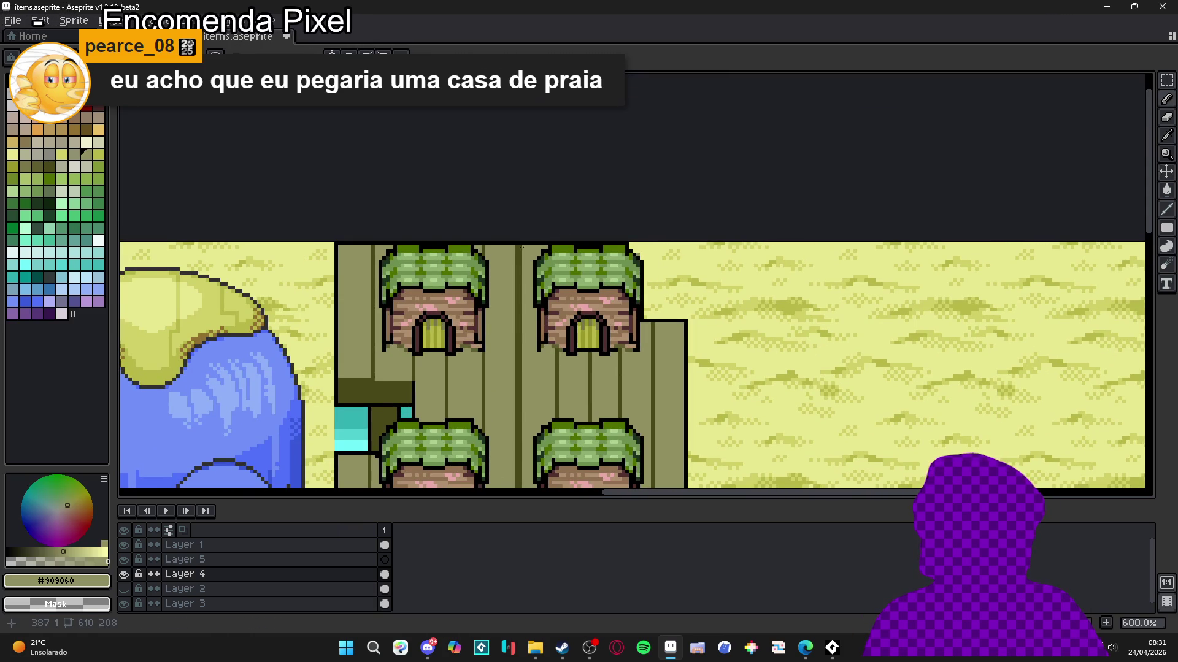
scroll(522, 247, down, 5)
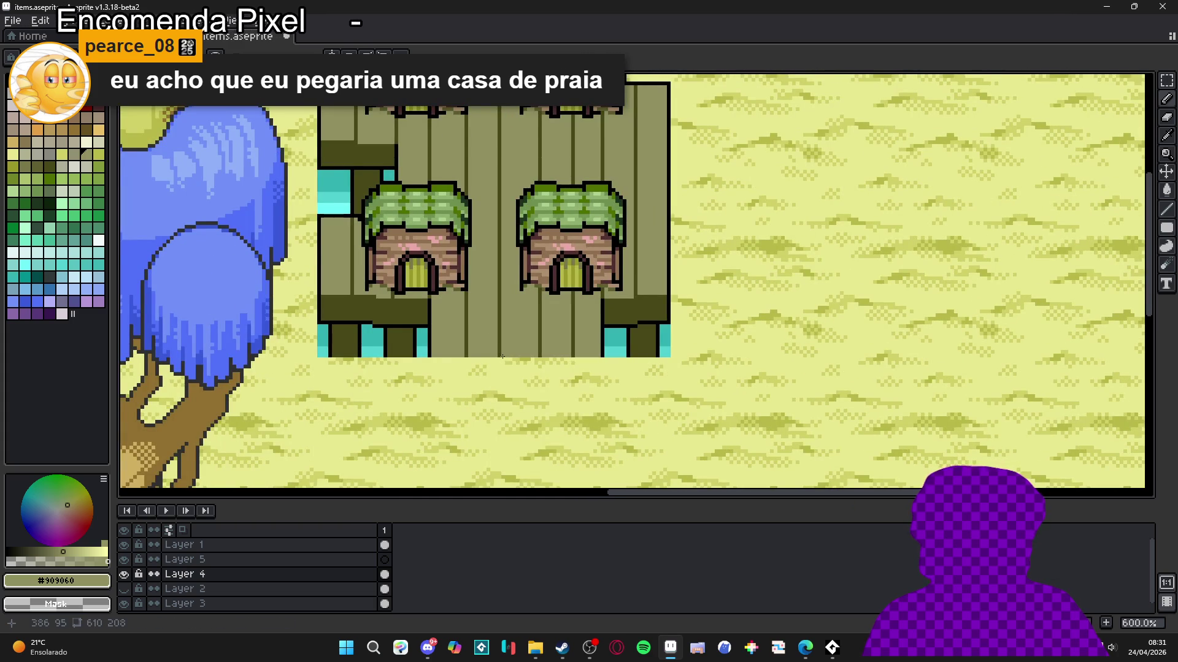
scroll(501, 380, up, 2)
scroll(512, 411, up, 1)
alt+click(522, 425)
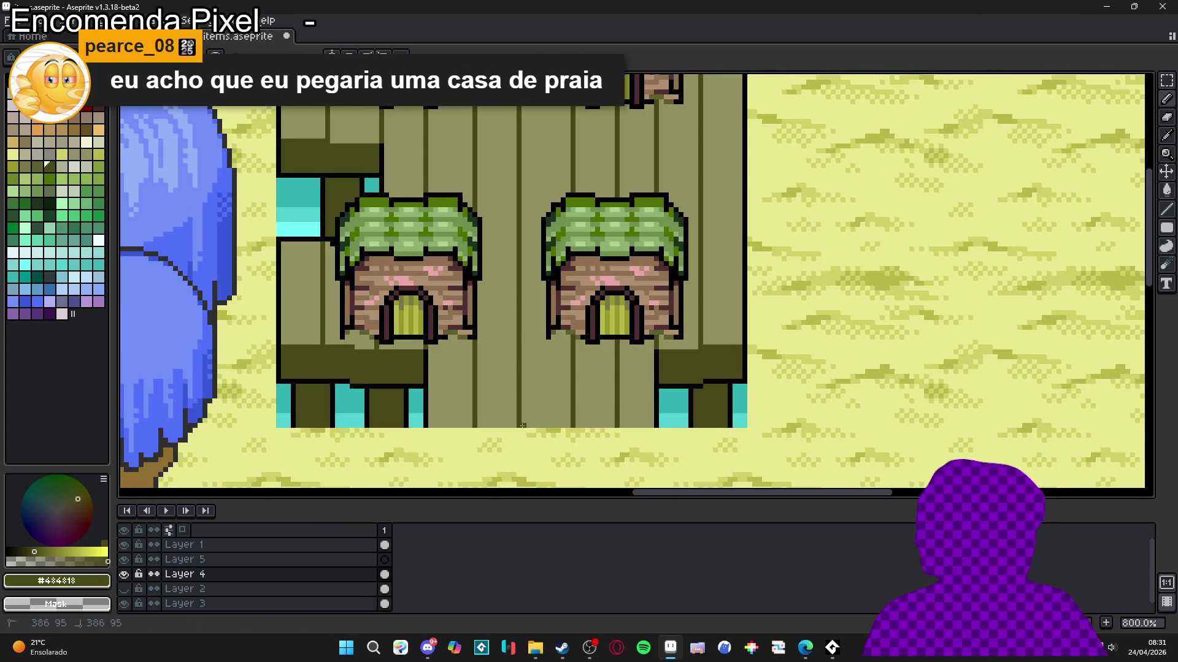
scroll(525, 405, up, 3)
alt+click(509, 177)
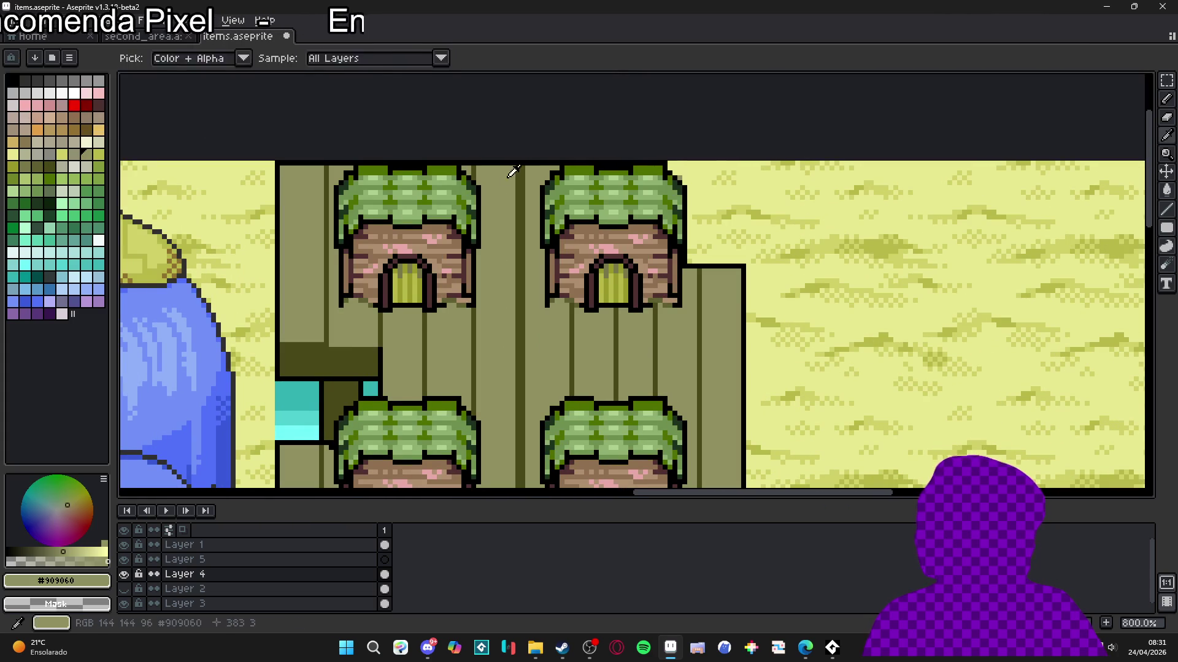
scroll(522, 276, down, 3)
drag(524, 107, 522, 455)
scroll(509, 423, left, 1)
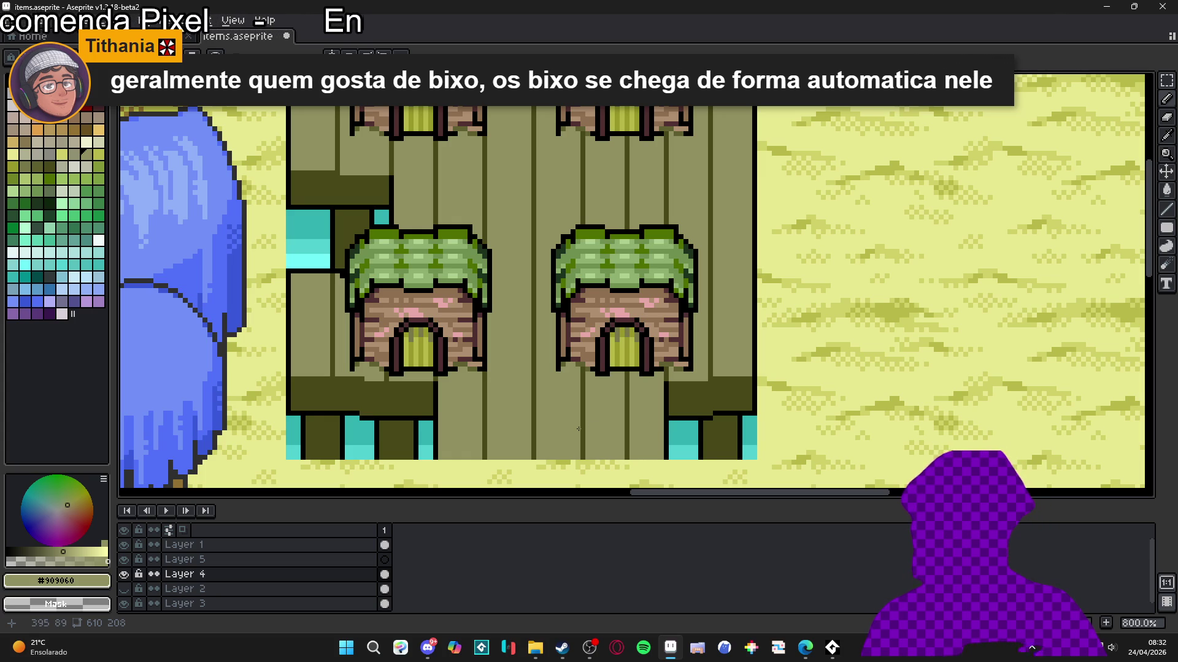
scroll(578, 428, down, 2)
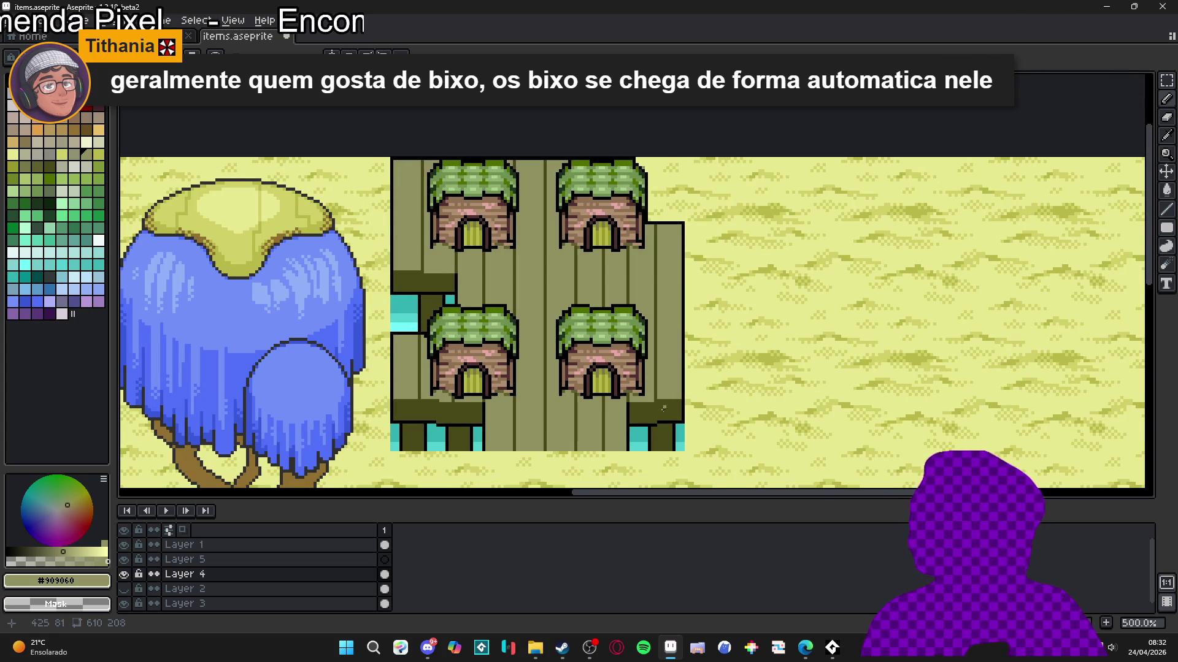
scroll(422, 399, up, 2)
alt+click(424, 399)
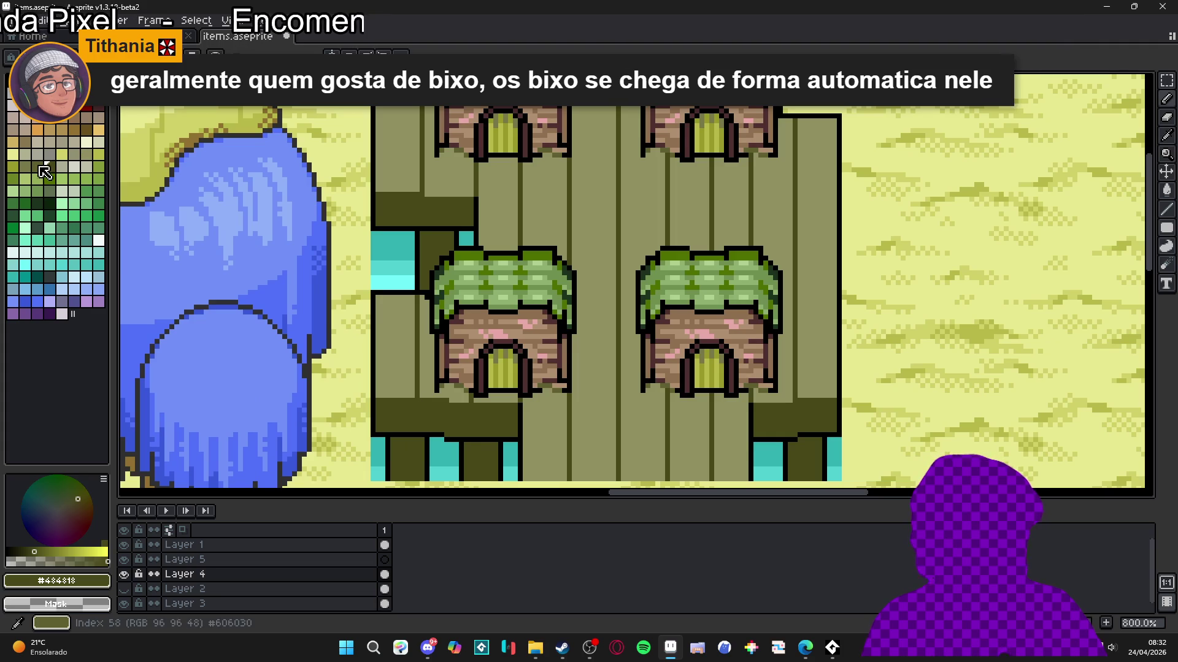
Step: Pick a purple palette colour and zoom in and out over the hut tiles to review them
click(37, 314)
scroll(452, 416, down, 5)
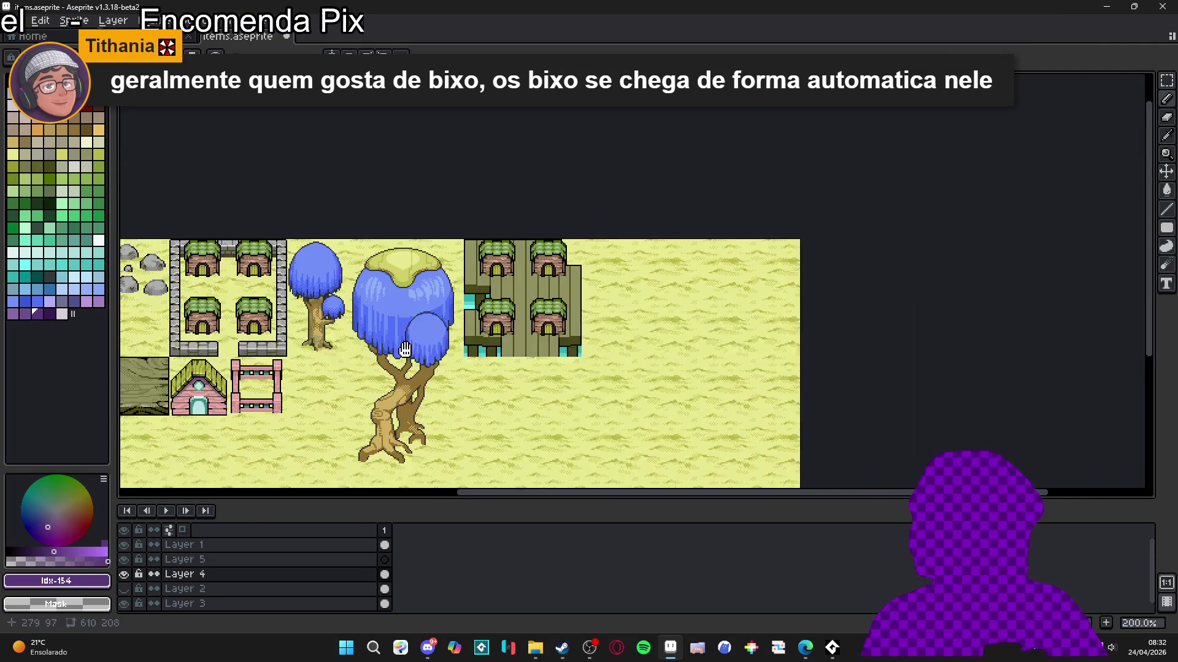
scroll(251, 351, up, 6)
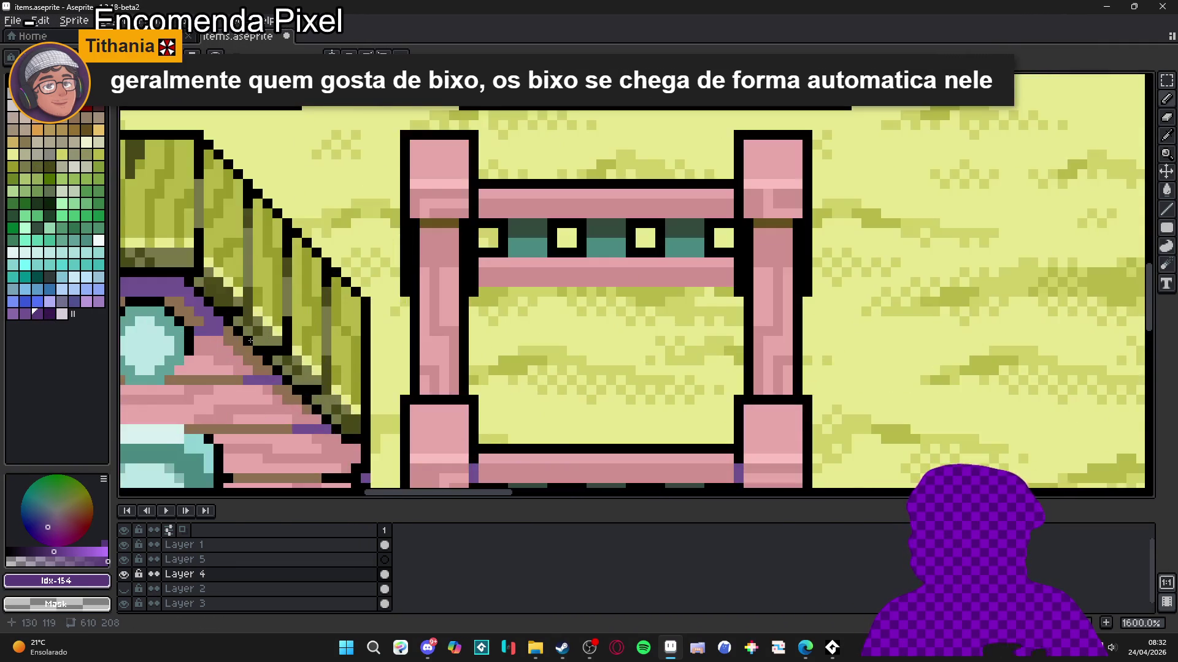
scroll(327, 296, down, 6)
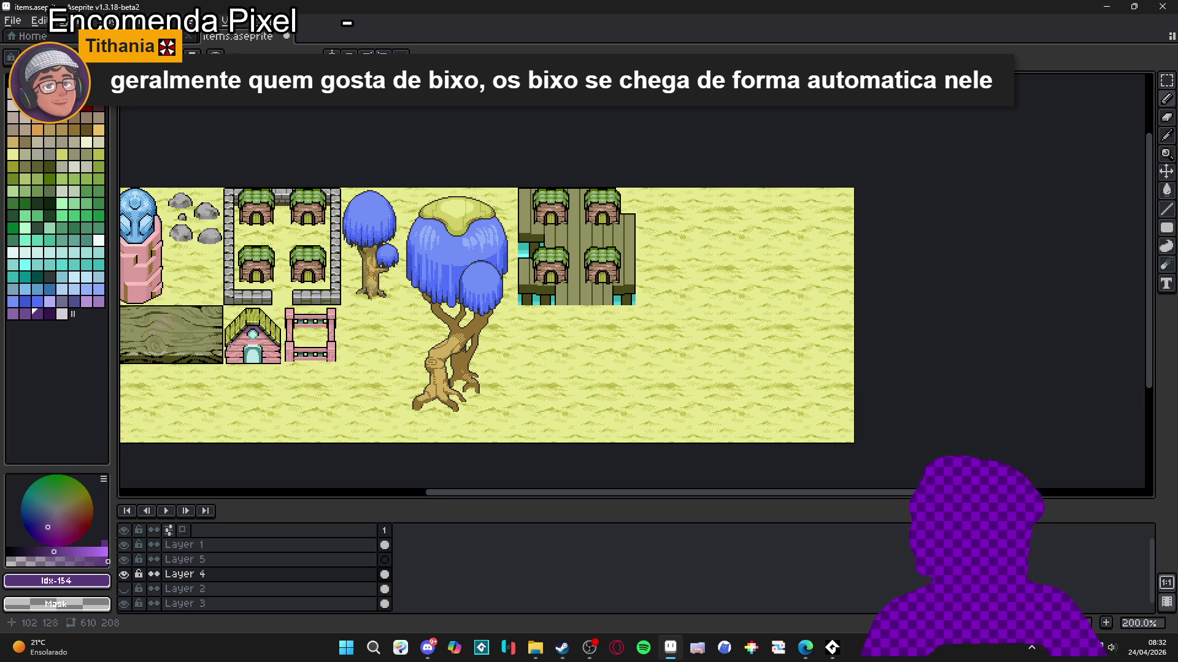
scroll(220, 323, up, 3)
scroll(220, 323, down, 2)
scroll(674, 245, up, 2)
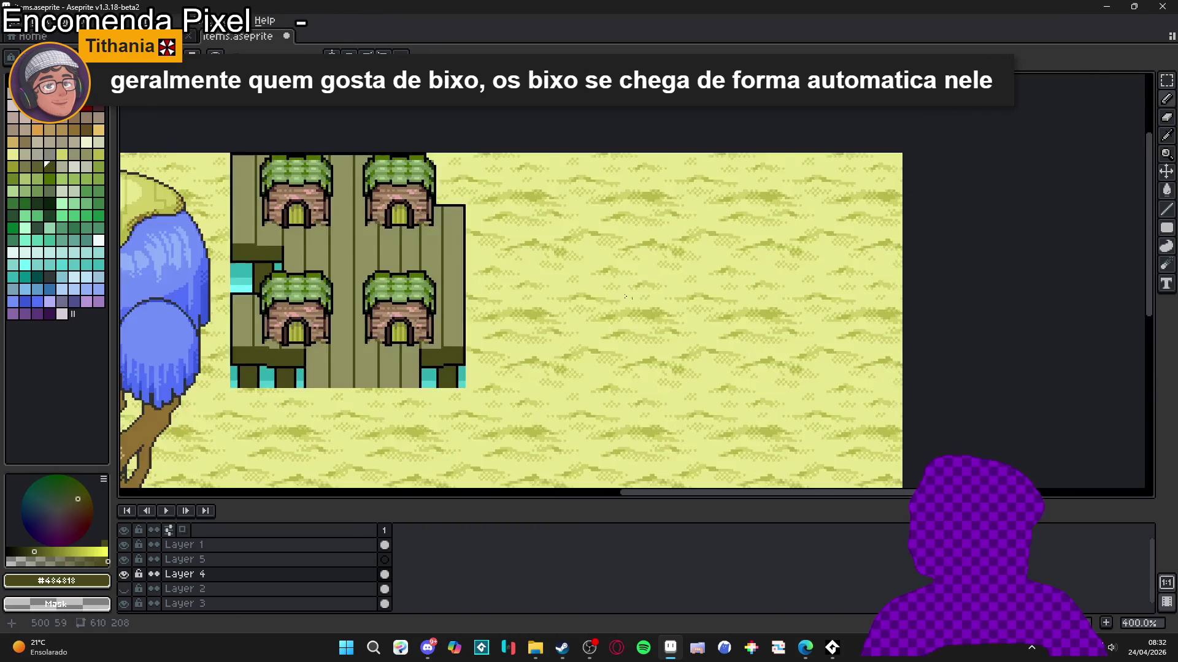
scroll(517, 294, up, 4)
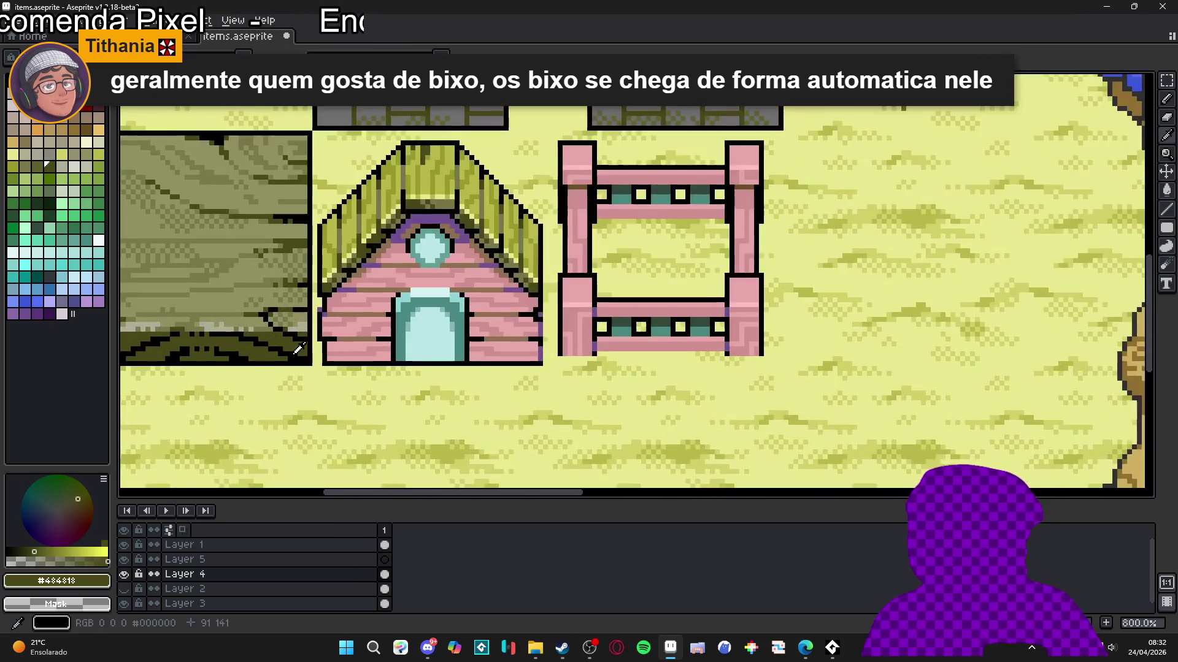
scroll(518, 293, down, 3)
scroll(518, 293, right, 5)
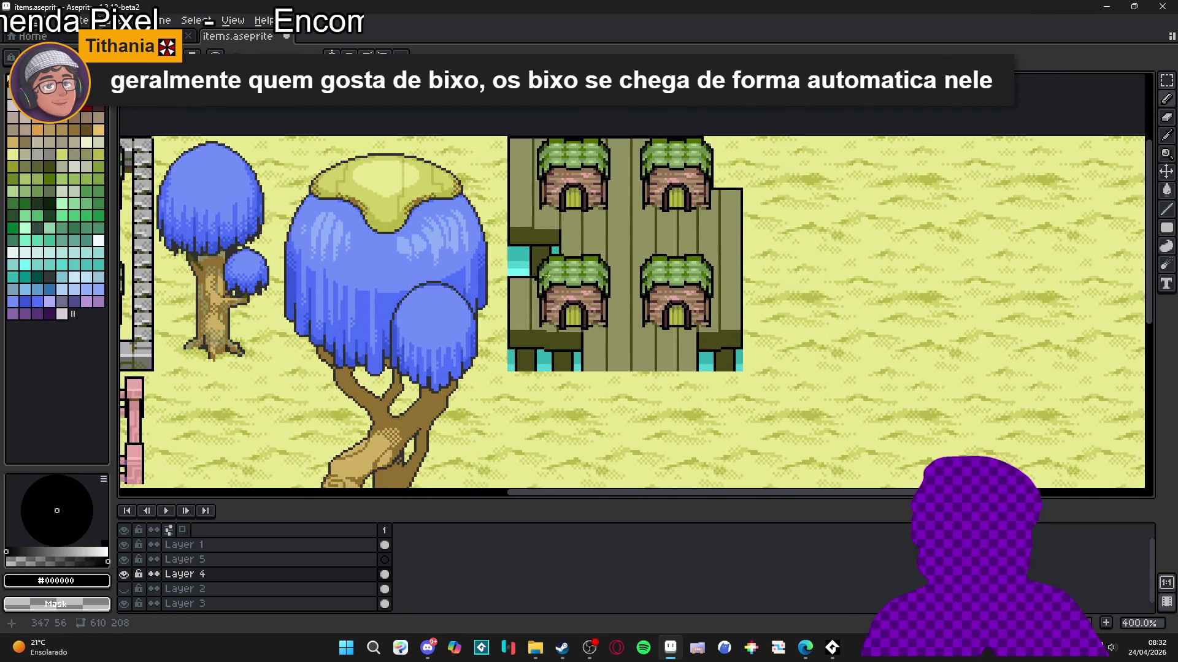
scroll(521, 337, up, 1)
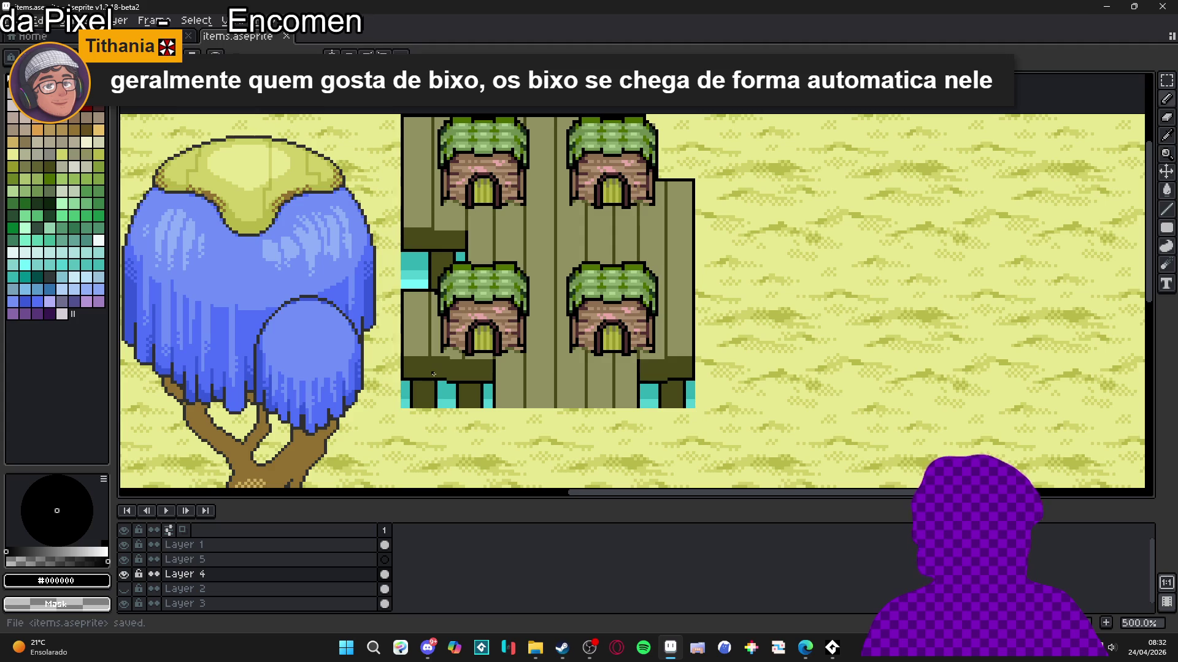
scroll(428, 355, up, 2)
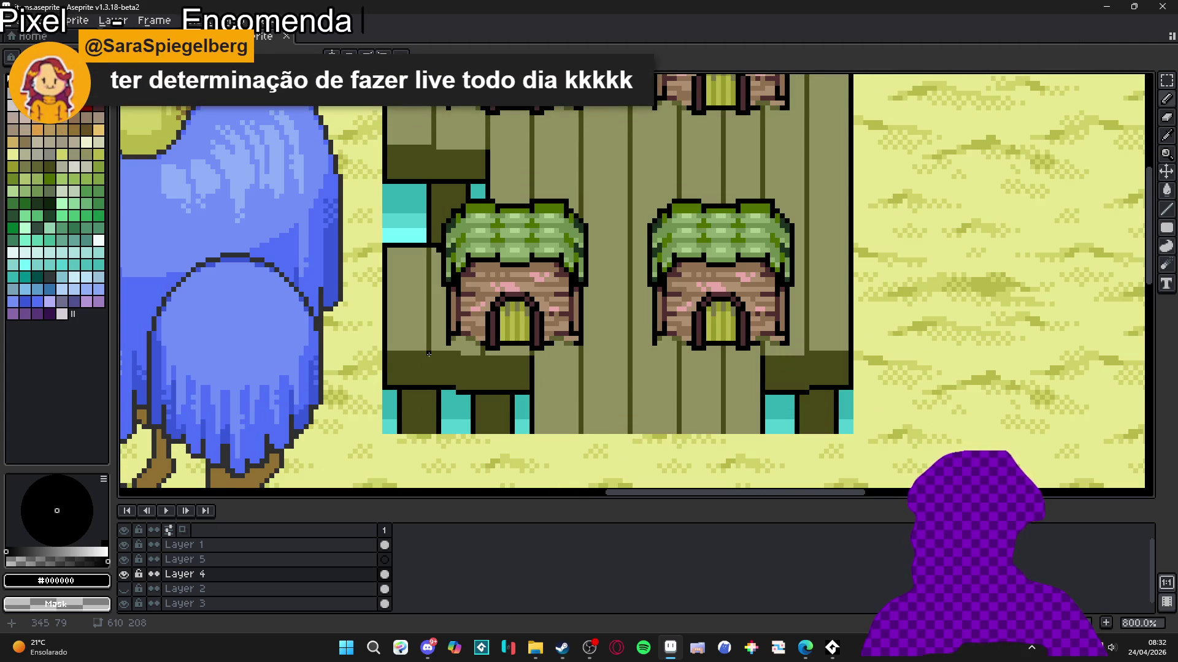
Step: Pan along the hut platform to review it, then save items.aseprite
scroll(429, 355, up, 2)
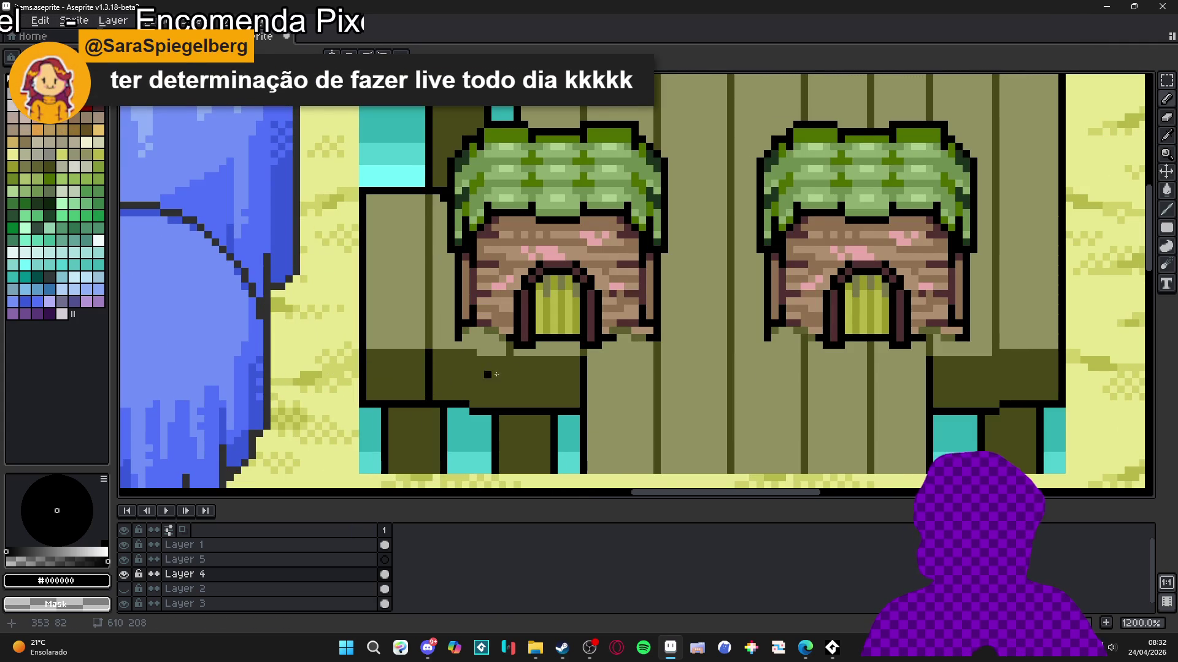
scroll(434, 317, down, 2)
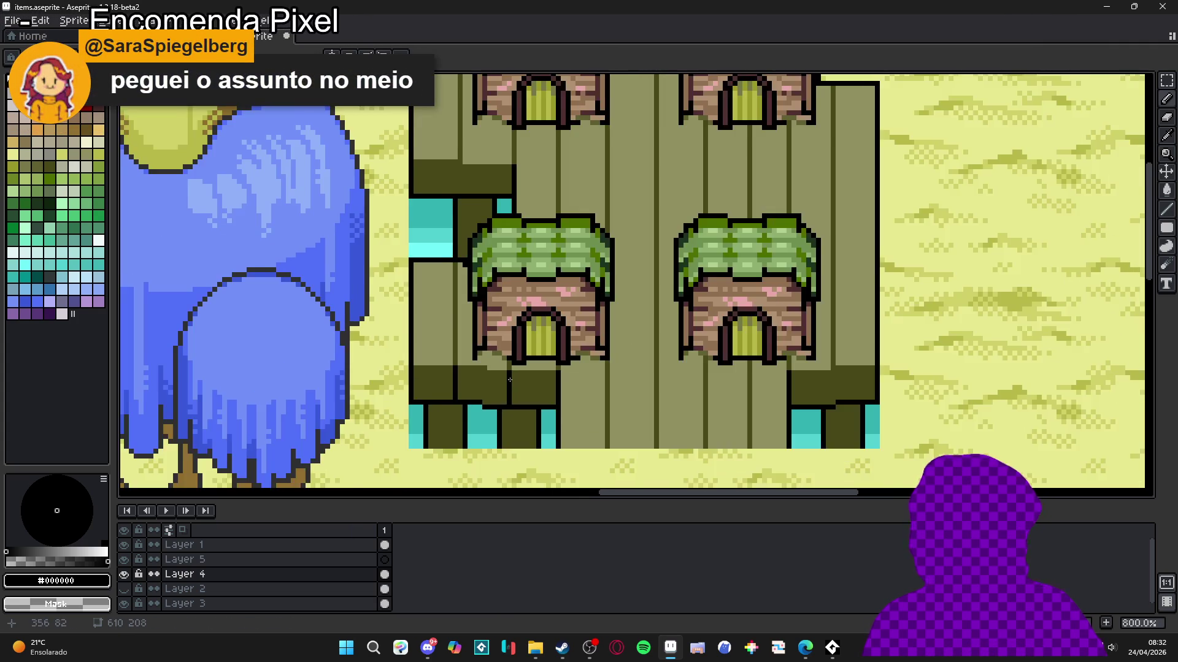
scroll(434, 318, up, 2)
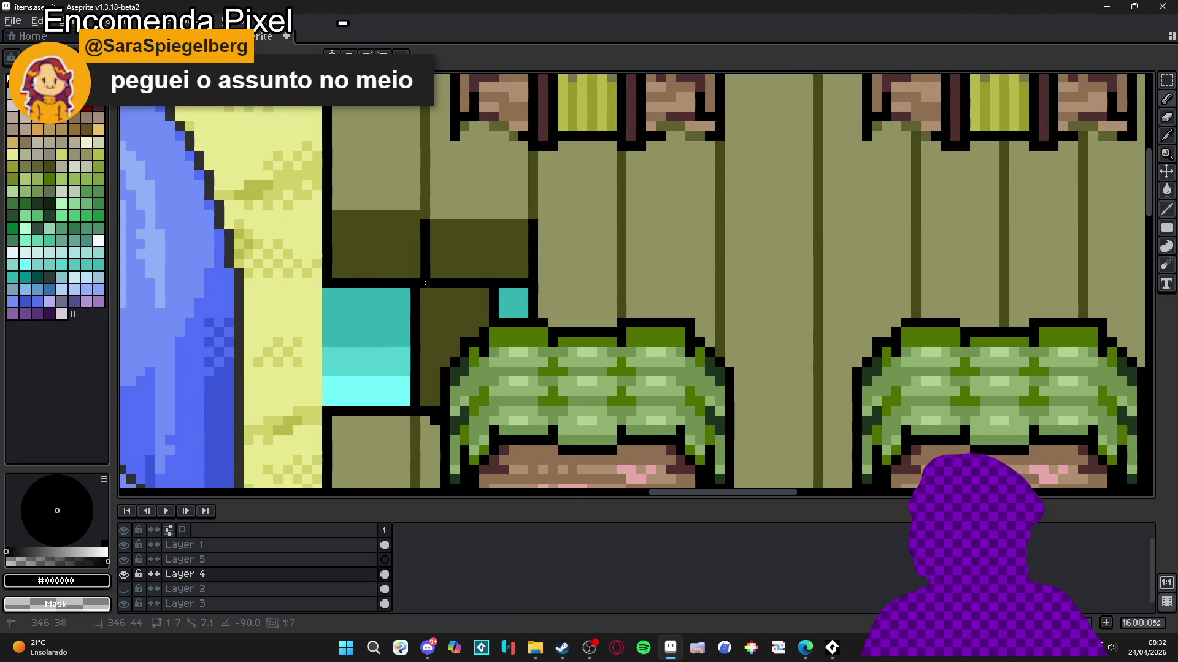
drag(424, 284, 407, 298)
scroll(407, 299, down, 4)
scroll(692, 393, up, 4)
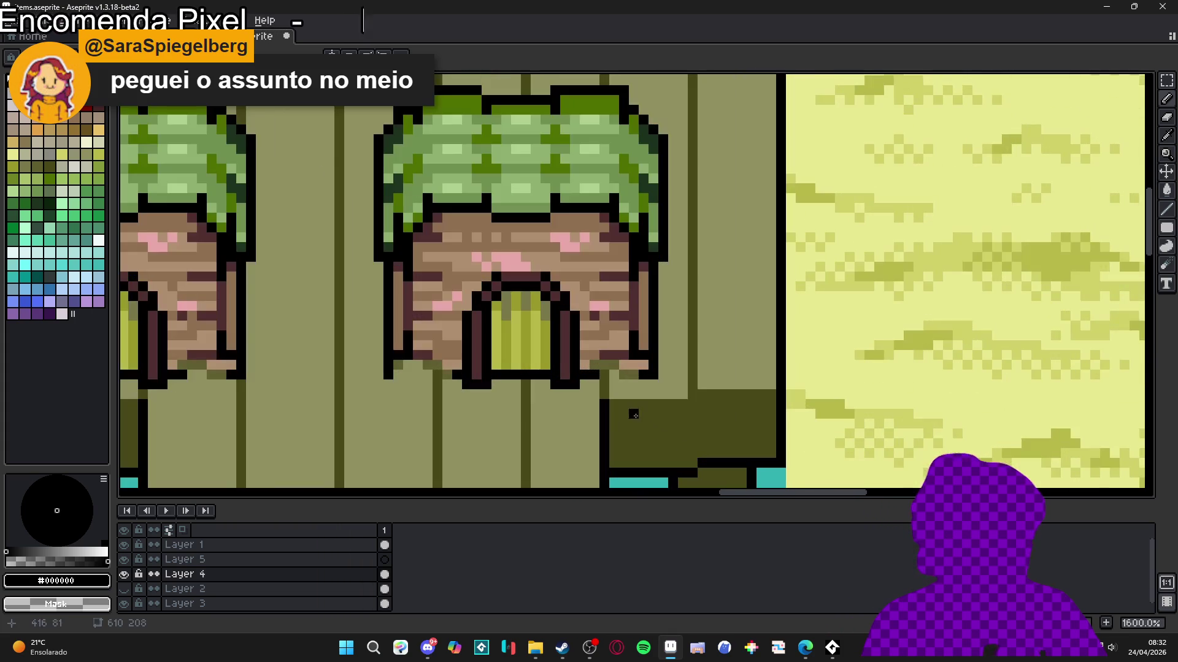
scroll(675, 399, down, 4)
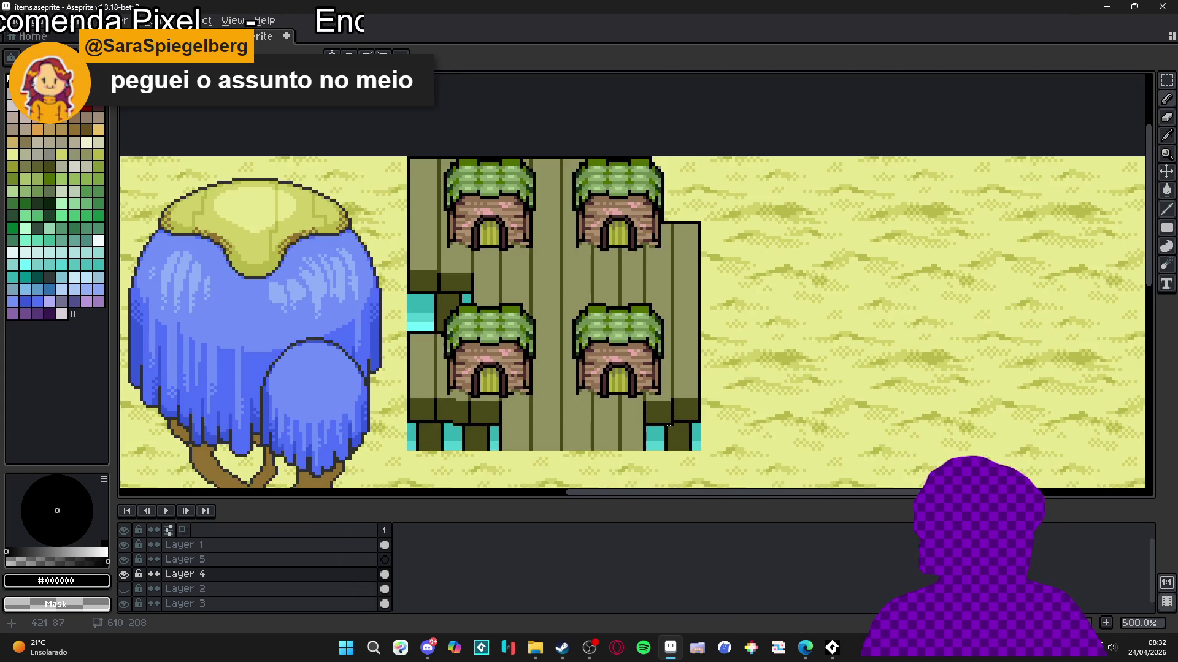
scroll(573, 358, down, 1)
scroll(540, 368, up, 3)
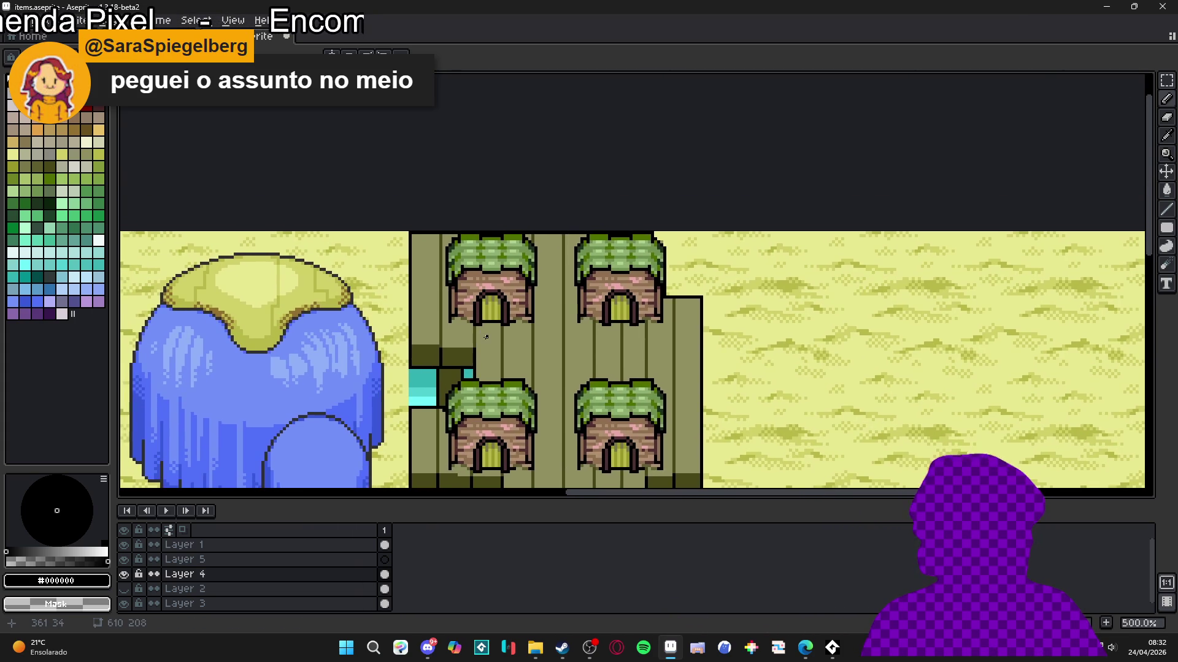
scroll(515, 375, down, 2)
key(ctrl+s)
Step: With olive #787848, pencil a stepped diagonal grain line and a grain pixel on the left plank
scroll(297, 371, up, 6)
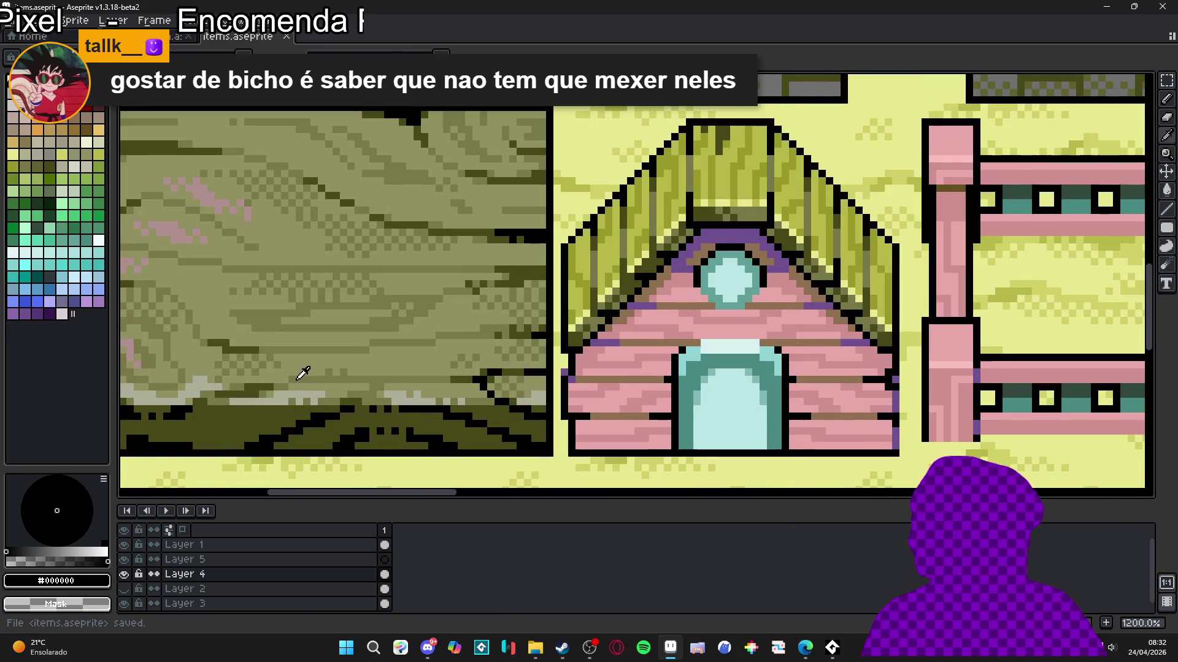
scroll(367, 363, down, 1)
alt+click(367, 364)
scroll(476, 399, down, 2)
drag(477, 399, 184, 398)
scroll(529, 454, up, 4)
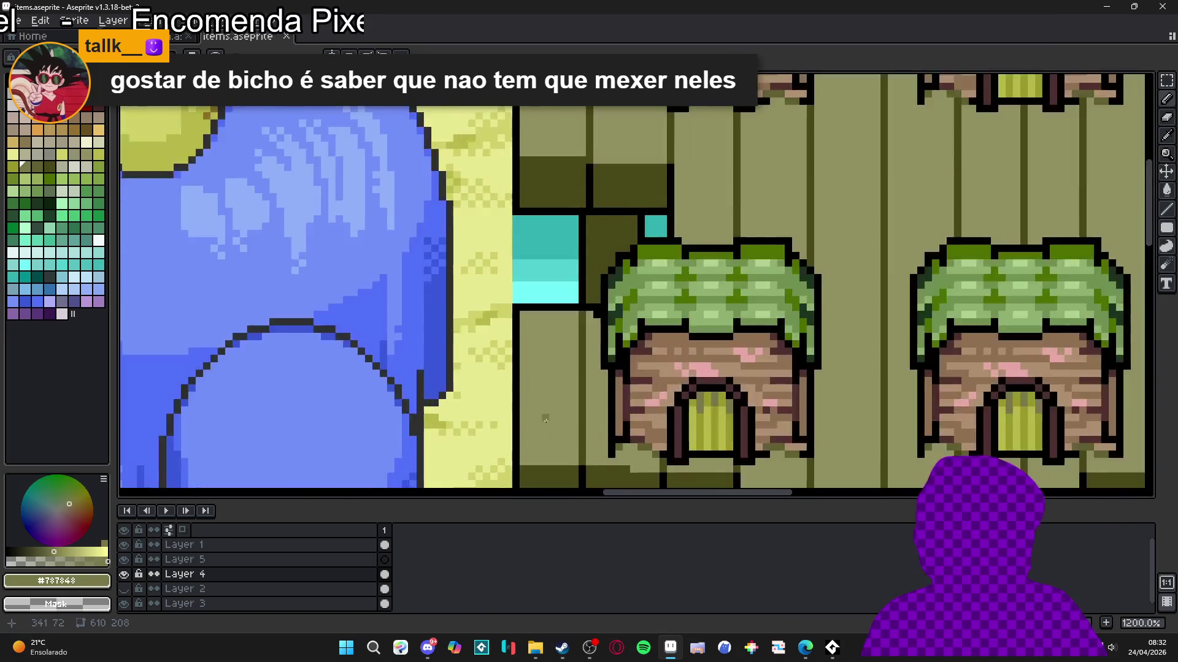
drag(529, 455, 525, 339)
mouse_move(526, 383)
mouse_down()
mouse_move(602, 162)
mouse_move(599, 255)
mouse_move(598, 182)
mouse_move(586, 252)
mouse_move(556, 155)
mouse_move(555, 304)
mouse_move(570, 285)
mouse_up()
click(541, 368)
scroll(540, 258, down, 3)
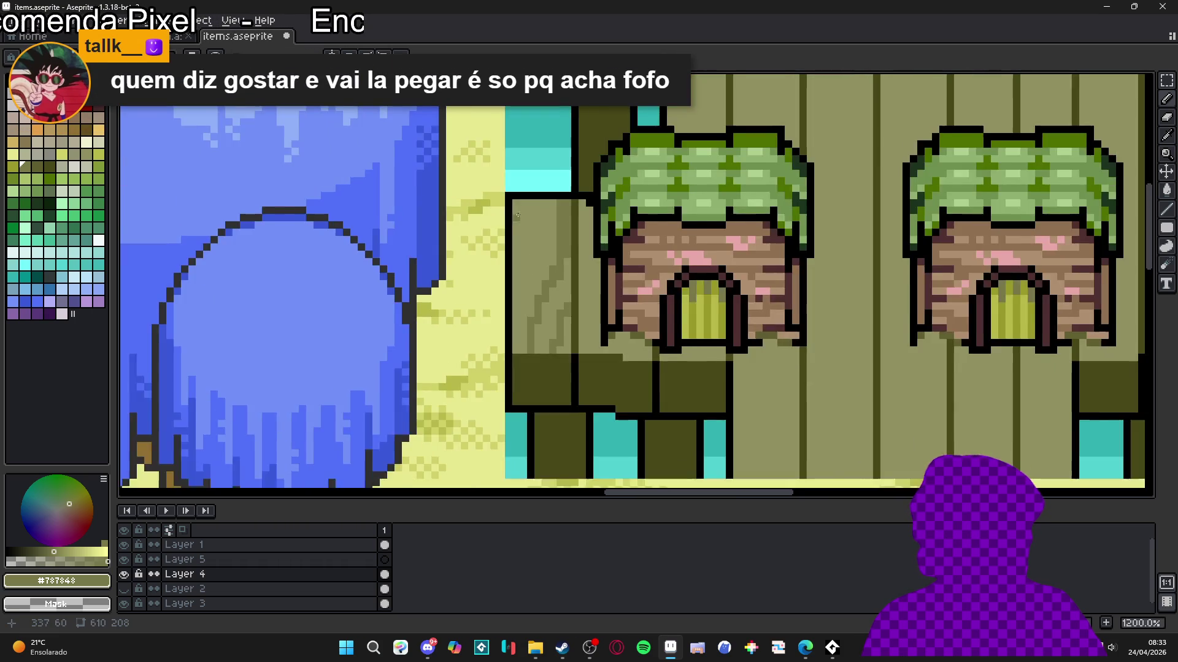
scroll(533, 248, up, 1)
scroll(549, 294, down, 4)
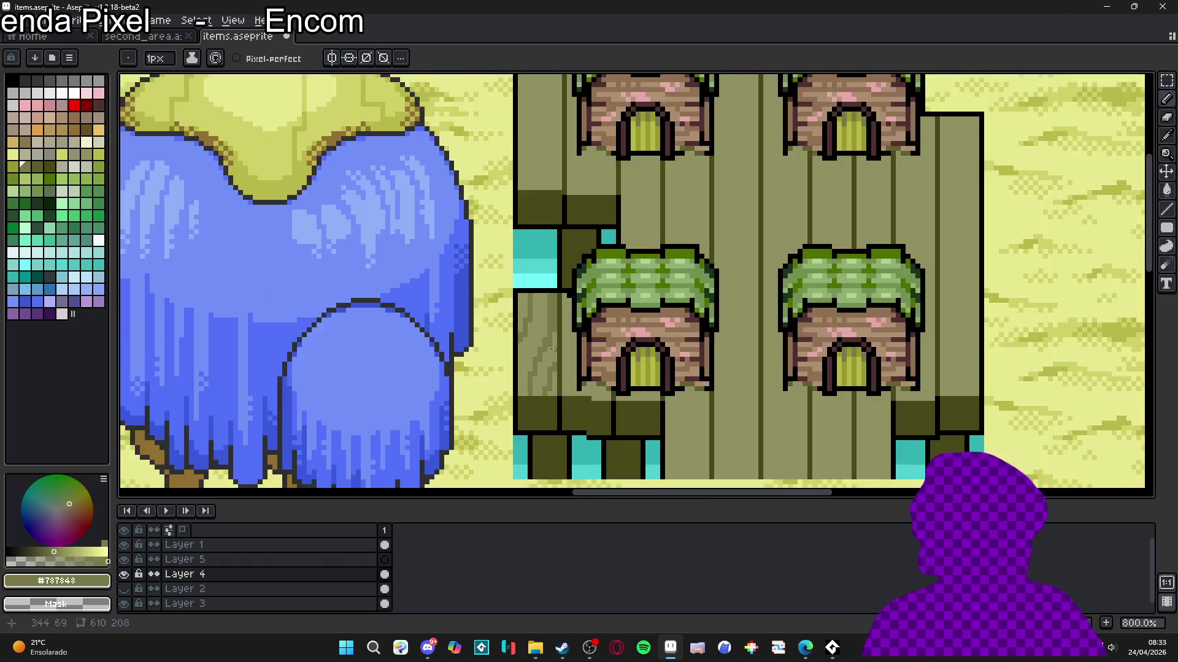
scroll(549, 296, down, 2)
scroll(589, 276, up, 1)
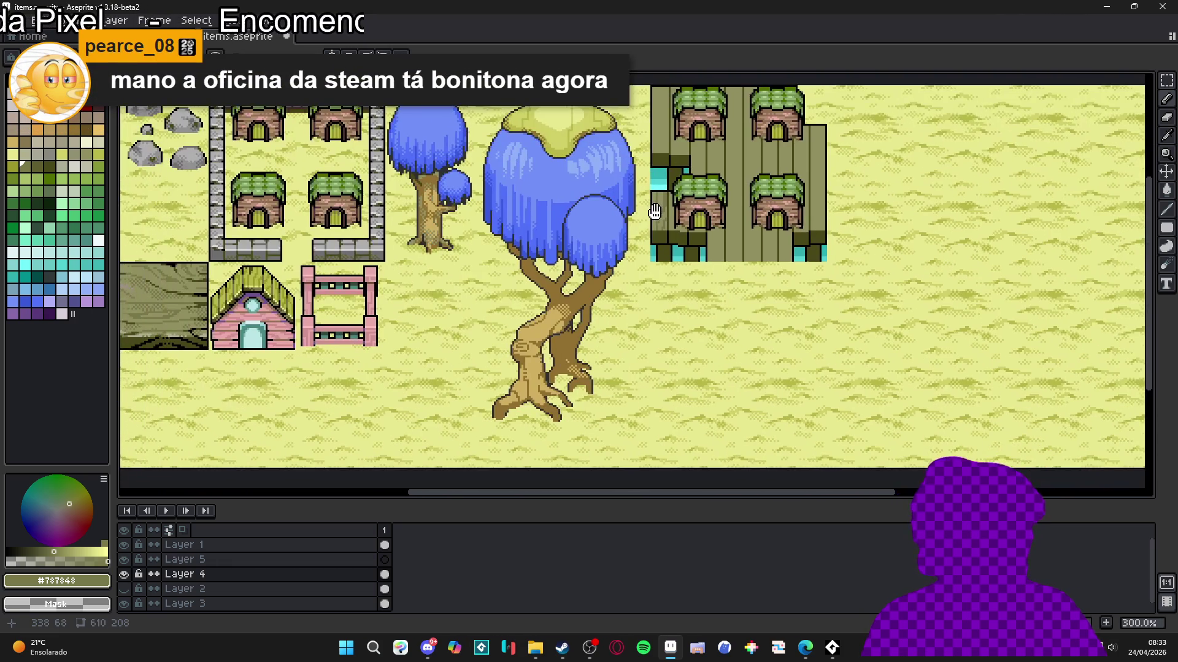
scroll(606, 265, down, 1)
scroll(640, 297, up, 1)
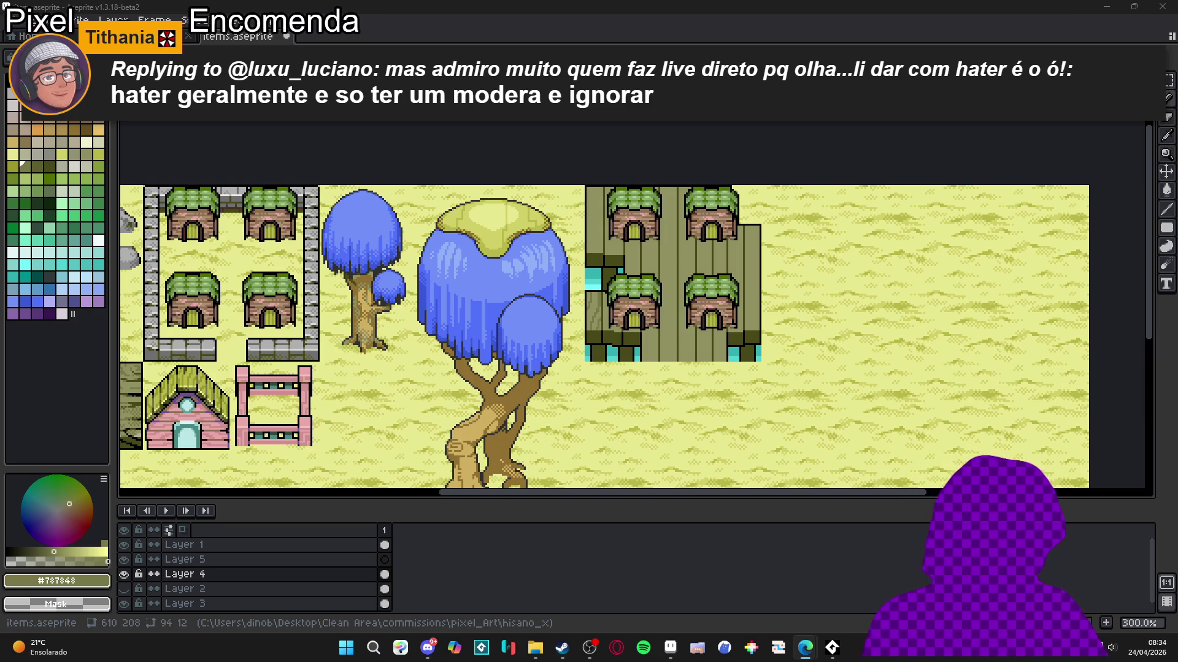
scroll(647, 308, up, 1)
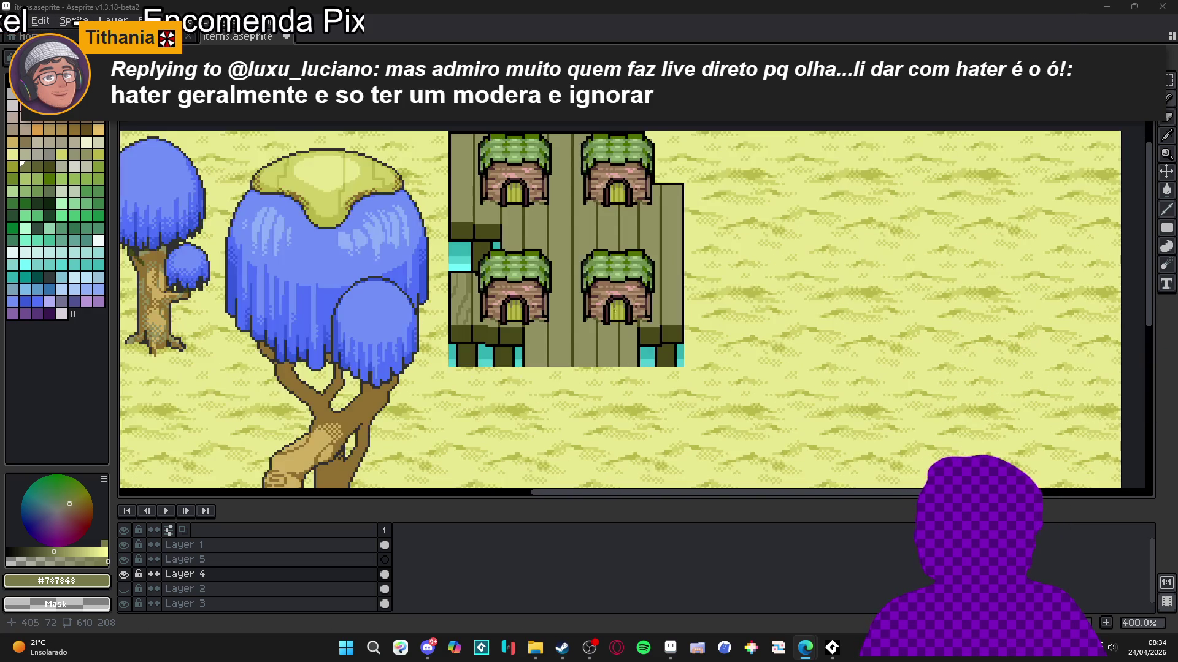
Step: Draw a grain stroke slanting up-left along the left plank, redoing the first attempt
scroll(493, 332, down, 1)
scroll(476, 261, up, 6)
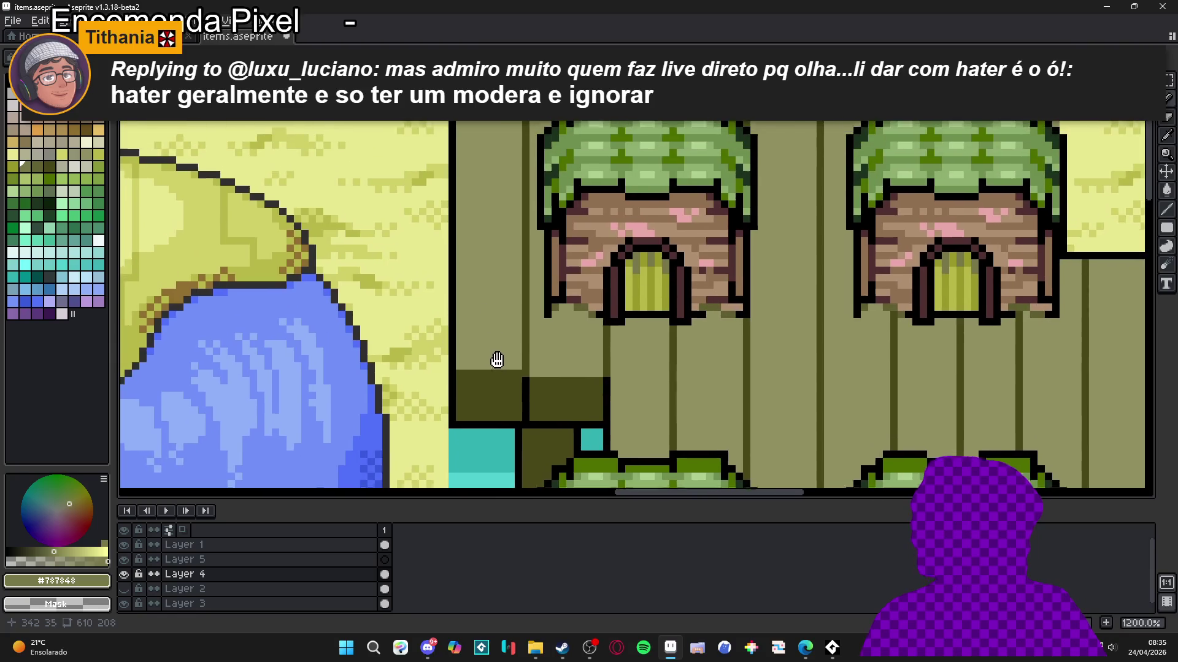
scroll(495, 350, up, 1)
mouse_move(497, 371)
mouse_down()
mouse_move(485, 233)
mouse_move(465, 183)
mouse_up()
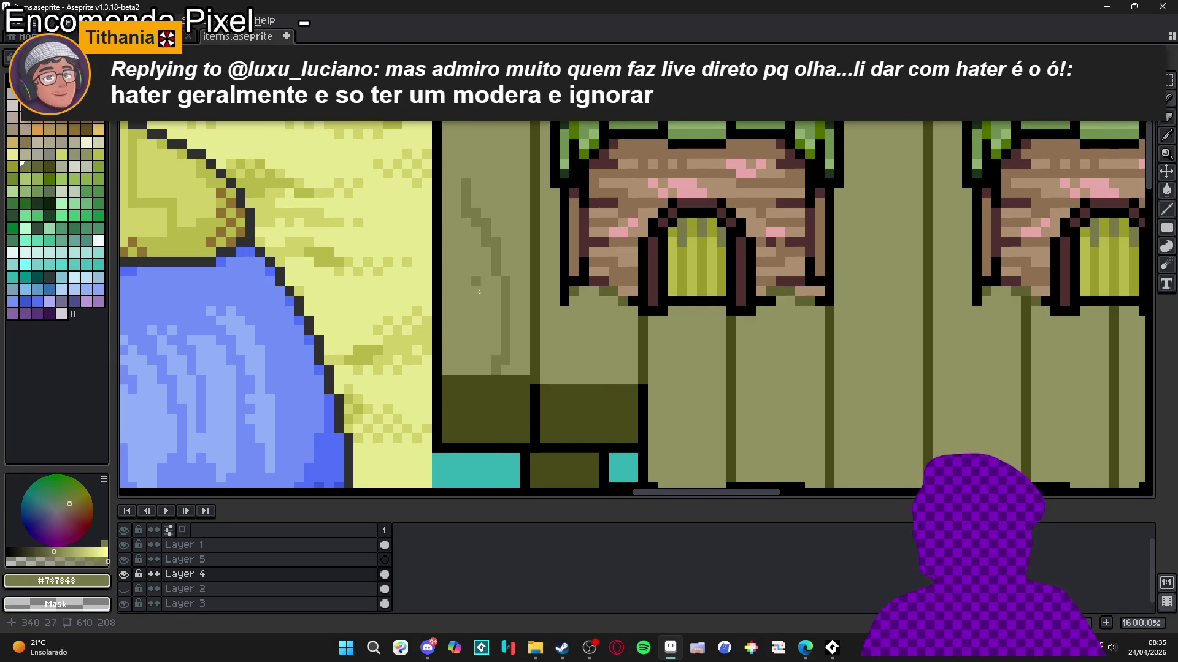
key(ctrl+z)
drag(498, 373, 447, 184)
mouse_move(487, 367)
mouse_down()
mouse_move(466, 255)
mouse_move(476, 351)
mouse_up()
Step: Add vertical grain lines near the plank edge and a short grain mark, undoing a misplaced stroke
drag(522, 461, 498, 175)
key(ctrl+z)
drag(510, 120, 515, 276)
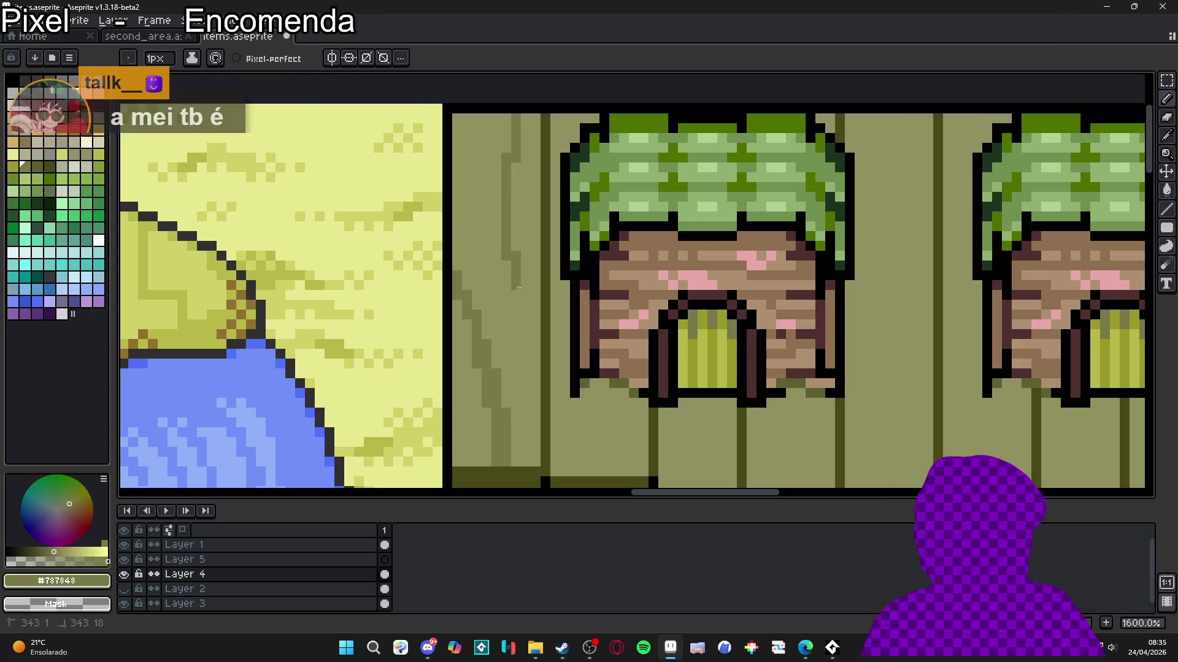
drag(477, 117, 459, 226)
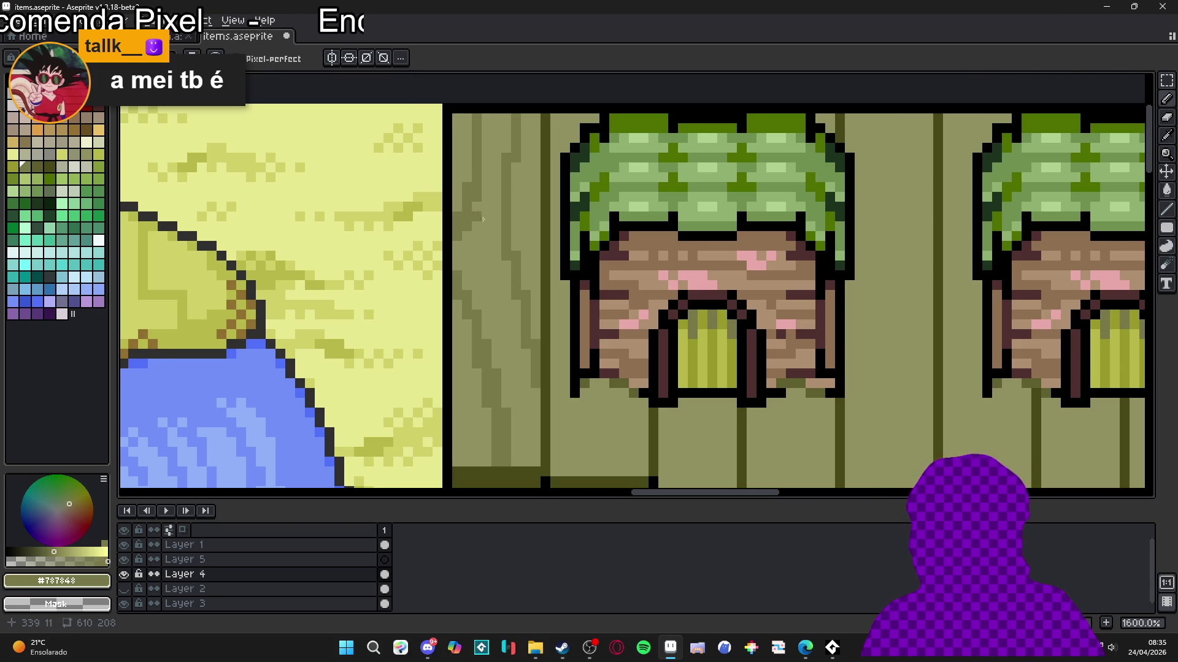
scroll(457, 219, down, 1)
scroll(517, 334, up, 1)
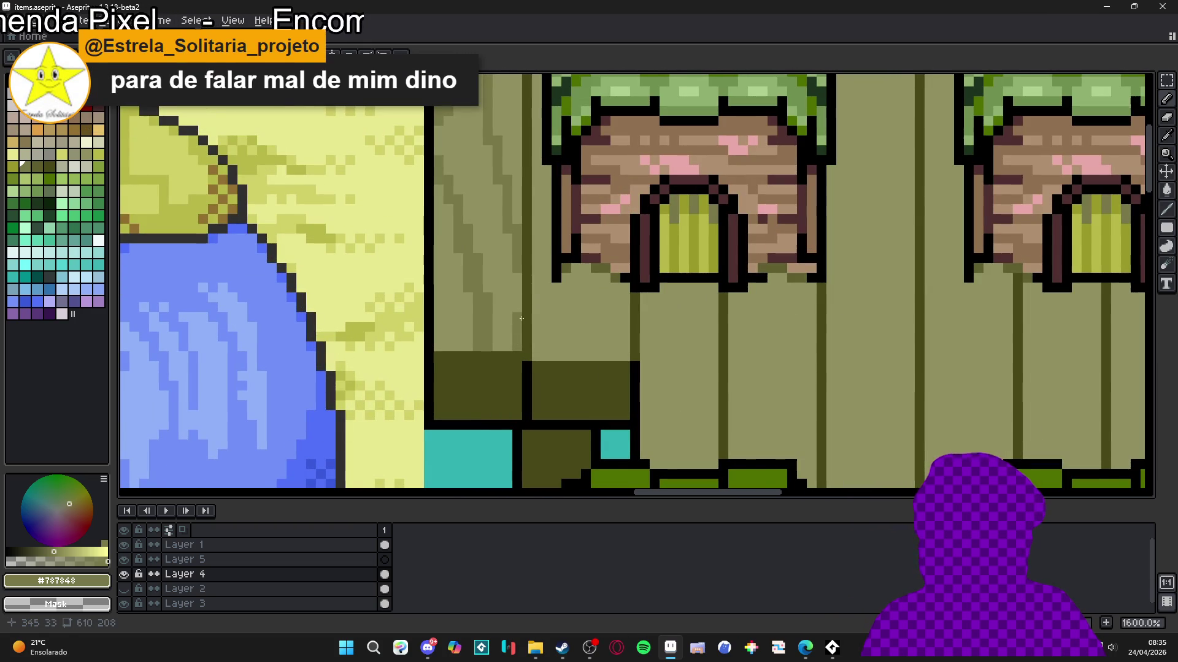
drag(438, 343, 438, 330)
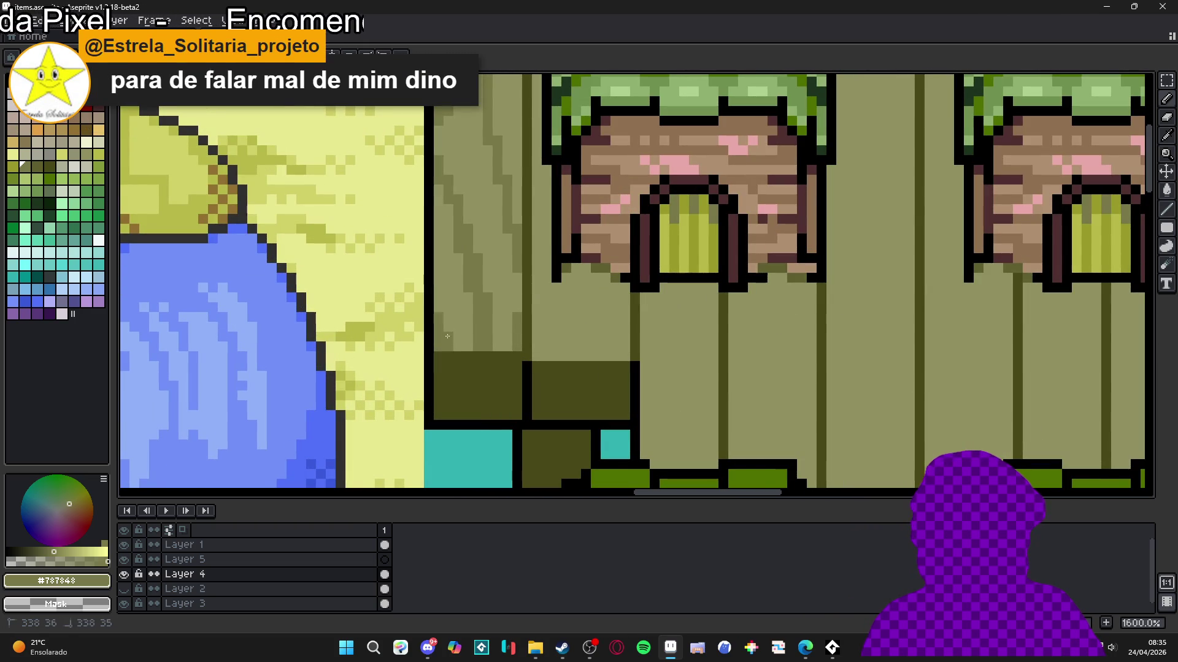
scroll(438, 288, down, 1)
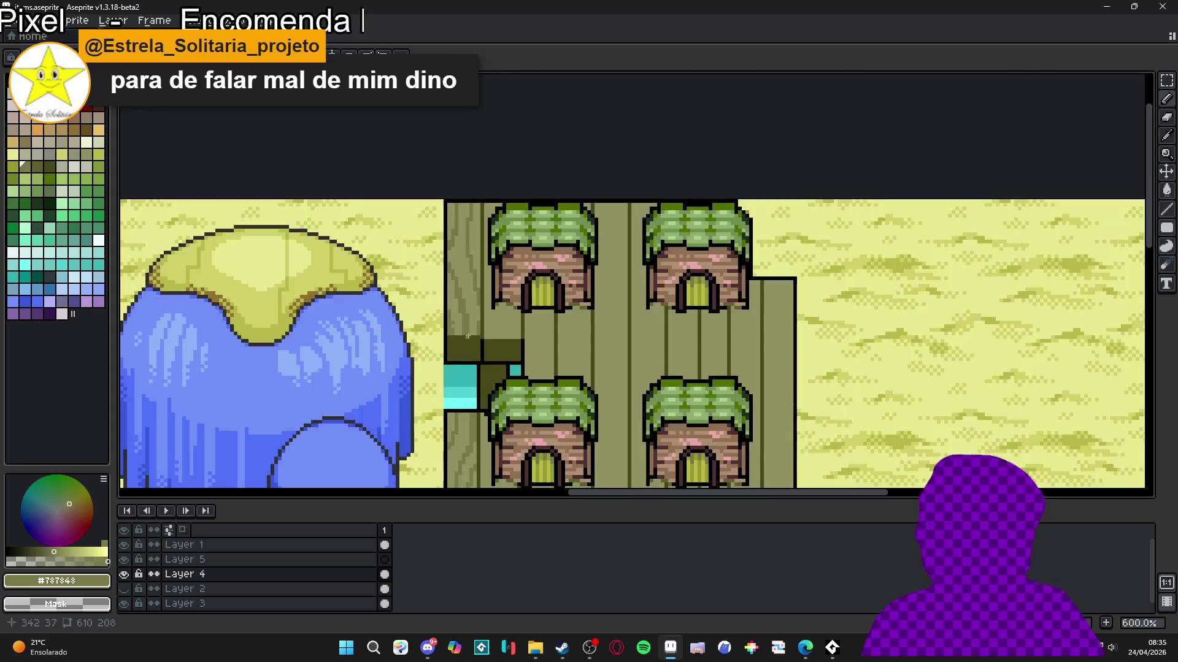
Step: Undo the short grain mark and zoom and pan over the platform to inspect the grain lines
scroll(440, 306, up, 1)
key(ctrl+z)
scroll(439, 311, down, 5)
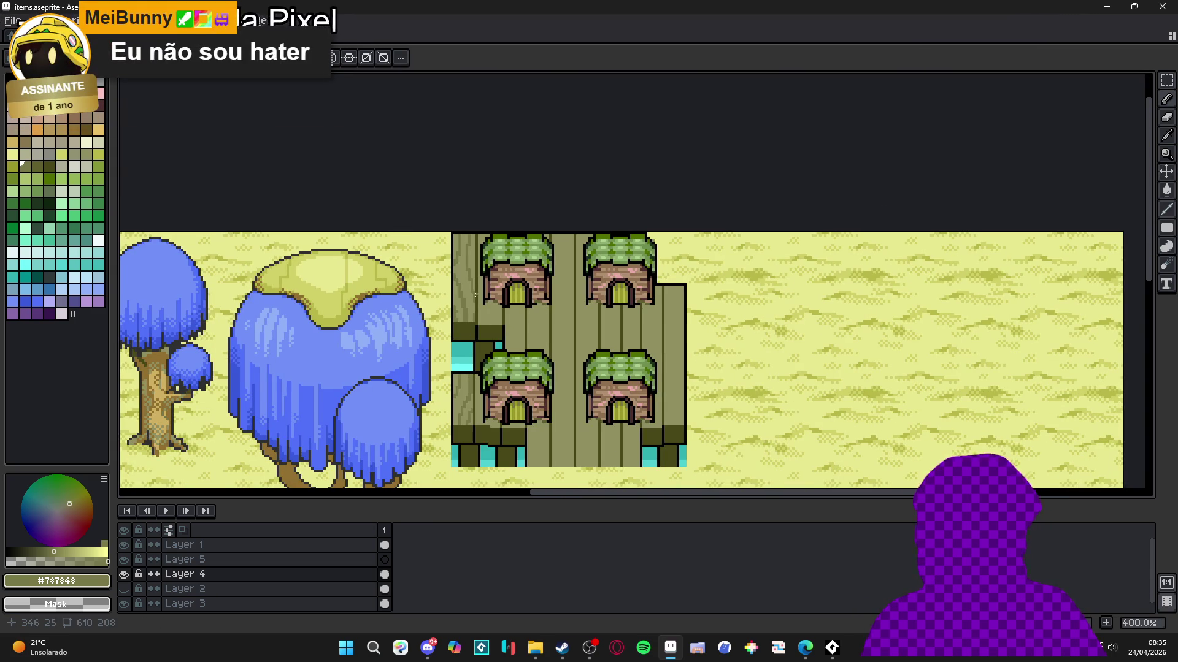
scroll(481, 328, up, 2)
scroll(486, 324, up, 3)
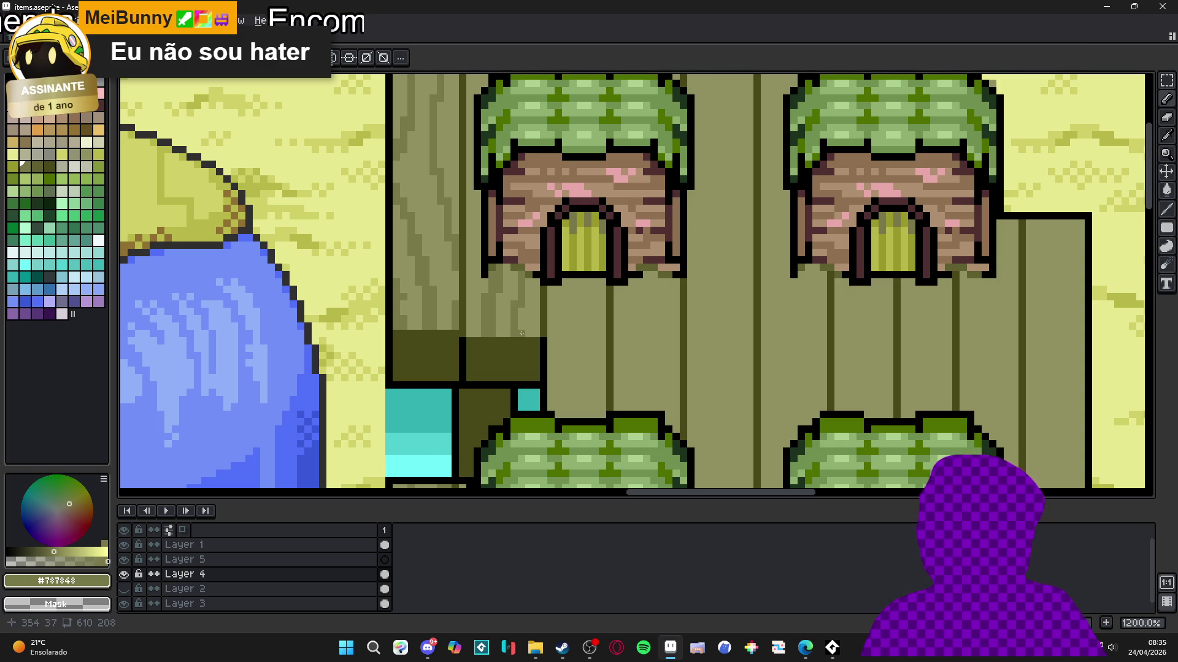
scroll(531, 294, up, 5)
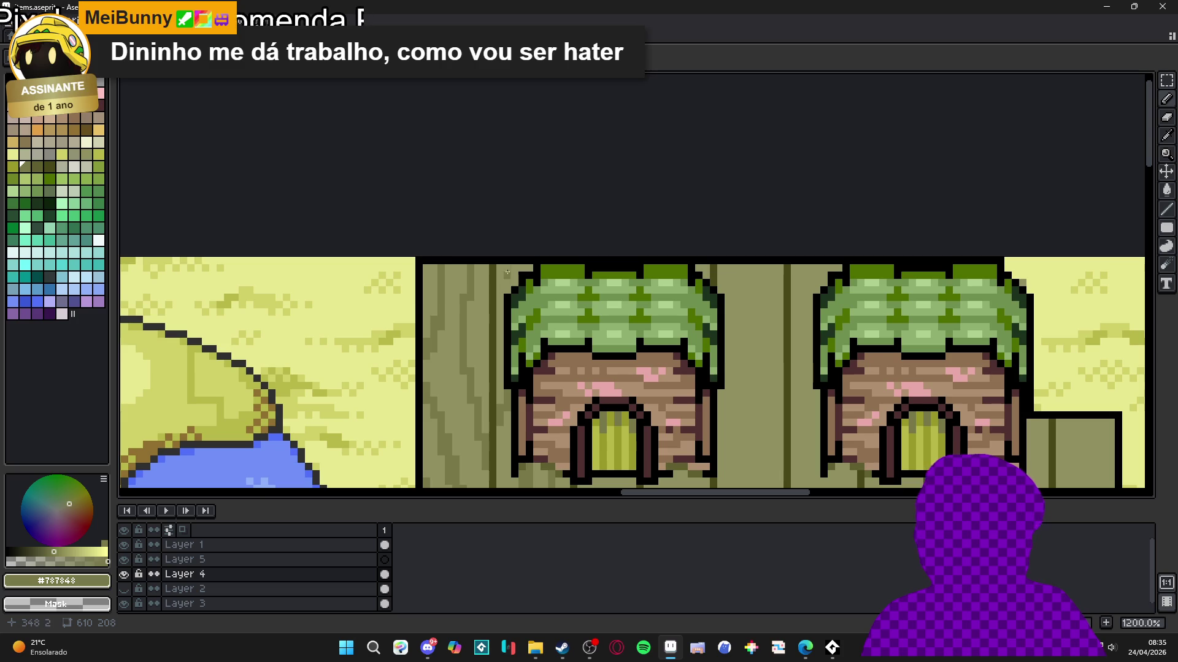
scroll(513, 300, down, 2)
scroll(527, 380, up, 2)
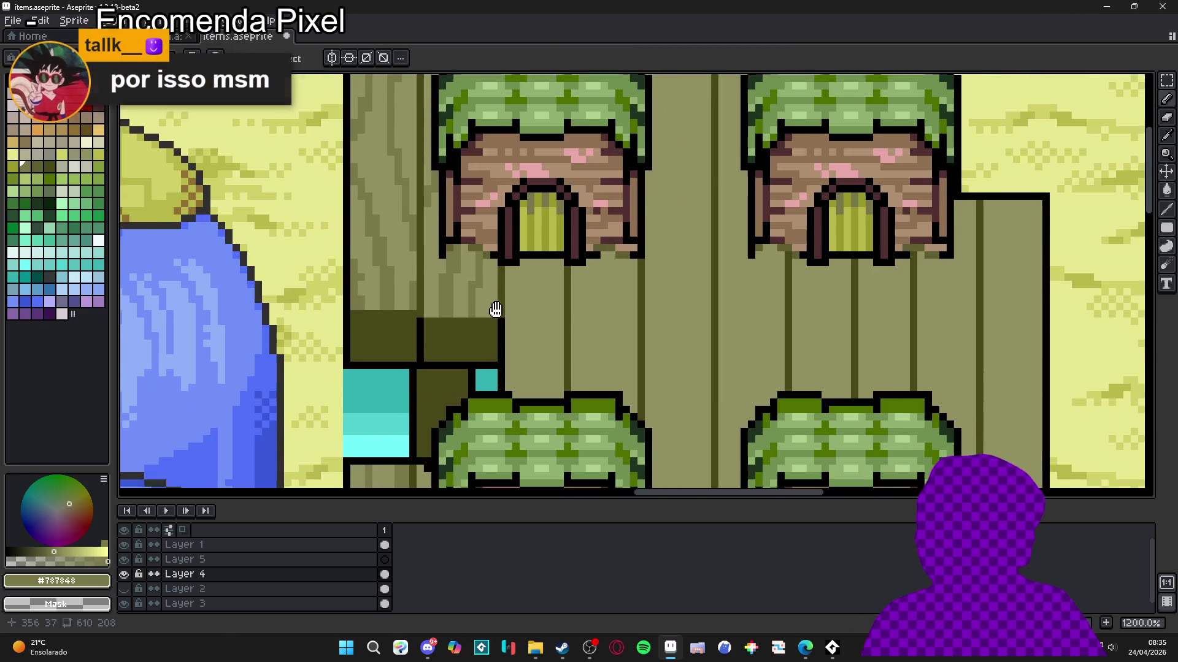
scroll(526, 380, down, 4)
drag(521, 376, 513, 311)
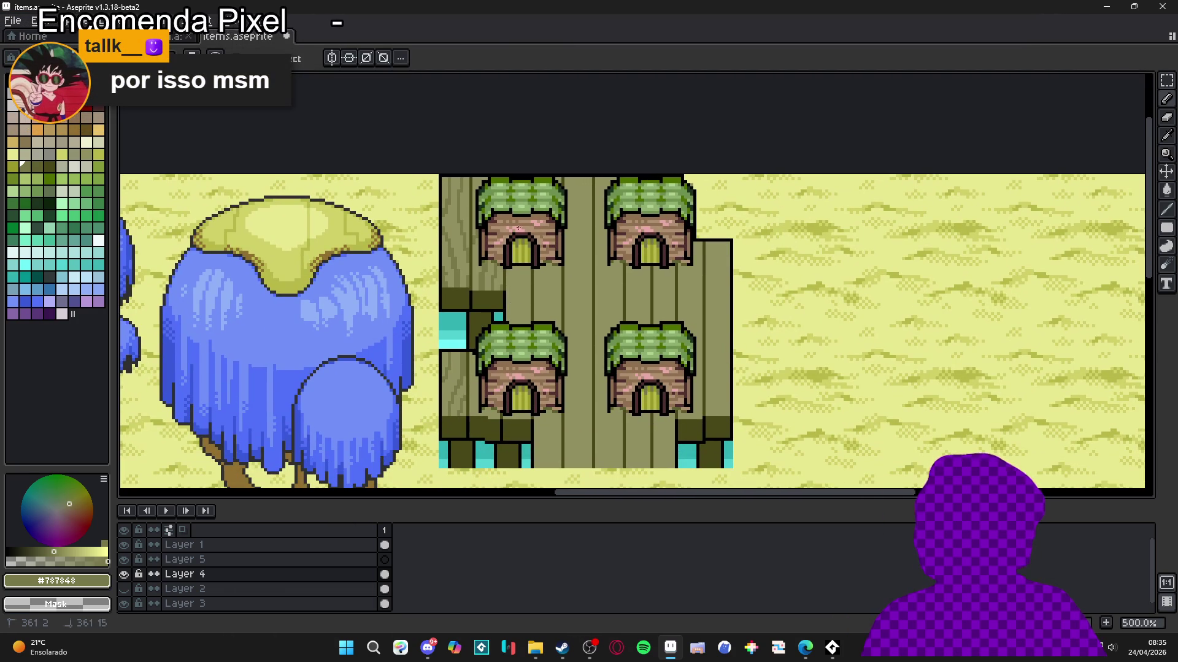
scroll(514, 298, up, 4)
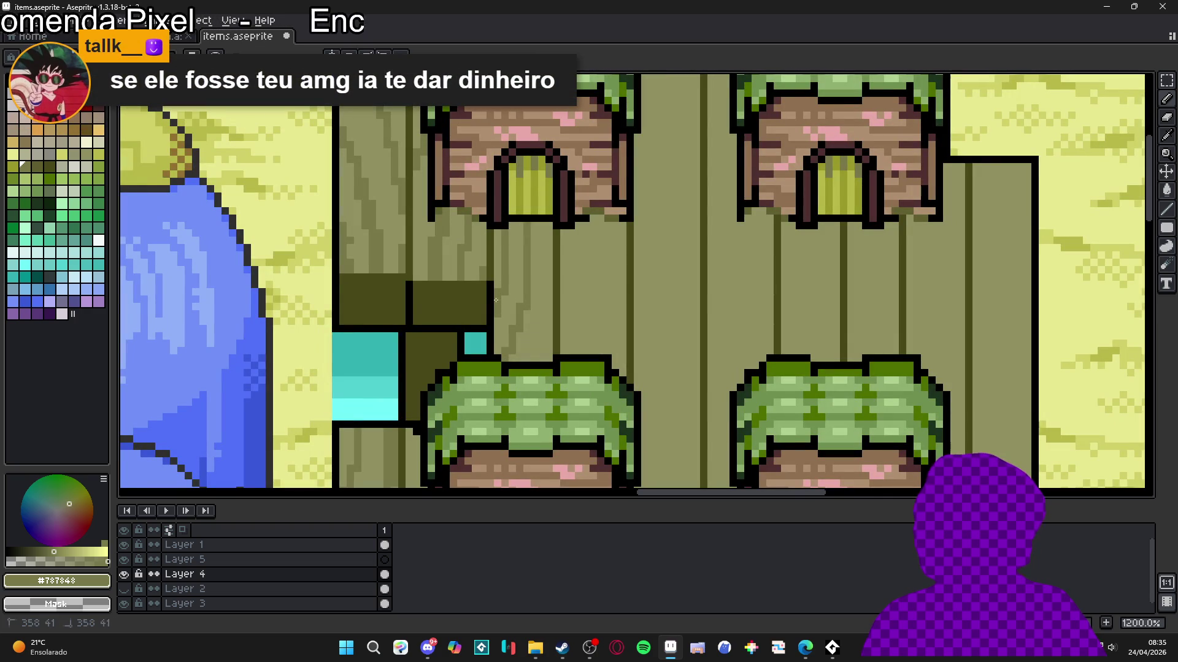
scroll(501, 259, down, 2)
scroll(501, 260, down, 3)
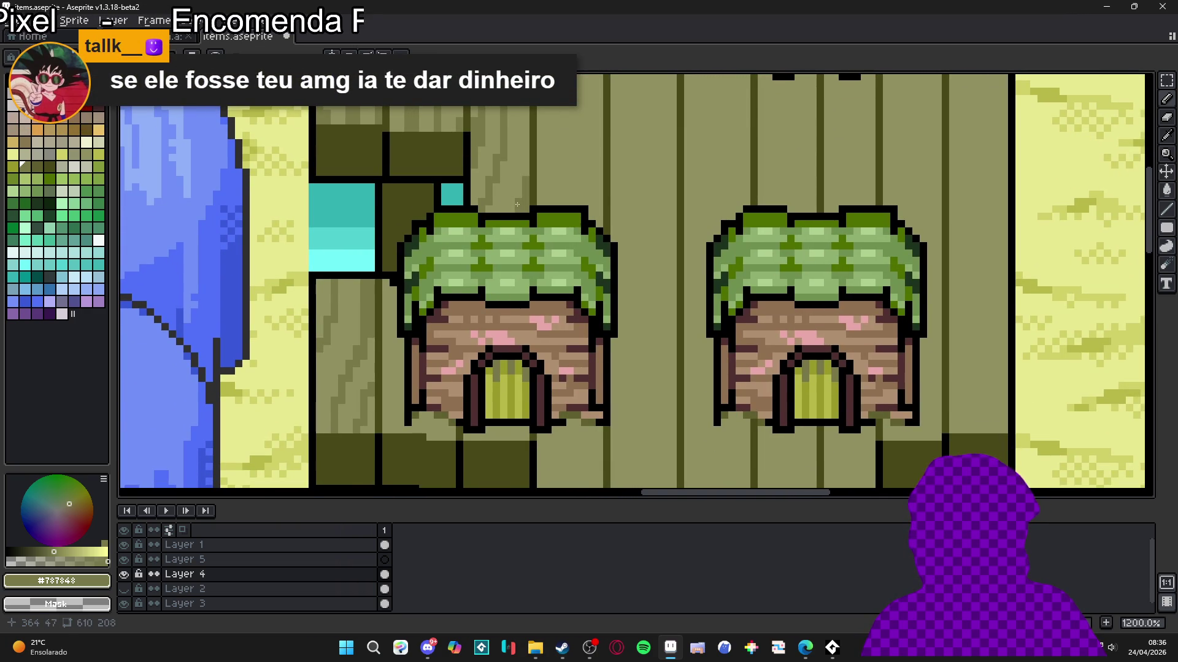
Step: Undo the last pencil stroke and try a short grain line near the top-left hut, undoing it again
scroll(502, 253, up, 1)
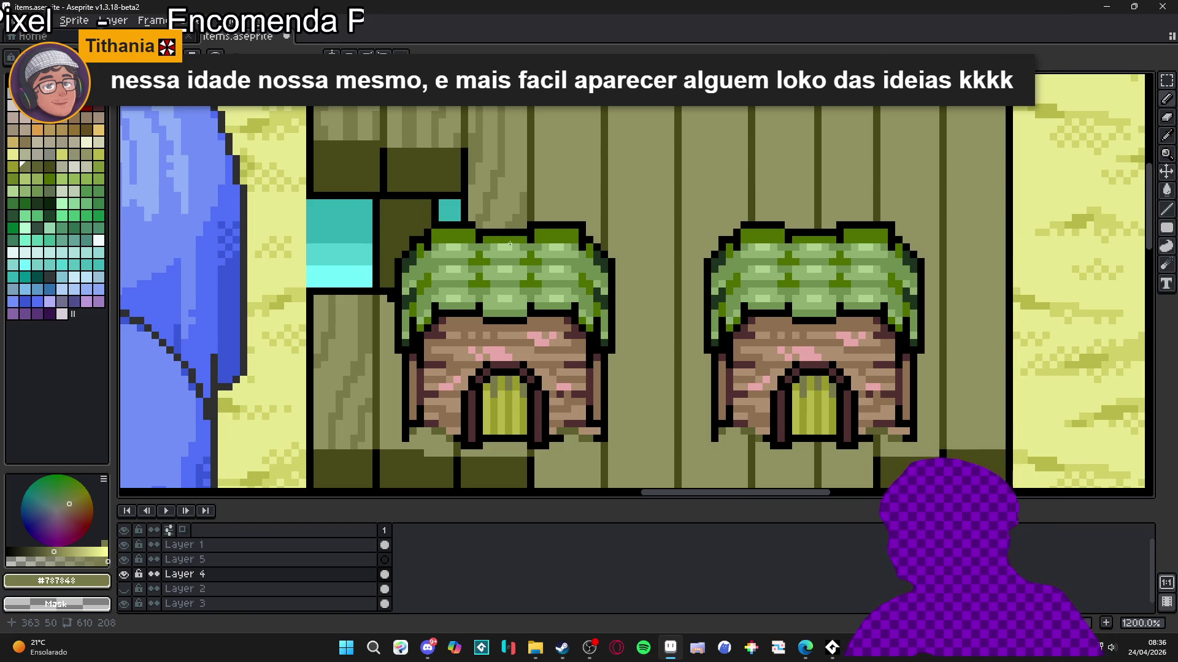
scroll(494, 300, down, 2)
scroll(494, 299, up, 3)
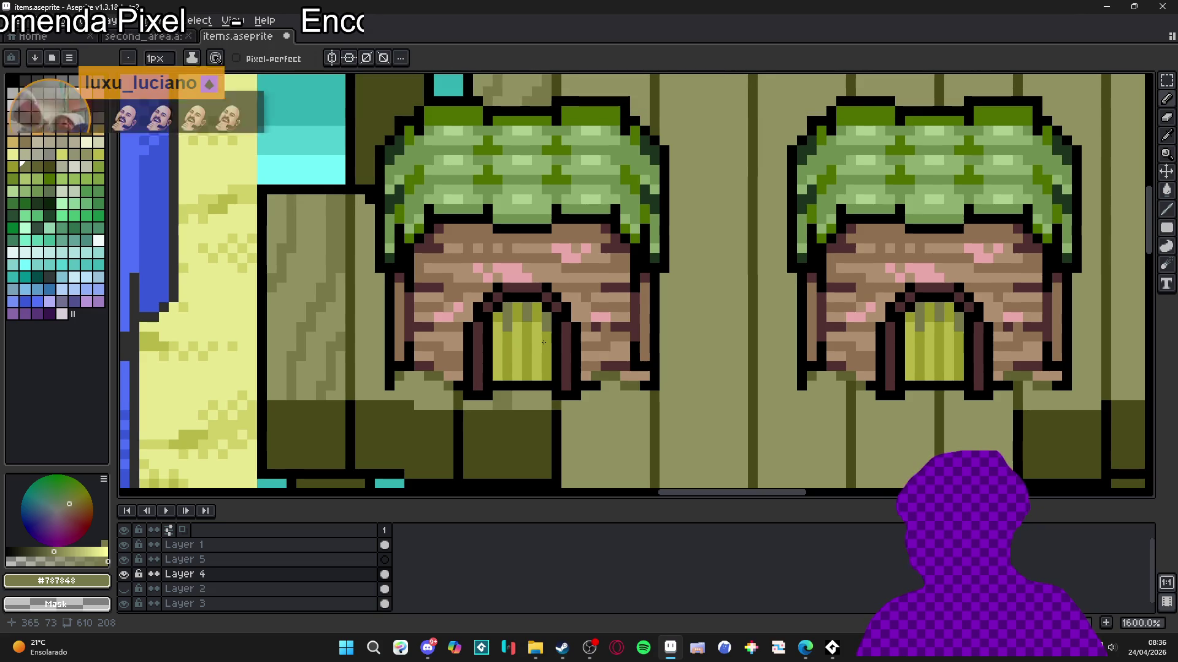
scroll(533, 365, up, 1)
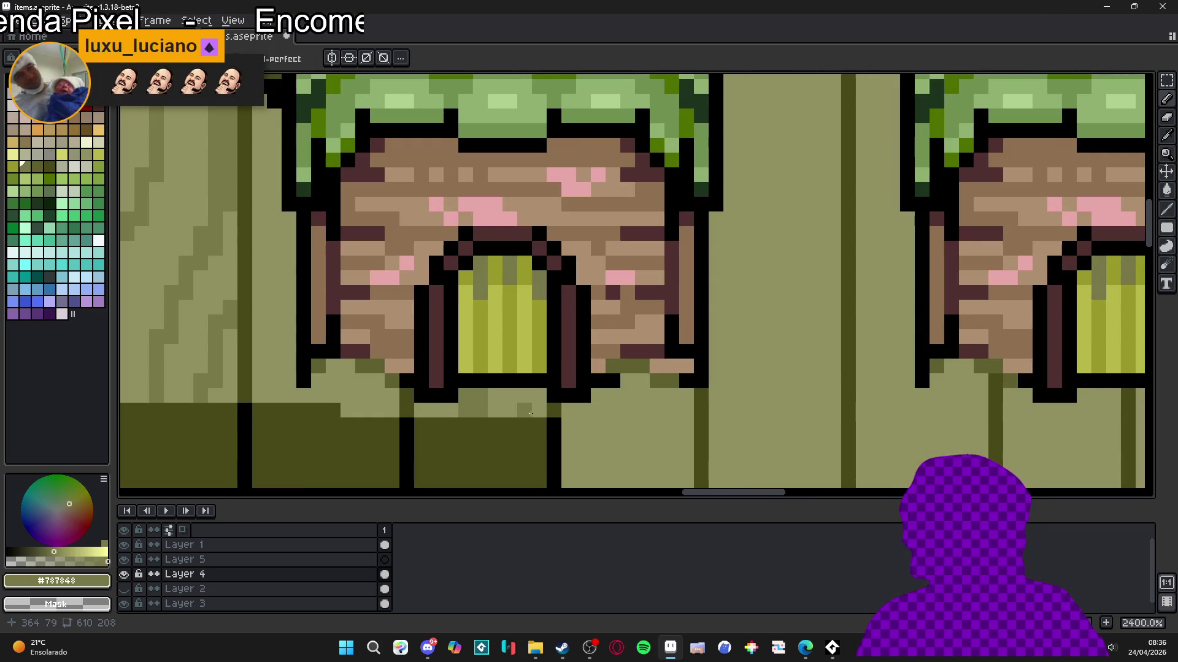
scroll(531, 413, down, 5)
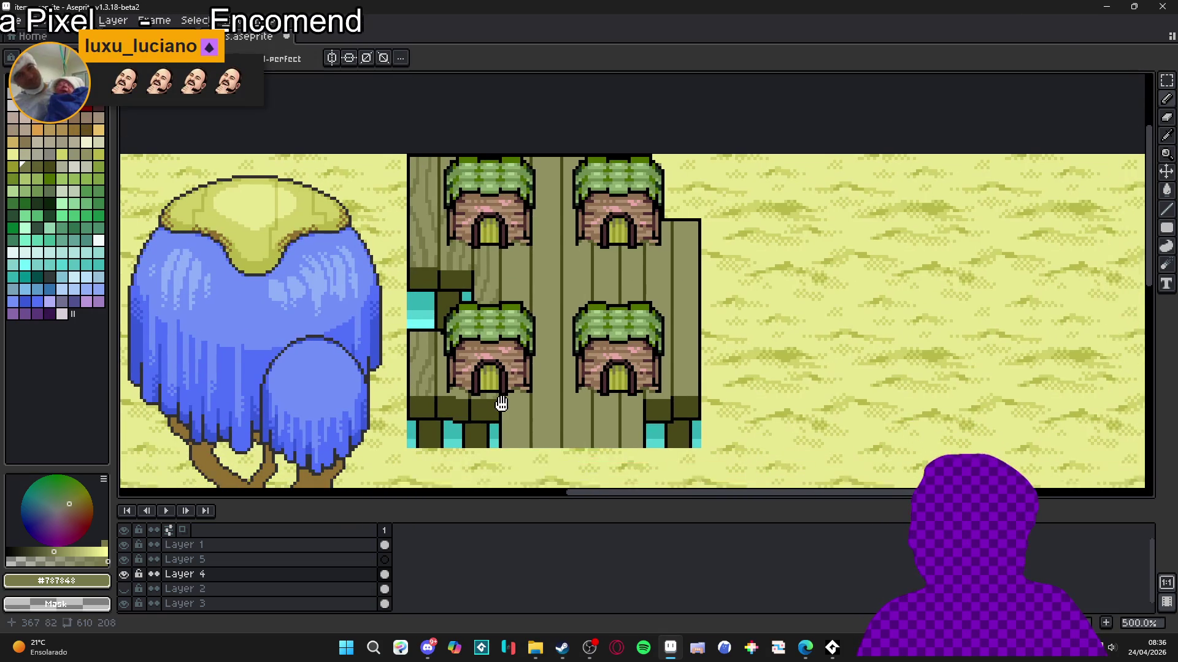
drag(501, 403, 501, 395)
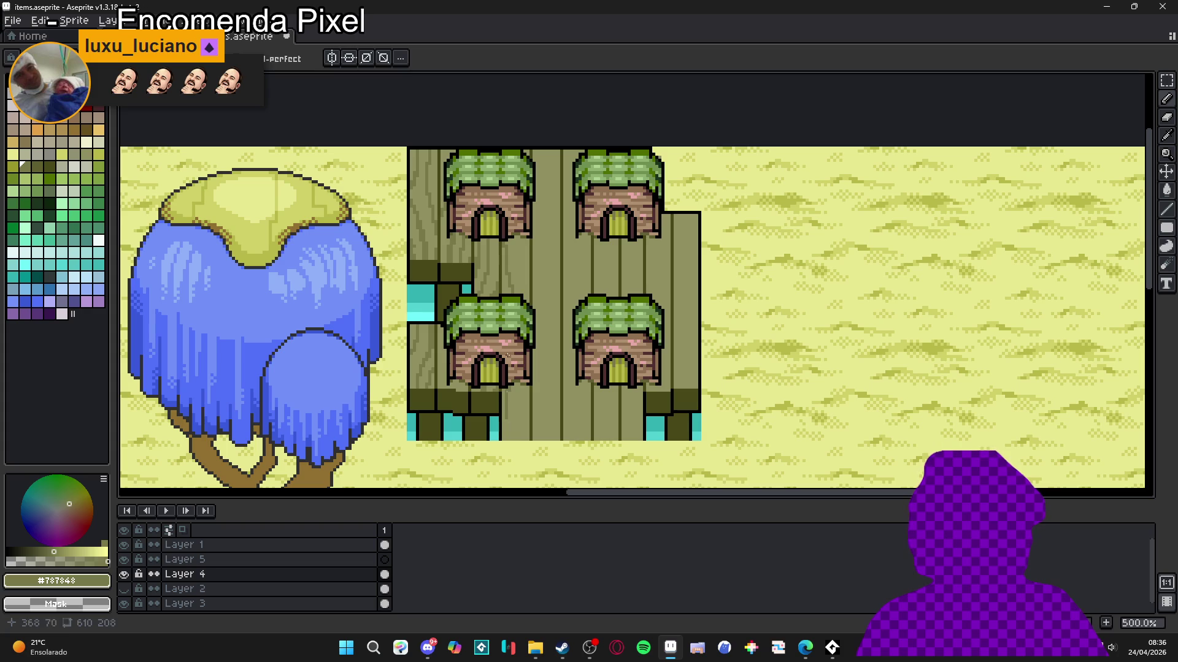
key(ctrl+z)
drag(510, 153, 507, 168)
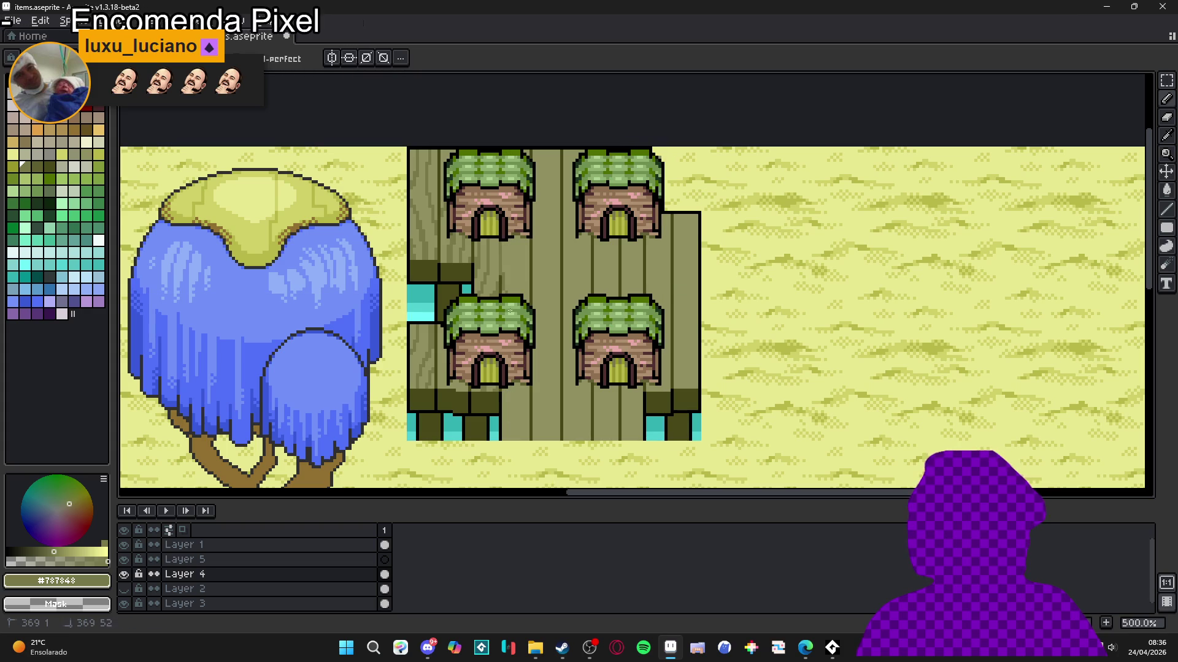
drag(509, 306, 510, 306)
key(ctrl+z)
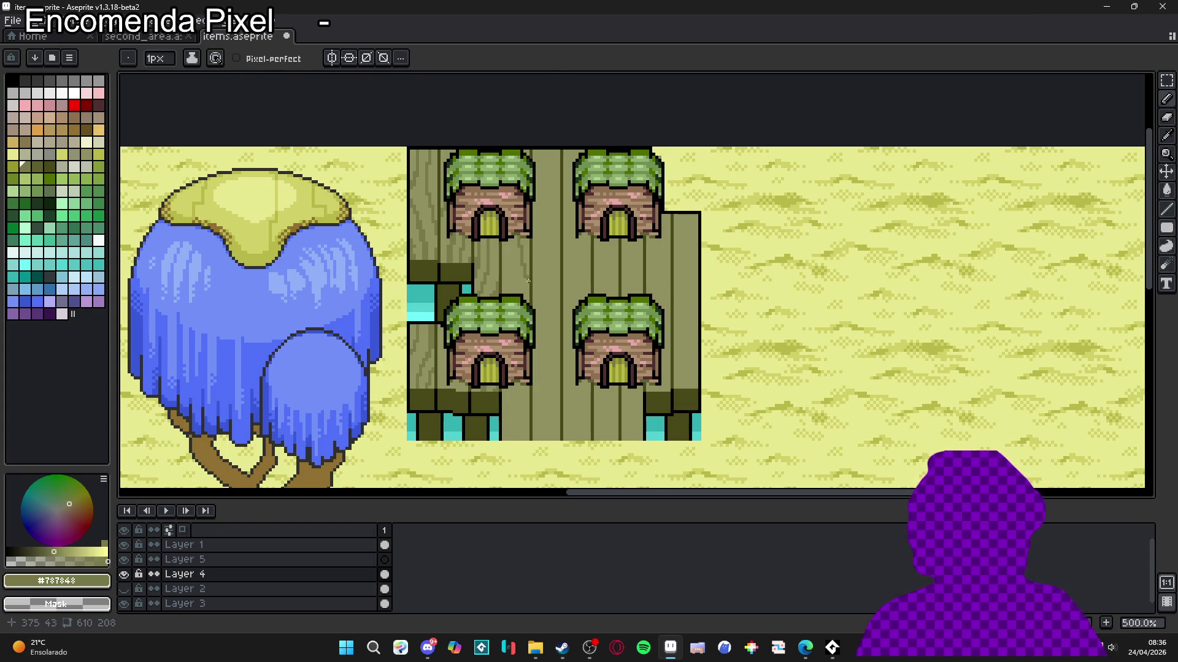
Step: Add a grain pixel and draw darker vertical grain strokes down the plank
scroll(528, 281, up, 5)
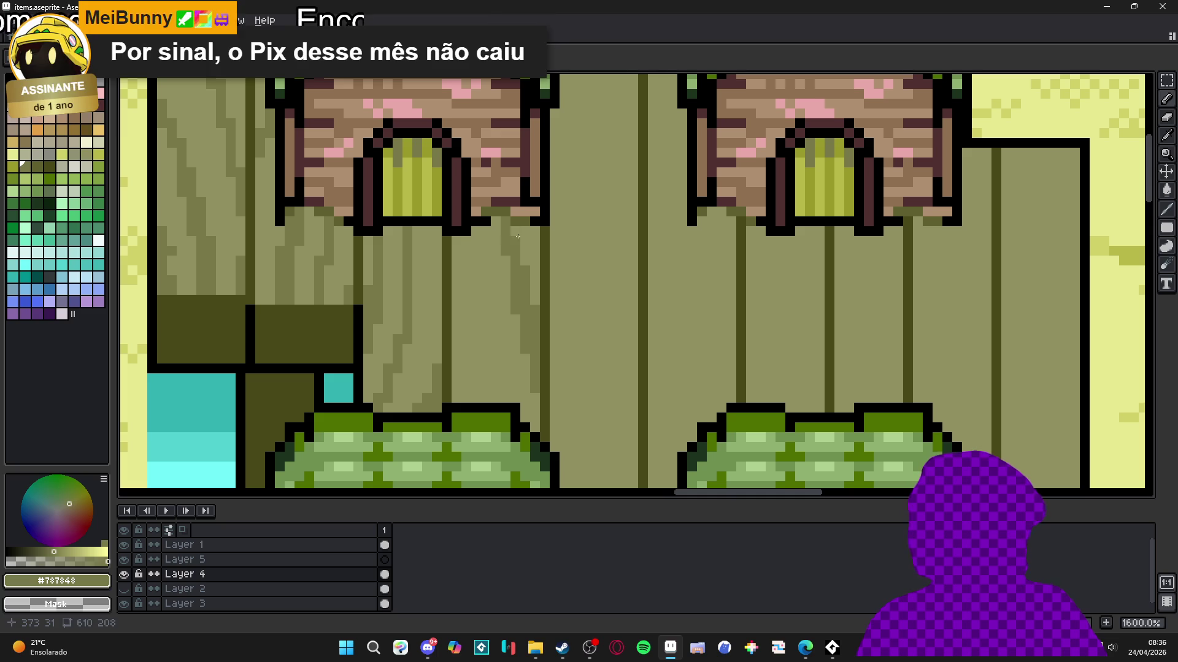
click(533, 297)
scroll(533, 297, down, 2)
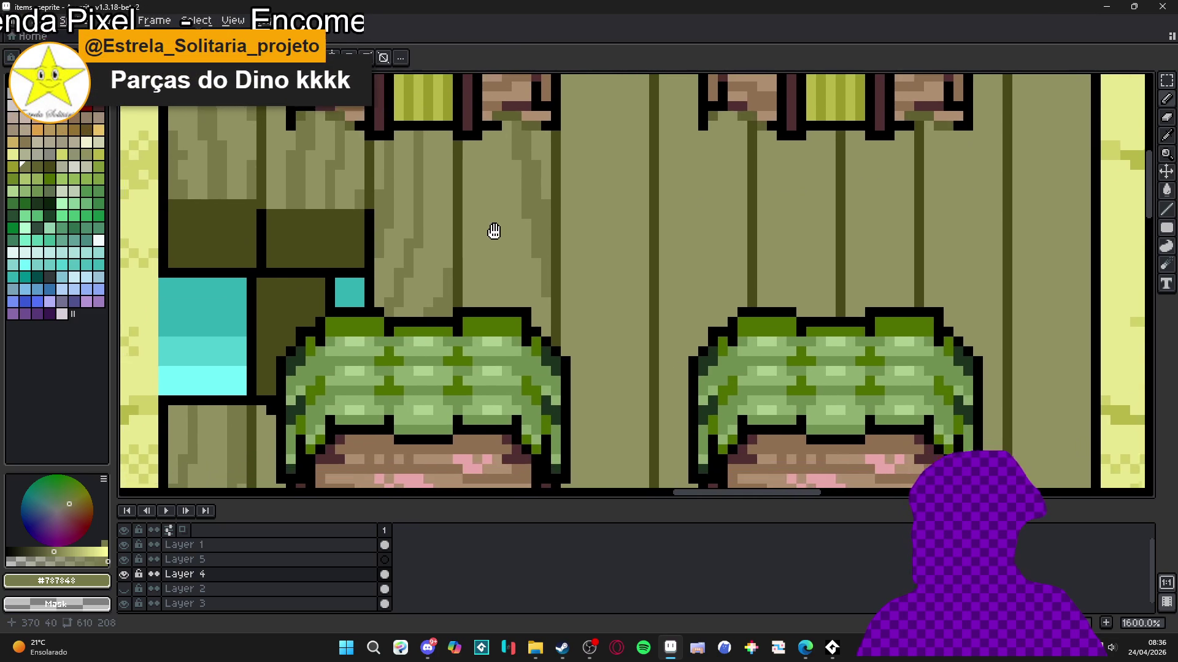
scroll(492, 239, down, 1)
drag(492, 101, 503, 259)
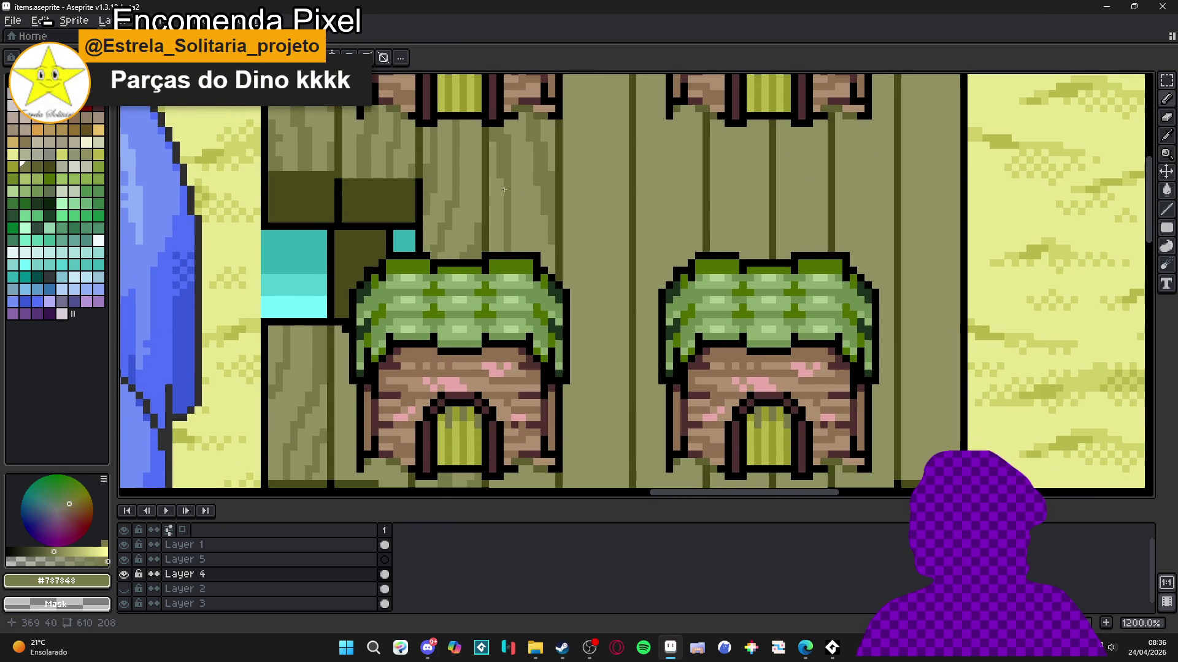
scroll(509, 222, down, 5)
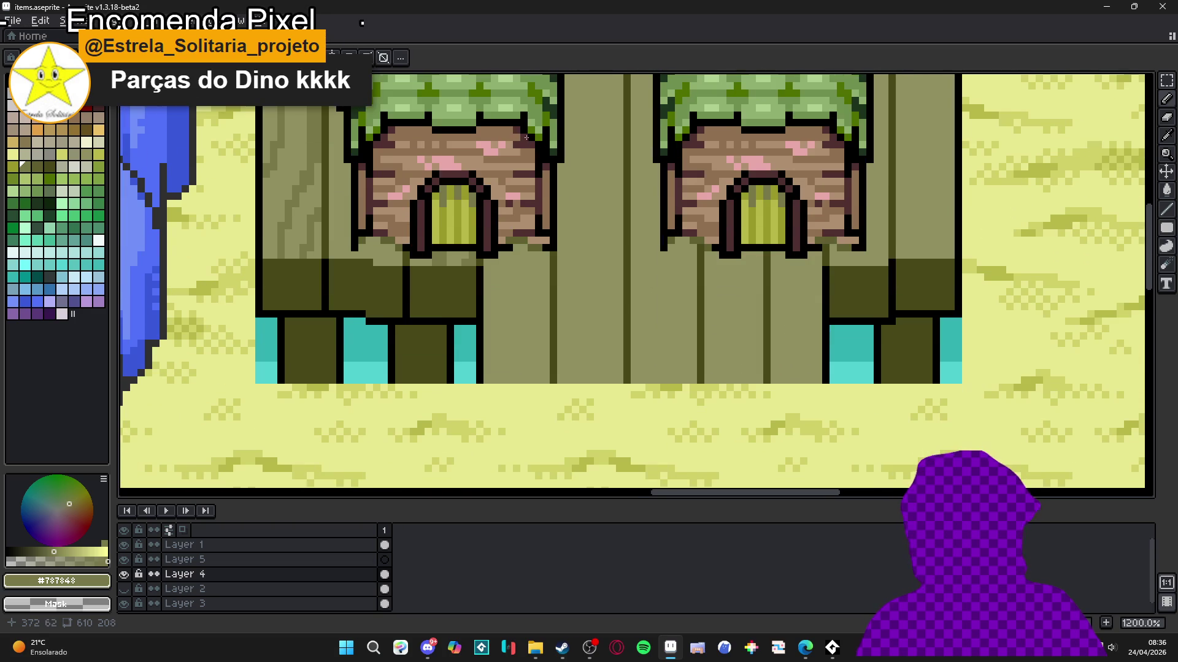
drag(524, 252, 515, 378)
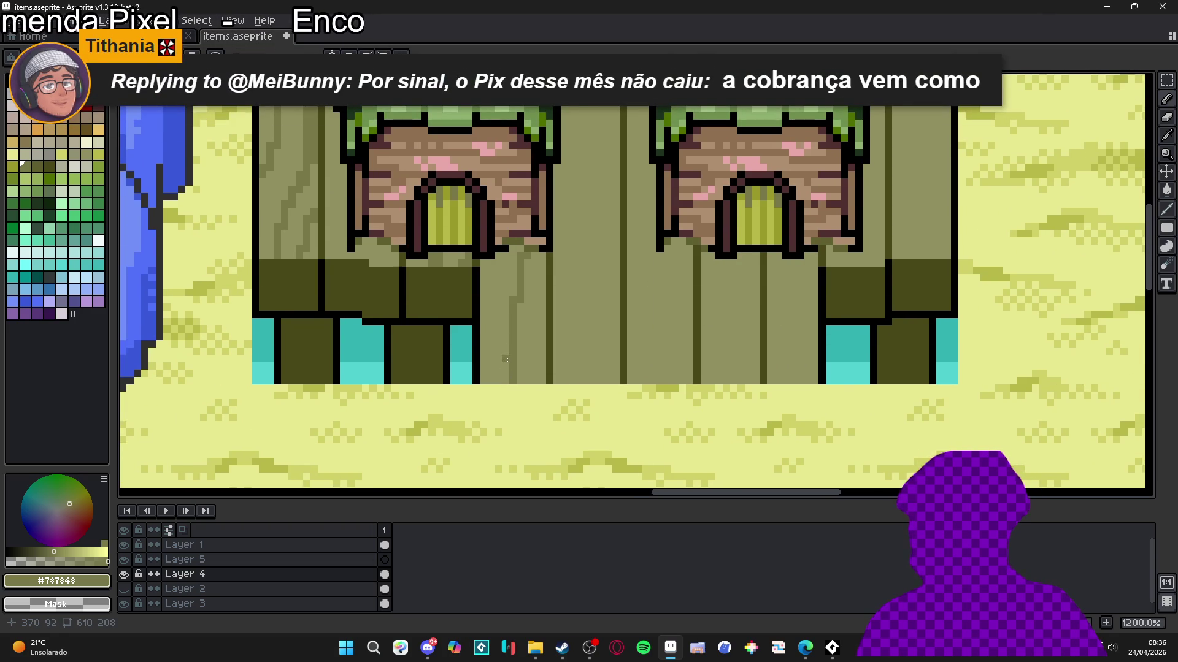
scroll(506, 360, up, 1)
mouse_move(505, 380)
mouse_down()
mouse_move(502, 309)
mouse_move(490, 331)
mouse_move(493, 313)
mouse_move(516, 354)
mouse_up()
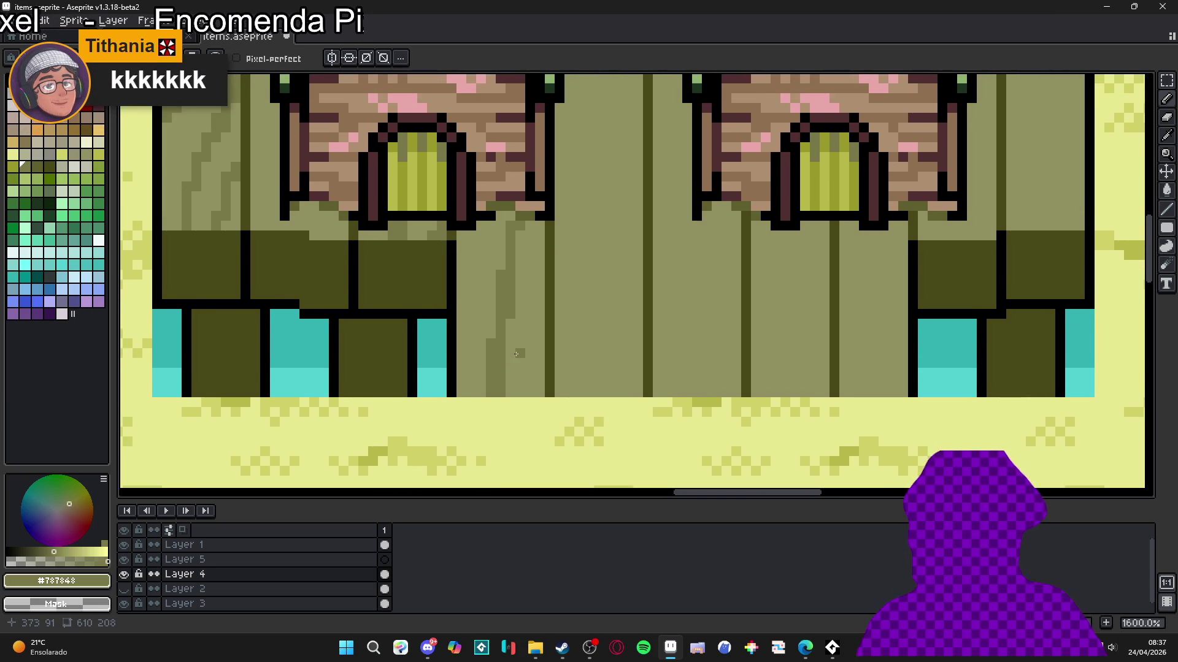
Step: Paint another darker vertical grain streak on the plank and review the result
scroll(518, 358, up, 2)
mouse_move(537, 407)
mouse_down()
mouse_move(551, 316)
mouse_move(540, 334)
mouse_up()
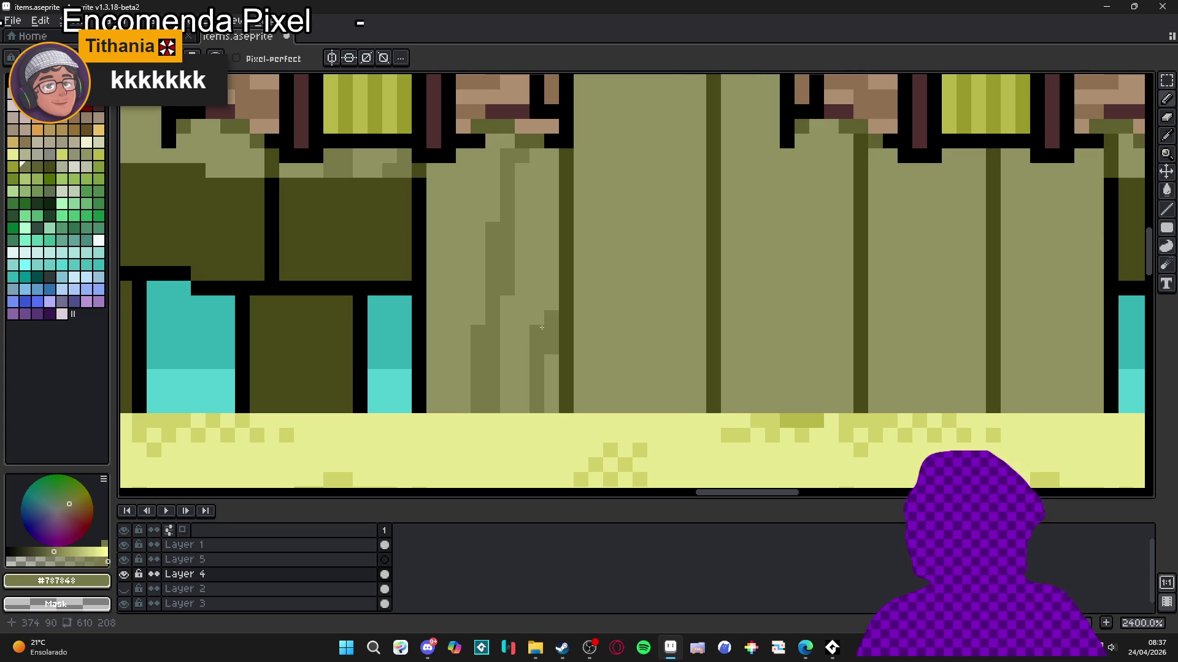
scroll(508, 329, down, 4)
scroll(437, 321, up, 3)
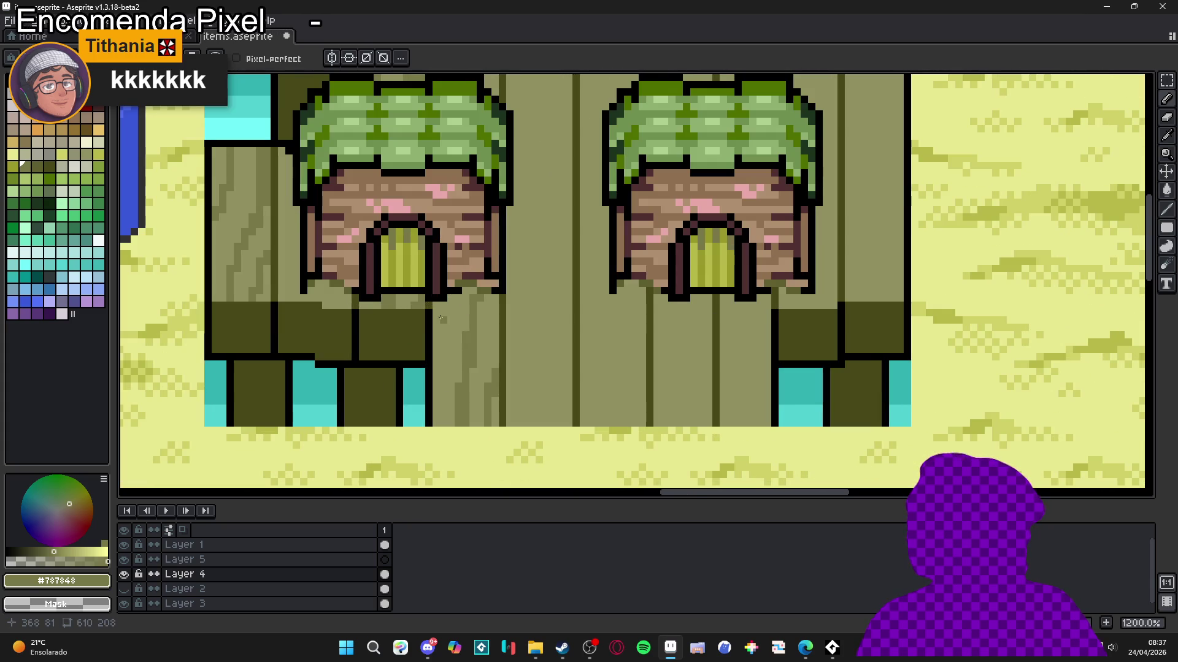
scroll(440, 242, down, 5)
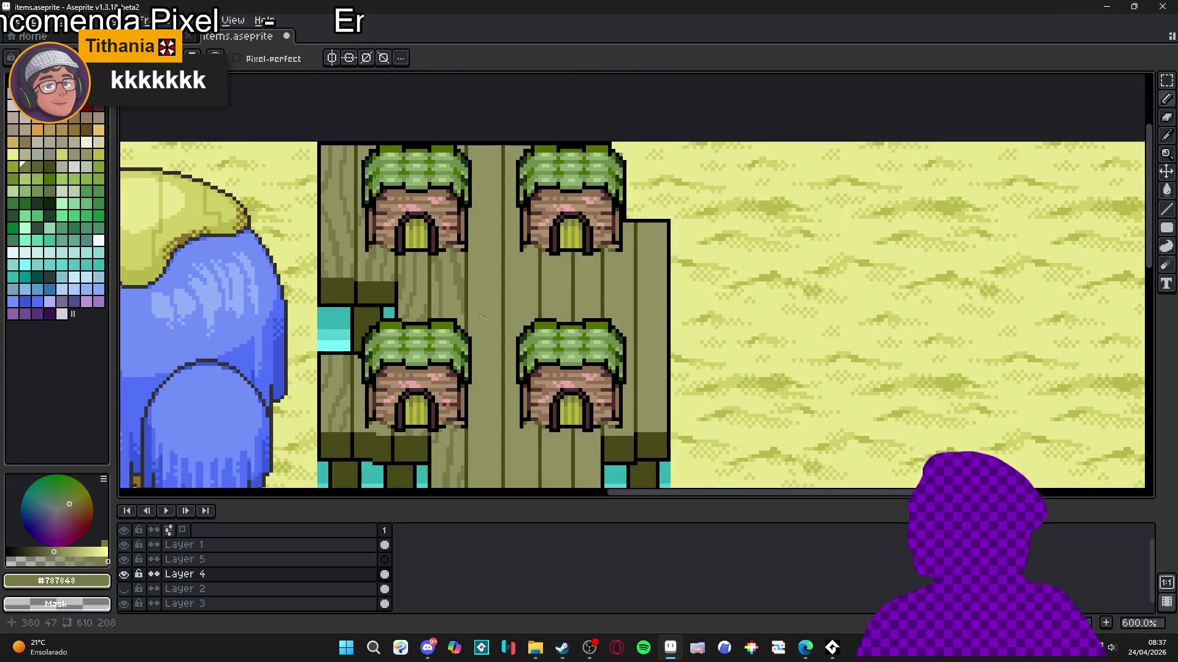
scroll(495, 272, up, 2)
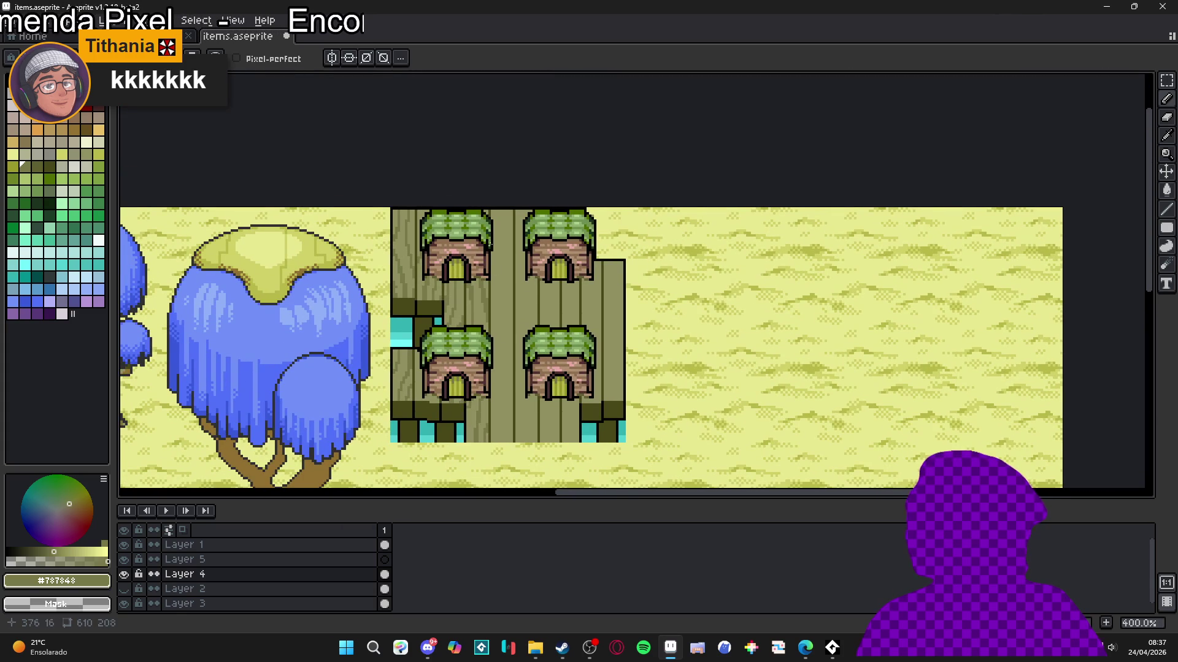
scroll(488, 259, down, 1)
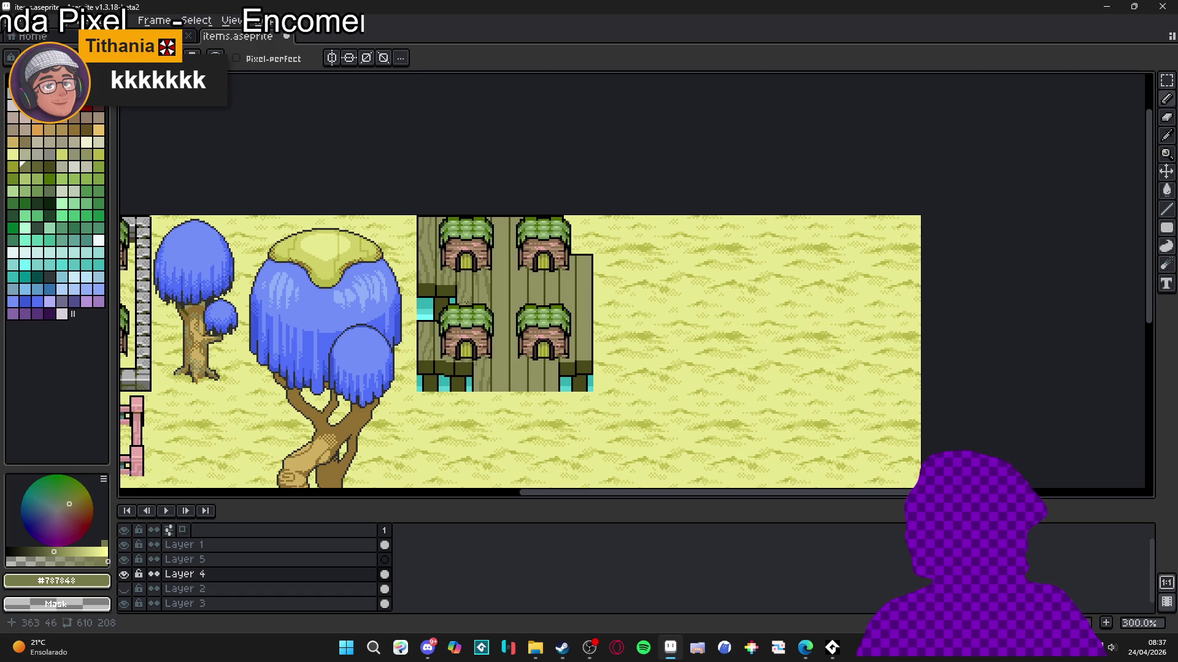
scroll(468, 297, up, 6)
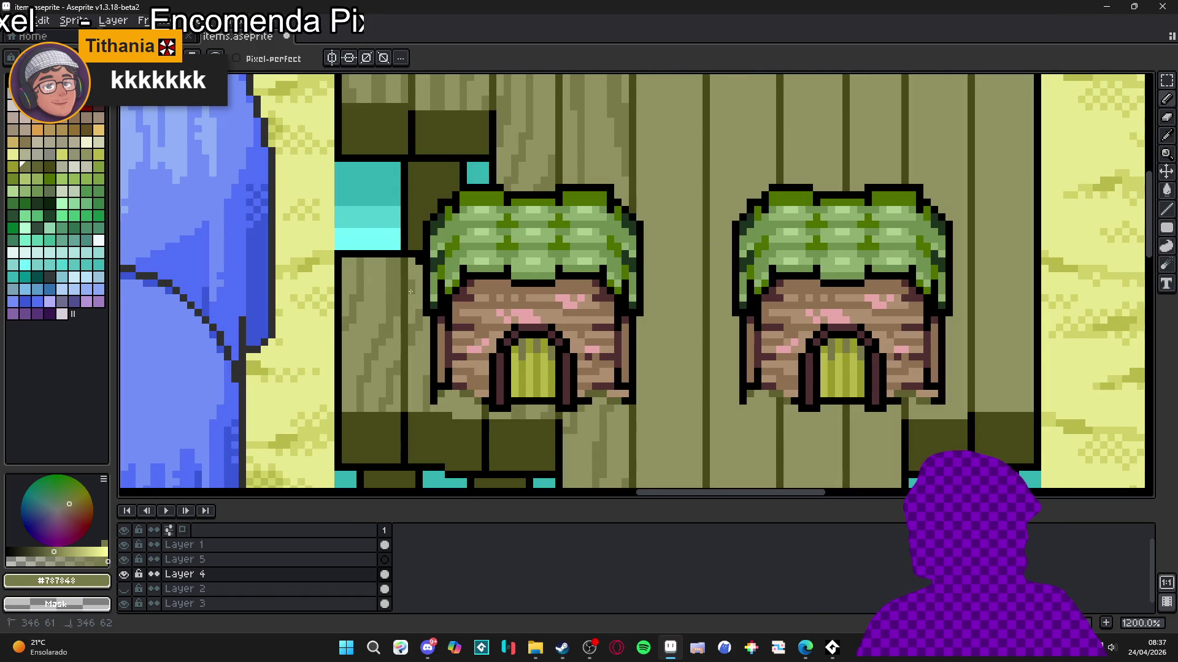
click(422, 408)
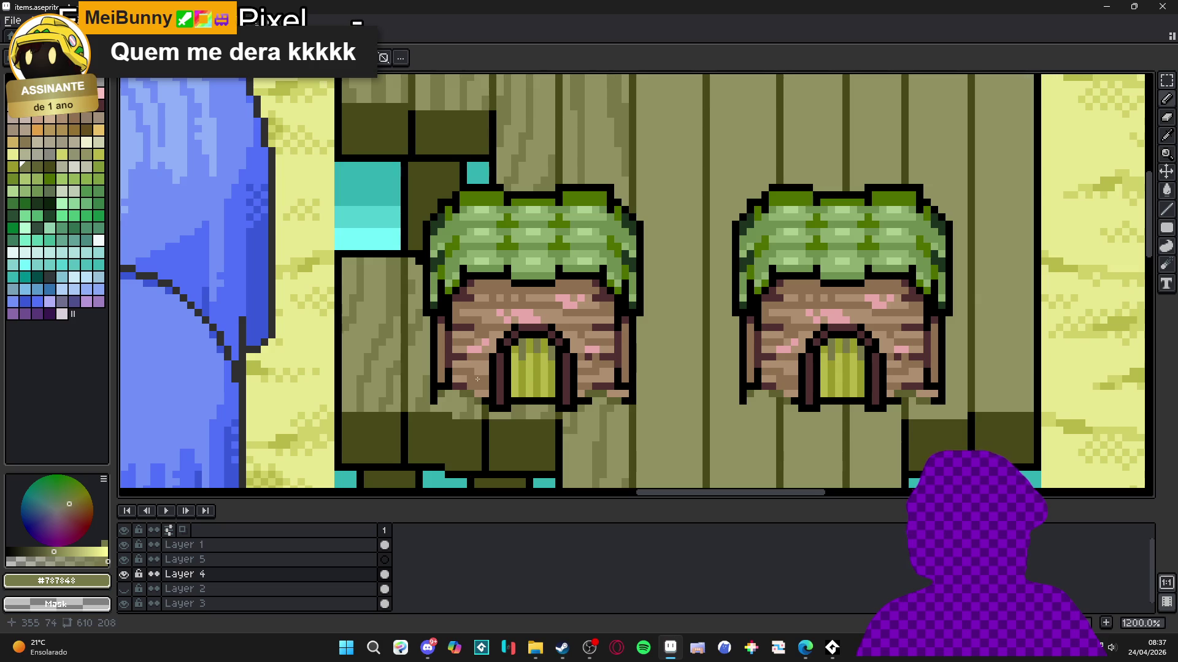
scroll(474, 388, down, 3)
scroll(518, 202, down, 1)
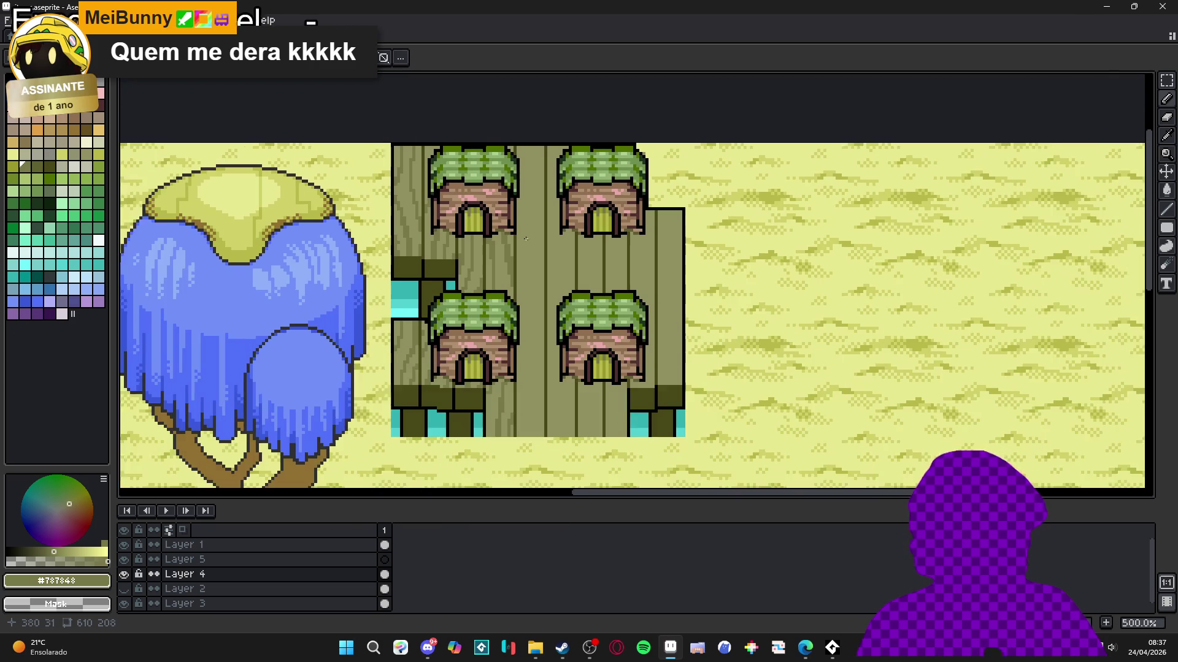
Step: Bring the lower huts into view and eyedrop the plank wood colour from the canvas
scroll(515, 210, down, 2)
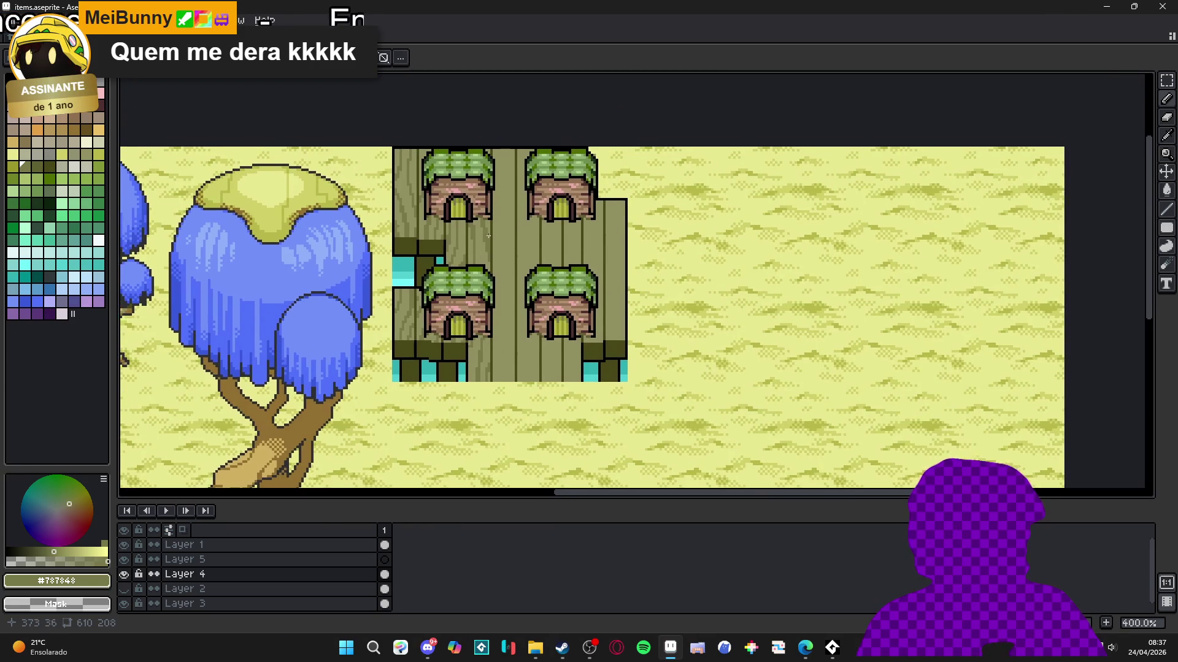
scroll(493, 261, down, 1)
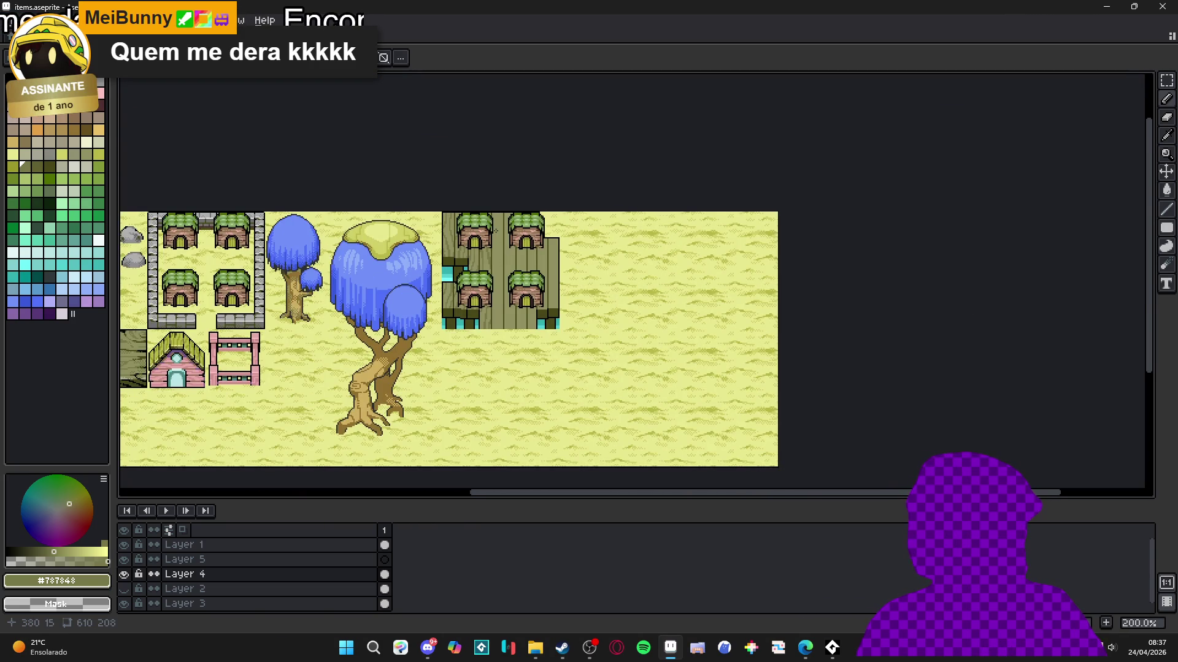
scroll(496, 230, up, 1)
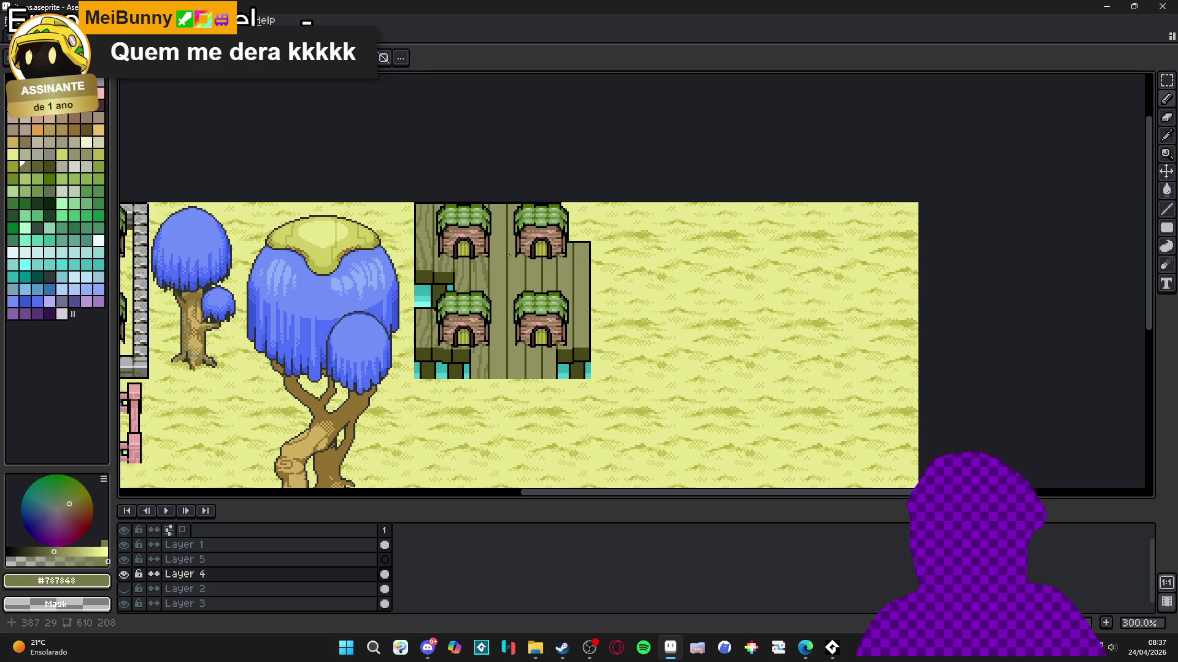
scroll(494, 198, up, 2)
scroll(485, 208, up, 2)
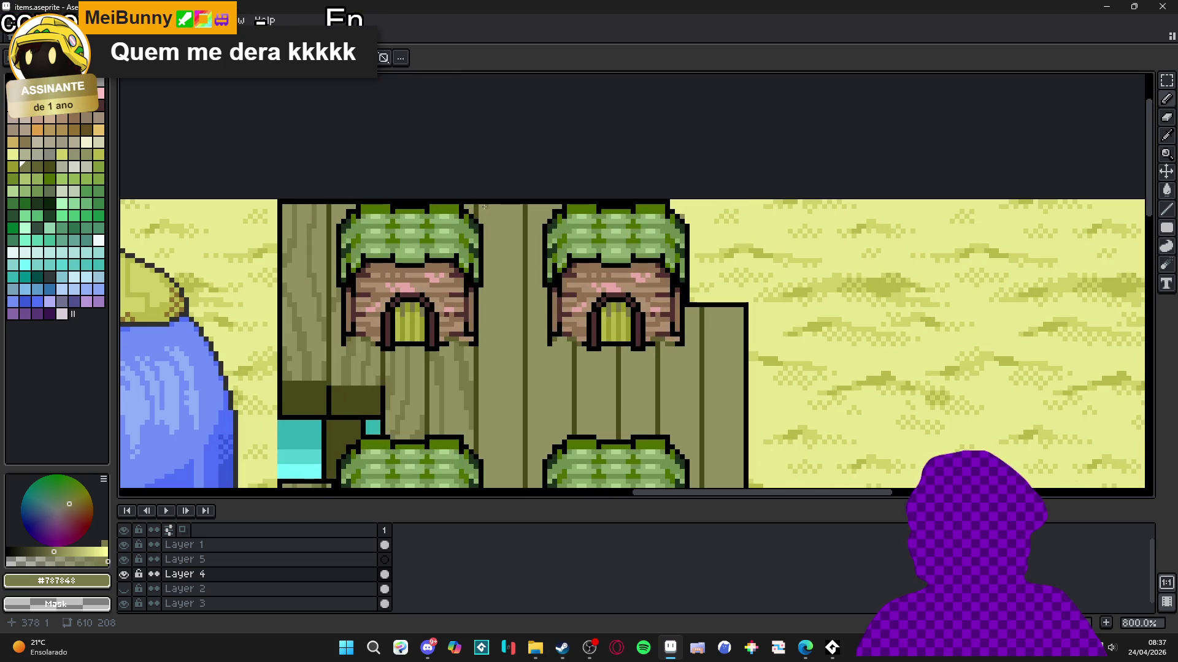
drag(508, 342, 503, 250)
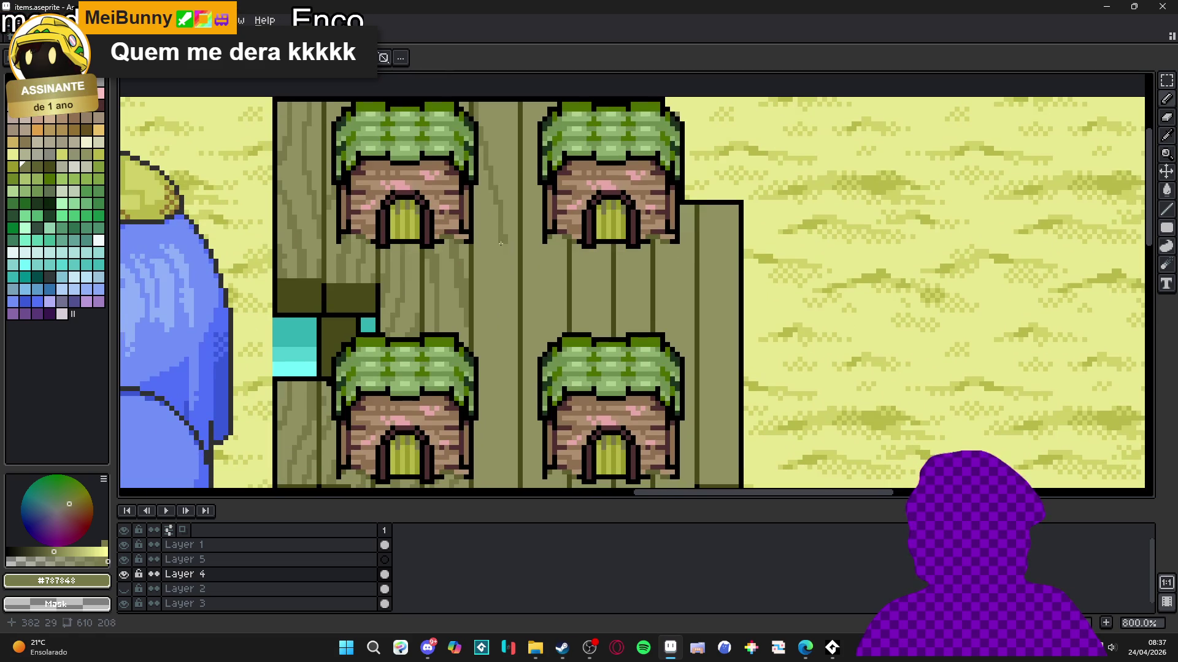
alt+click(499, 319)
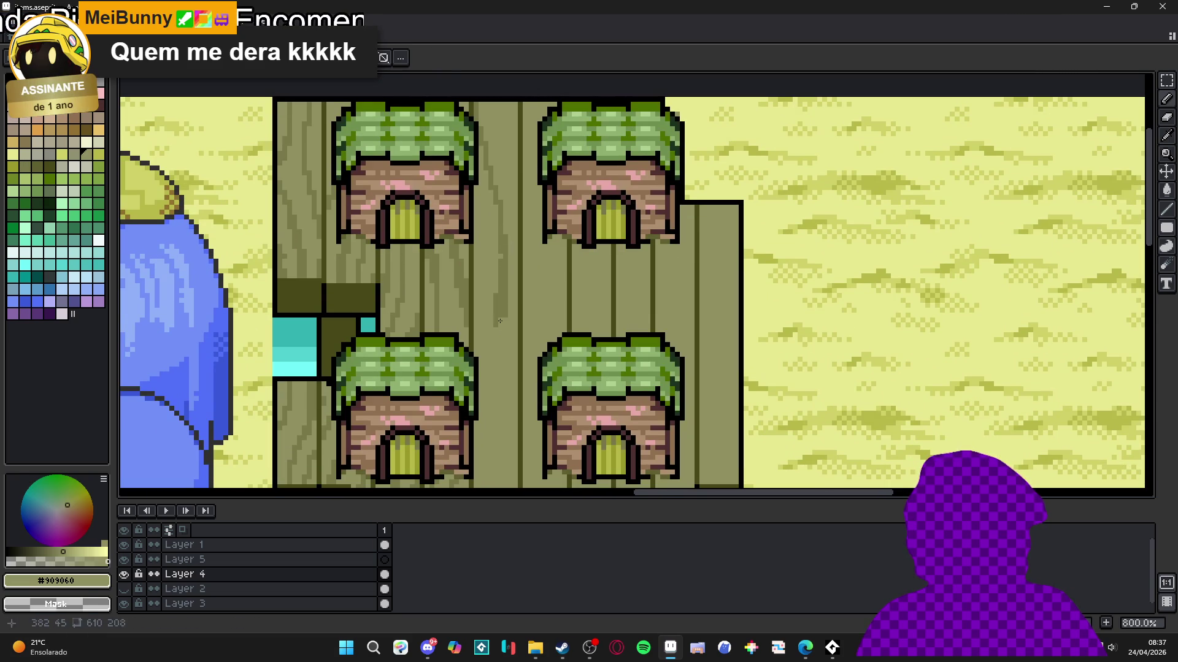
alt+click(500, 256)
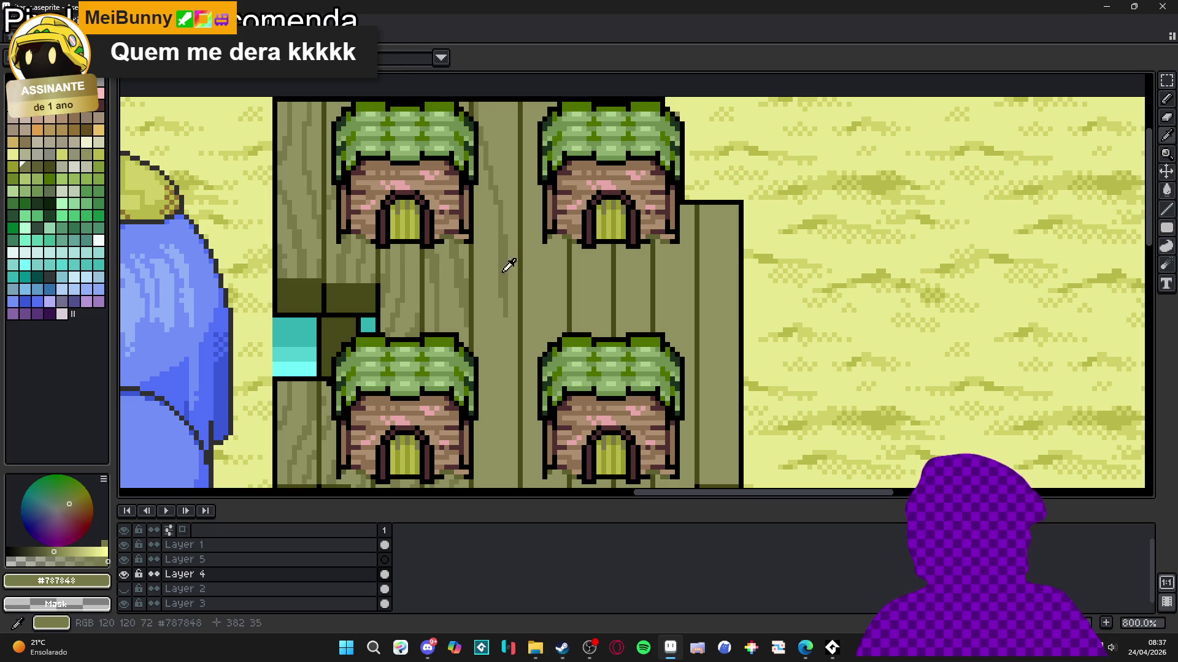
drag(504, 312, 508, 209)
Step: Draw a dark wood-grain streak down a plank between the huts
drag(491, 294, 466, 454)
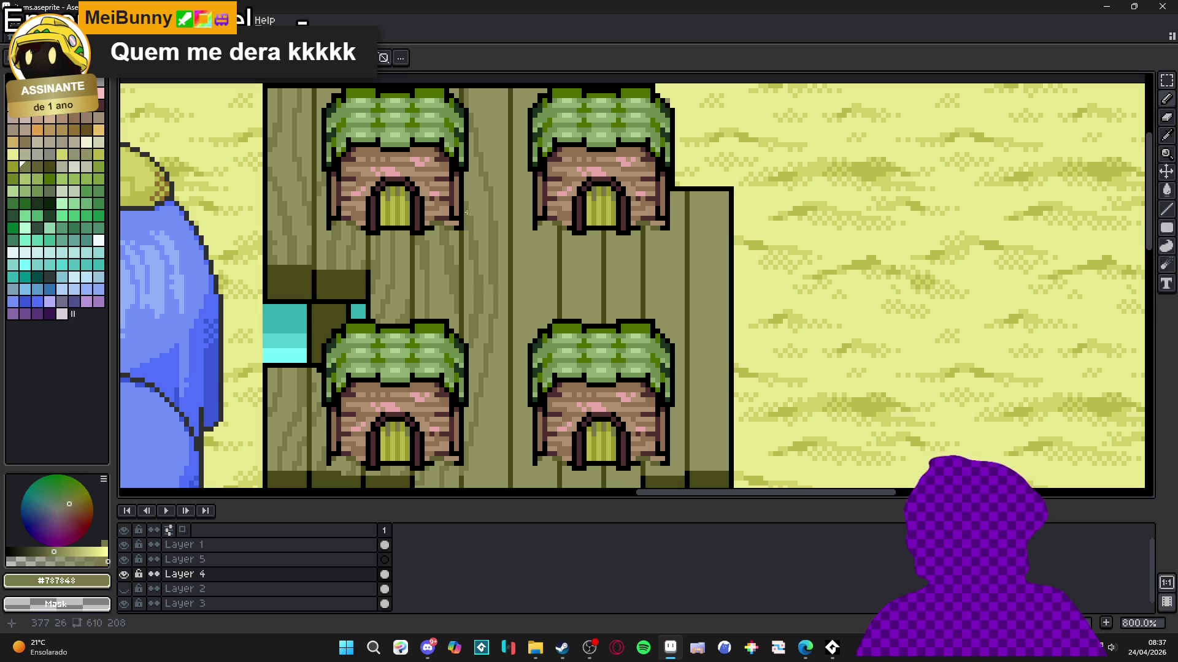
drag(464, 199, 461, 293)
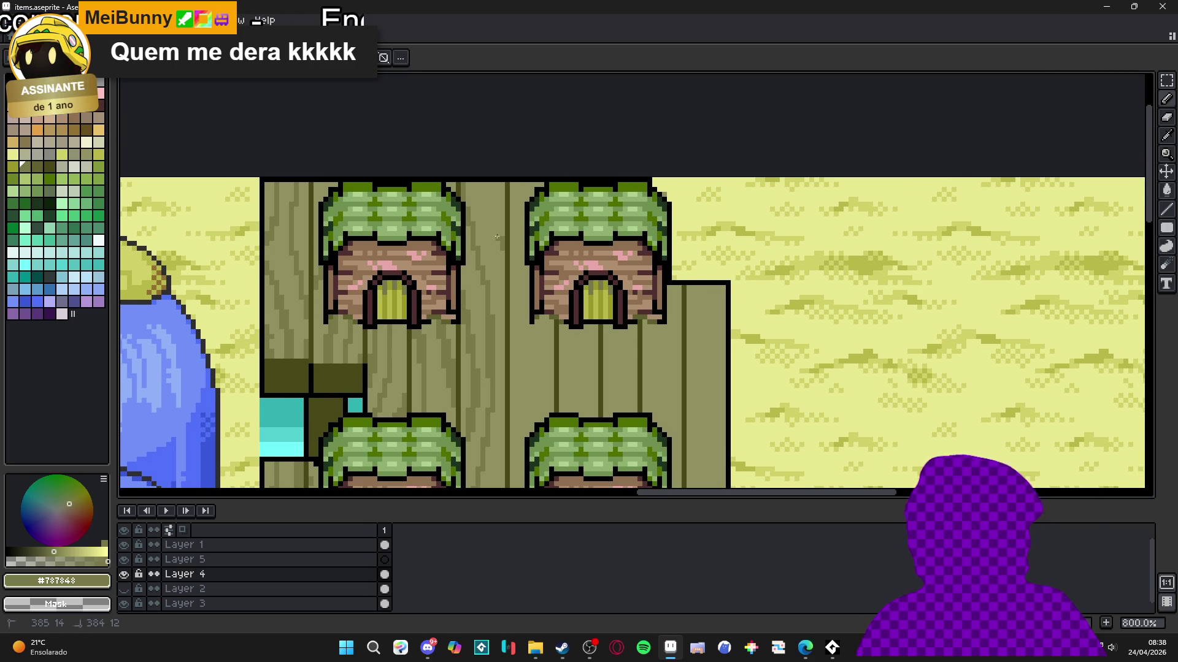
scroll(488, 198, down, 5)
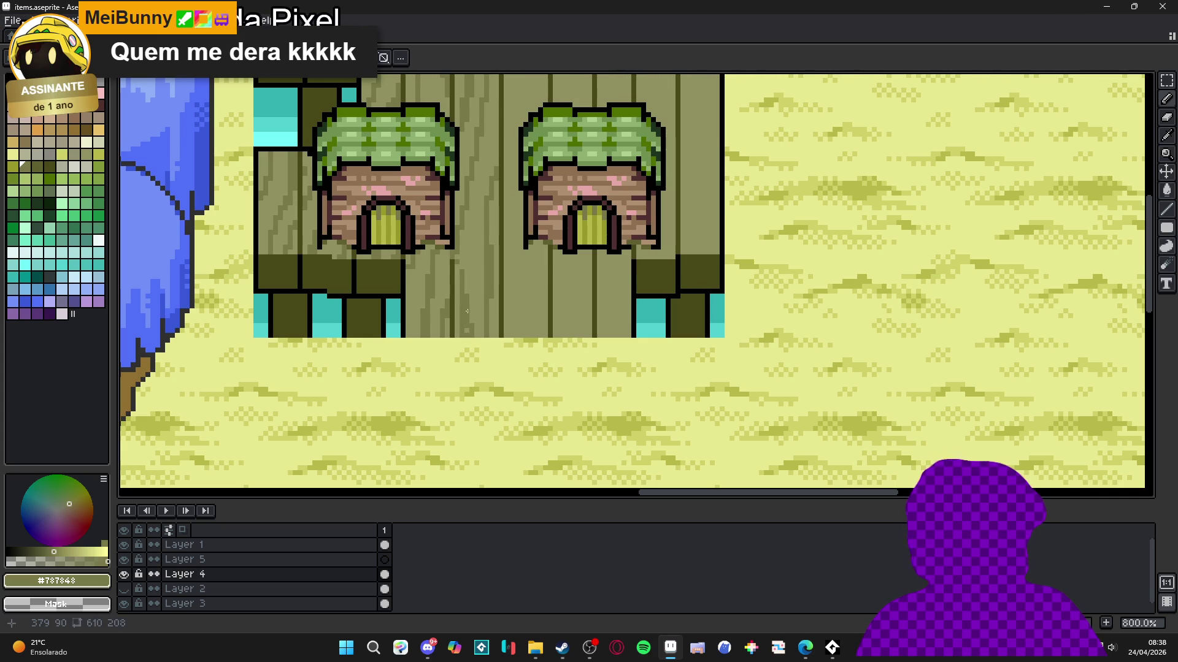
scroll(468, 332, down, 4)
scroll(468, 292, up, 3)
scroll(547, 303, down, 3)
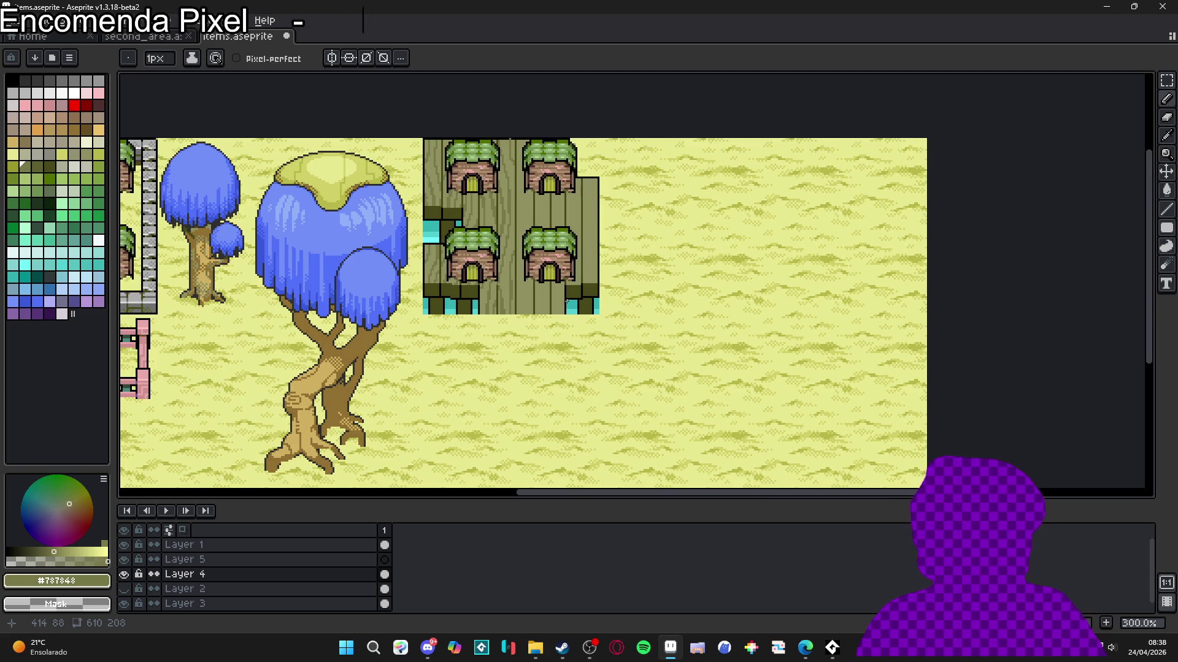
scroll(567, 301, up, 4)
Step: Marquee-select the dark front-edge tile and move it one tile left and down
key(m)
drag(591, 310, 542, 266)
drag(583, 299, 542, 340)
key(ctrl+d)
key(b)
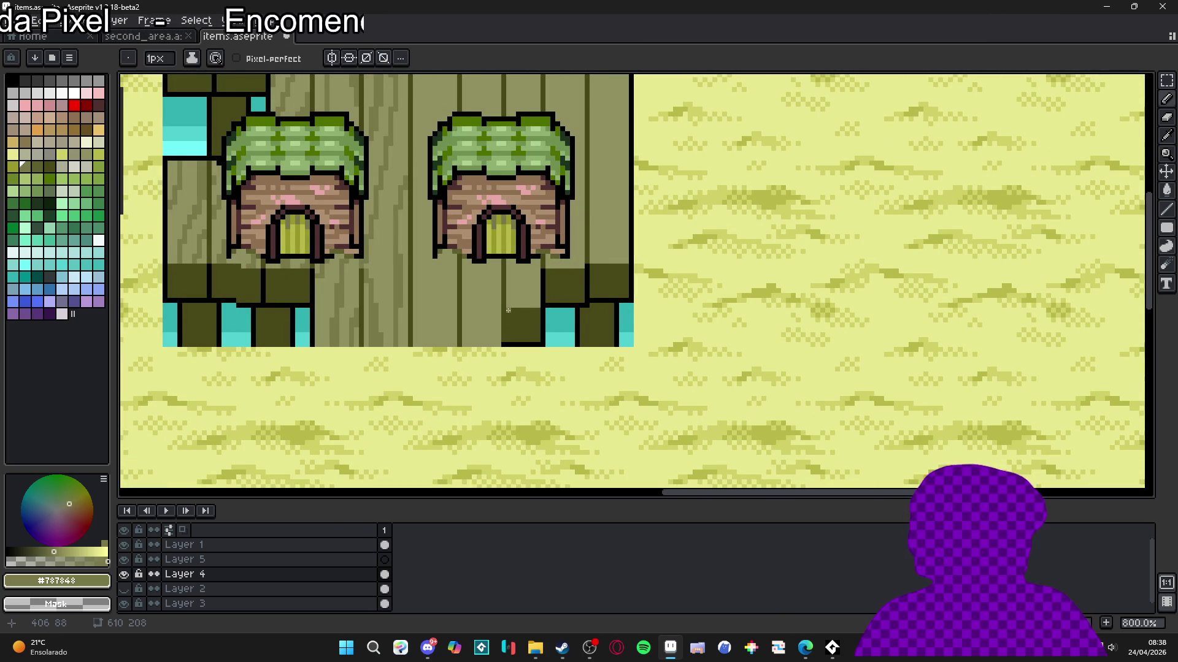
Step: Stretch the dark tile left into a long band along the platform's front edge
key(m)
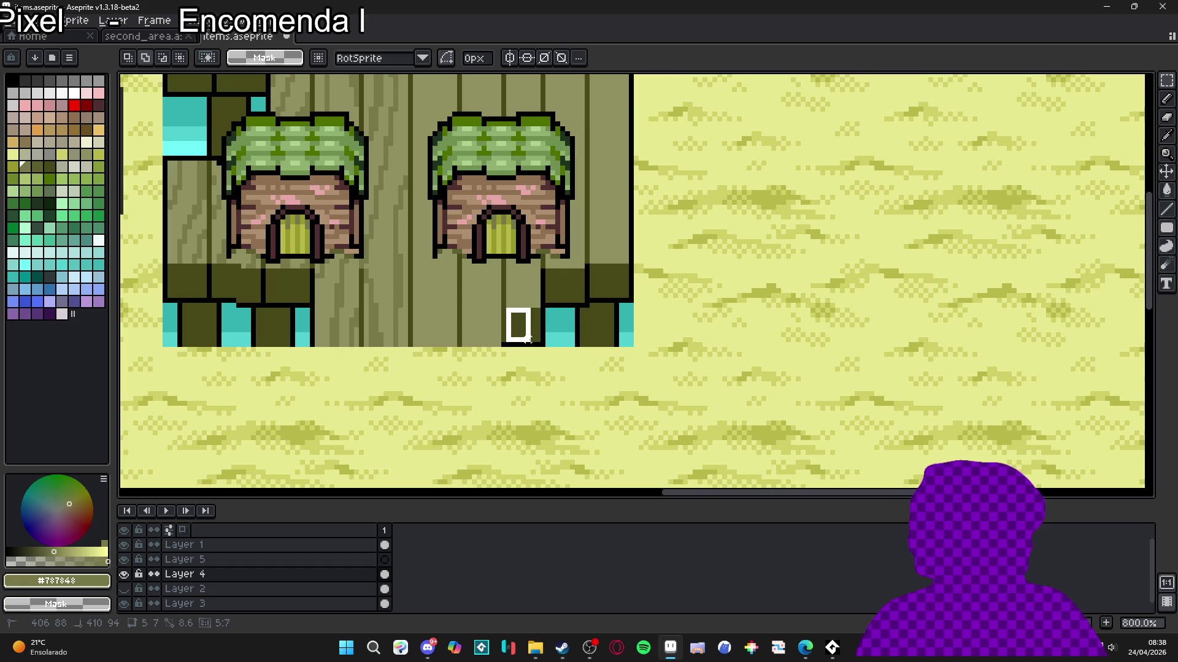
mouse_move(538, 305)
mouse_down()
mouse_move(503, 350)
mouse_move(310, 336)
mouse_up()
key(Return)
key(b)
scroll(324, 309, up, 1)
Step: Draw four black vertical plank dividers across the dark front edge
alt+click(290, 312)
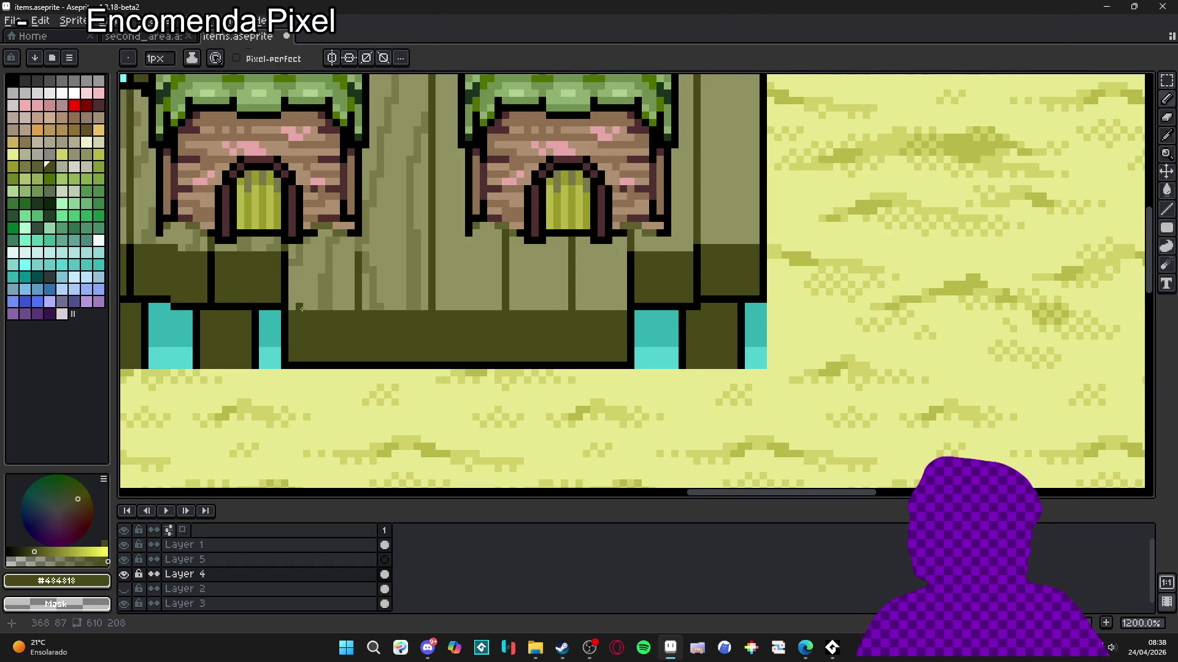
alt+click(288, 312)
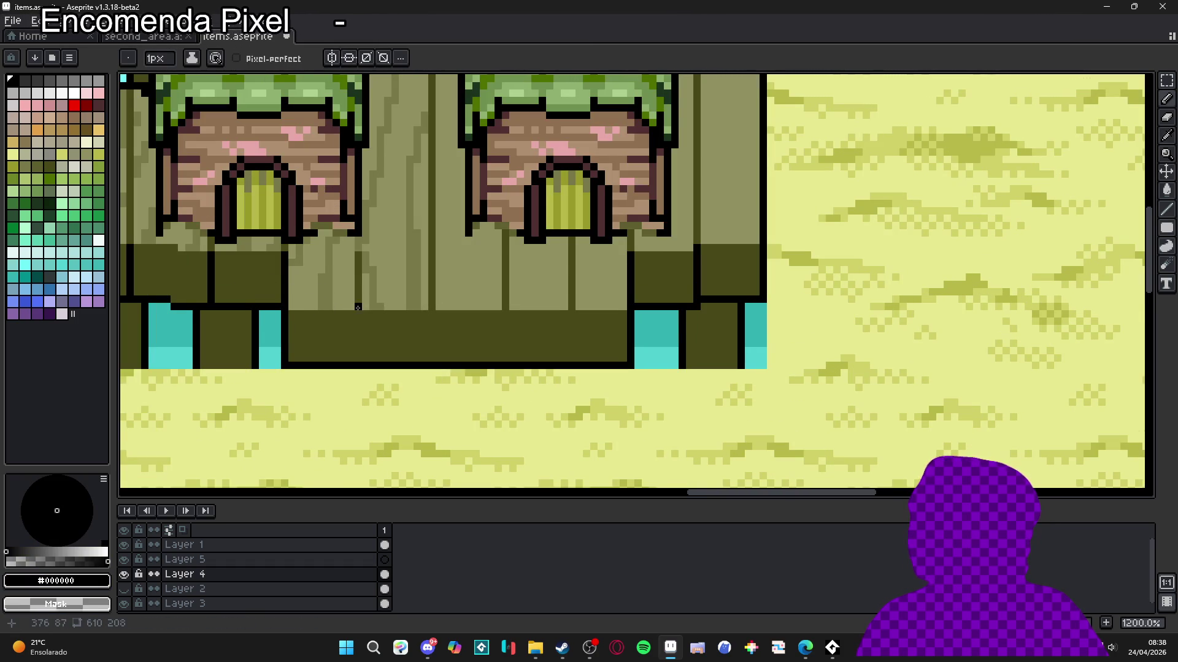
drag(358, 312, 358, 363)
drag(431, 314, 430, 362)
drag(506, 313, 506, 363)
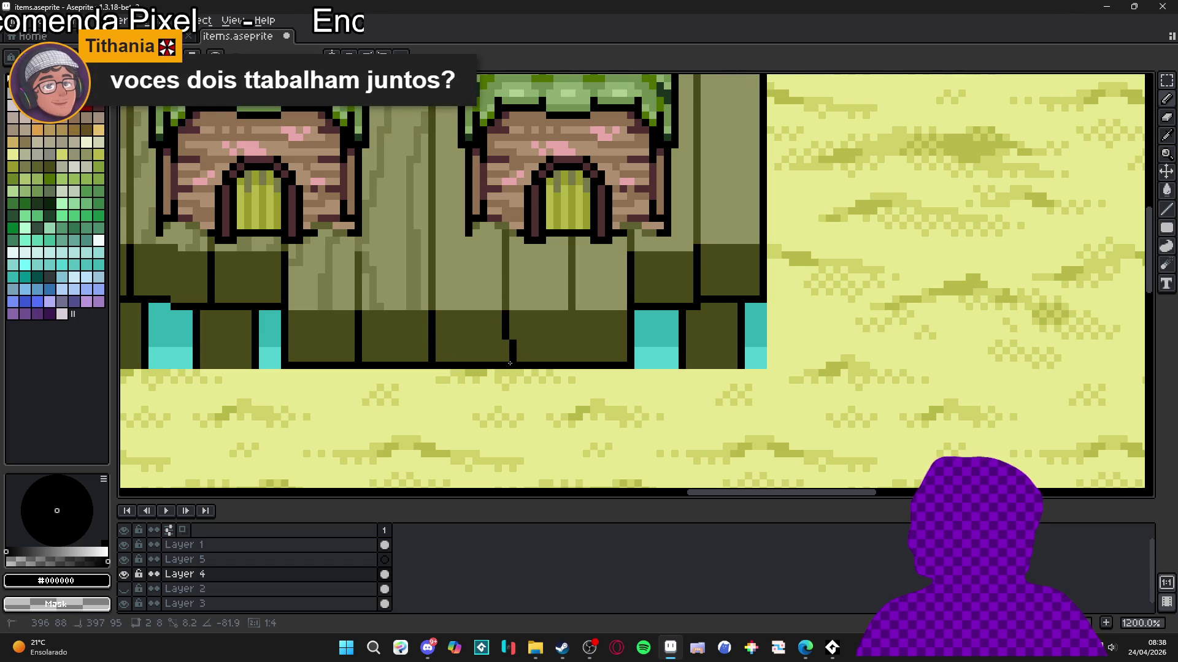
drag(569, 315, 569, 363)
scroll(513, 337, down, 4)
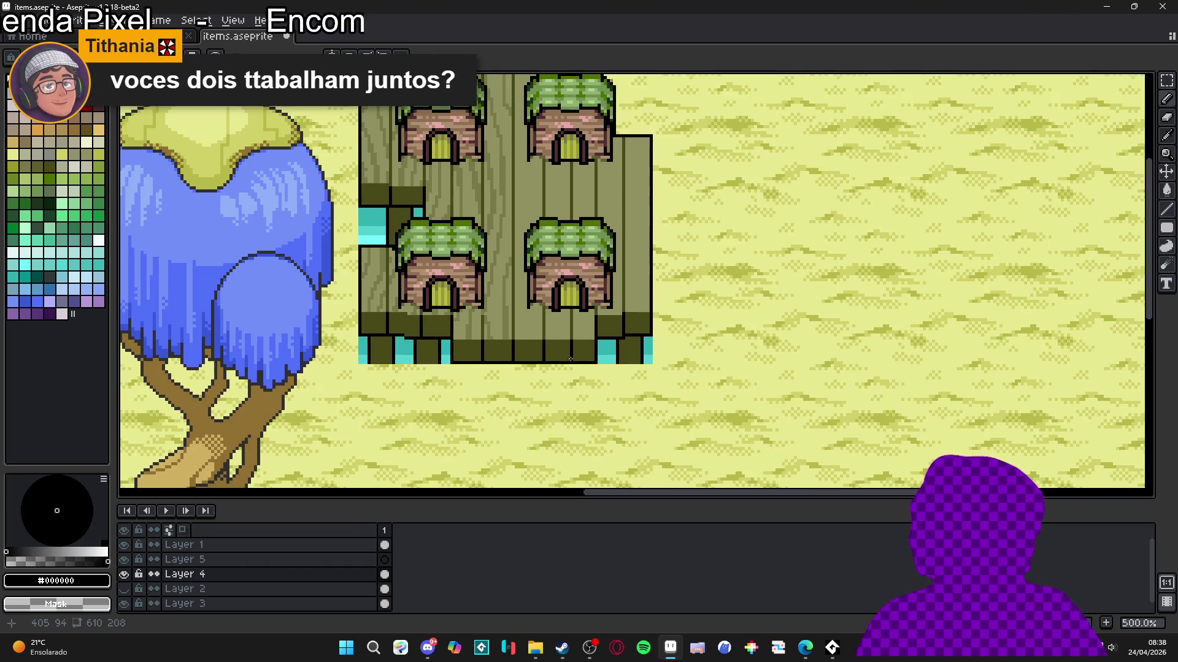
mouse_move(514, 338)
mouse_down()
mouse_move(489, 336)
mouse_move(493, 311)
mouse_up()
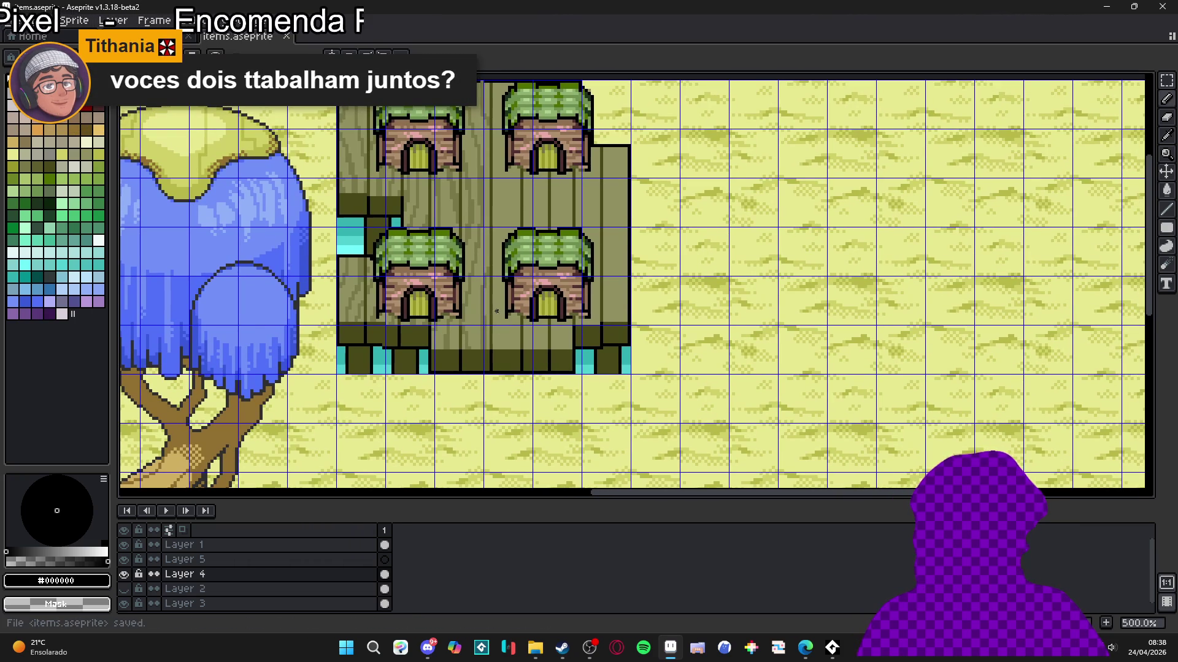
Step: Sample the plank wood colour and zoom in closer on the huts
scroll(485, 338, up, 2)
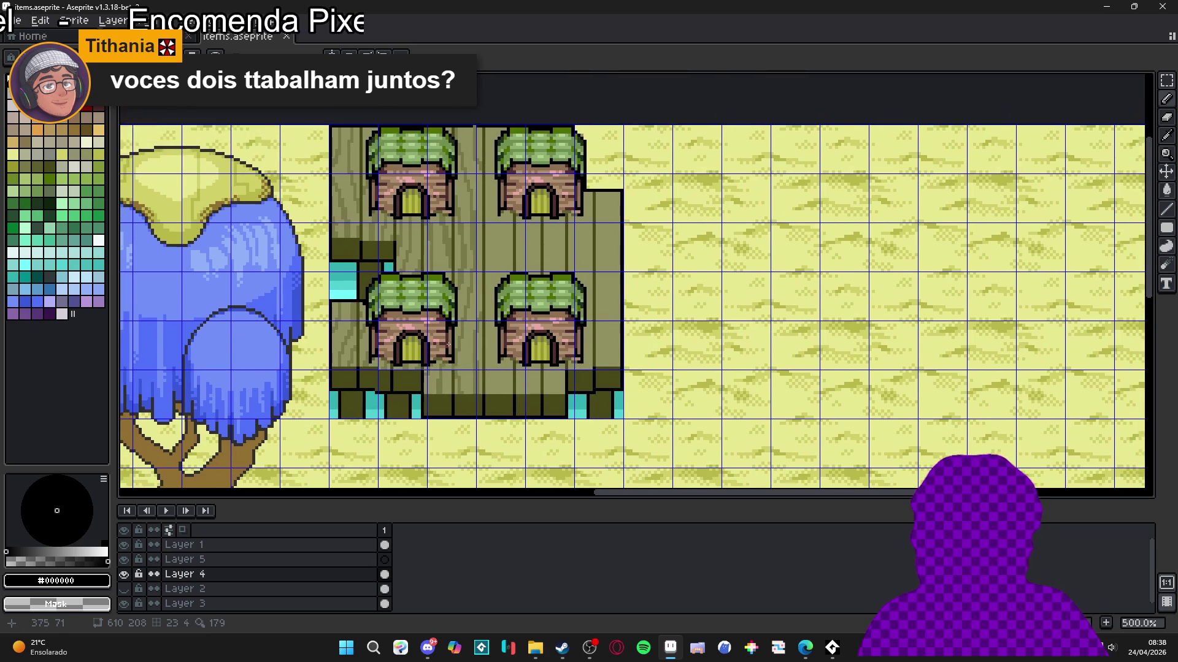
alt+click(481, 385)
key(ctrl+apostrophe)
scroll(508, 405, up, 2)
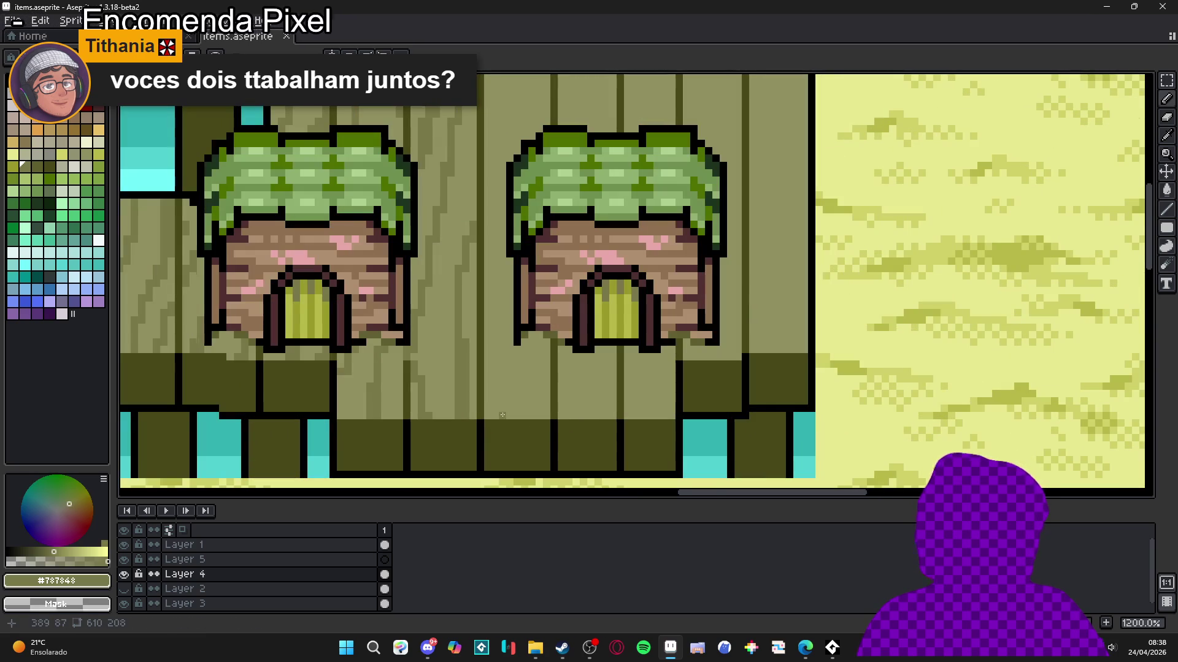
Step: Draw a dark wood-grain line on the planks while panning around the platform
mouse_move(547, 202)
mouse_down()
mouse_move(528, 335)
mouse_move(525, 198)
mouse_up()
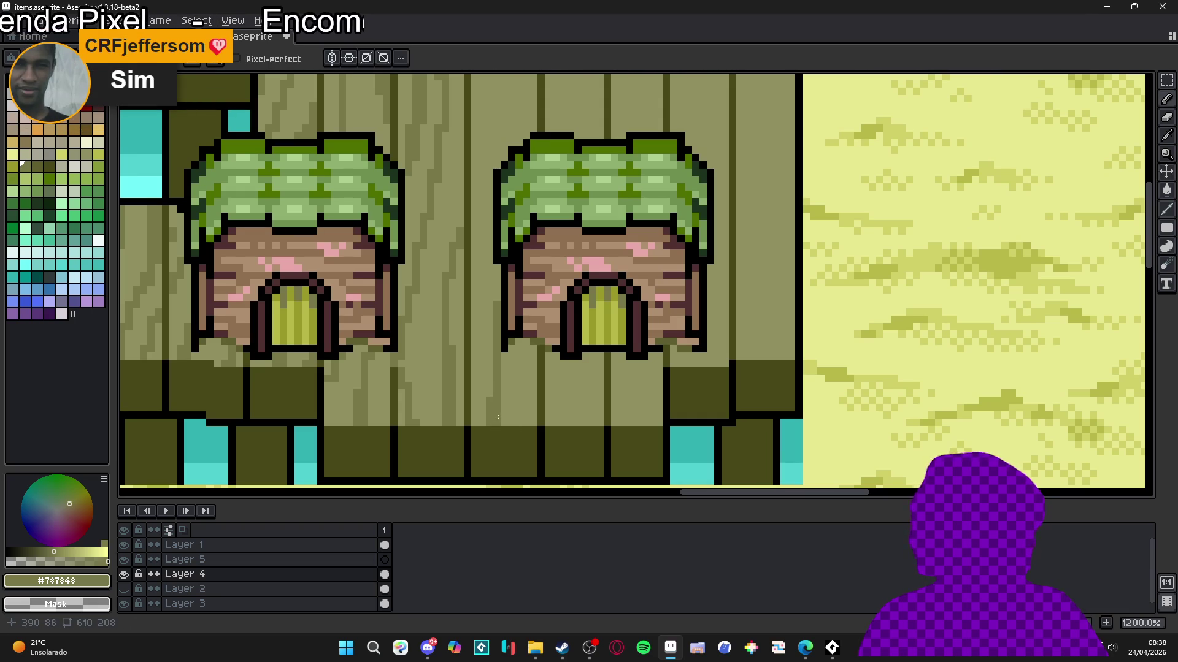
scroll(496, 362, up, 3)
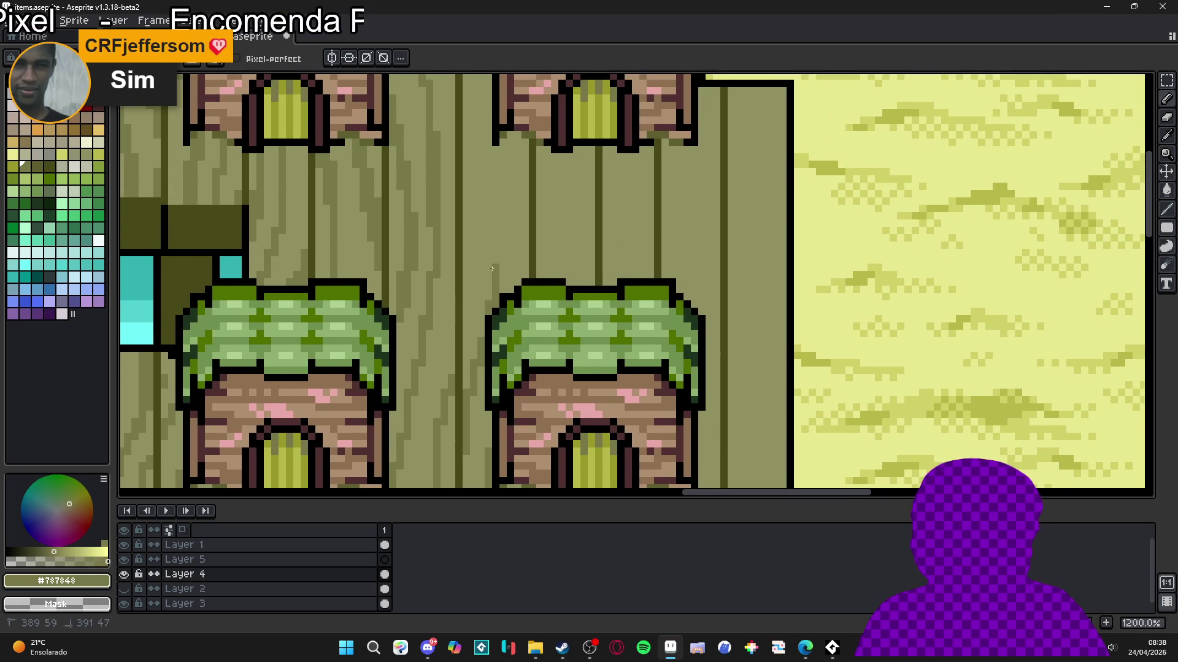
drag(472, 227, 503, 291)
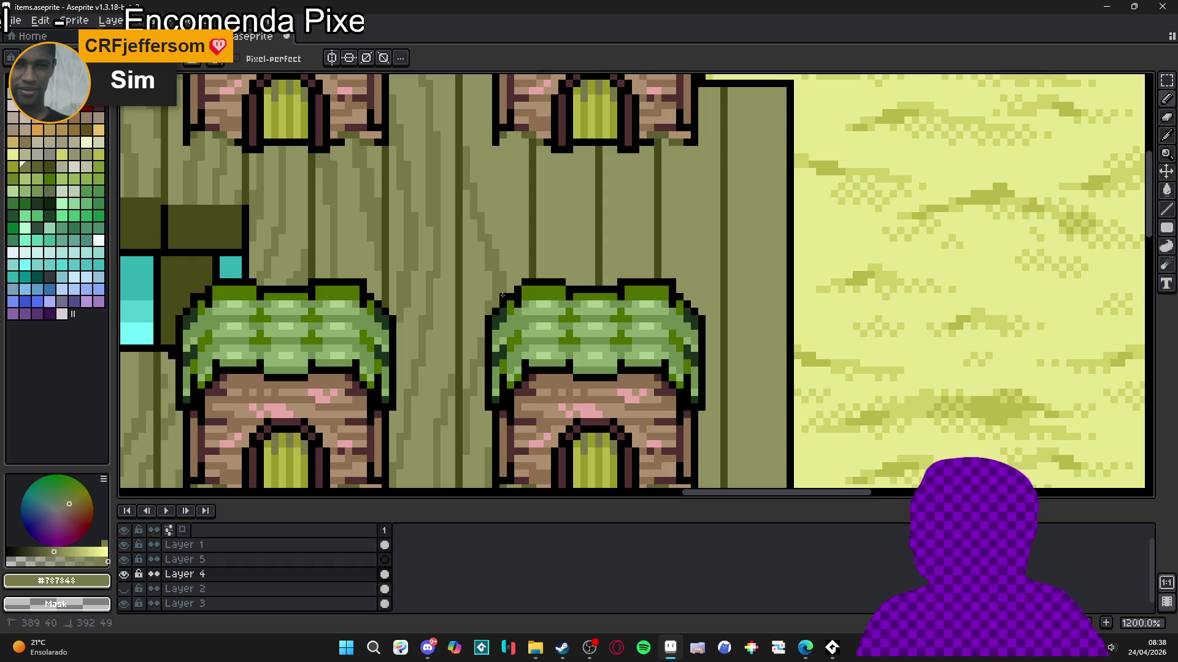
mouse_move(508, 221)
mouse_down()
mouse_move(513, 374)
mouse_move(501, 293)
mouse_up()
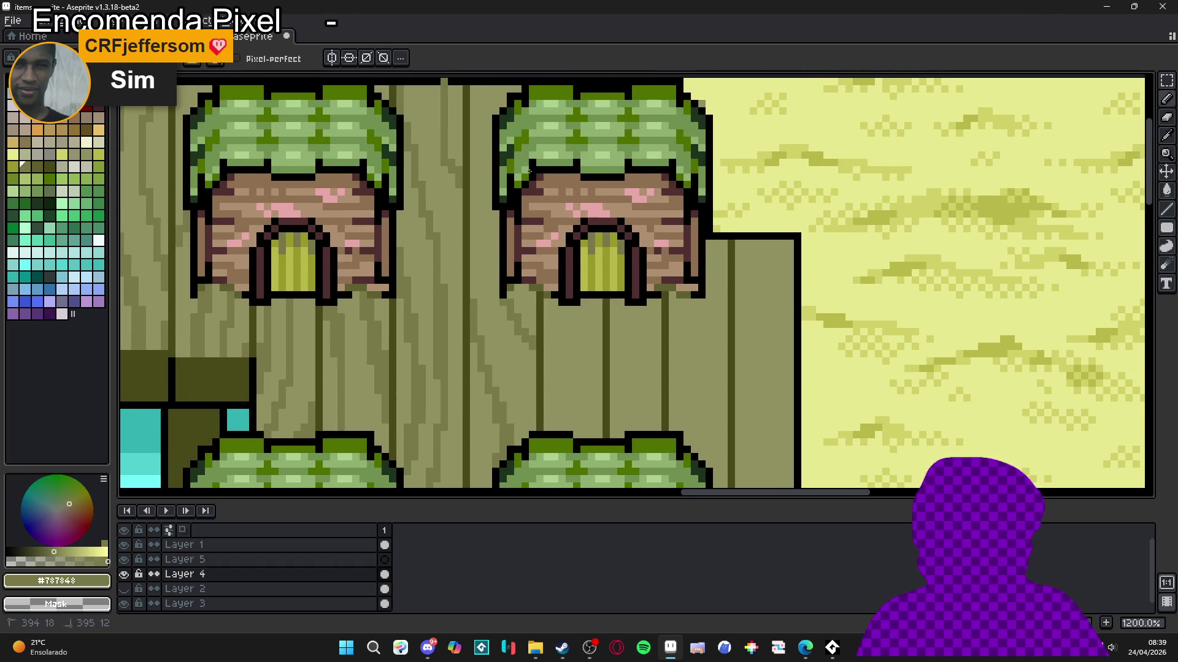
drag(487, 224, 475, 334)
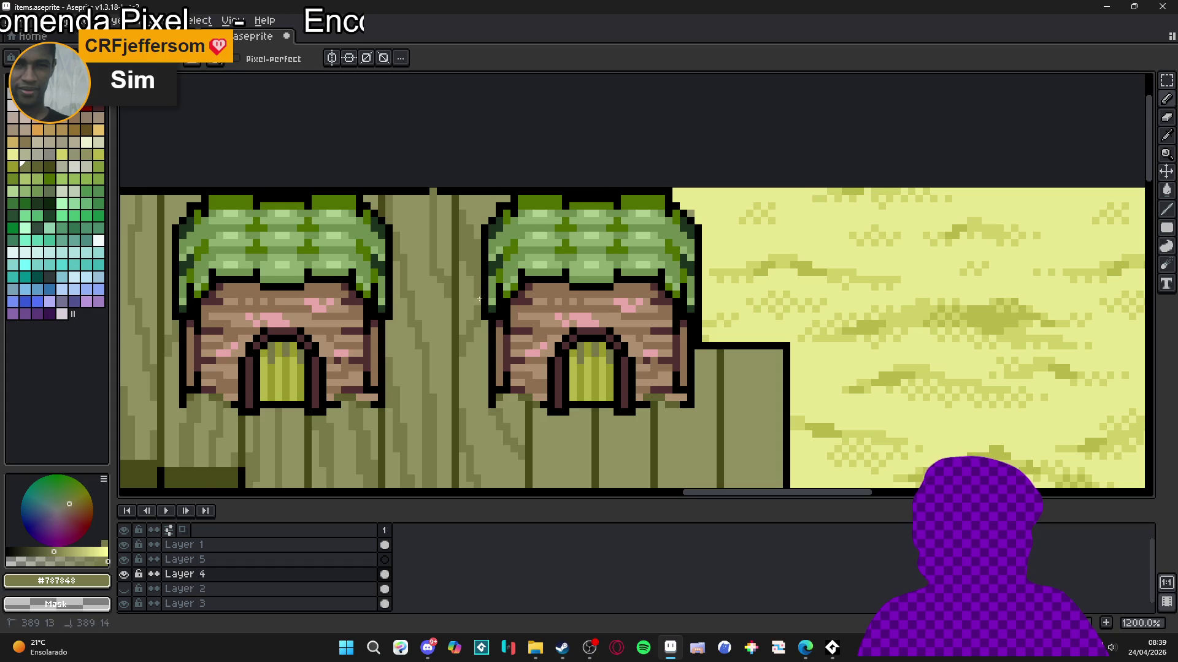
scroll(479, 290, down, 2)
drag(481, 270, 487, 184)
scroll(490, 154, up, 2)
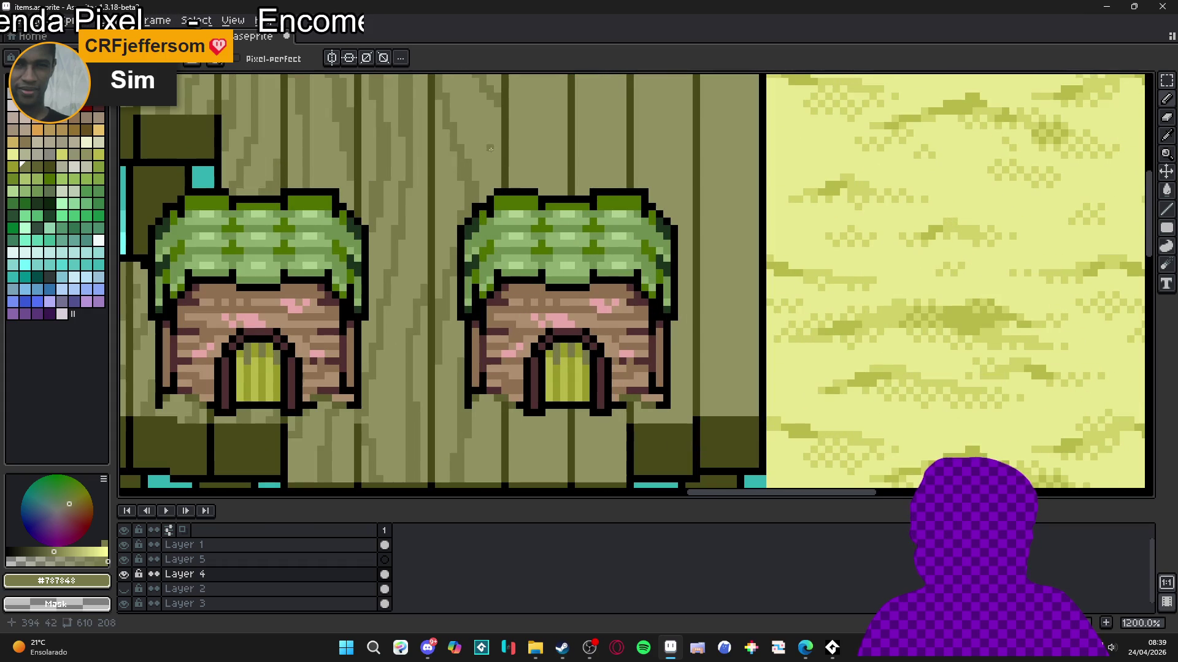
scroll(489, 143, up, 2)
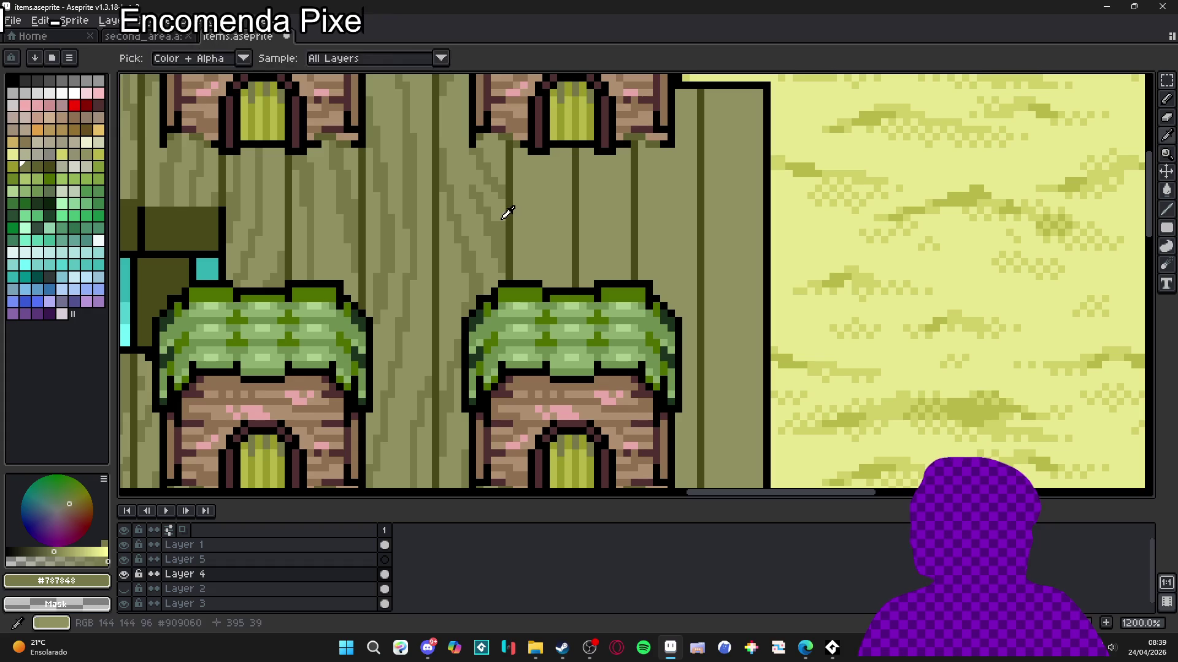
Step: Eyedrop the lighter plank colour and the darker wood-grain colour from the canvas
alt+click(501, 228)
scroll(501, 215, down, 1)
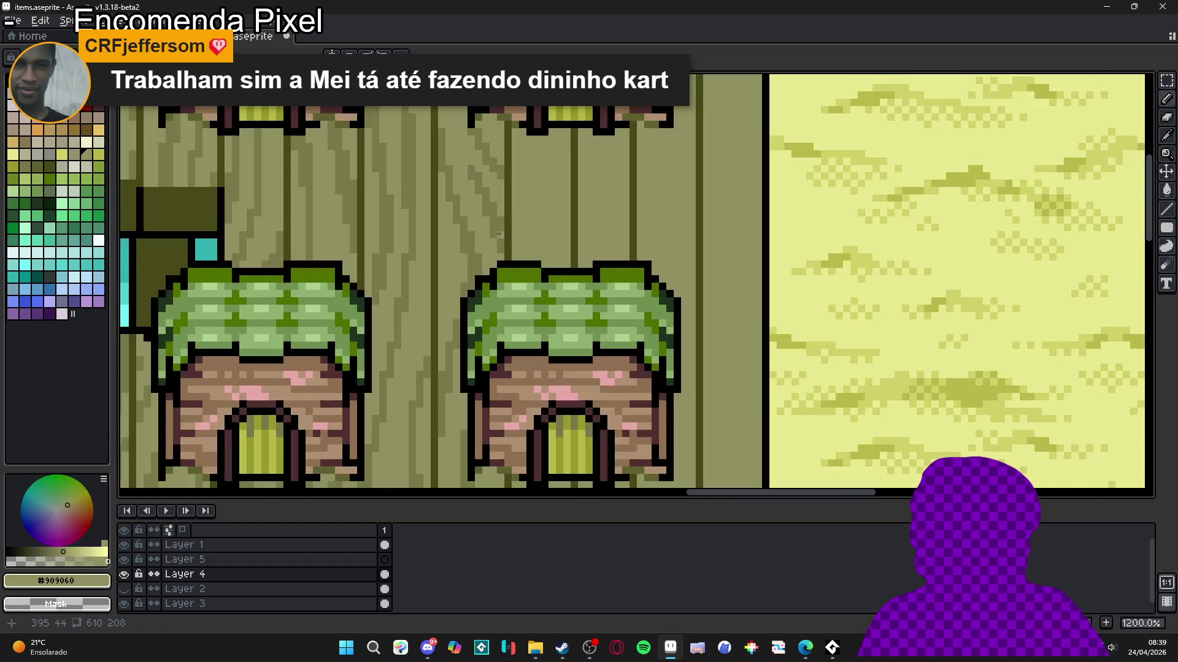
alt+click(500, 211)
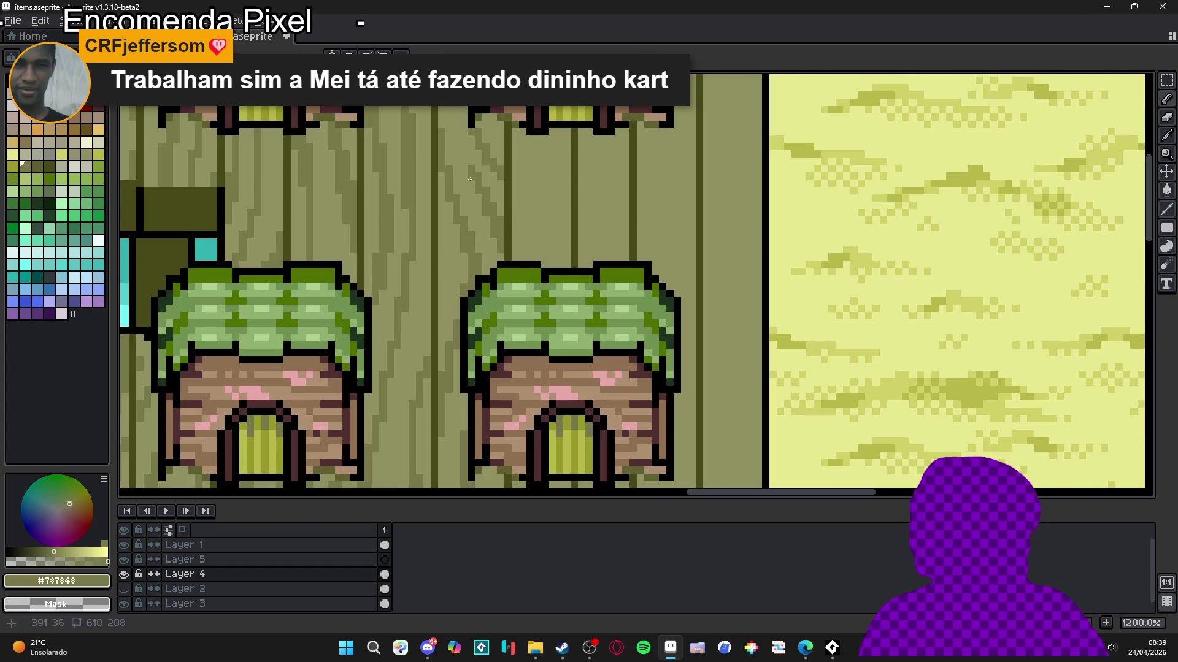
alt+click(453, 120)
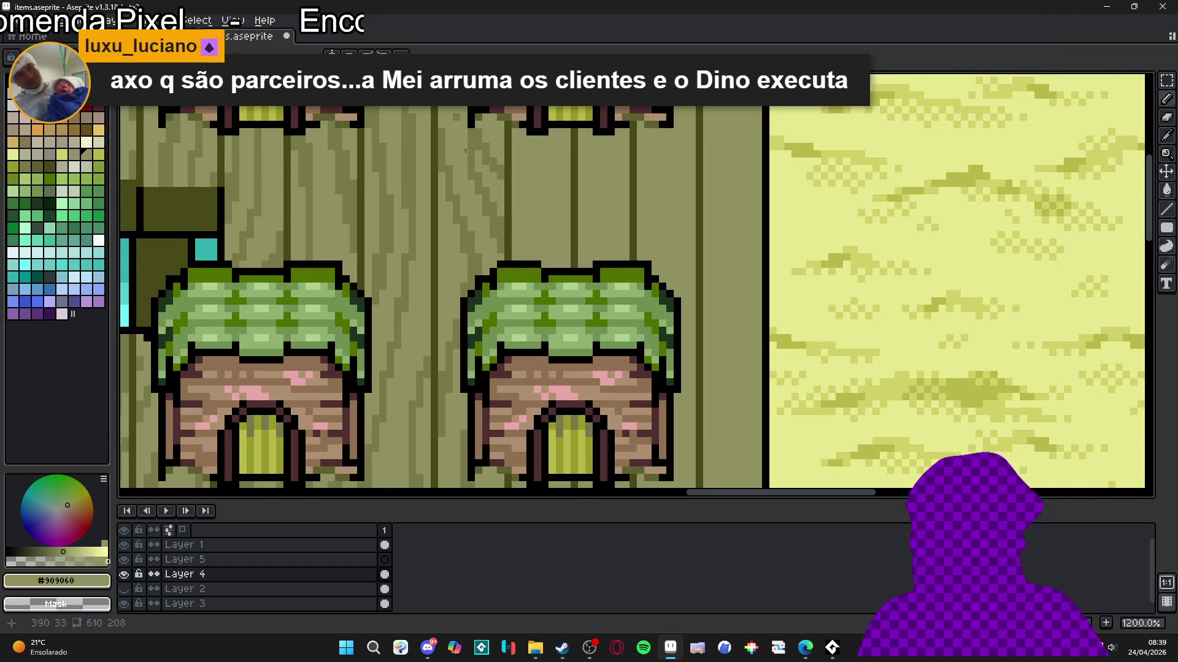
scroll(488, 146, down, 1)
scroll(465, 123, up, 2)
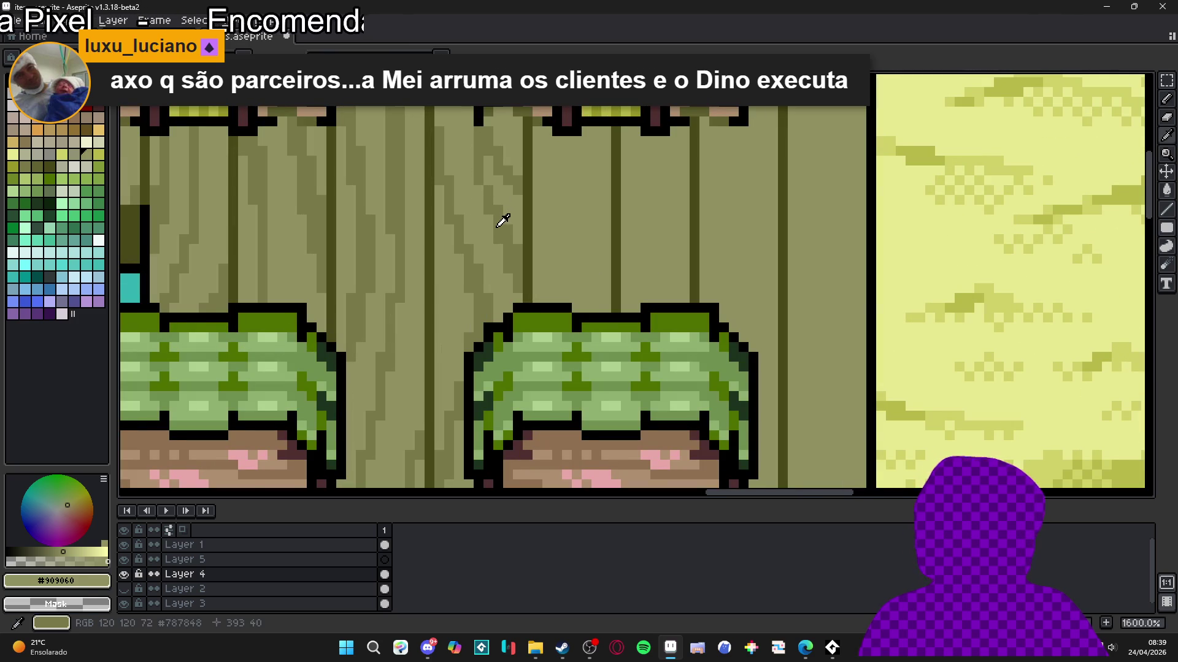
alt+click(500, 218)
scroll(499, 219, down, 4)
scroll(511, 360, up, 3)
scroll(511, 359, up, 1)
Step: Draw three more dark vertical grain lines across the planks
drag(501, 342, 505, 278)
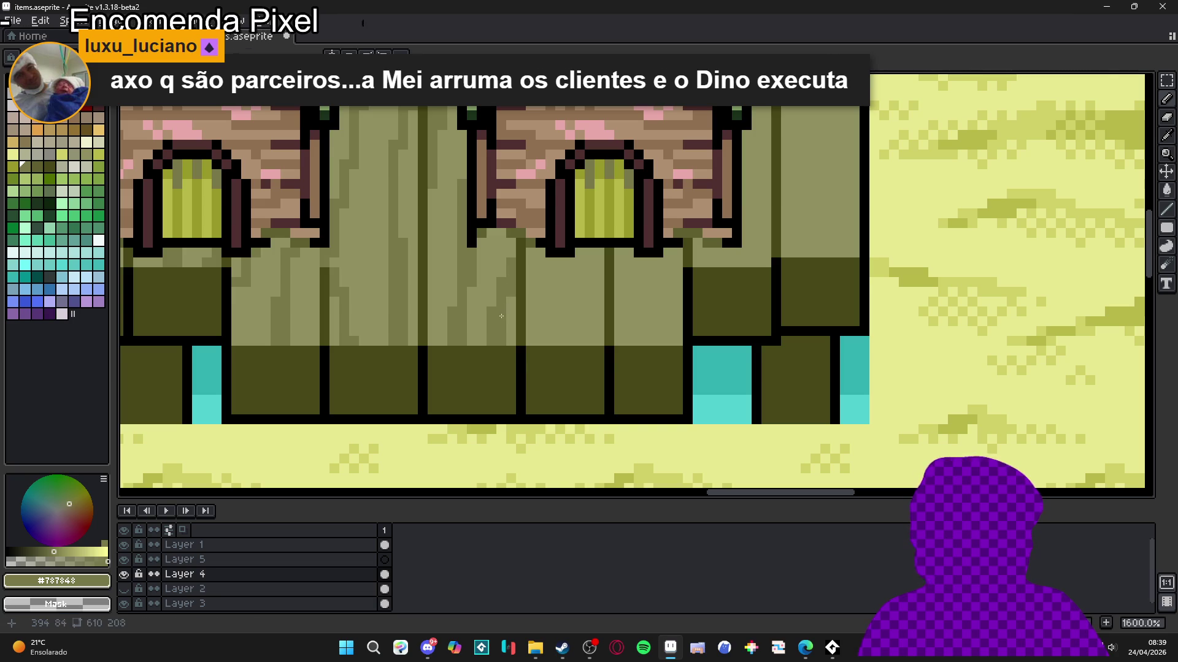
scroll(517, 368, down, 2)
scroll(520, 382, up, 2)
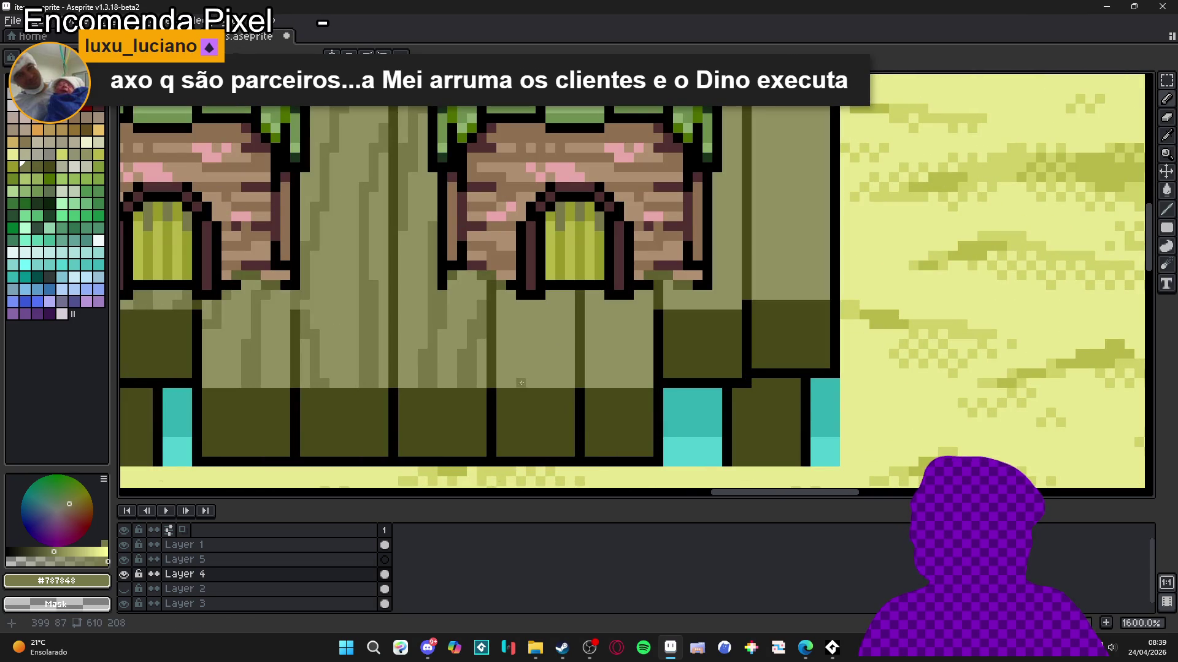
drag(536, 382, 548, 305)
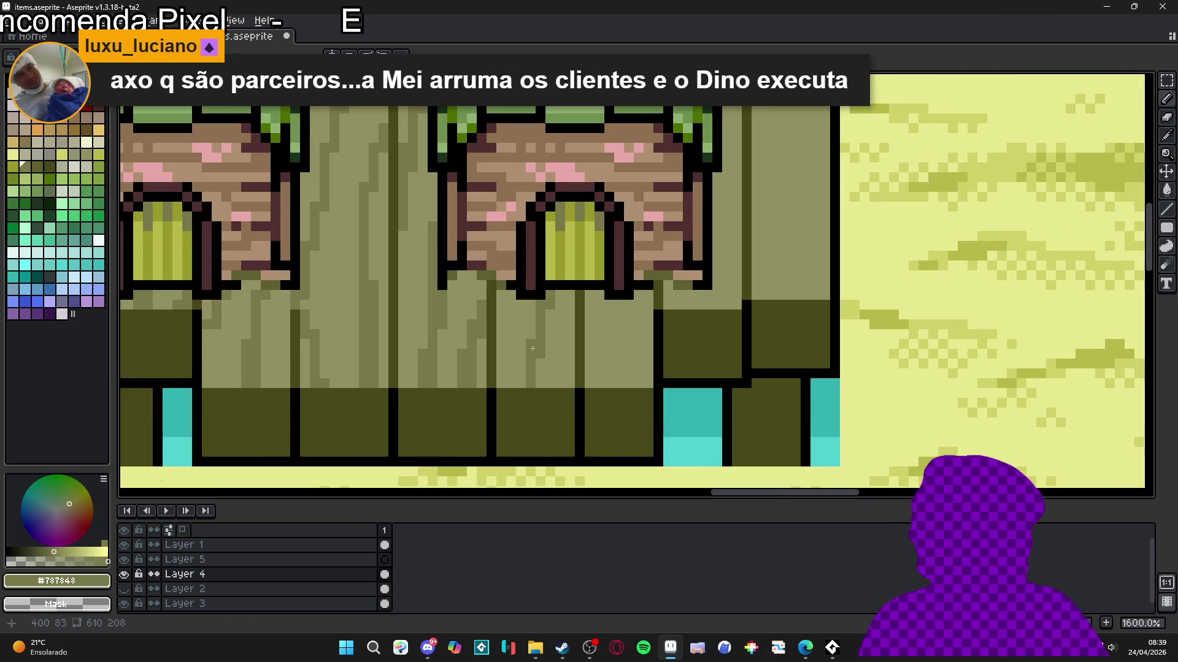
mouse_move(570, 376)
mouse_down()
mouse_move(572, 356)
mouse_move(562, 381)
mouse_up()
mouse_move(550, 318)
mouse_down()
mouse_move(533, 341)
mouse_move(540, 359)
mouse_up()
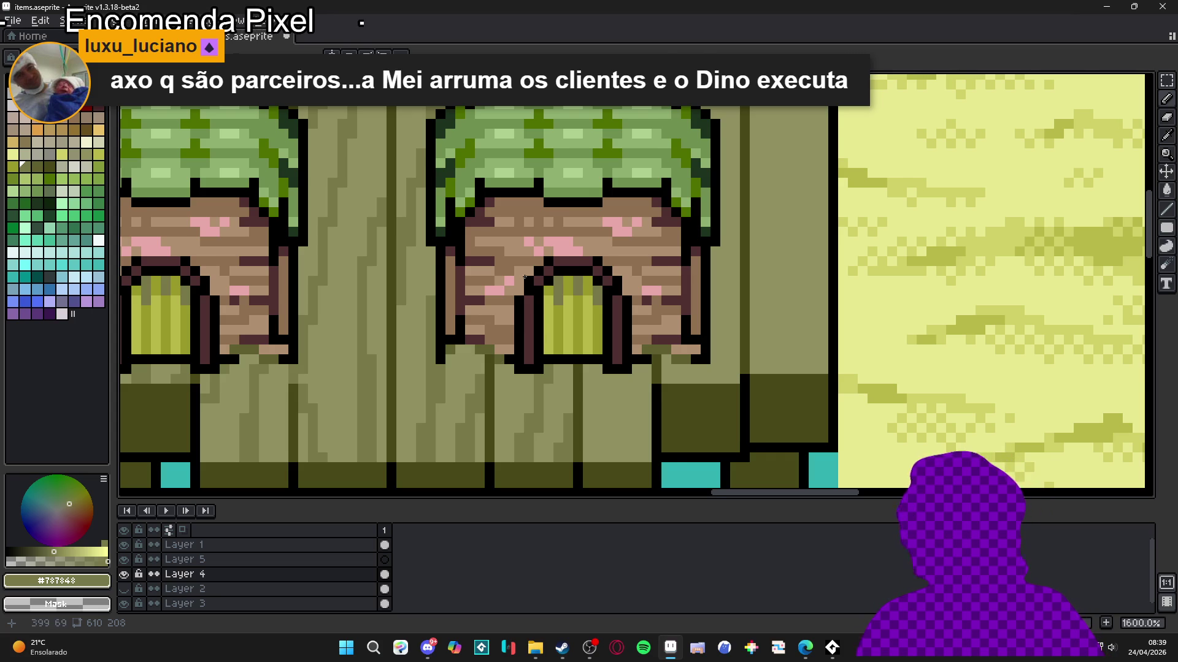
Step: Zoom out to 400% to review the whole scene, then zoom back toward the platform
scroll(522, 278, down, 2)
scroll(495, 387, up, 1)
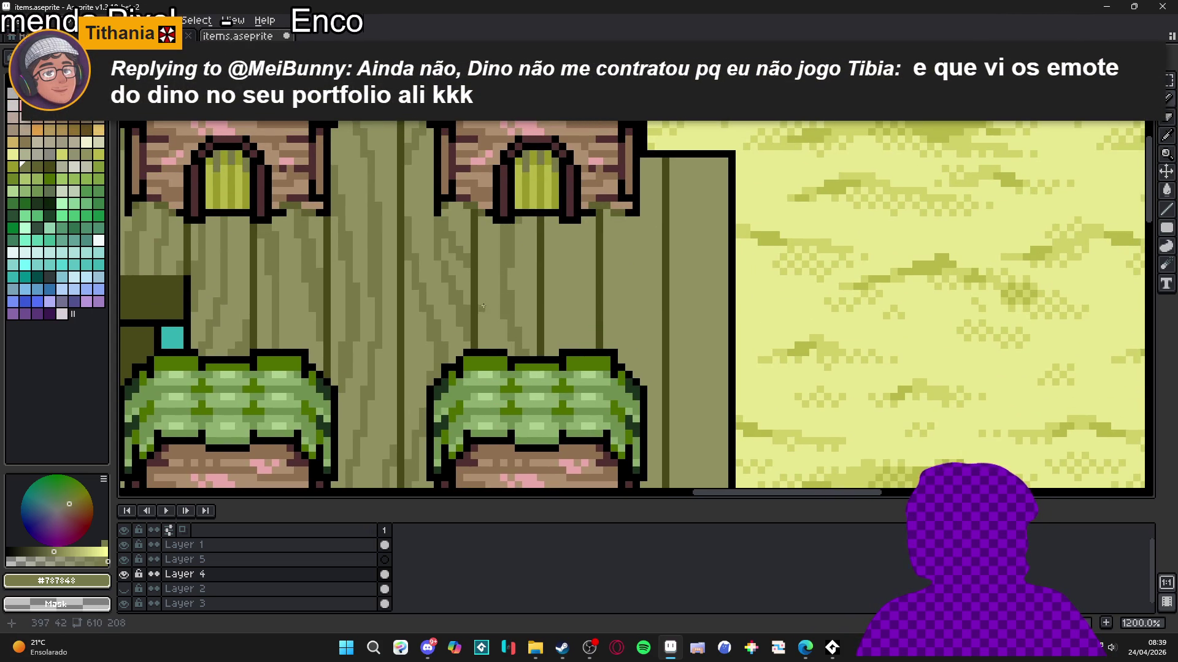
scroll(482, 294, down, 3)
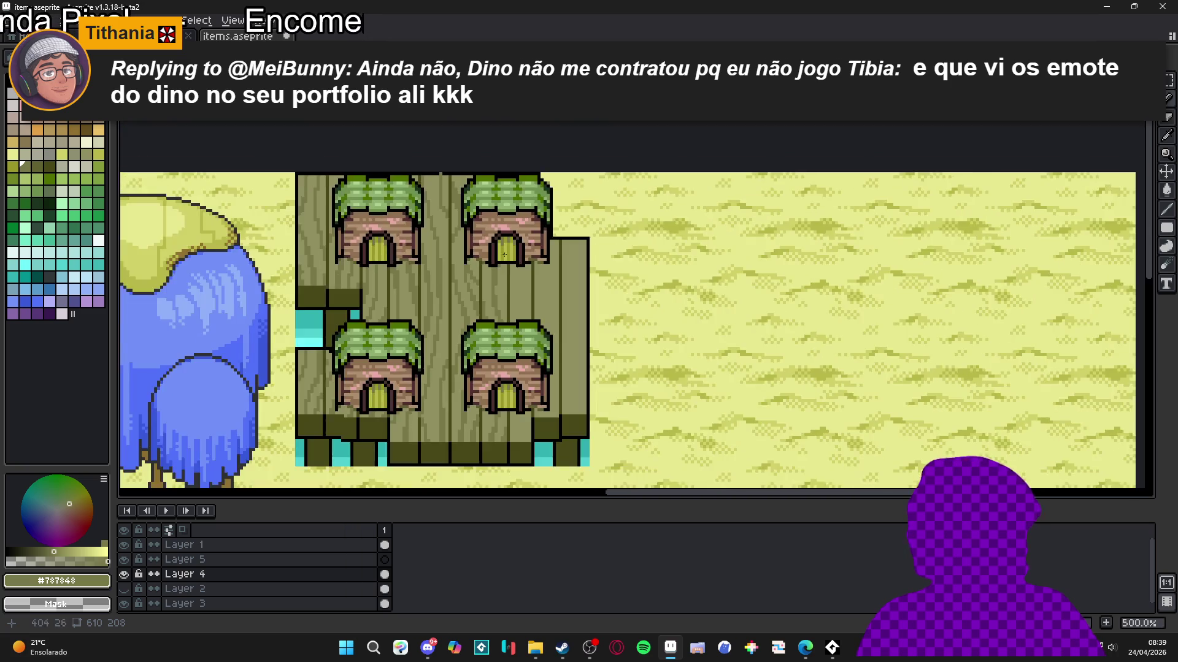
scroll(505, 251, up, 4)
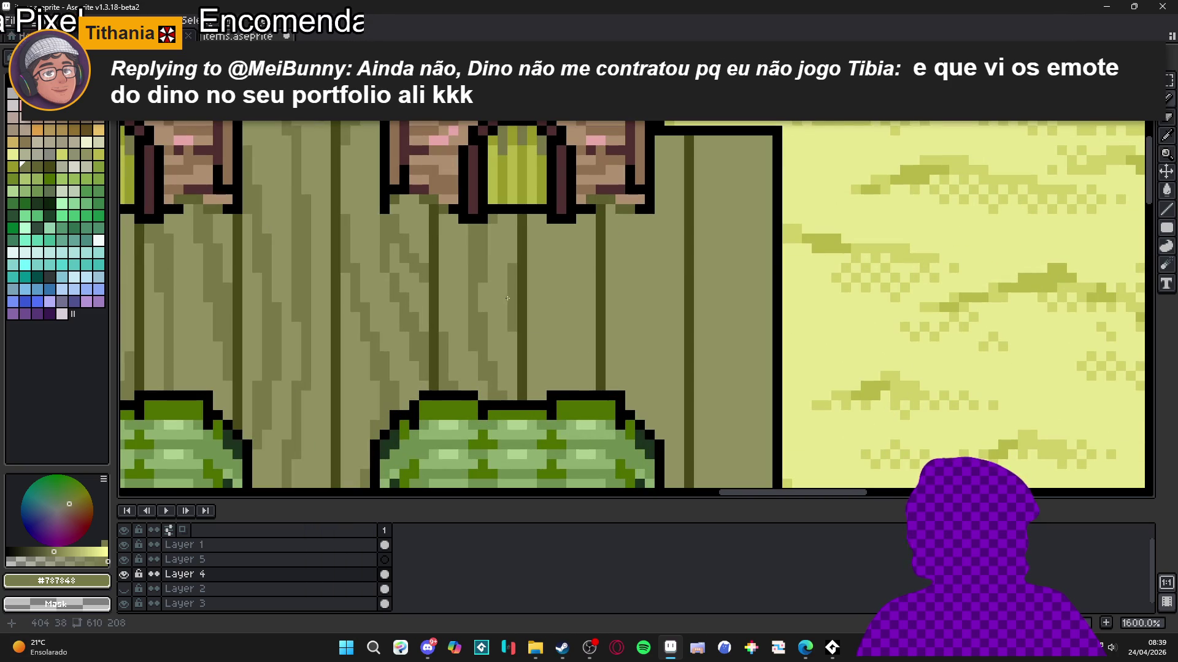
scroll(511, 333, down, 3)
scroll(484, 420, up, 3)
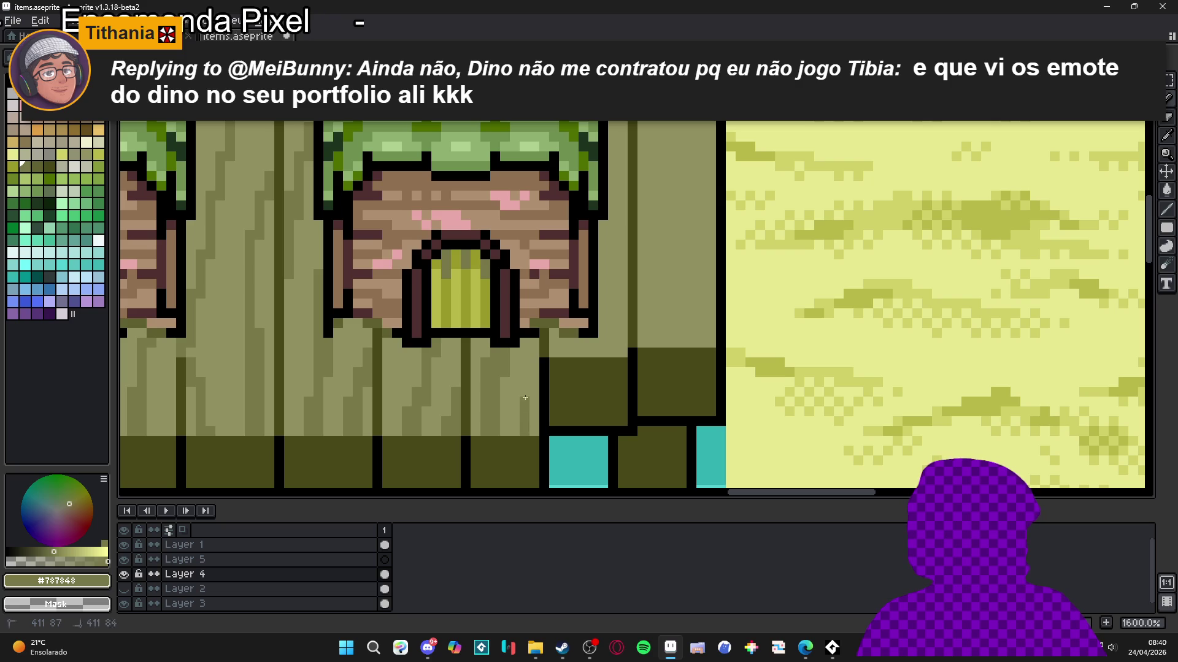
scroll(517, 359, up, 3)
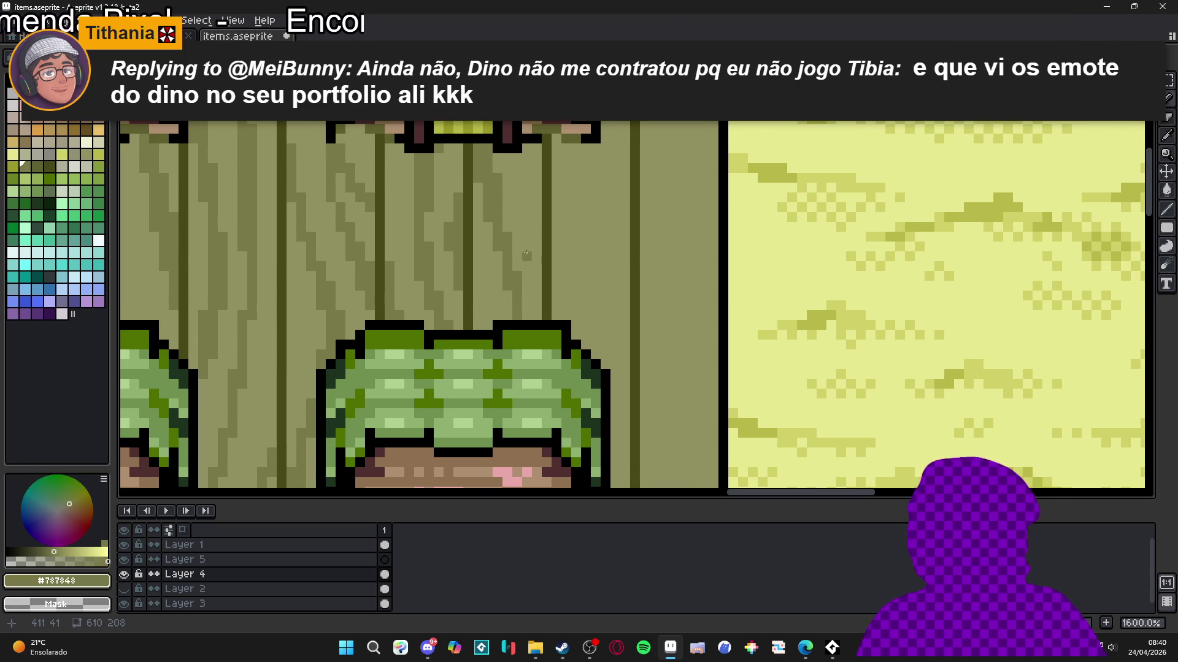
scroll(528, 307, up, 1)
scroll(530, 333, up, 1)
scroll(529, 333, down, 3)
scroll(497, 294, up, 1)
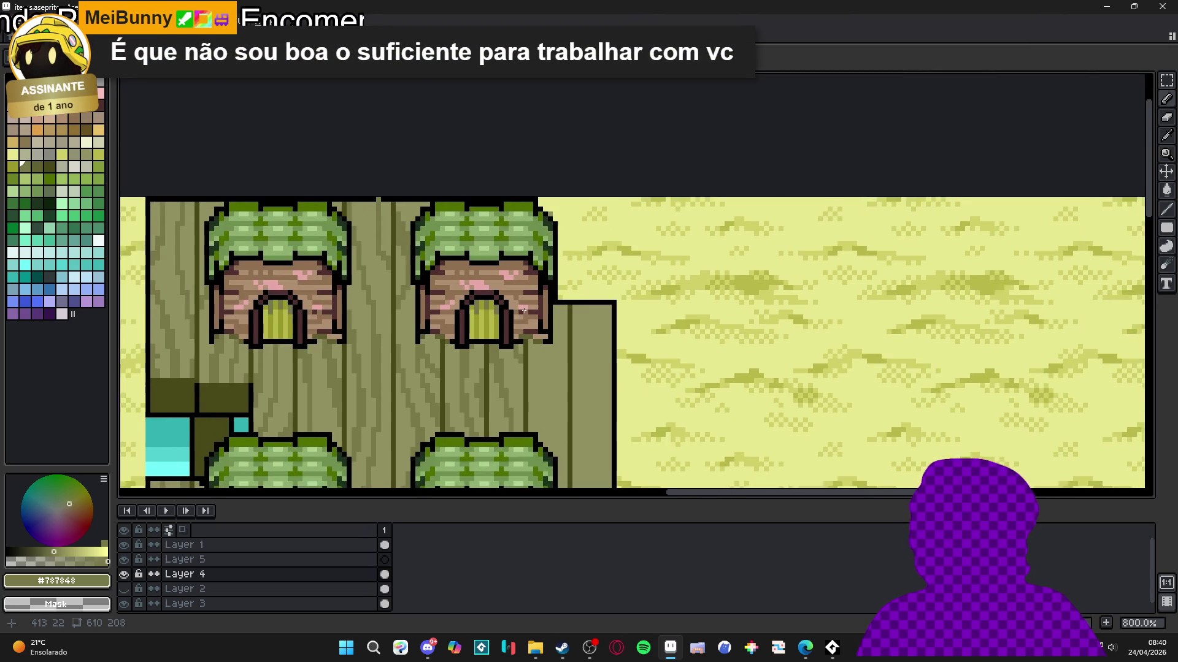
scroll(497, 294, down, 1)
scroll(496, 293, down, 1)
scroll(504, 442, up, 1)
scroll(508, 433, up, 3)
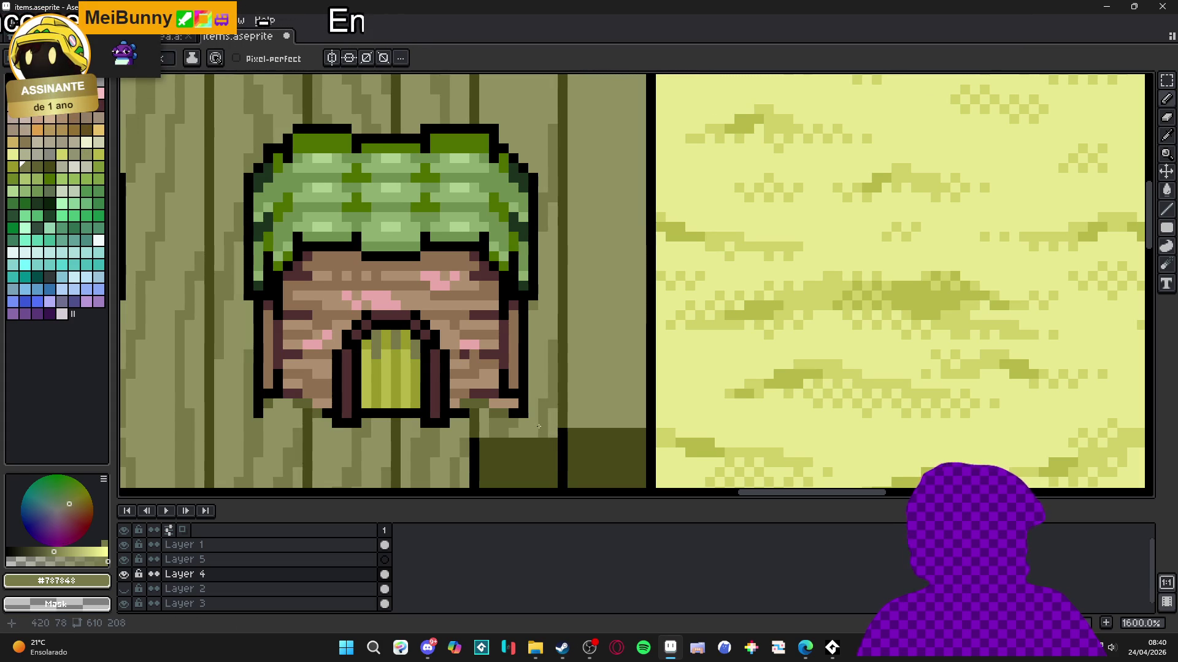
scroll(519, 367, up, 5)
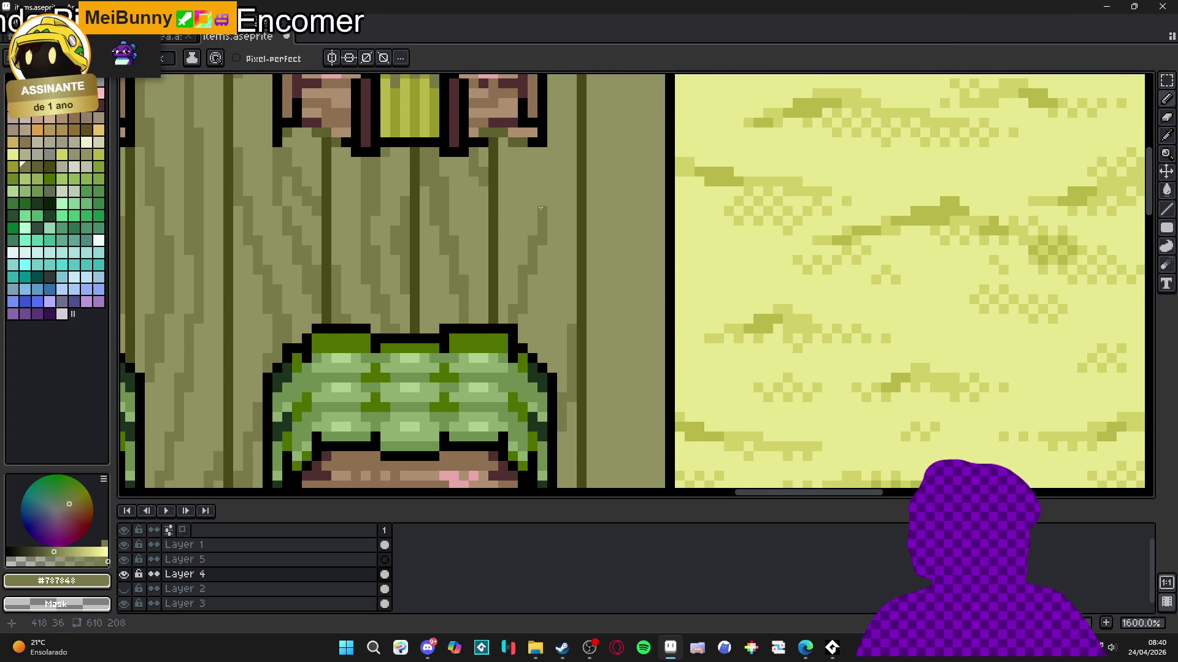
scroll(518, 265, down, 6)
Step: Add more dark vertical grain strokes on the planks beside the house
drag(518, 367, 520, 420)
mouse_move(575, 248)
mouse_down()
mouse_move(577, 356)
mouse_move(513, 270)
mouse_move(516, 159)
mouse_up()
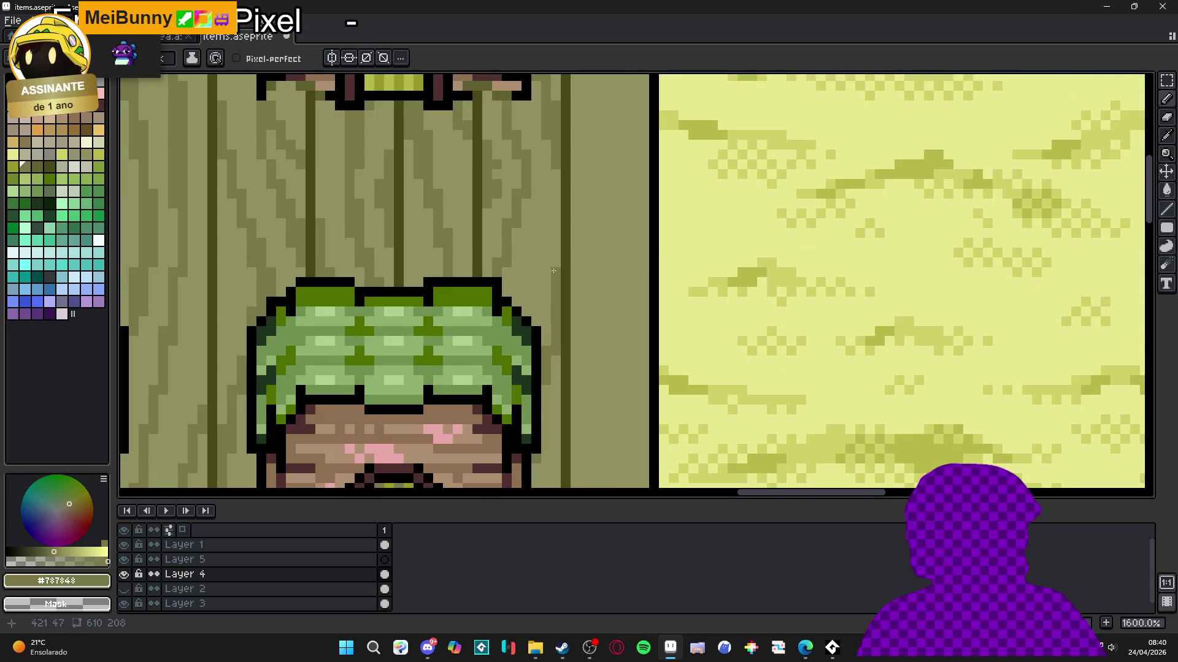
scroll(553, 271, down, 3)
scroll(554, 270, up, 2)
mouse_move(554, 328)
mouse_down()
mouse_move(555, 403)
mouse_move(531, 399)
mouse_move(558, 215)
mouse_up()
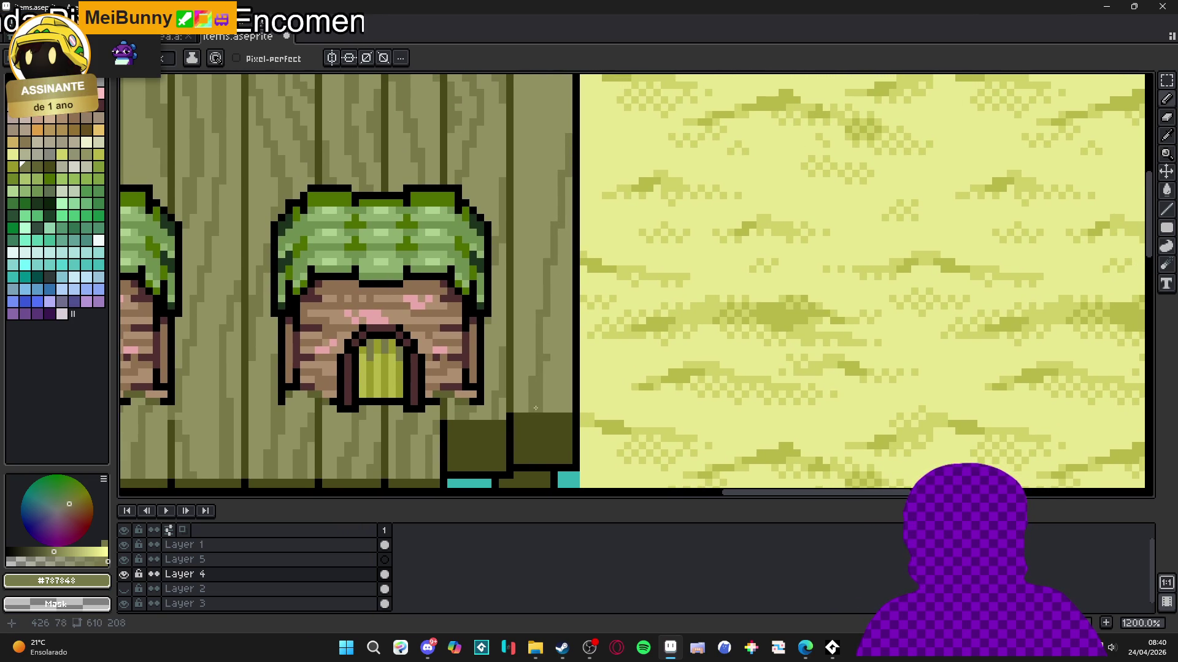
drag(547, 347, 547, 319)
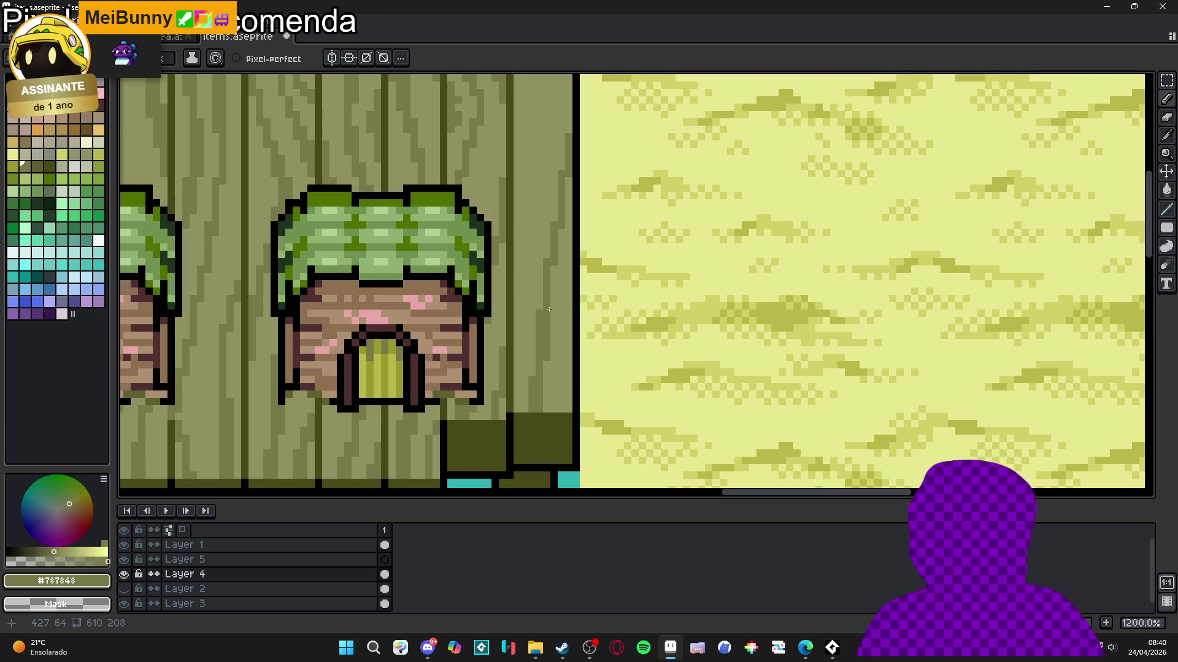
drag(567, 361, 567, 352)
Step: Undo the last pencil stroke after comparing the before and after
scroll(565, 371, up, 5)
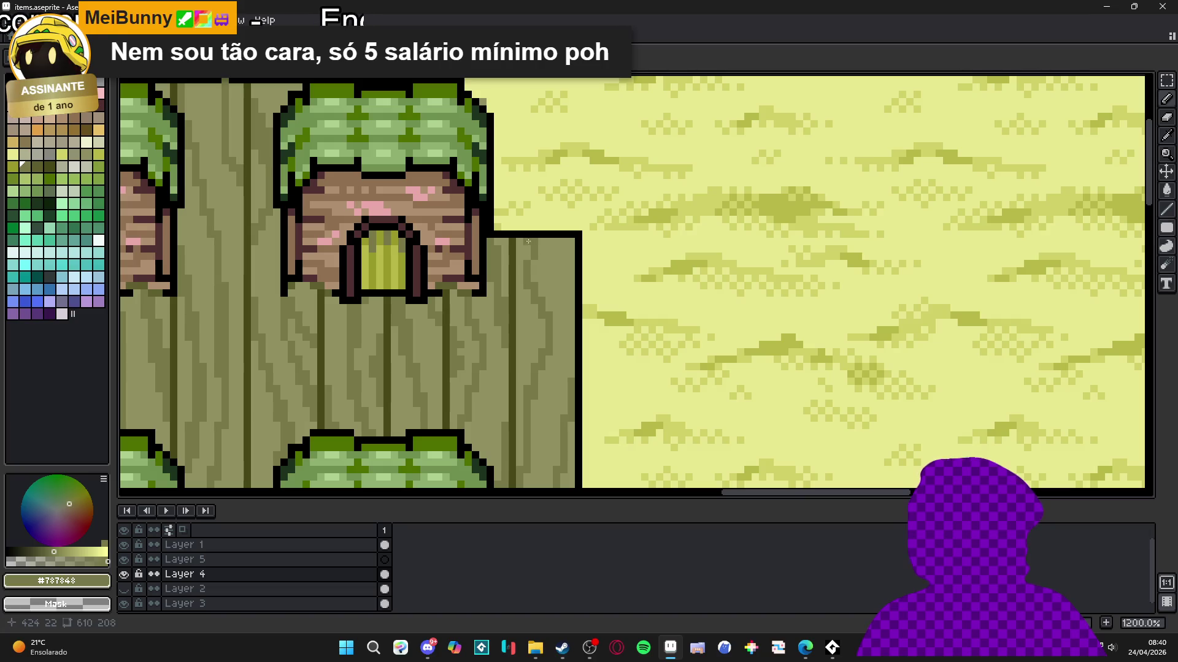
key(ctrl+z)
key(ctrl+z)
key(ctrl+z)
key(ctrl+y)
key(ctrl+z)
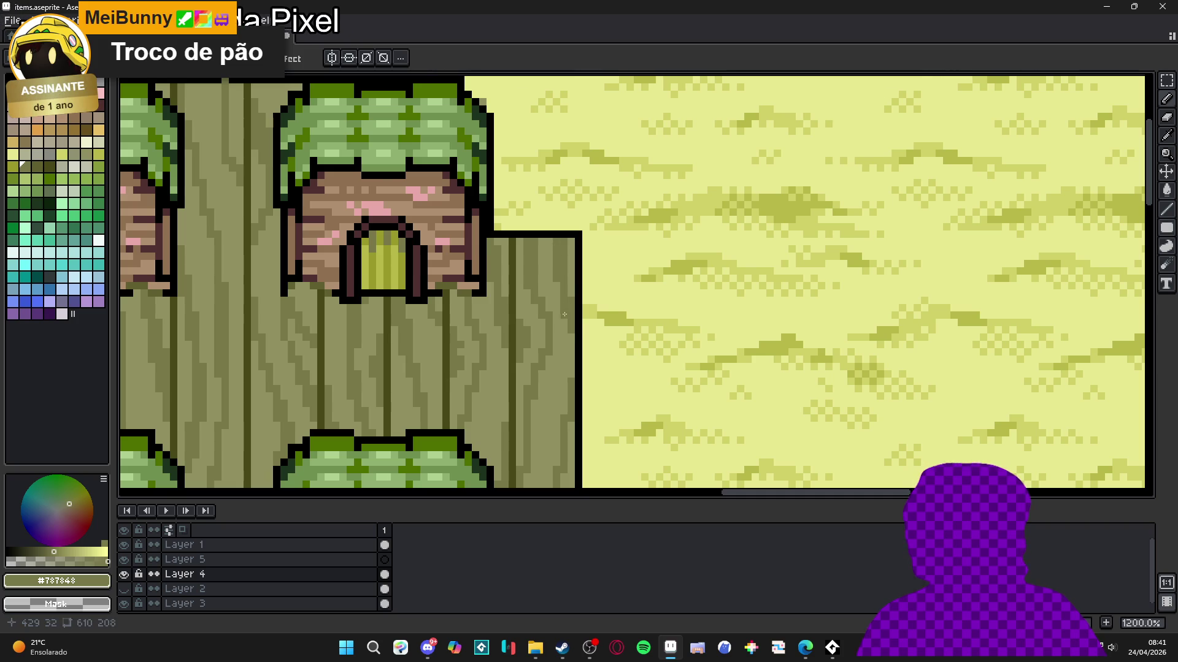
Step: Resample the plank and grain colours and zoom in on the platform's upper-left edge block
scroll(567, 337, down, 2)
scroll(521, 309, up, 2)
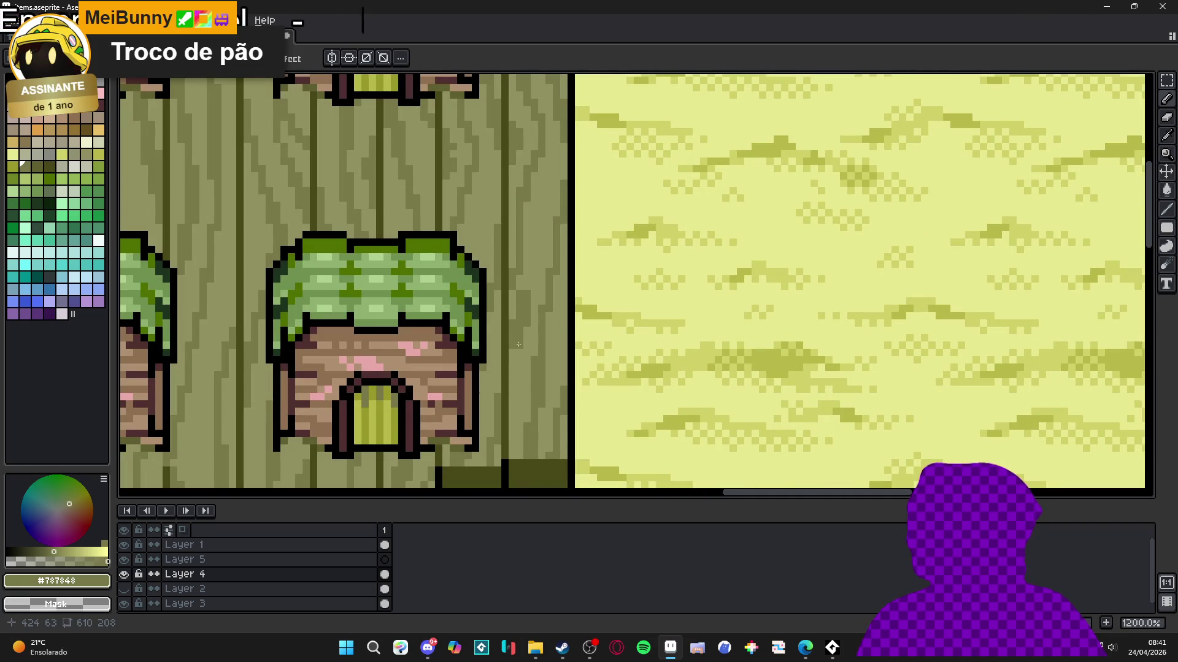
alt+click(516, 310)
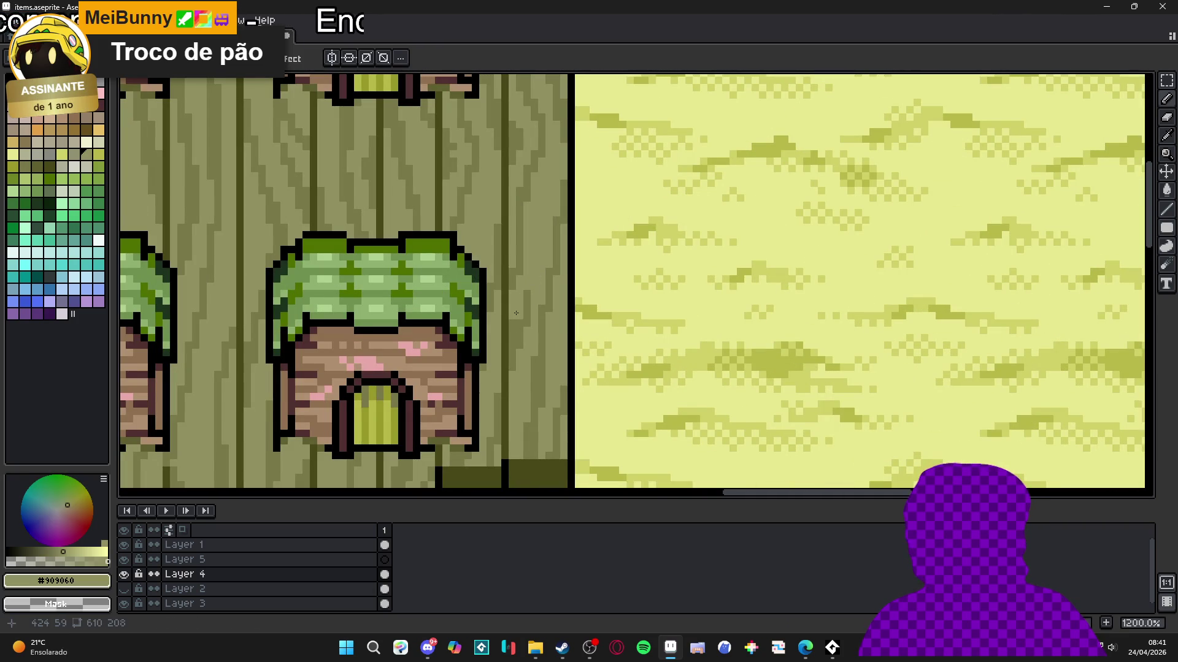
alt+click(519, 350)
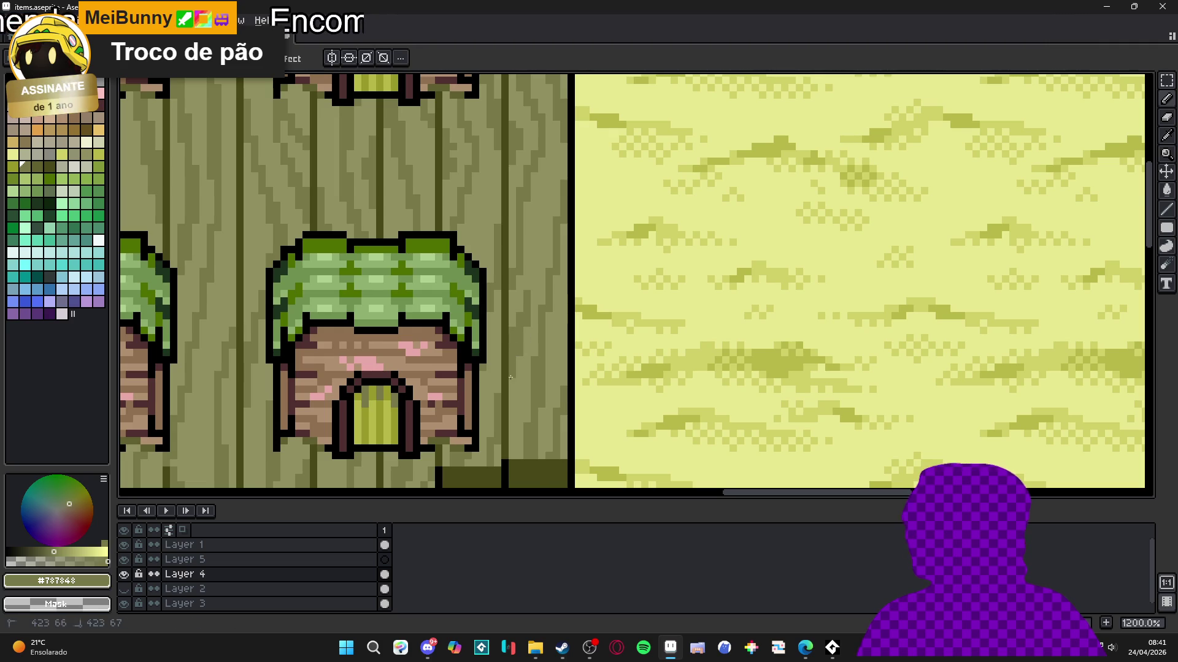
scroll(518, 380, down, 4)
scroll(521, 385, up, 4)
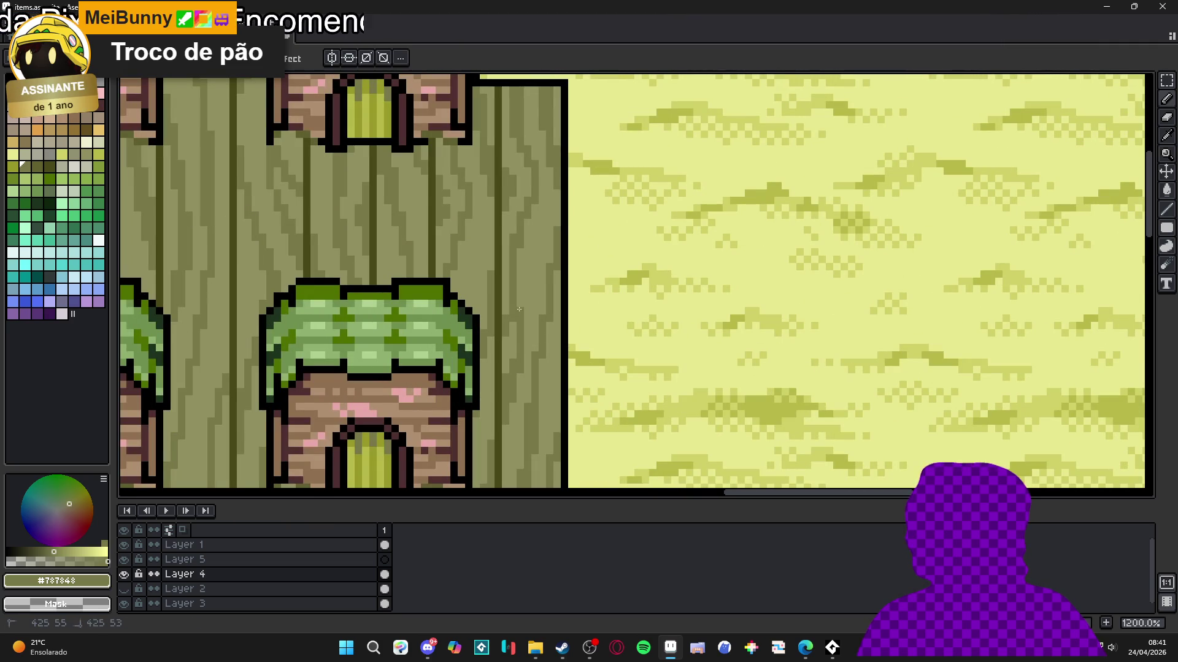
scroll(521, 331, down, 5)
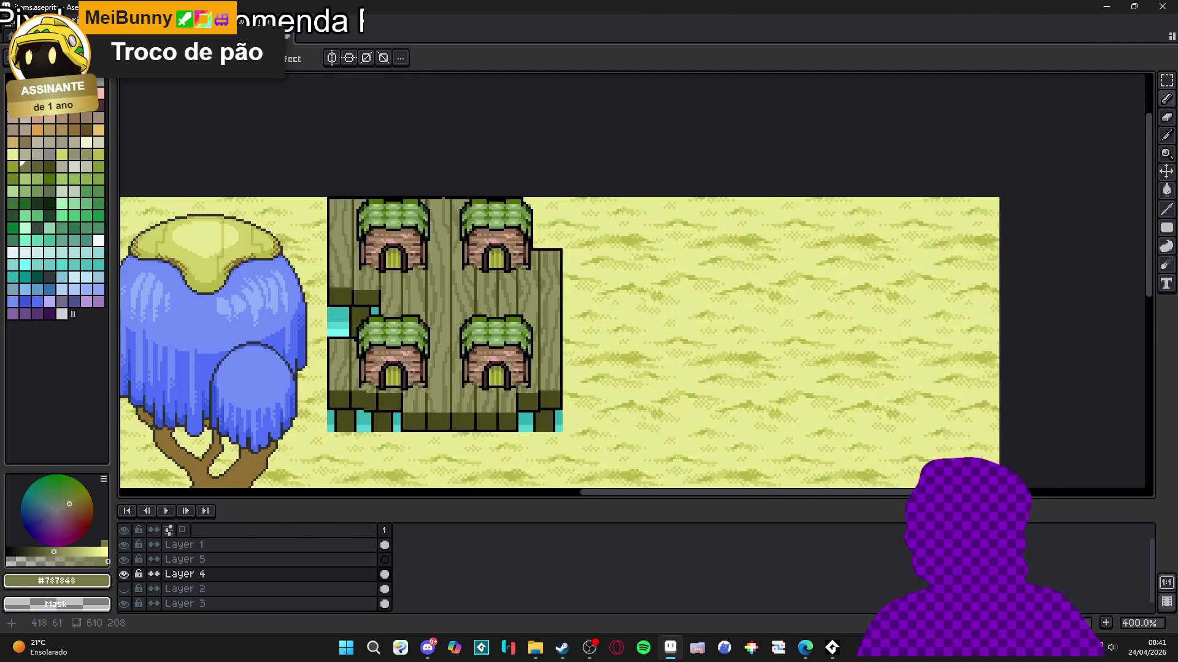
scroll(524, 356, down, 1)
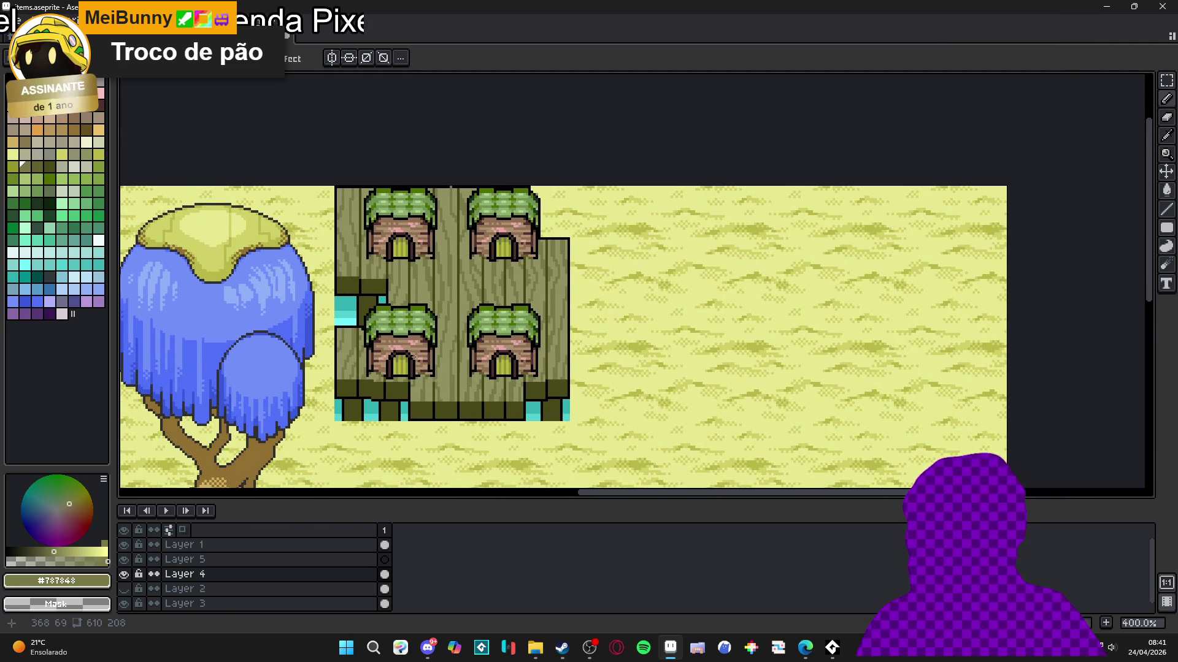
scroll(417, 347, down, 1)
scroll(339, 304, up, 7)
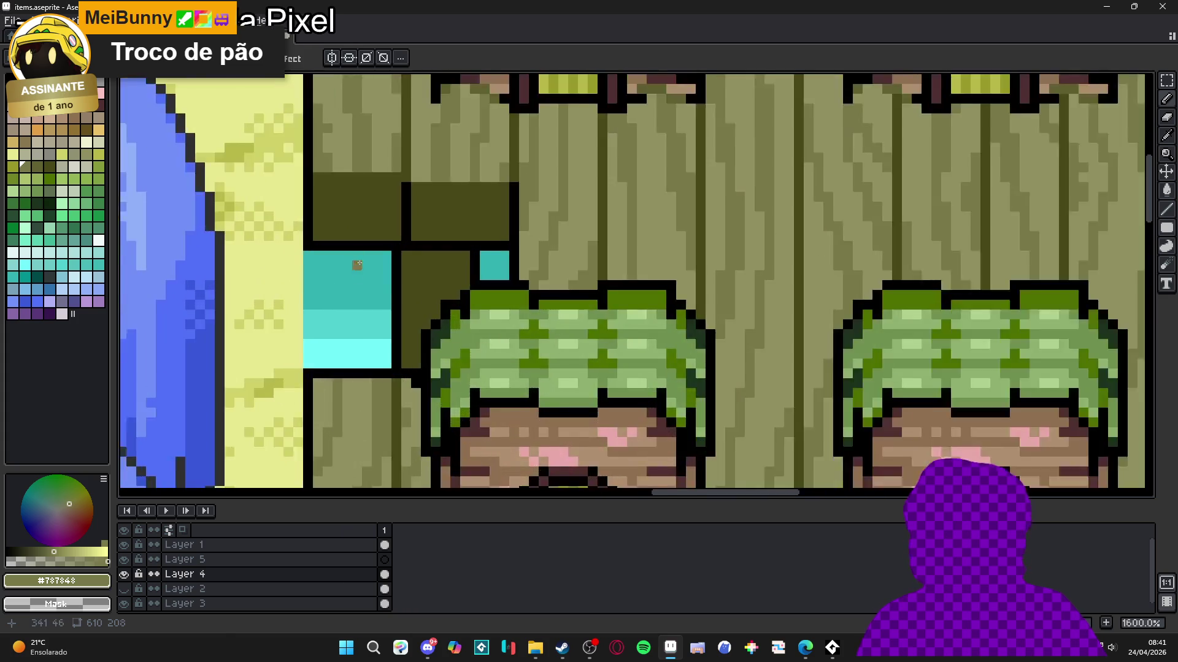
Step: Pick black and draw grain lines and an L-shaped mark on the upper-left dark ledge
alt+click(380, 257)
mouse_move(379, 256)
mouse_down()
mouse_move(387, 193)
mouse_move(372, 168)
mouse_move(315, 189)
mouse_move(312, 211)
mouse_move(328, 212)
mouse_up()
click(313, 168)
scroll(397, 230, down, 2)
drag(420, 238, 420, 277)
click(429, 287)
drag(448, 240, 464, 257)
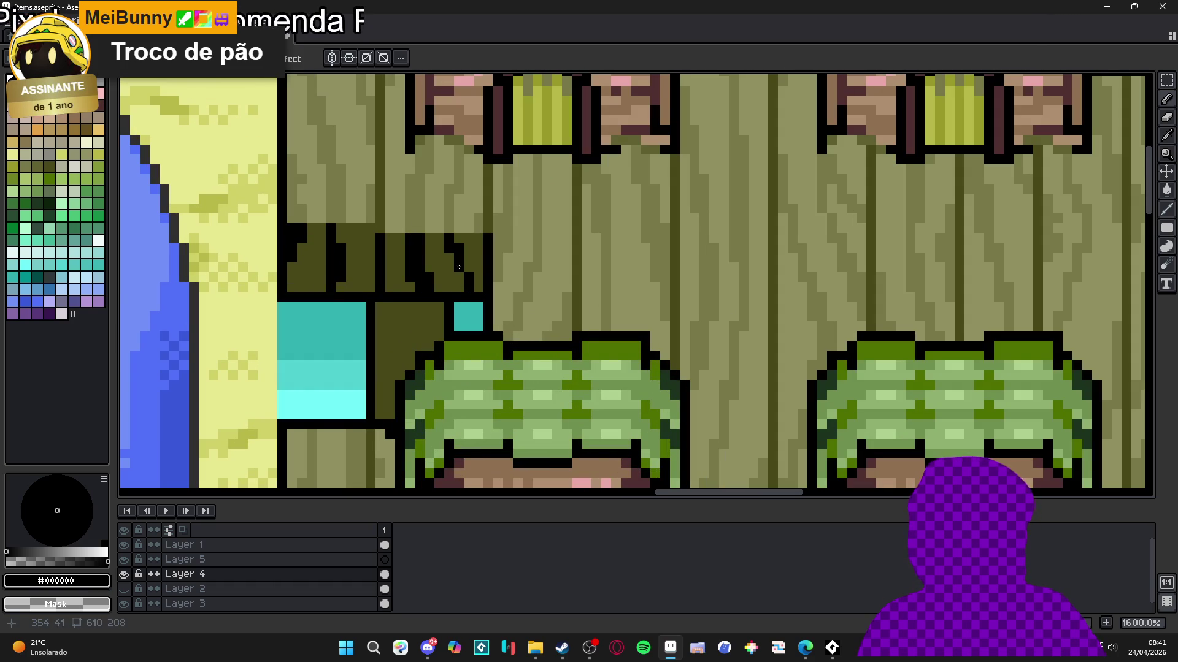
Step: Add black grain pixels at the platform's left edge and a diagonal grain stroke
scroll(465, 267, down, 3)
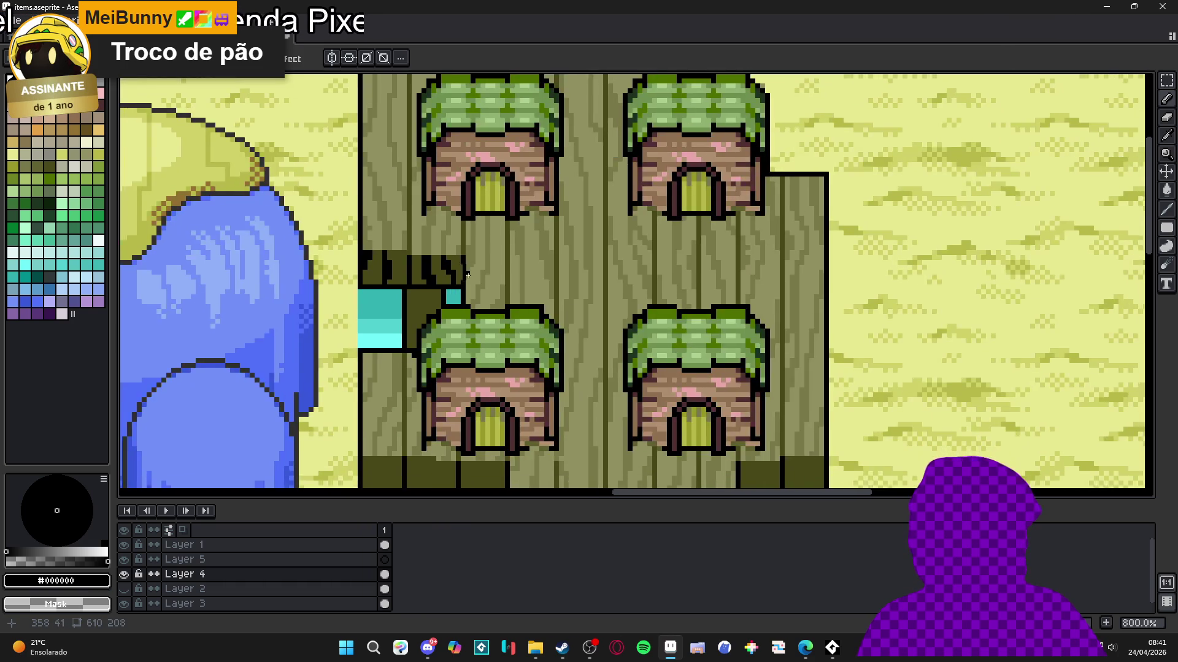
scroll(465, 268, down, 2)
scroll(397, 388, up, 4)
drag(384, 337, 371, 361)
mouse_move(412, 320)
mouse_down()
mouse_move(440, 361)
mouse_move(452, 330)
mouse_up()
Step: Draw several short vertical black grain strokes along the dark front edge
scroll(448, 343, down, 2)
scroll(456, 324, up, 2)
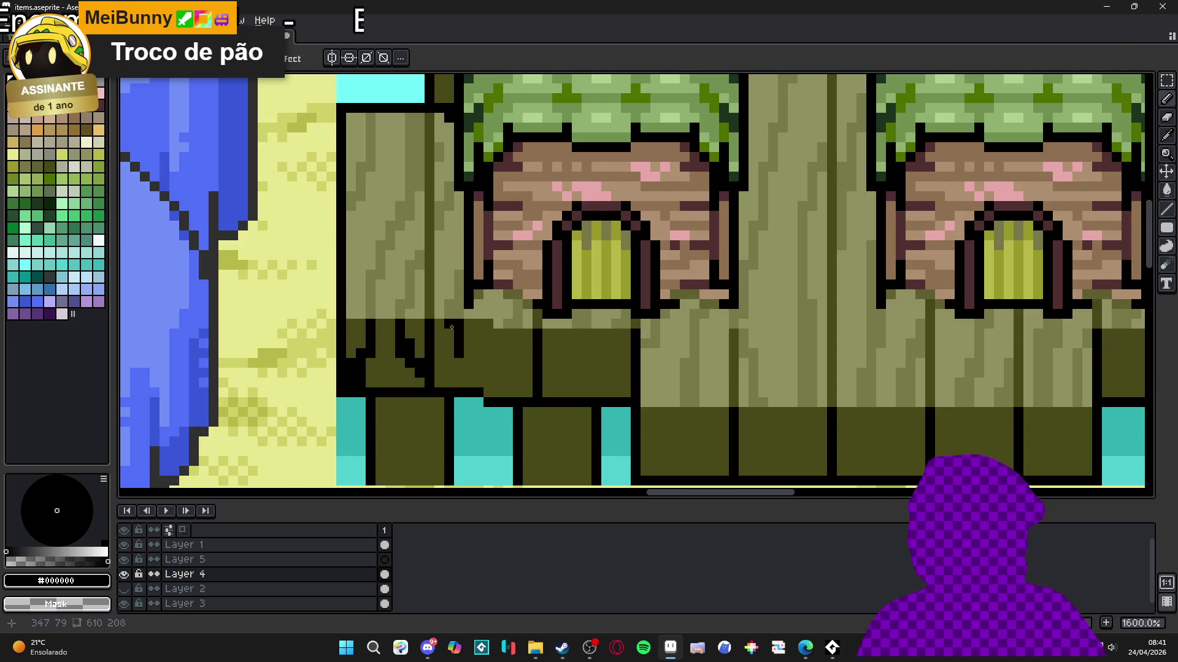
drag(501, 337, 505, 356)
drag(577, 337, 567, 387)
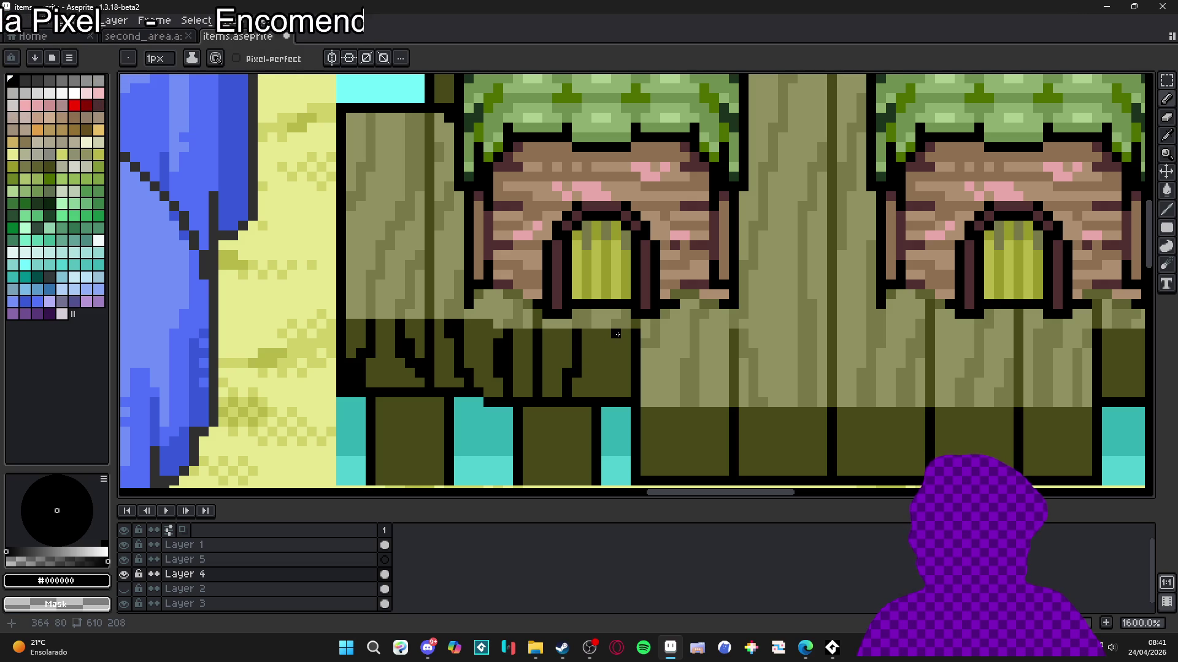
drag(624, 334, 625, 376)
click(617, 362)
scroll(616, 363, down, 3)
scroll(560, 385, up, 2)
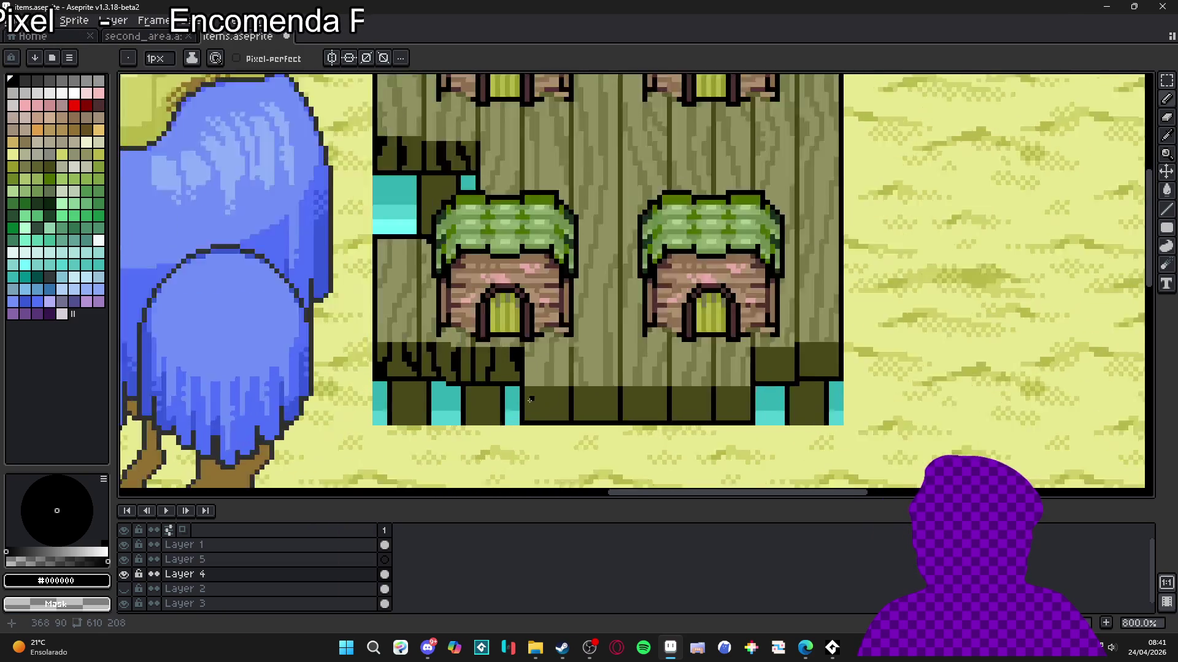
Step: Eyedrop the dark olive #484818 and repaint stray black pixels on the lower front edge
drag(556, 394, 547, 354)
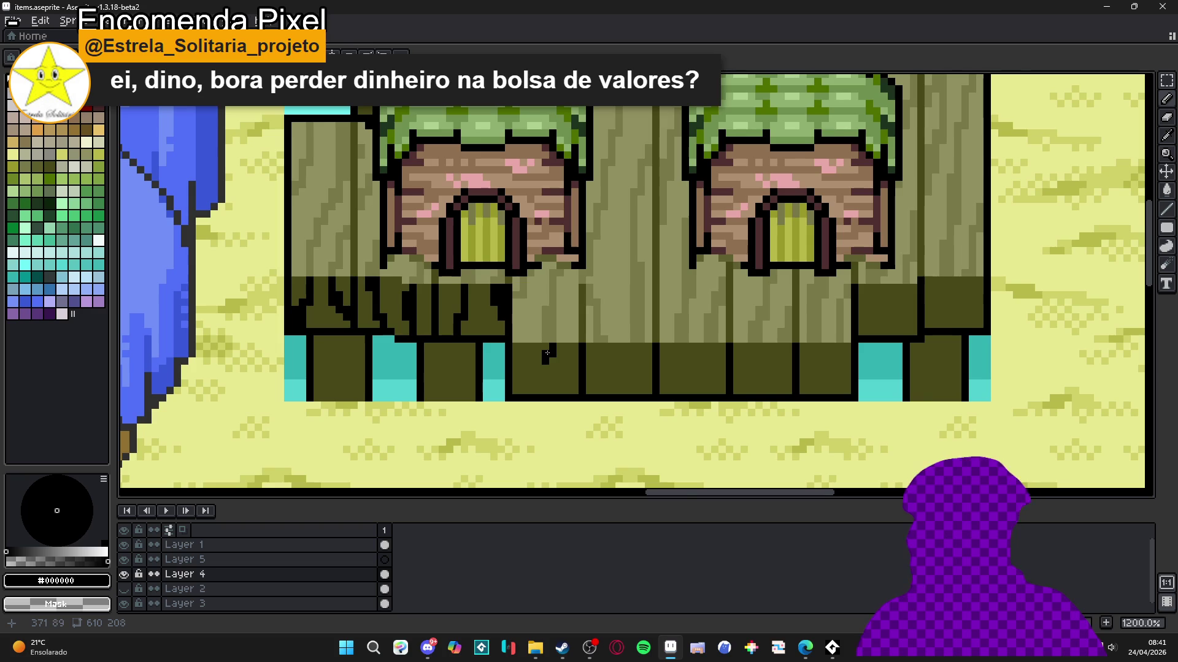
scroll(545, 360, up, 3)
mouse_move(543, 347)
mouse_down()
mouse_move(565, 320)
mouse_move(536, 376)
mouse_up()
alt+click(582, 371)
click(553, 376)
click(568, 347)
Step: Return to black and draw a hooked grain line and staircase-shaped grain block
drag(632, 335, 602, 348)
alt+click(579, 404)
mouse_move(580, 396)
mouse_down()
mouse_move(590, 349)
mouse_move(542, 390)
mouse_up()
mouse_move(586, 324)
mouse_down()
mouse_move(615, 343)
mouse_move(615, 362)
mouse_move(591, 371)
mouse_move(586, 404)
mouse_move(617, 366)
mouse_up()
click(601, 375)
Step: Paint black grain columns and strokes further right along the lower front edge
alt+click(616, 386)
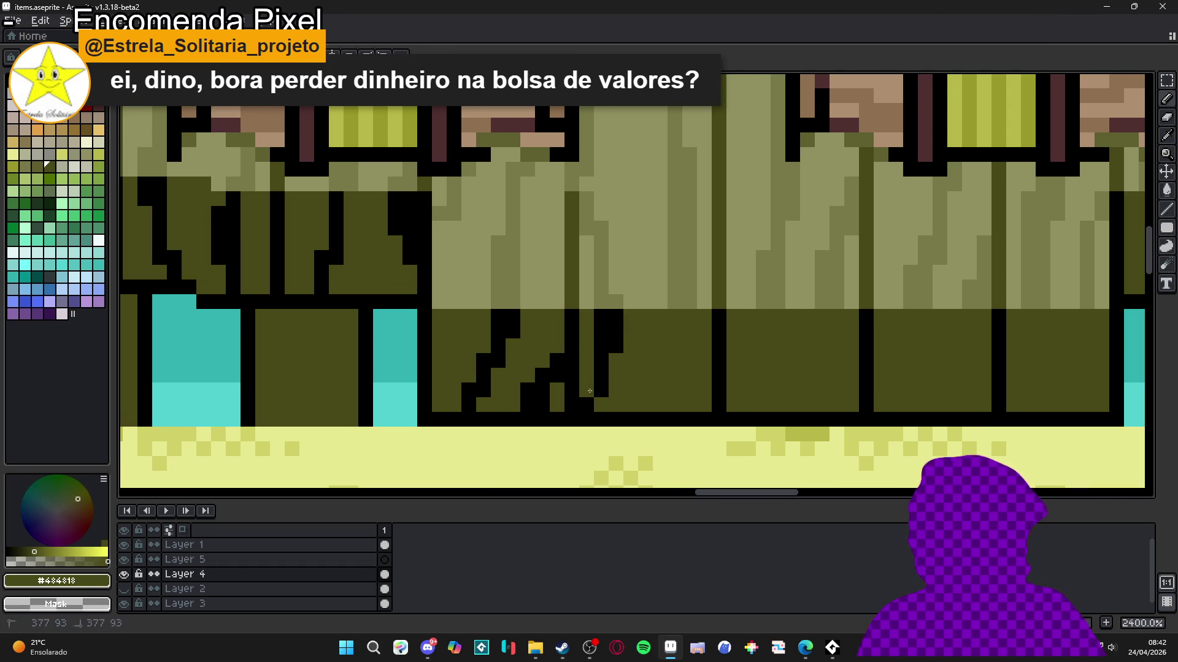
alt+click(591, 399)
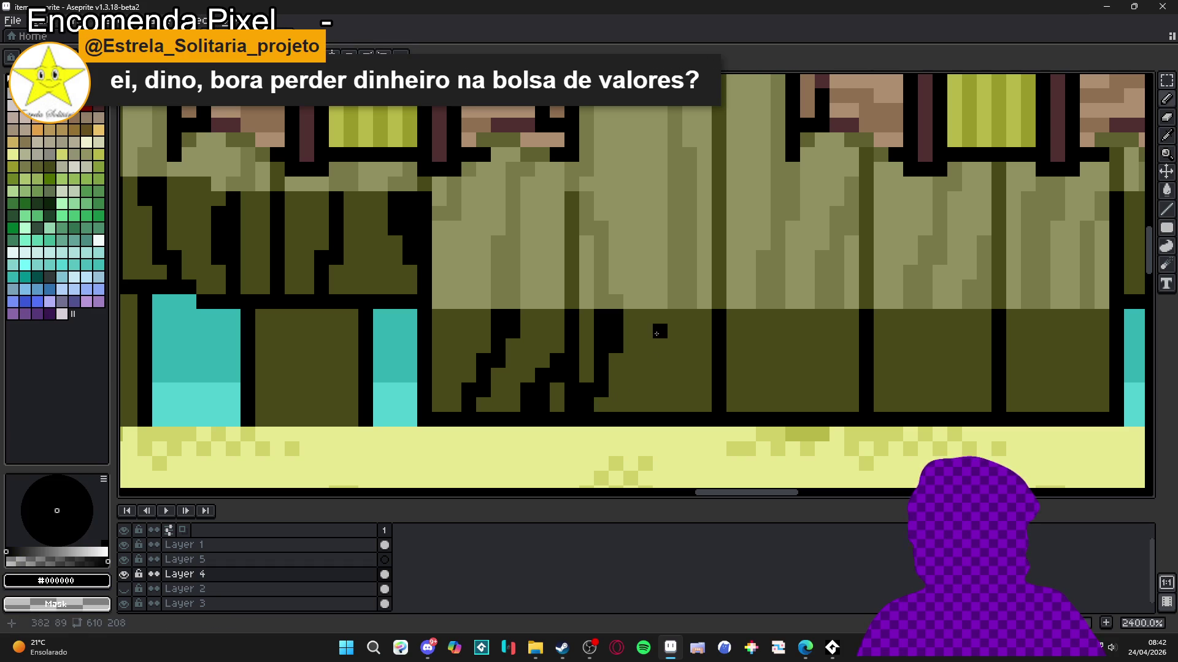
mouse_move(690, 316)
mouse_down()
mouse_move(695, 373)
mouse_move(638, 405)
mouse_up()
mouse_move(711, 341)
mouse_down()
mouse_move(699, 374)
mouse_move(717, 388)
mouse_move(728, 431)
mouse_up()
drag(757, 357, 773, 355)
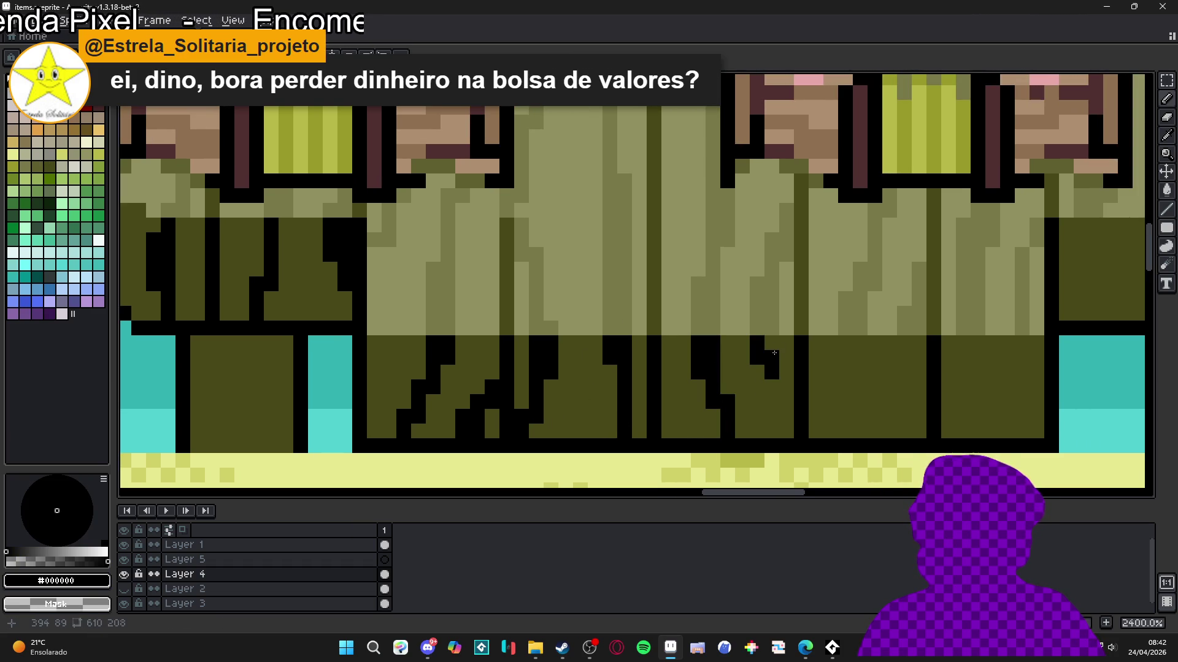
scroll(788, 403, down, 3)
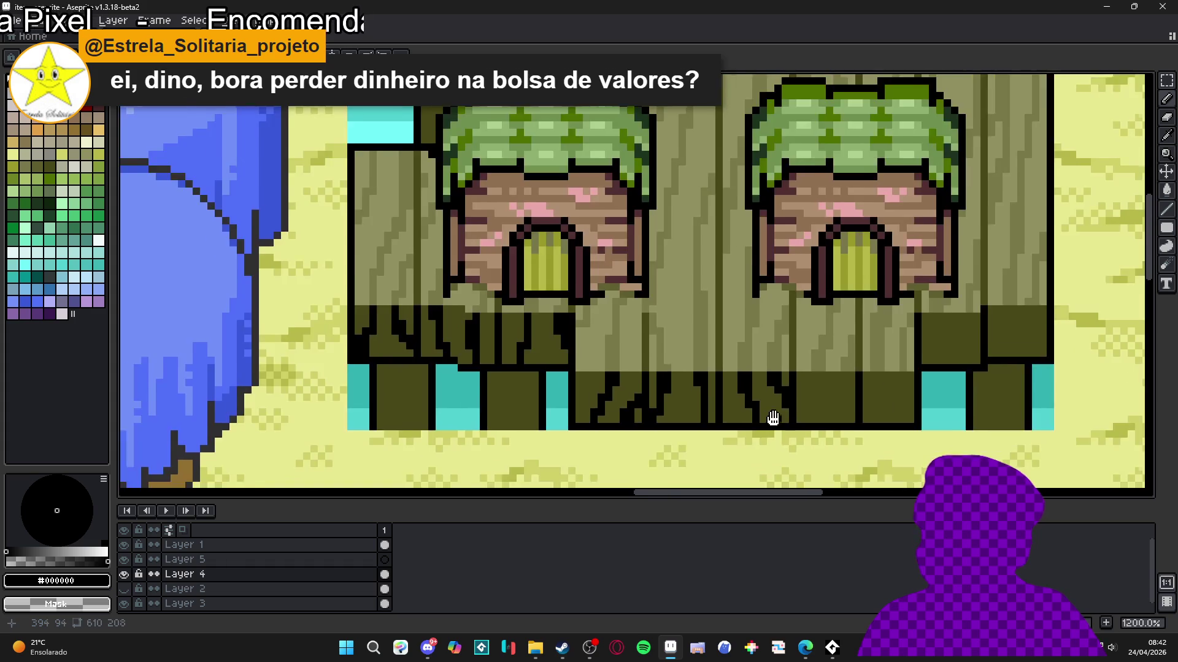
Step: Add black grain pixels on the front edge and fix a stray pixel with #484818 olive
scroll(705, 331, up, 3)
mouse_move(693, 350)
mouse_down()
mouse_move(703, 330)
mouse_move(679, 398)
mouse_move(693, 381)
mouse_move(646, 368)
mouse_up()
alt+click(670, 369)
click(663, 403)
Step: Continue black grain columns and a diagonal grain run further right along the front edge
alt+click(679, 336)
drag(725, 320, 743, 362)
mouse_move(764, 321)
mouse_down()
mouse_move(787, 306)
mouse_move(760, 396)
mouse_move(764, 380)
mouse_up()
click(801, 336)
drag(825, 302, 842, 345)
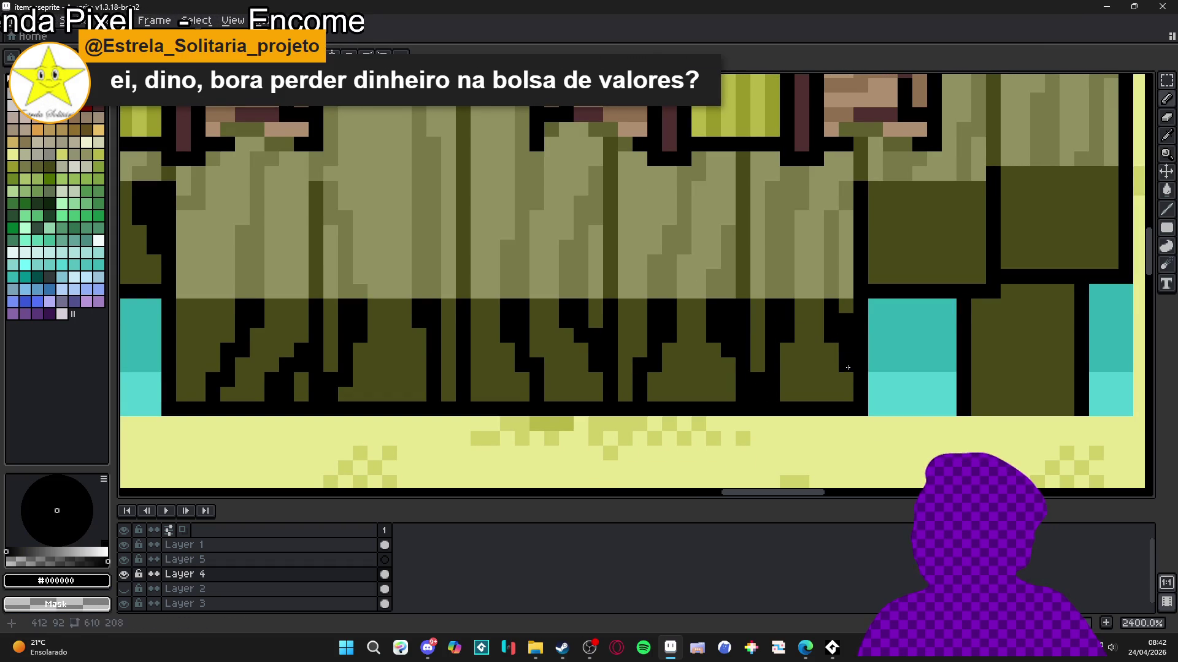
scroll(847, 369, down, 7)
scroll(678, 333, up, 4)
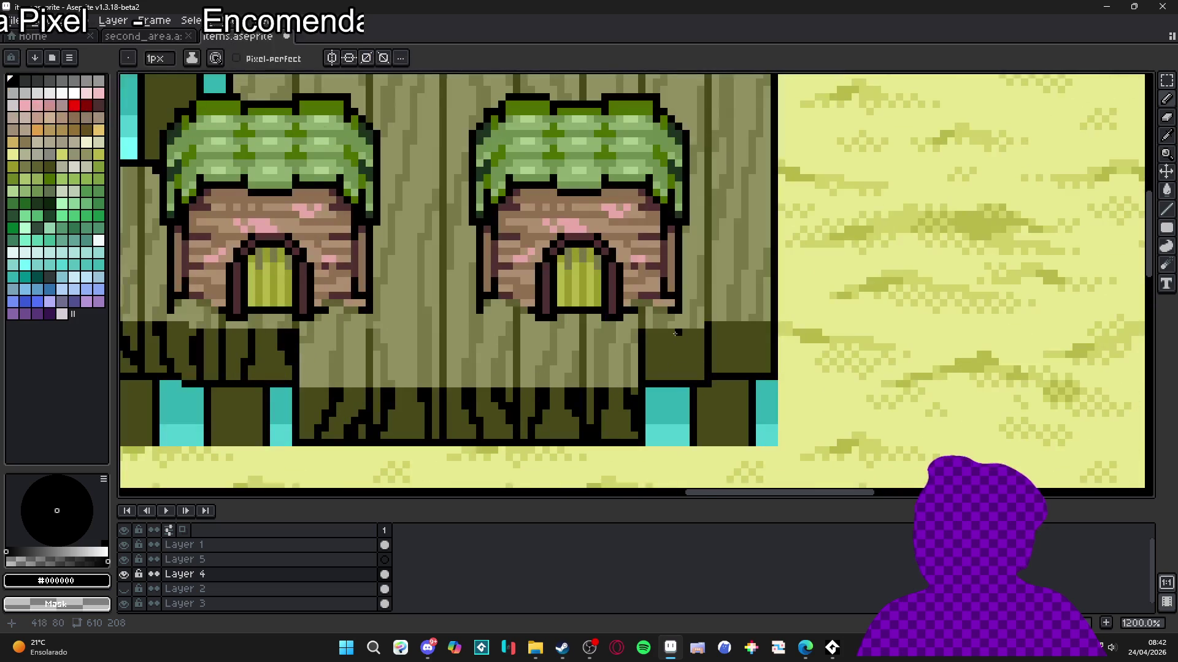
scroll(653, 331, up, 3)
Step: Start black grain strokes inside the dark block at the platform's right end
click(649, 317)
drag(649, 331, 680, 393)
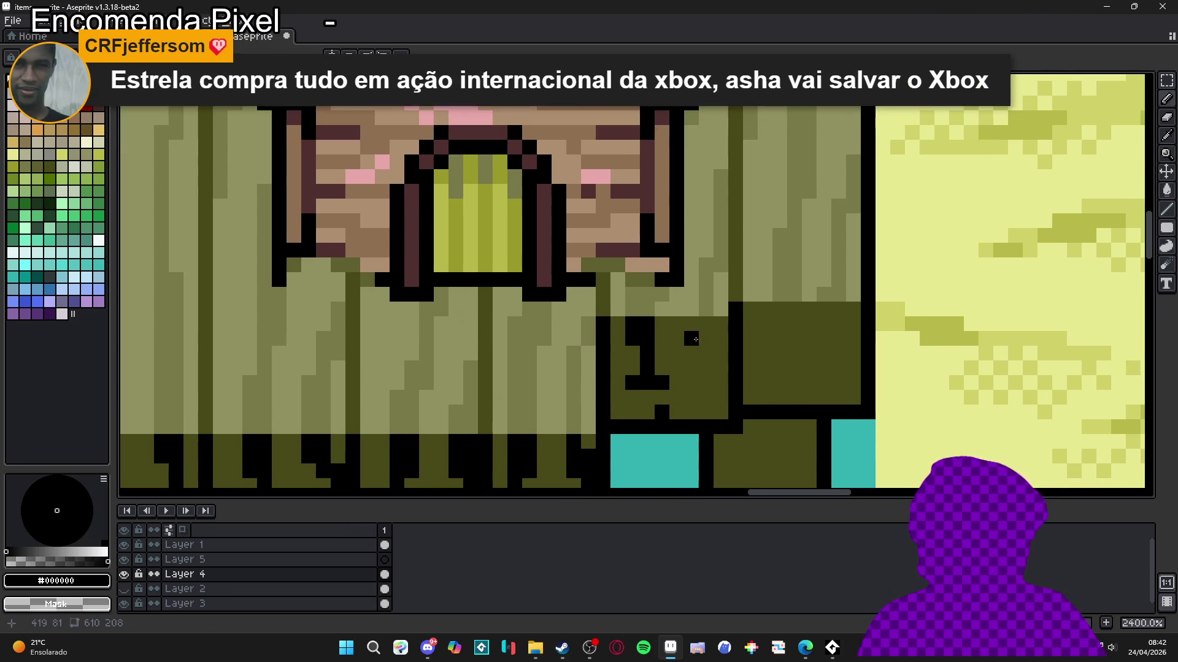
mouse_move(706, 323)
mouse_down()
mouse_move(705, 351)
mouse_move(687, 356)
mouse_up()
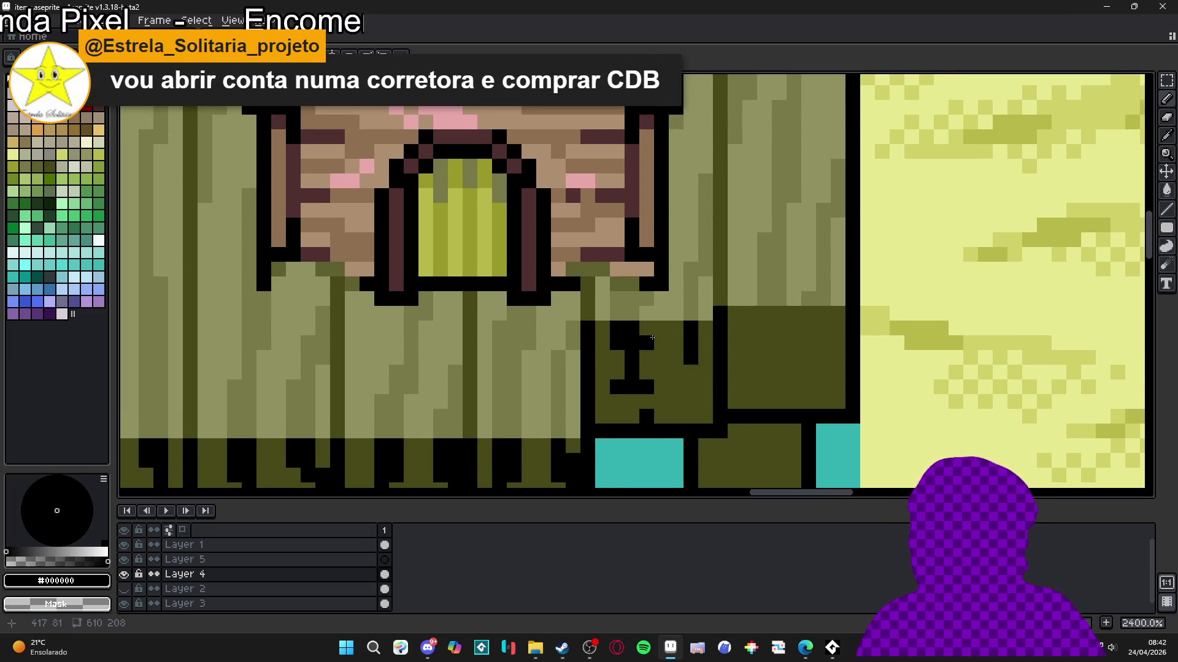
scroll(666, 368, up, 2)
drag(744, 346, 744, 401)
drag(796, 315, 657, 368)
Step: Add more diagonal and vertical black grain strokes to fill out the right end block
drag(723, 312, 721, 371)
mouse_move(760, 329)
mouse_down()
mouse_move(752, 253)
mouse_move(685, 324)
mouse_move(655, 381)
mouse_up()
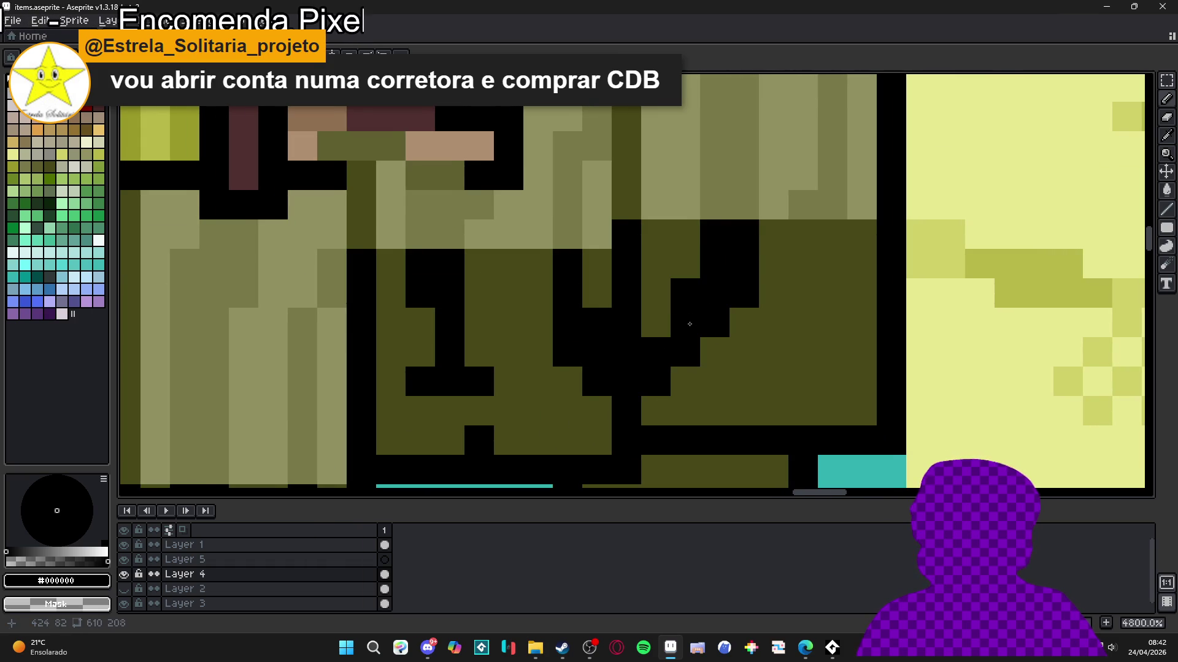
drag(832, 233, 837, 260)
click(802, 234)
drag(832, 323, 862, 352)
scroll(769, 302, down, 4)
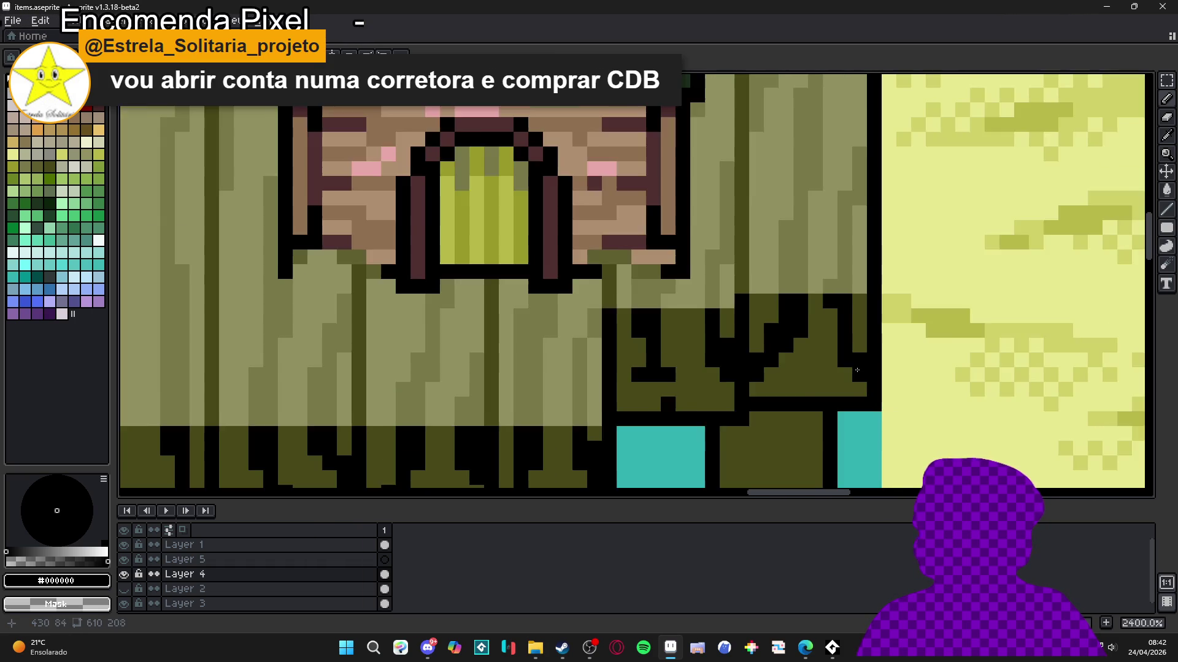
scroll(769, 302, down, 3)
scroll(789, 307, up, 3)
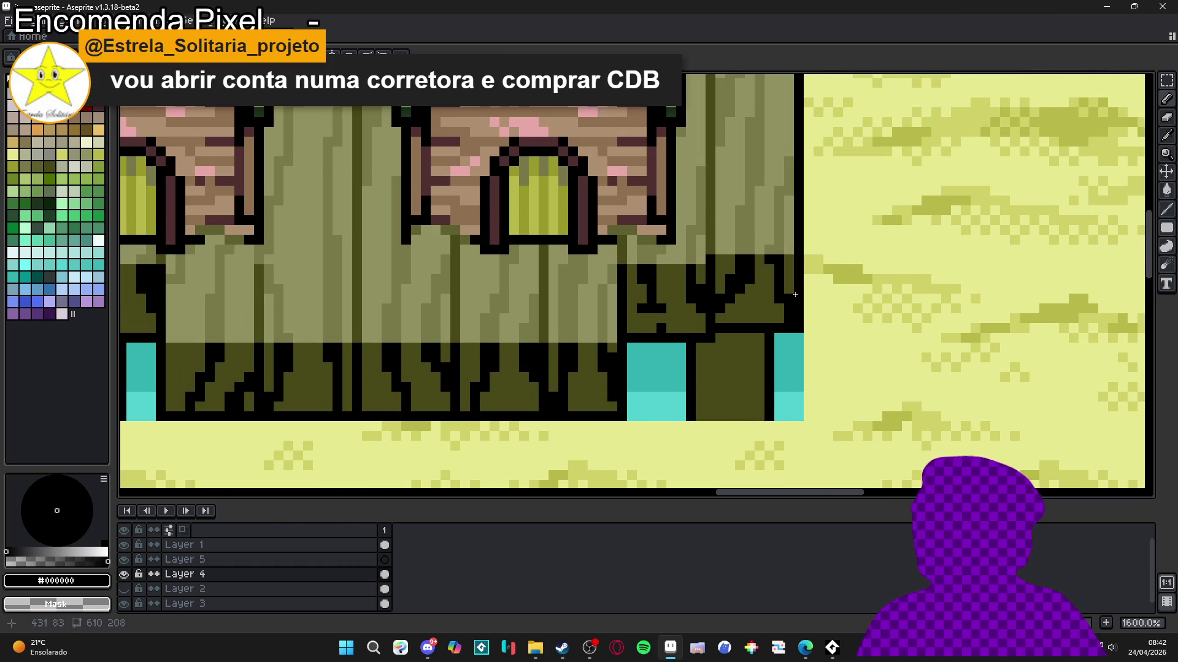
scroll(794, 294, down, 4)
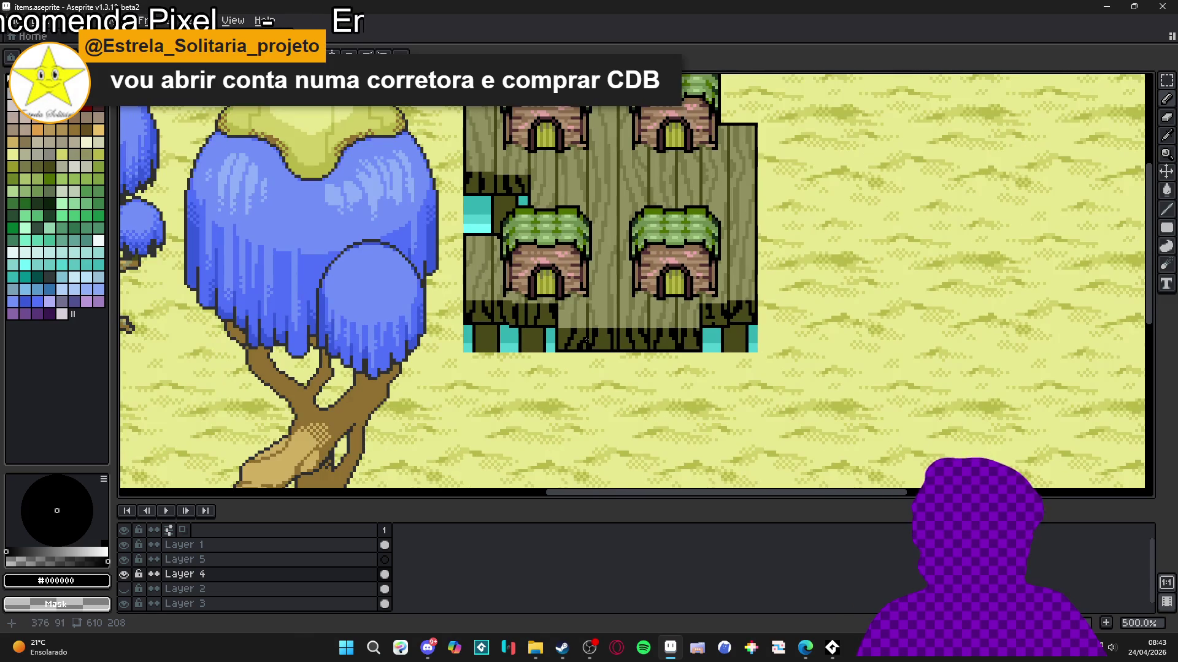
Step: Paint a black band across the upper-left olive ledge and fill the block above it black
scroll(570, 341, up, 2)
scroll(495, 288, up, 6)
drag(495, 288, 582, 281)
key(g)
click(567, 255)
Step: Add dark pixels inside the olive block, then flood-fill the dark olive block black
scroll(567, 256, down, 4)
scroll(573, 302, up, 4)
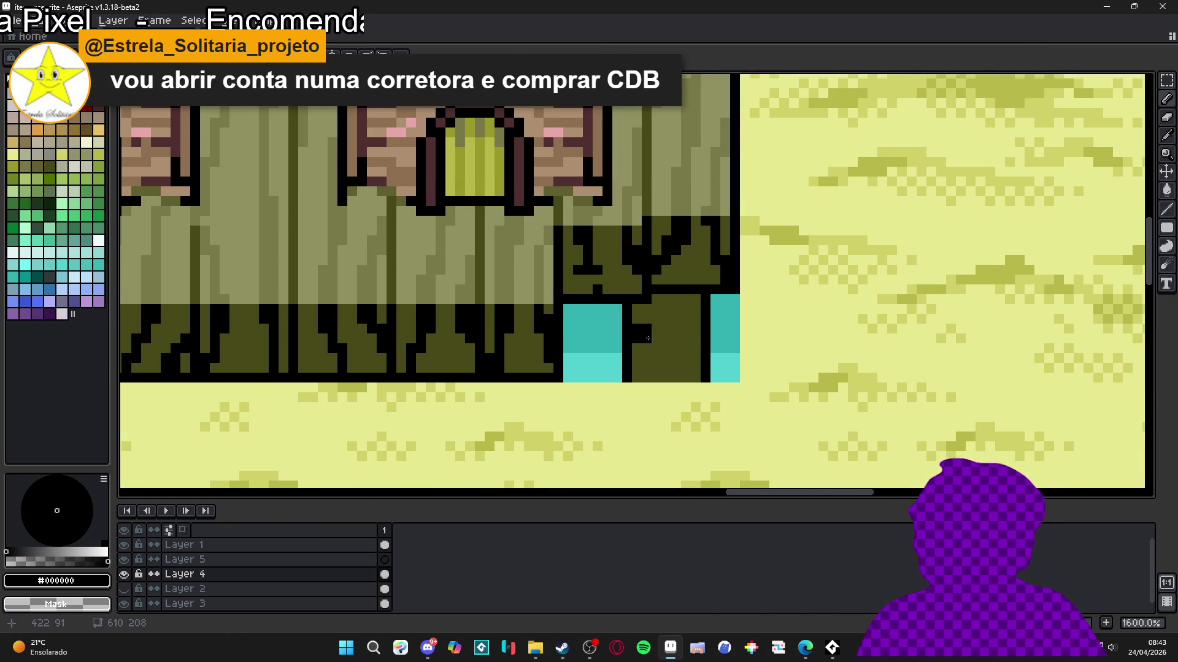
mouse_move(648, 338)
mouse_down()
mouse_move(681, 331)
mouse_move(663, 306)
mouse_up()
scroll(540, 337, down, 5)
scroll(538, 332, up, 2)
scroll(537, 331, up, 2)
key(g)
click(534, 339)
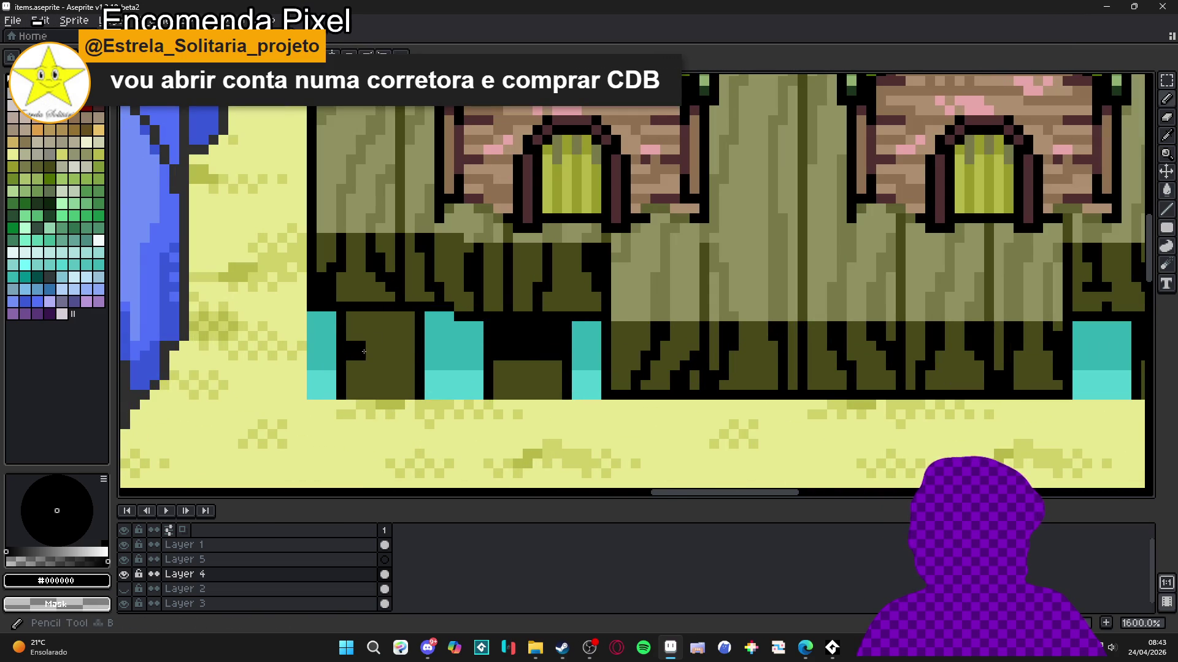
Step: Fill each olive cell of the lower-left front block black
click(374, 349)
click(392, 328)
scroll(403, 338, down, 4)
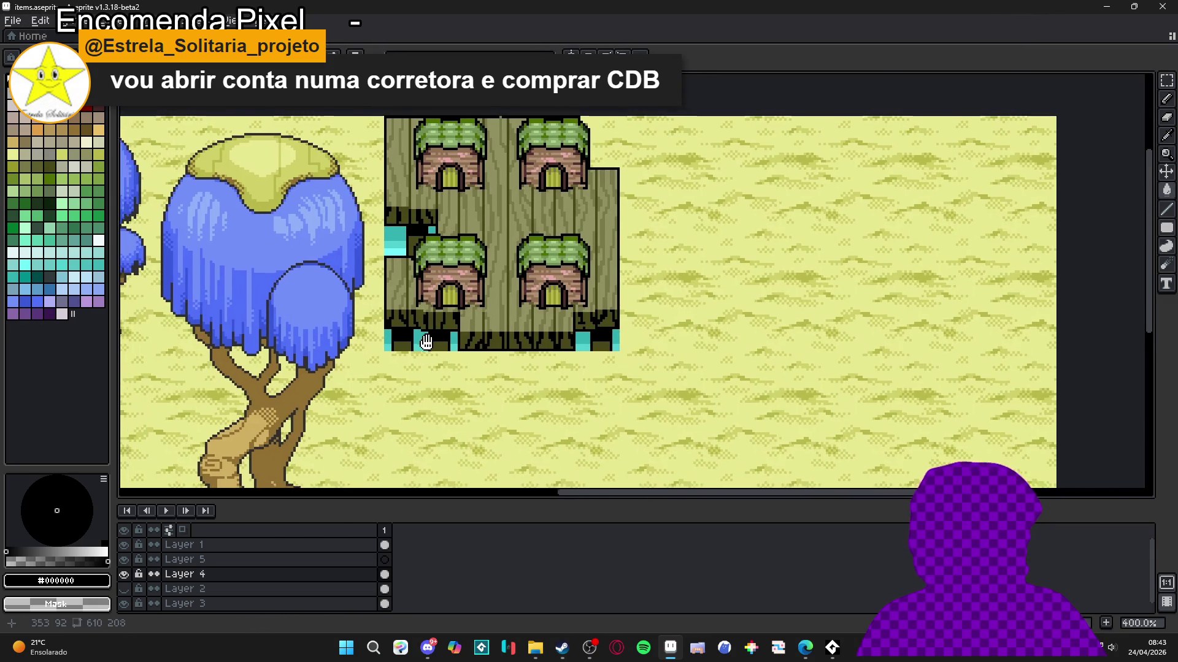
scroll(396, 332, up, 4)
click(366, 340)
click(373, 346)
click(373, 357)
click(375, 336)
click(383, 338)
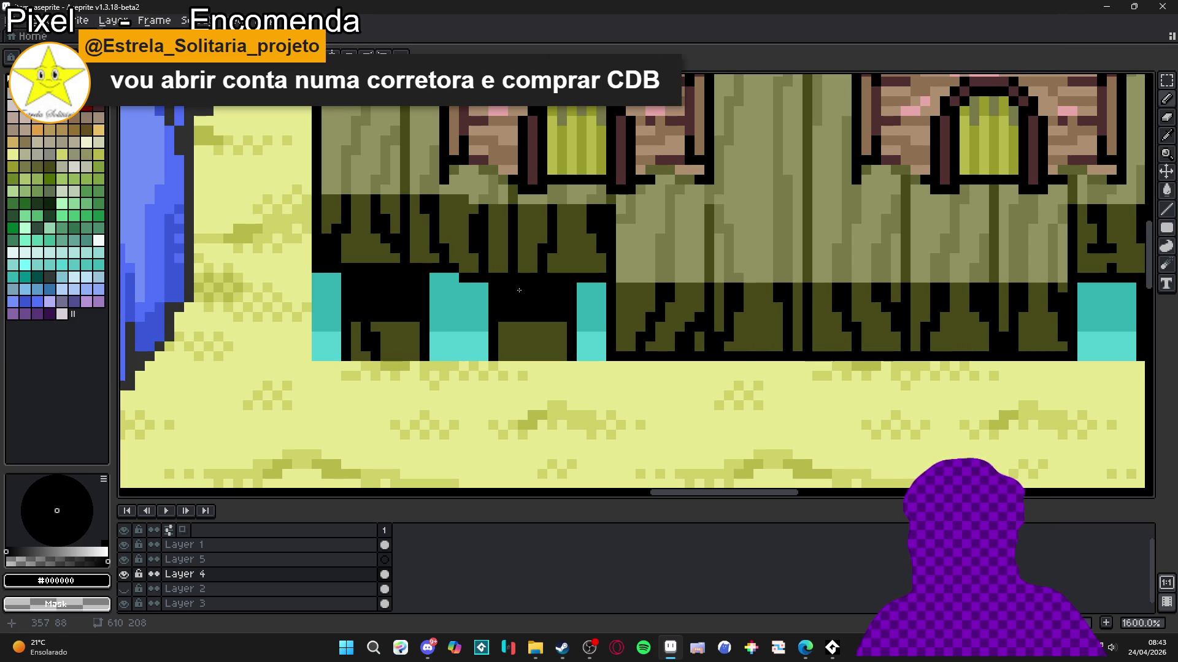
Step: Paint black grain strokes, the top-right corner and a short vertical grain line into the olive block
scroll(436, 316, up, 2)
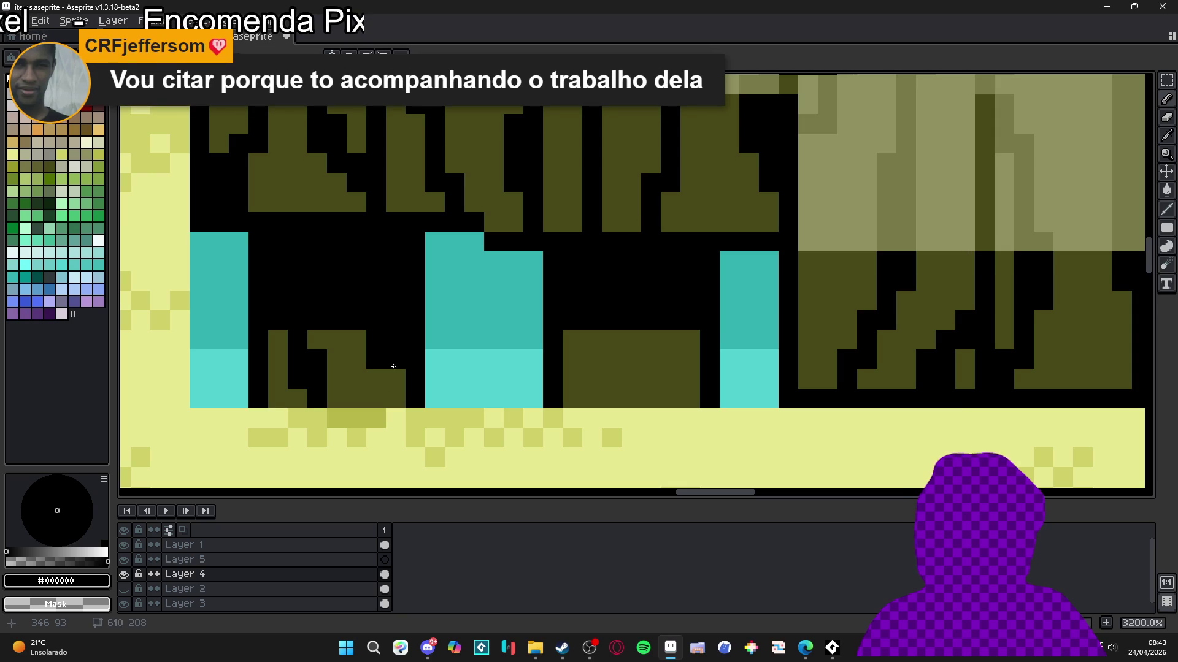
mouse_move(612, 339)
mouse_down()
mouse_move(611, 399)
mouse_move(600, 398)
mouse_up()
mouse_move(671, 339)
mouse_down()
mouse_move(690, 339)
mouse_move(688, 362)
mouse_up()
scroll(688, 362, down, 5)
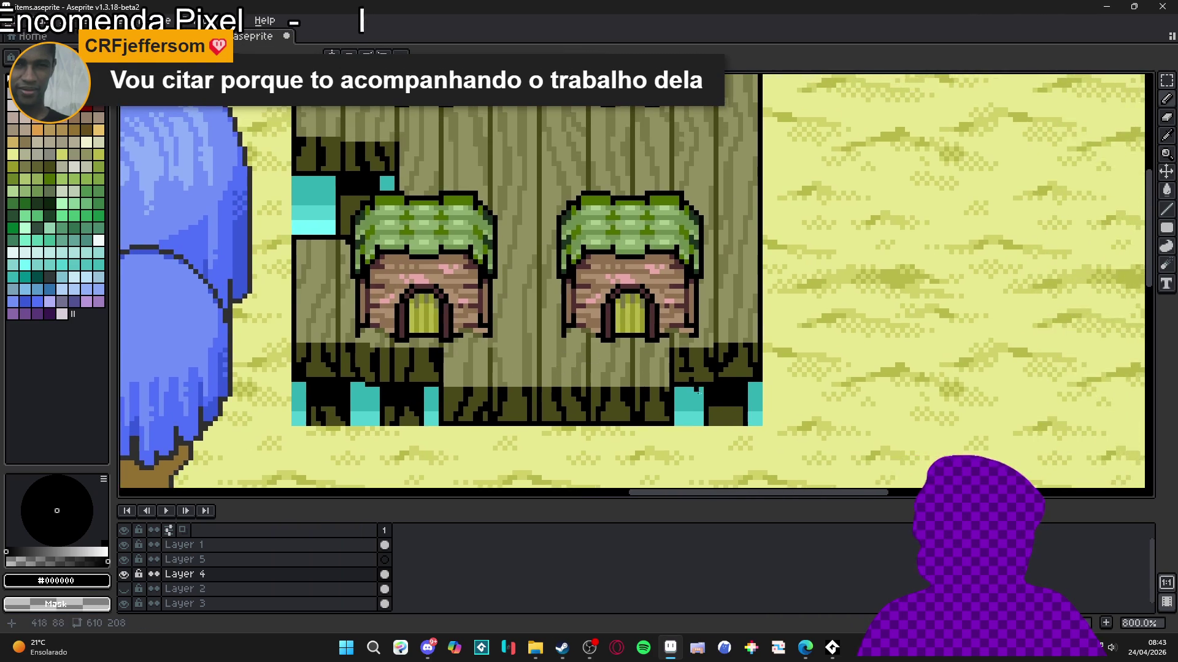
scroll(697, 391, up, 2)
drag(698, 402, 695, 421)
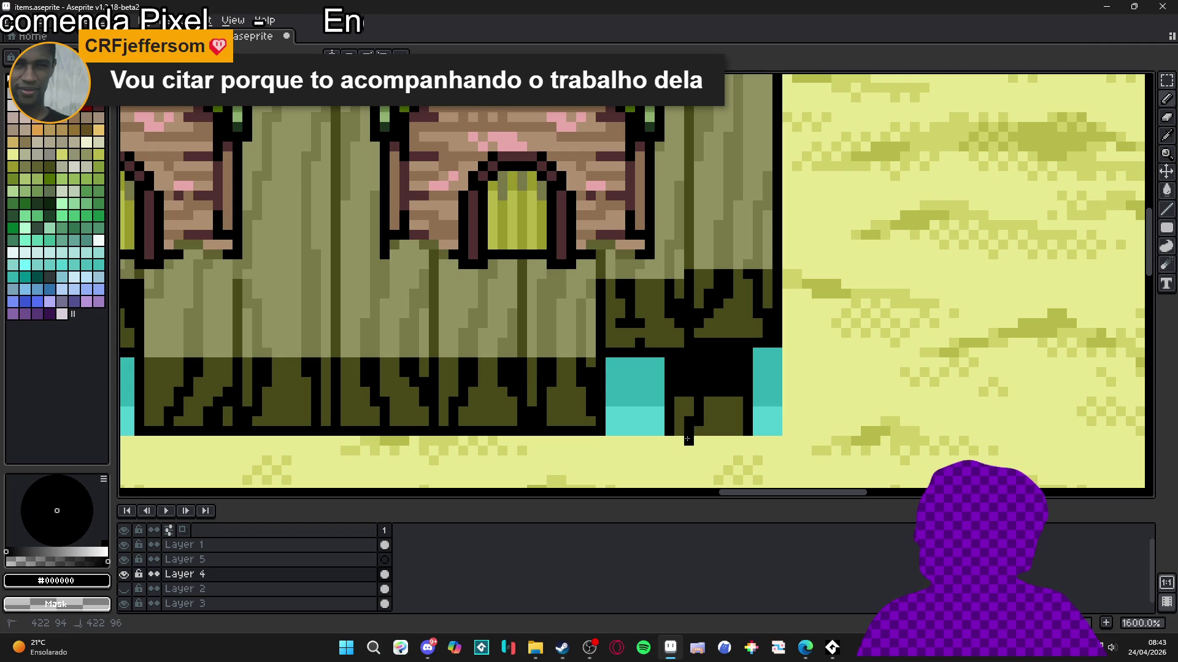
Step: Undo the stray pixels below the block and set the drawing colour back to black
key(ctrl+z)
click(694, 424)
alt+click(701, 428)
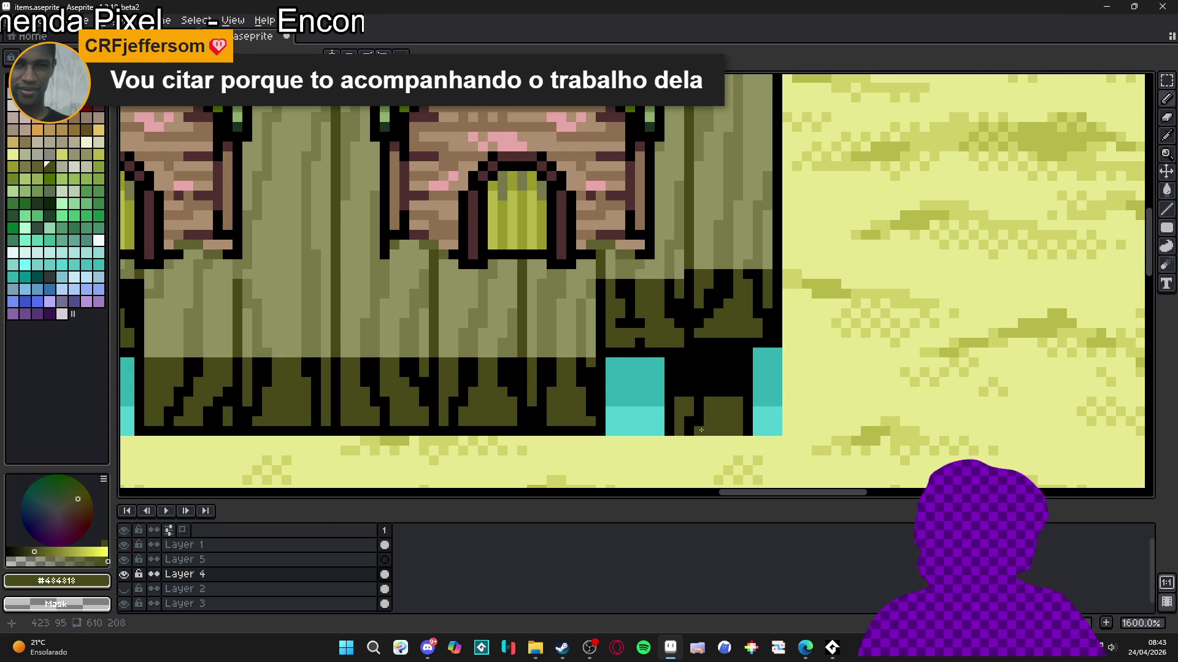
alt+click(693, 419)
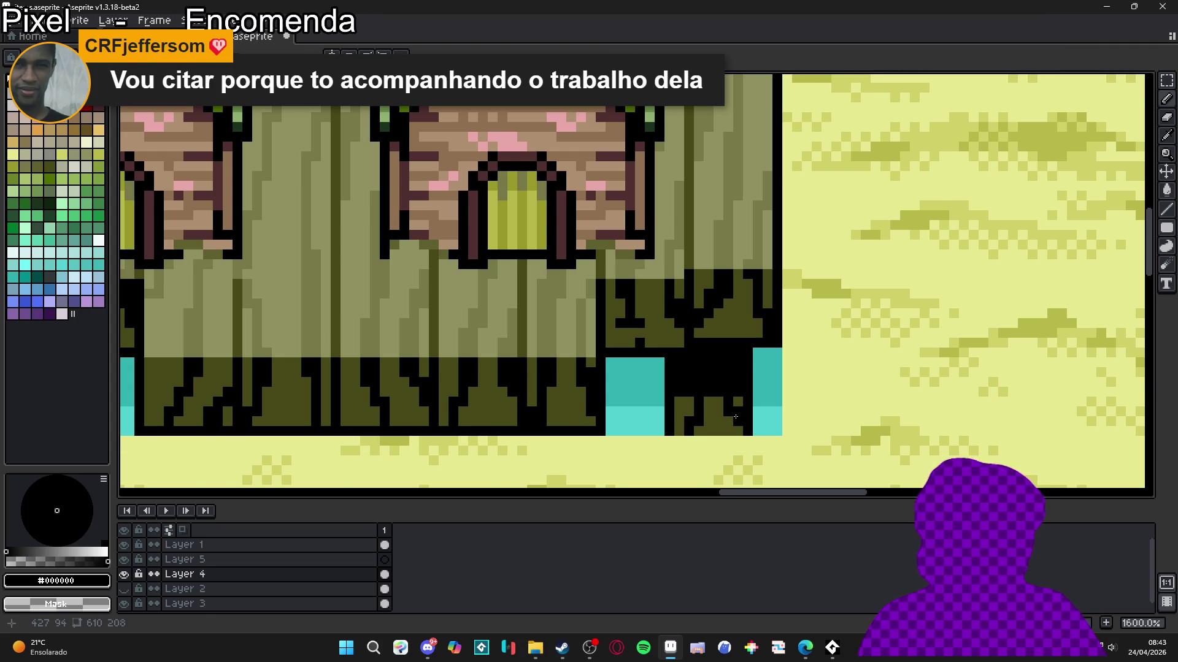
scroll(735, 417, down, 5)
drag(464, 271, 577, 381)
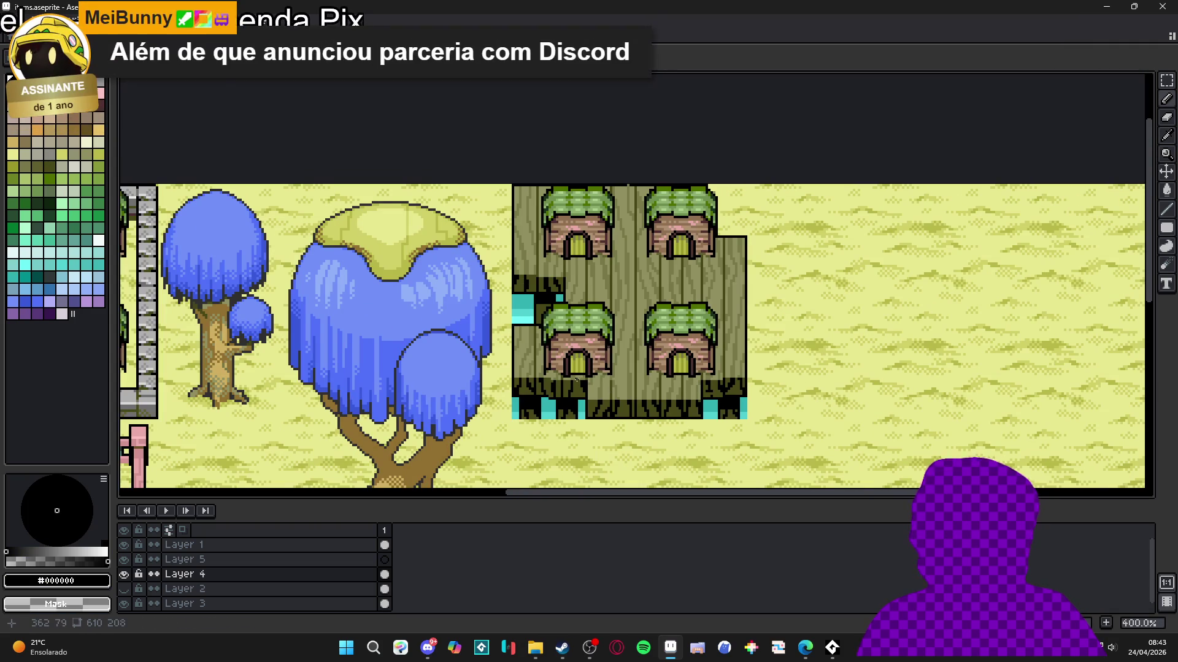
scroll(515, 370, up, 5)
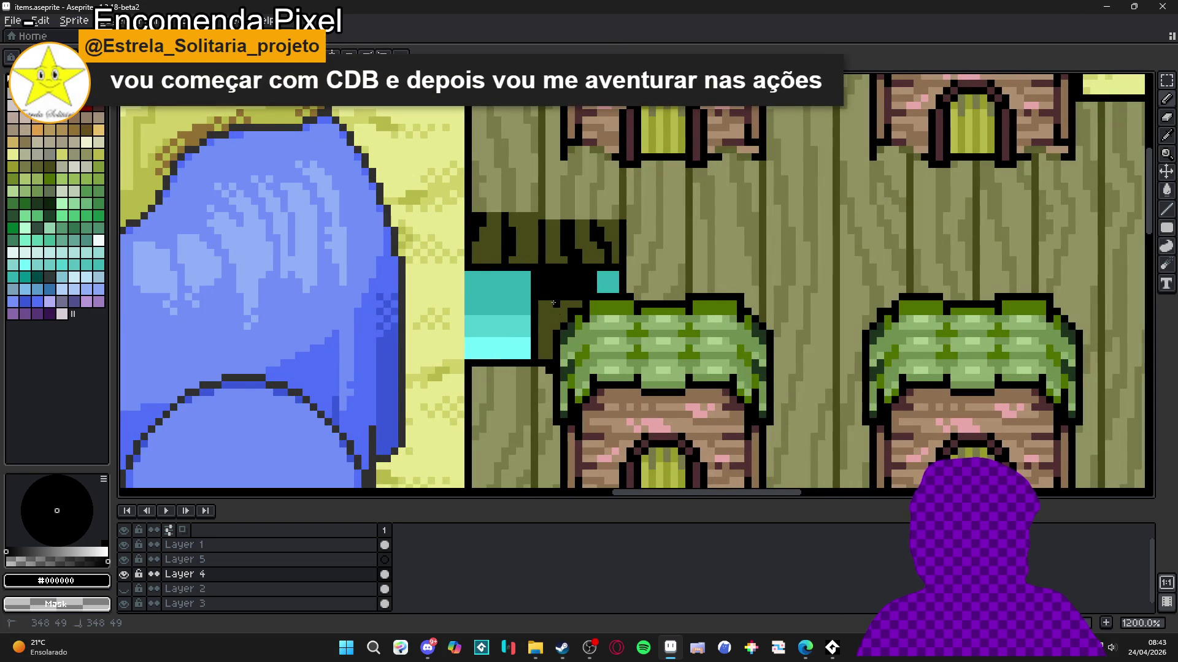
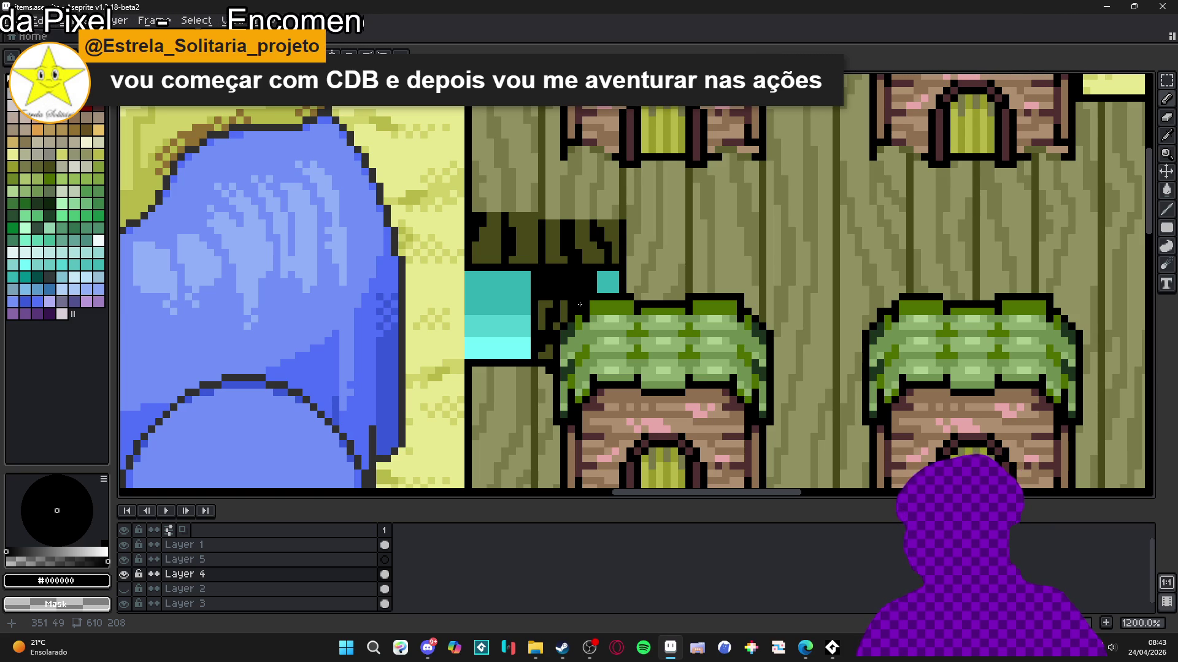
Step: Sample the #909060 and #787848 olive wood colours from the stump-house tiles
scroll(580, 304, down, 4)
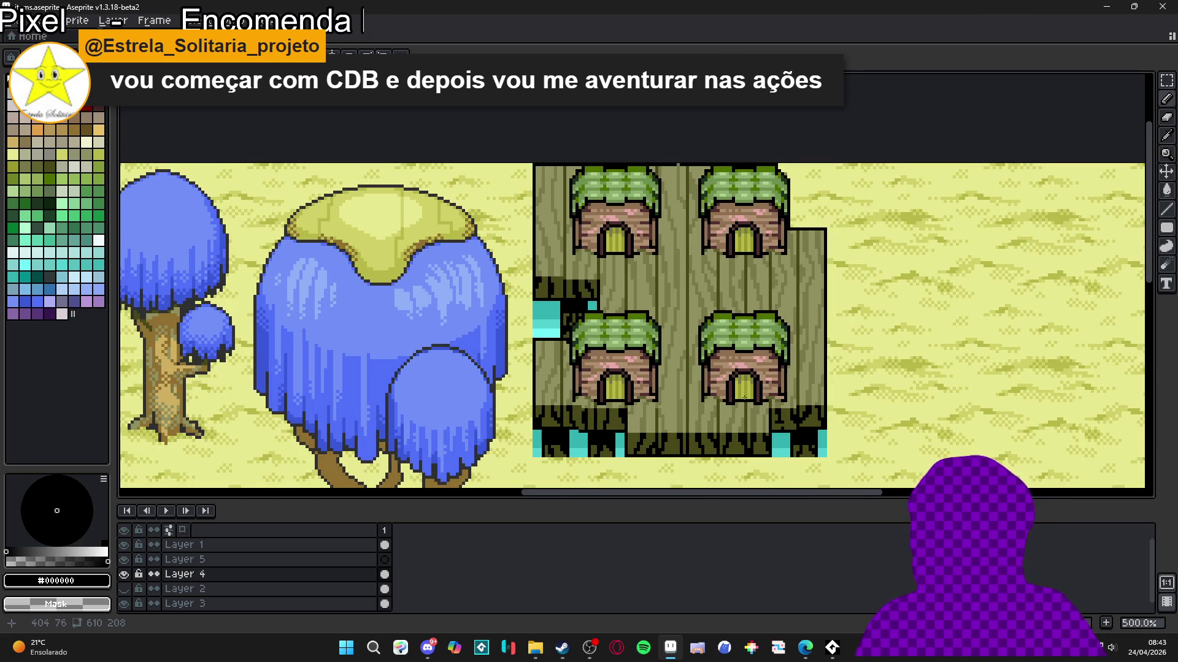
scroll(699, 391, up, 5)
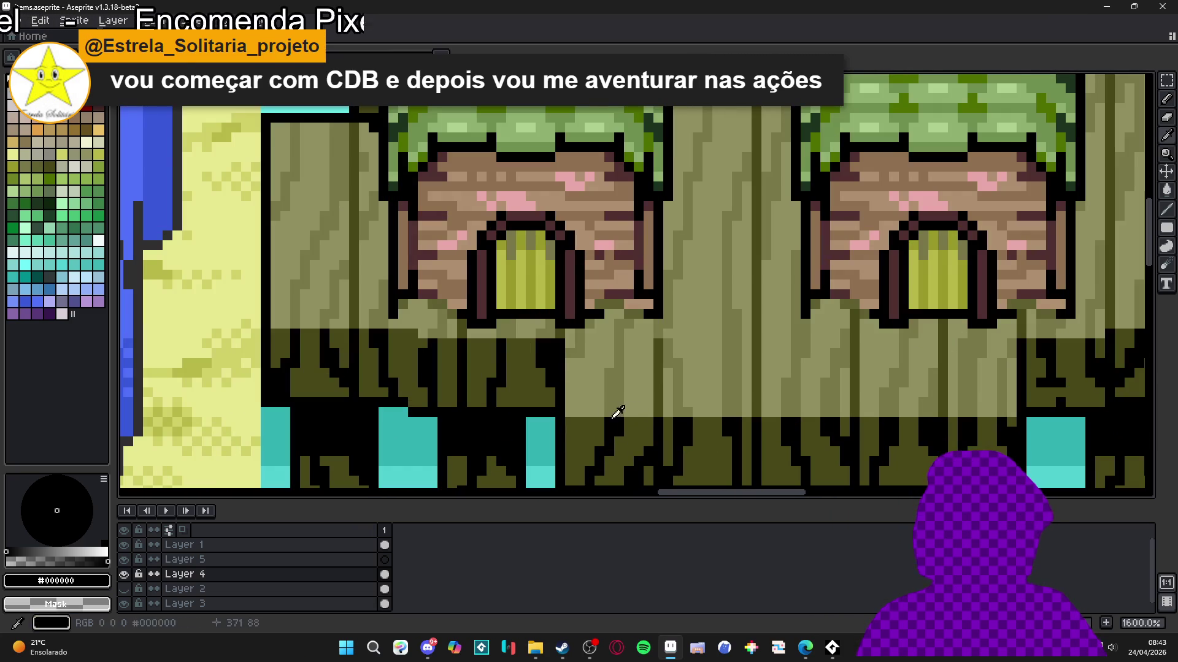
alt+click(595, 412)
drag(765, 432, 712, 349)
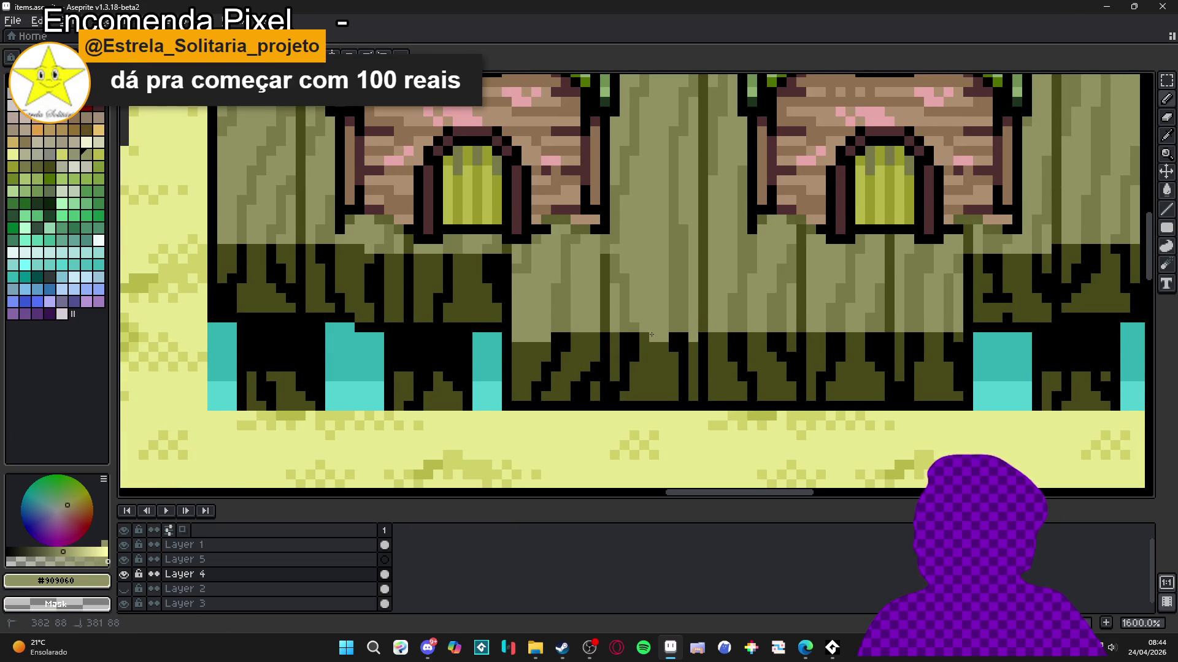
alt+click(672, 328)
scroll(681, 344, down, 2)
scroll(715, 349, up, 2)
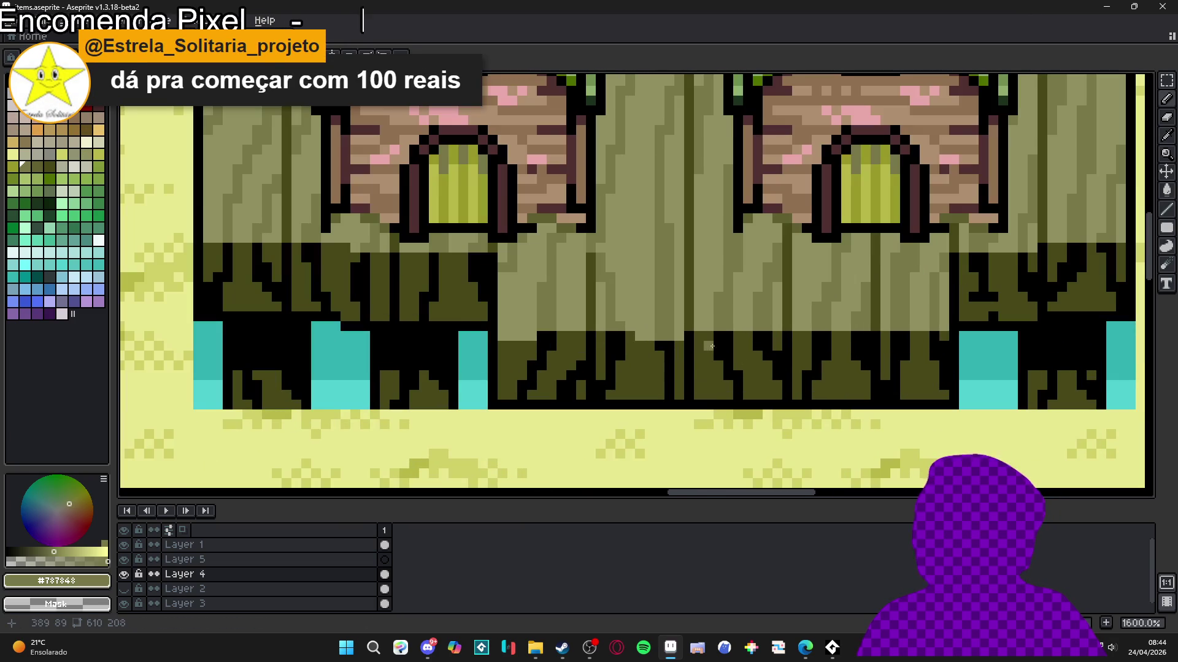
alt+click(700, 334)
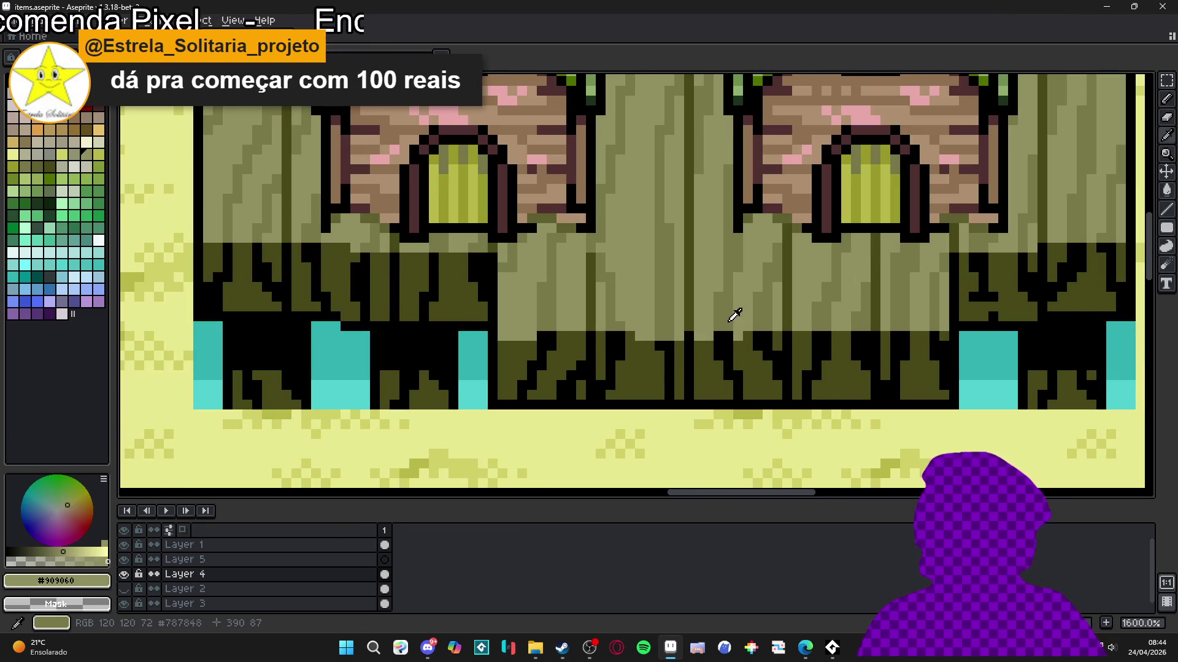
alt+click(723, 334)
Step: Resample the light and mid olive wood tones from the stump wood to compare them
scroll(762, 337, up, 2)
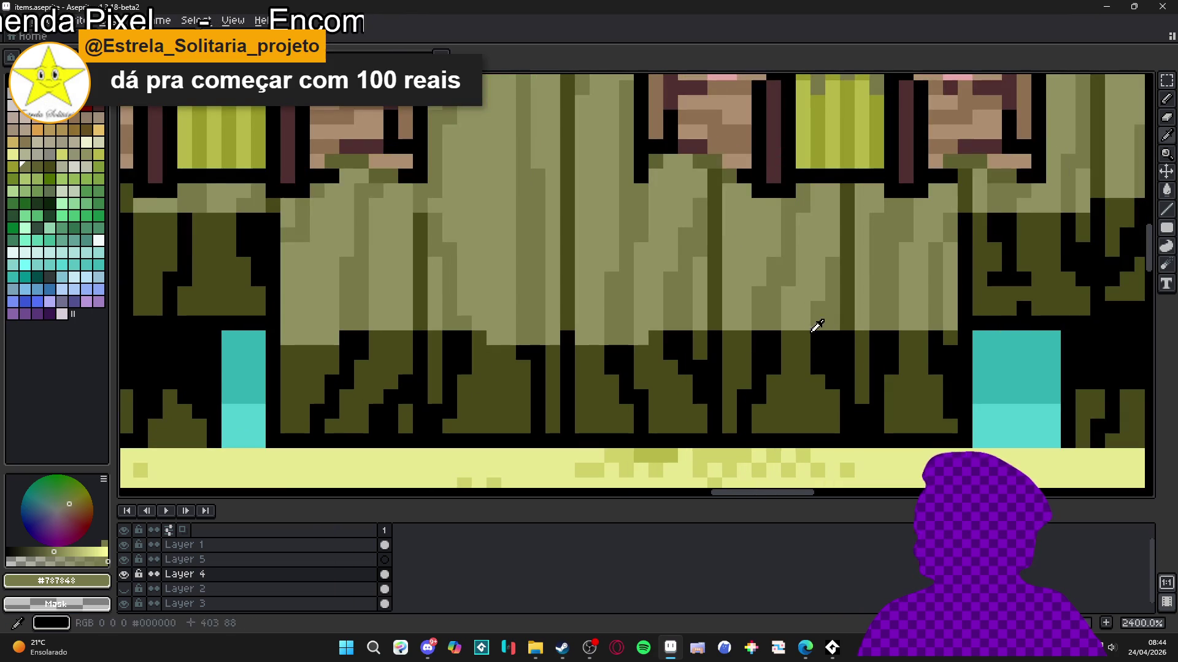
alt+click(807, 338)
alt+click(822, 337)
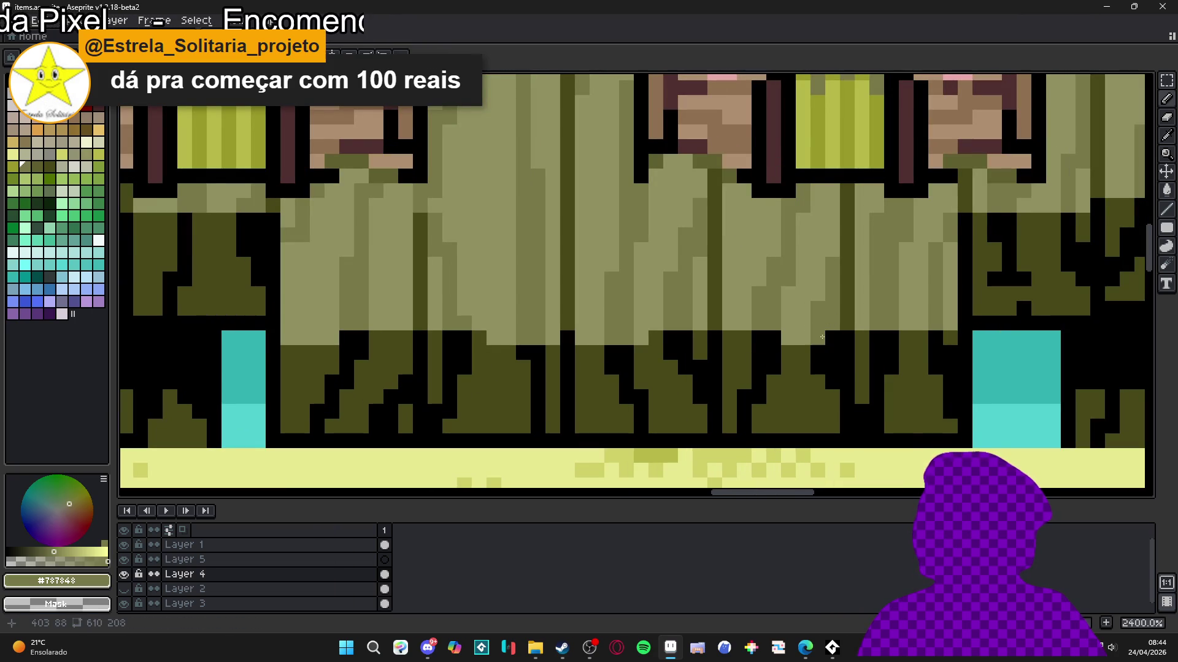
scroll(767, 361, down, 2)
scroll(715, 384, up, 2)
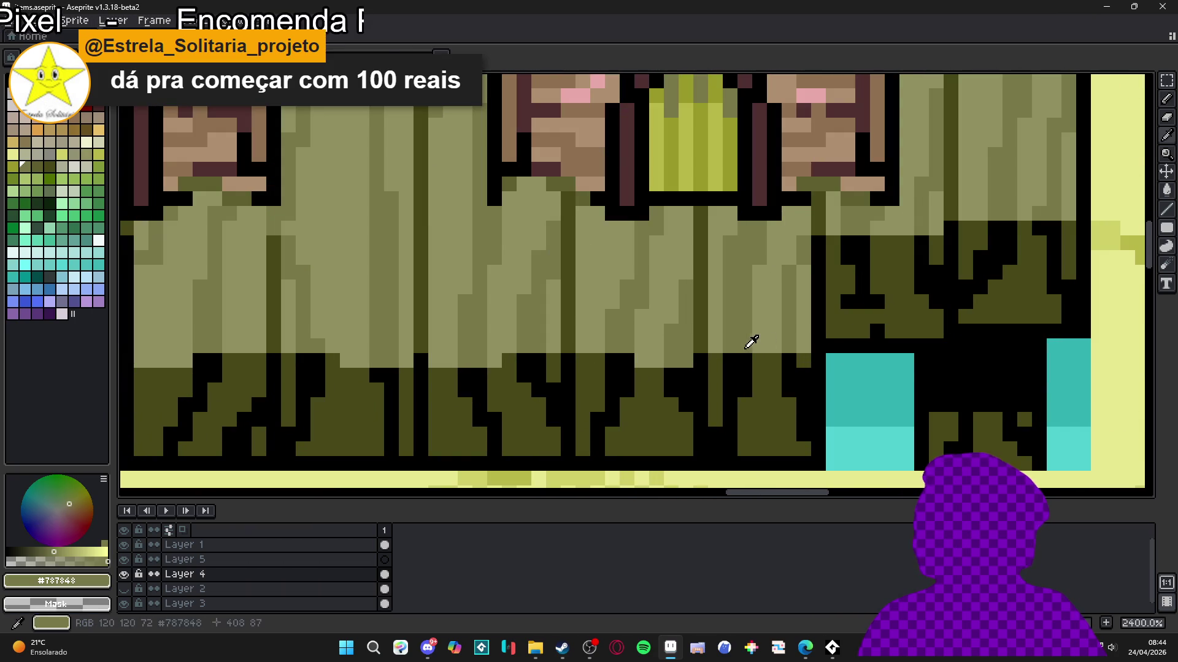
alt+click(714, 351)
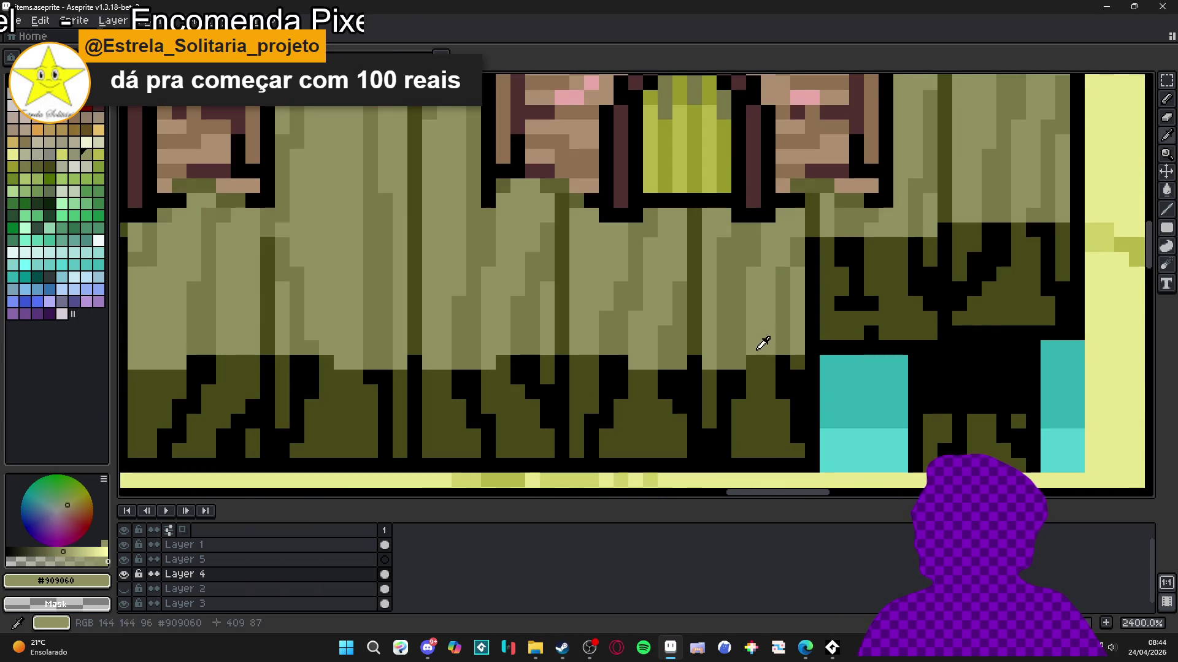
scroll(742, 359, down, 6)
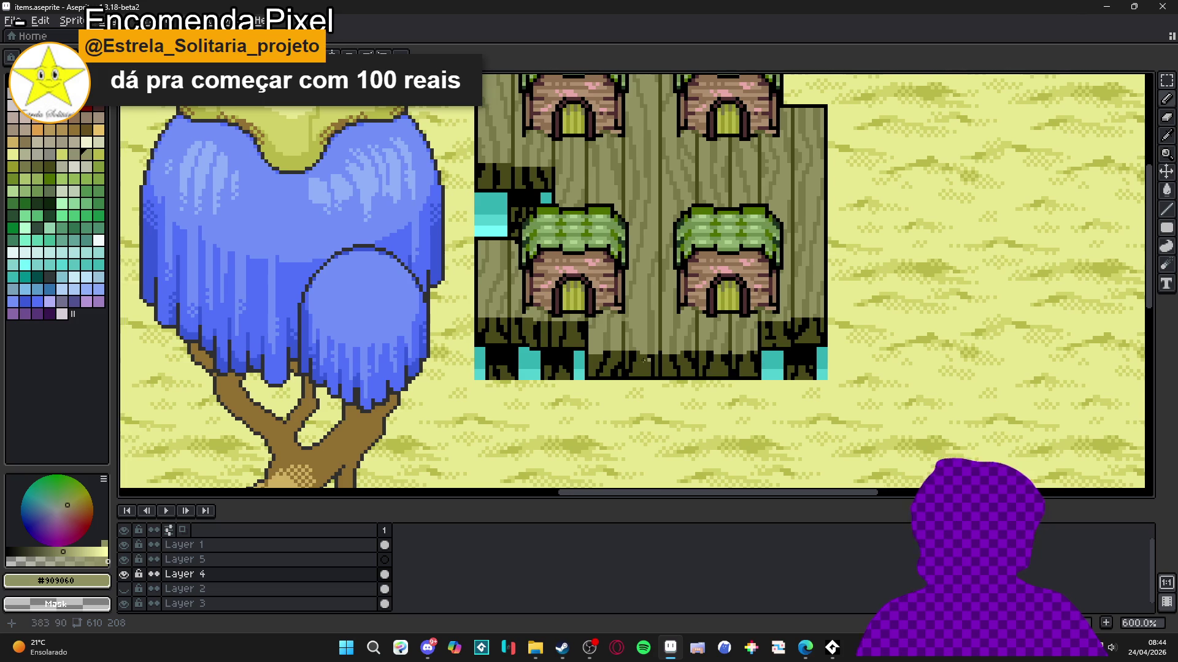
scroll(613, 332, up, 4)
Step: Repaint pixels and a short row on the stump's lower wood in lighter olive tones
click(540, 316)
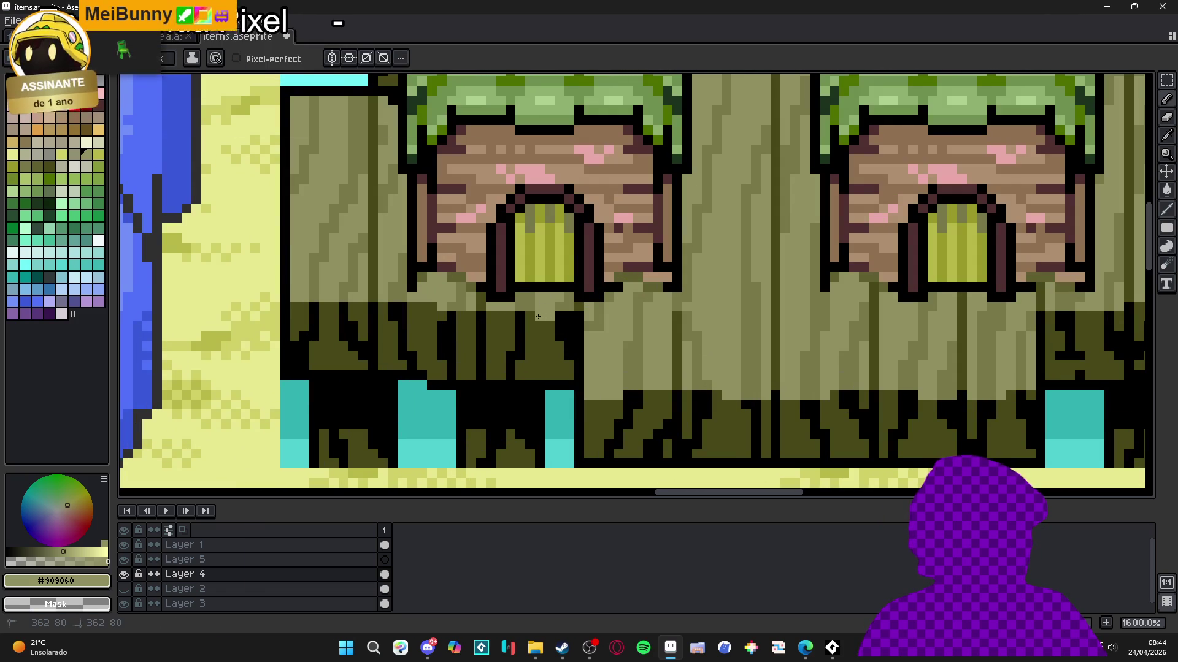
alt+click(573, 319)
alt+click(579, 311)
scroll(461, 332, up, 2)
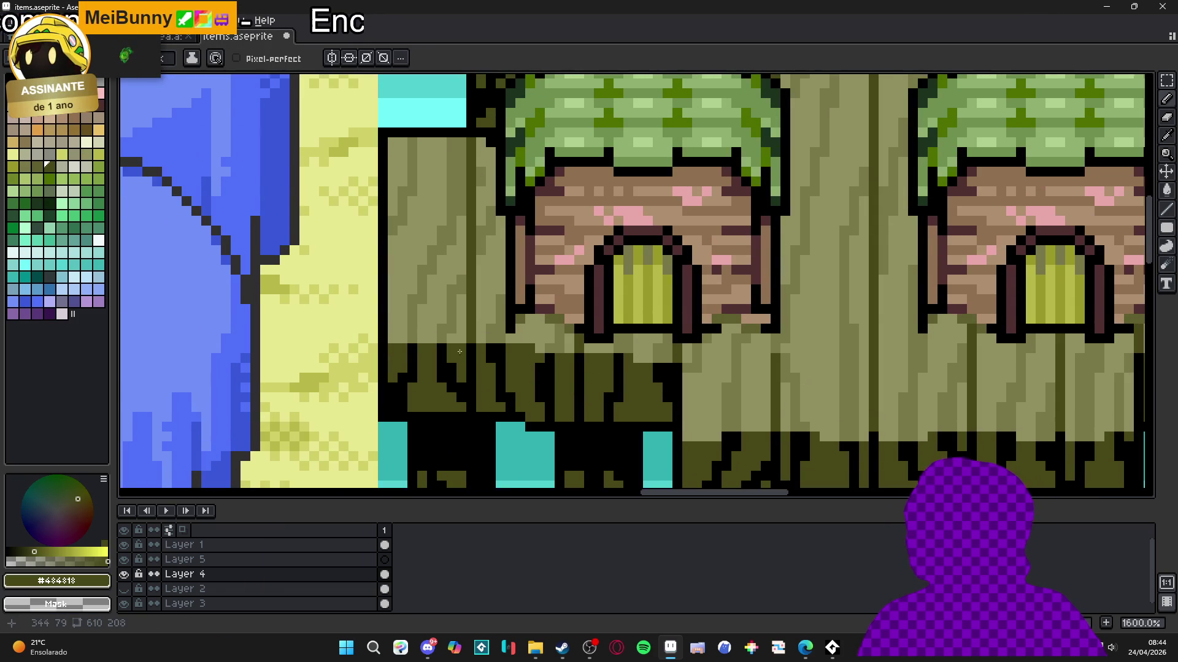
alt+click(386, 326)
drag(365, 353, 395, 347)
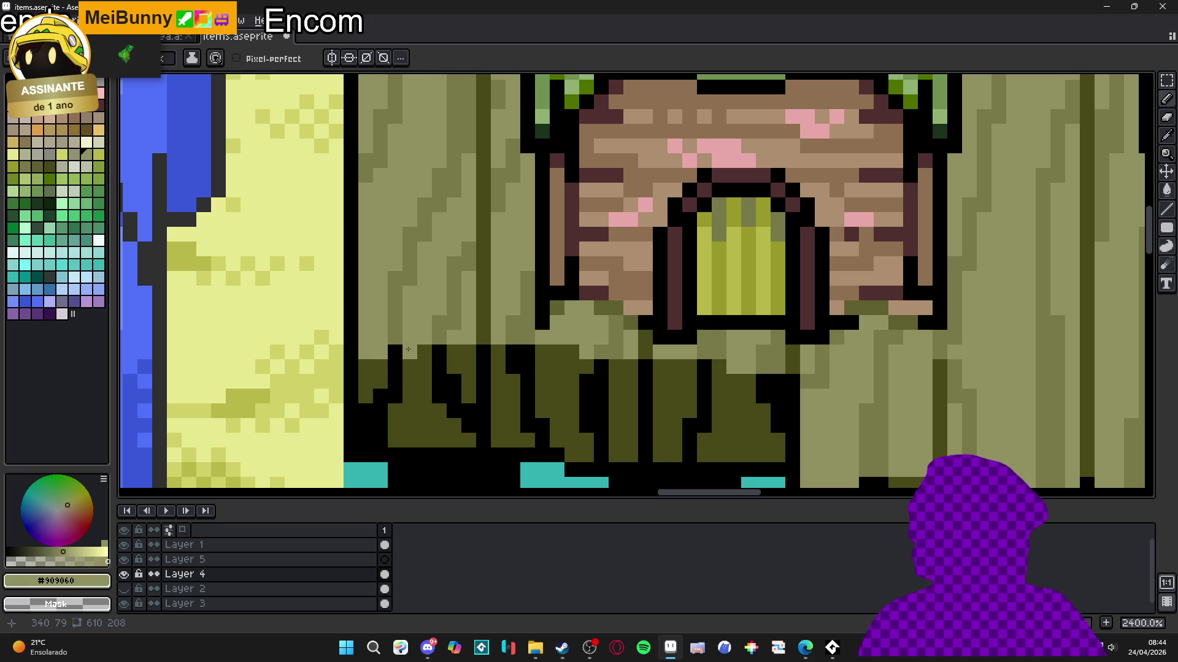
alt+click(407, 351)
scroll(497, 368, down, 5)
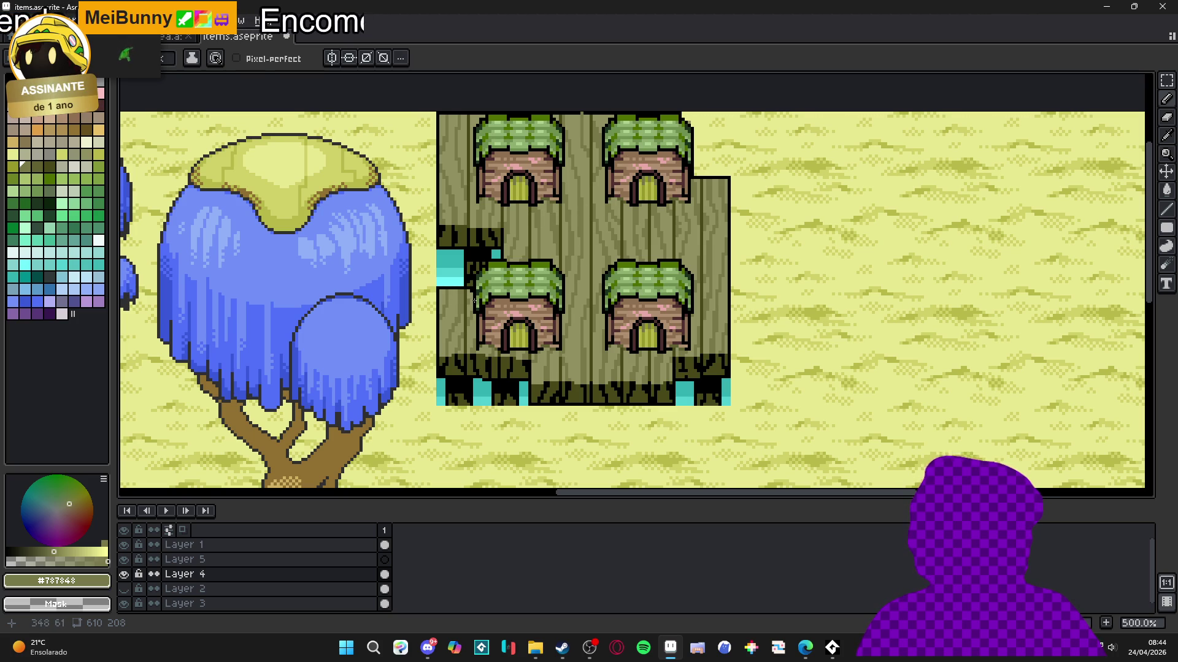
Step: Draw a black outline down the left edge of the house block and erase the extra pixels
scroll(474, 300, down, 1)
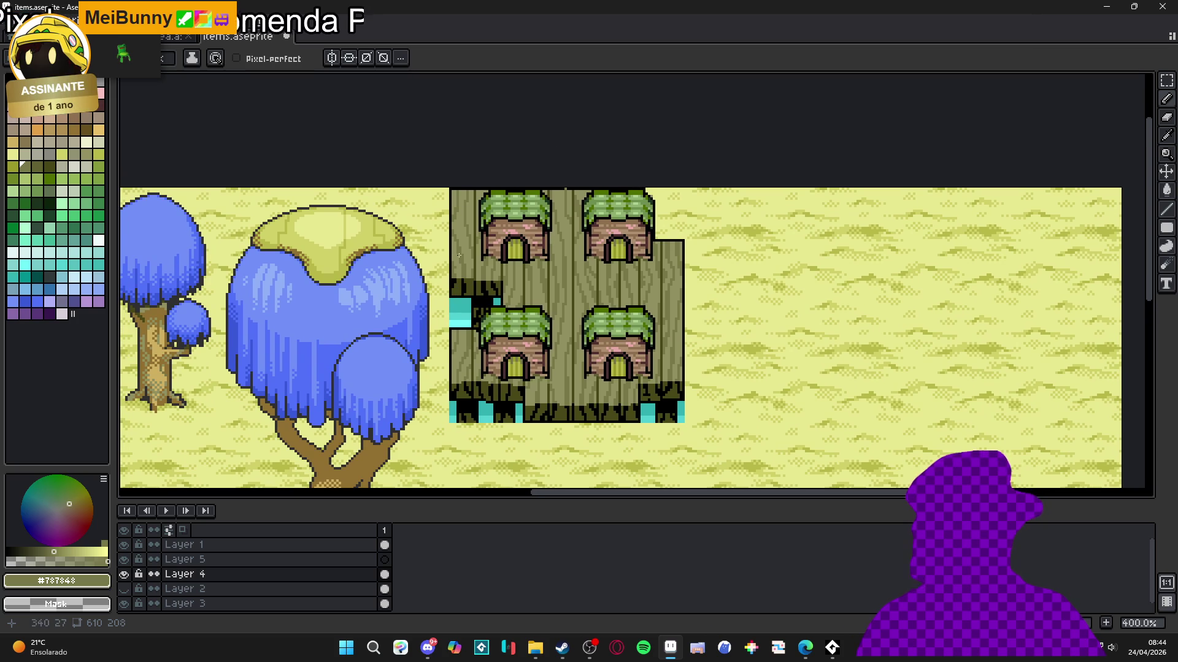
scroll(459, 230, up, 5)
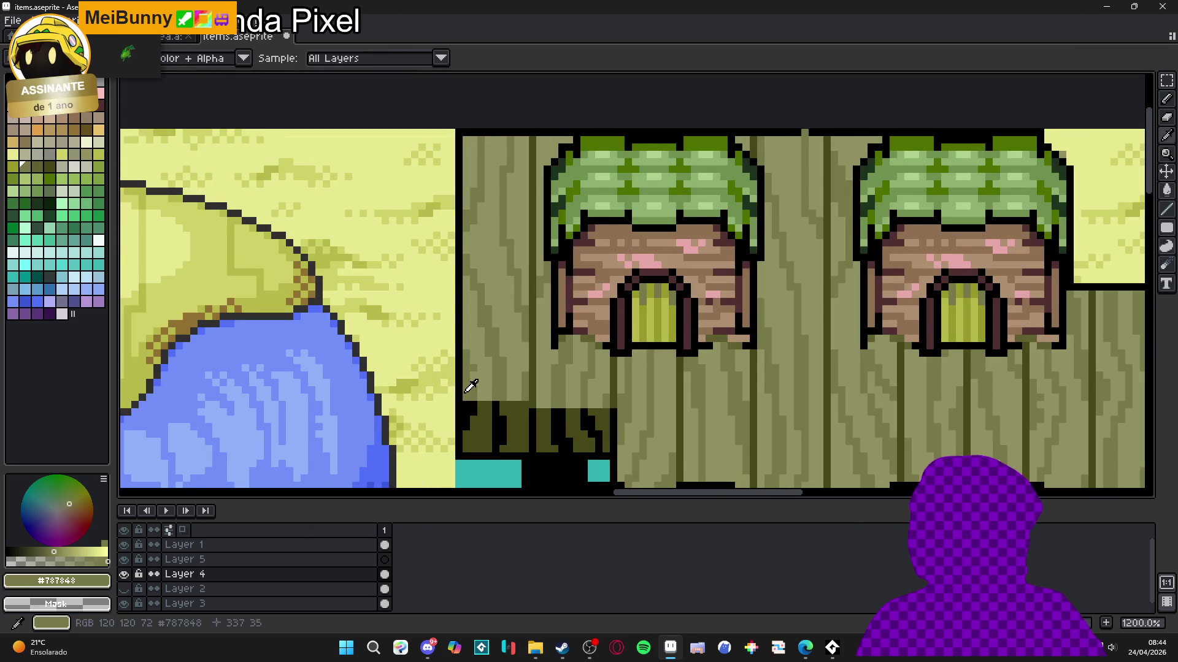
alt+click(461, 397)
scroll(462, 397, up, 2)
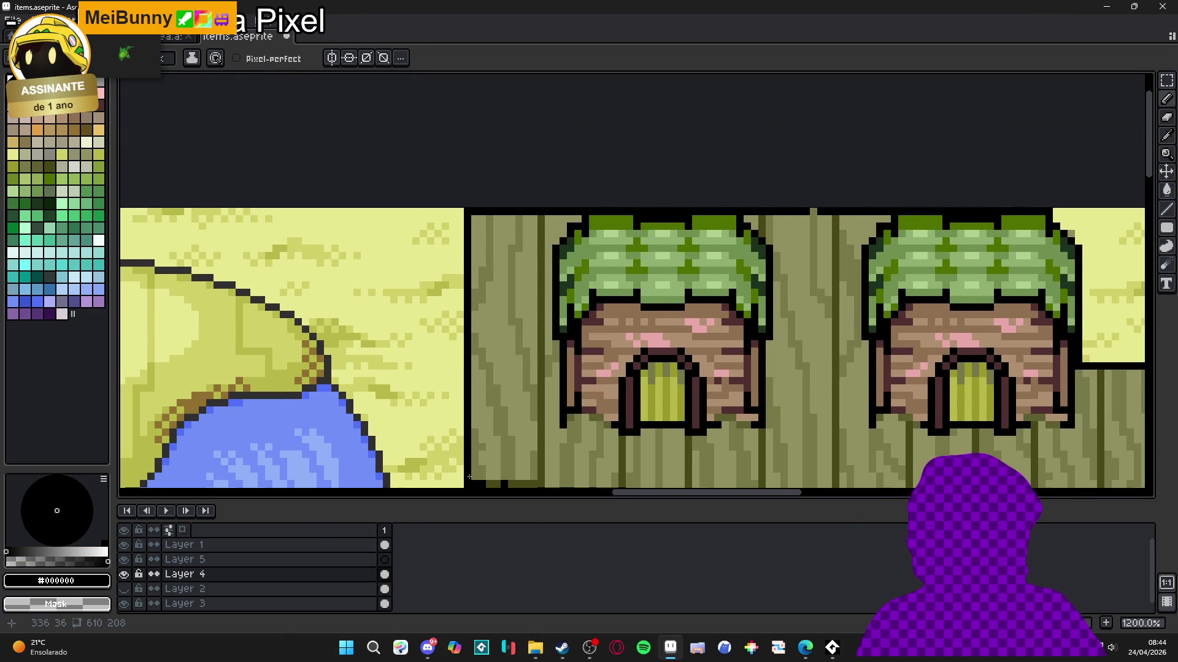
drag(475, 226, 475, 344)
key(e)
mouse_move(468, 211)
mouse_down()
mouse_move(474, 336)
mouse_move(474, 276)
mouse_up()
scroll(734, 358, down, 4)
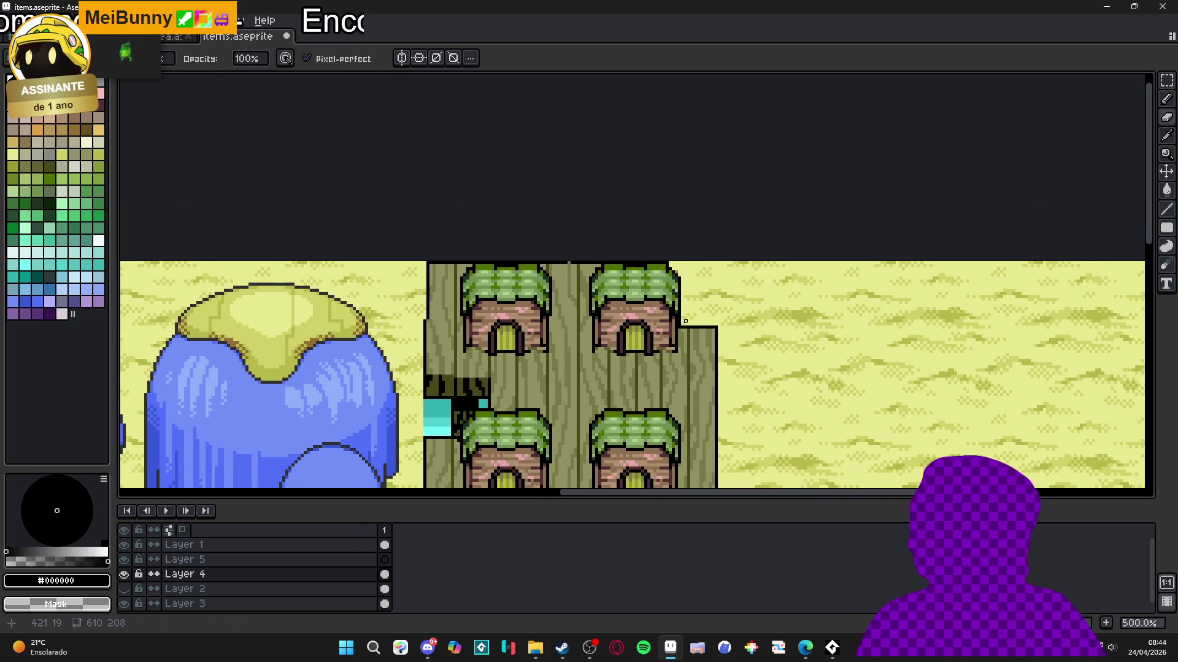
key(b)
scroll(734, 359, down, 3)
scroll(652, 255, up, 2)
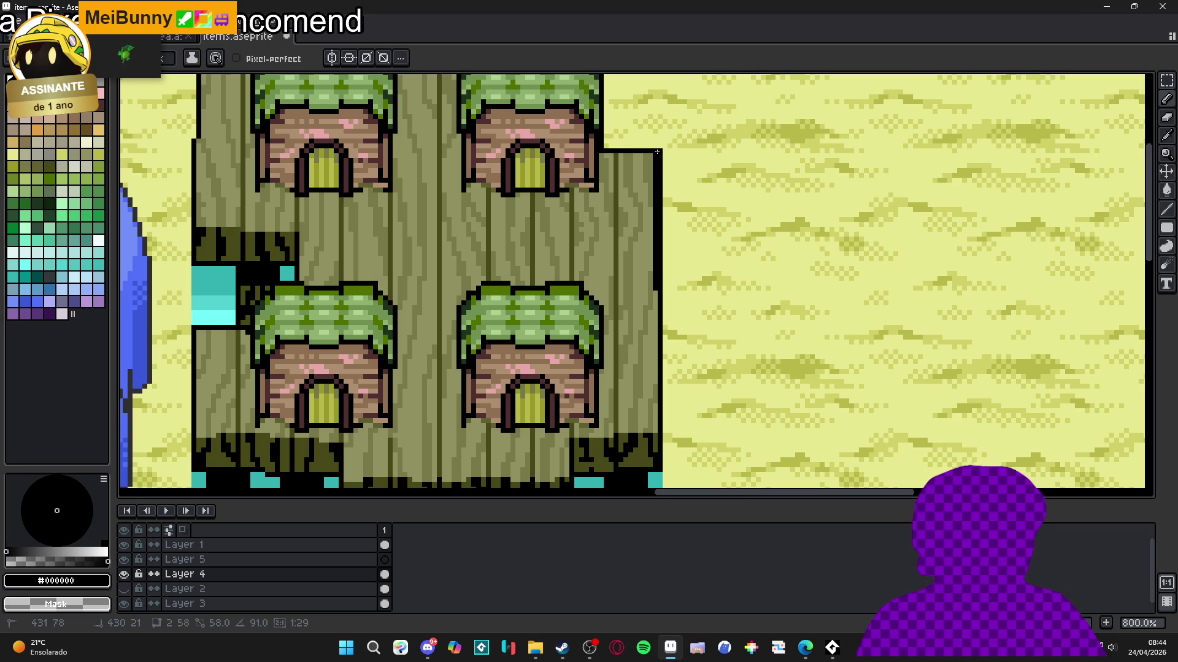
Step: Draw black lines down the block's right edge and beside the cyan block, clearing stray pixels
drag(656, 153, 660, 292)
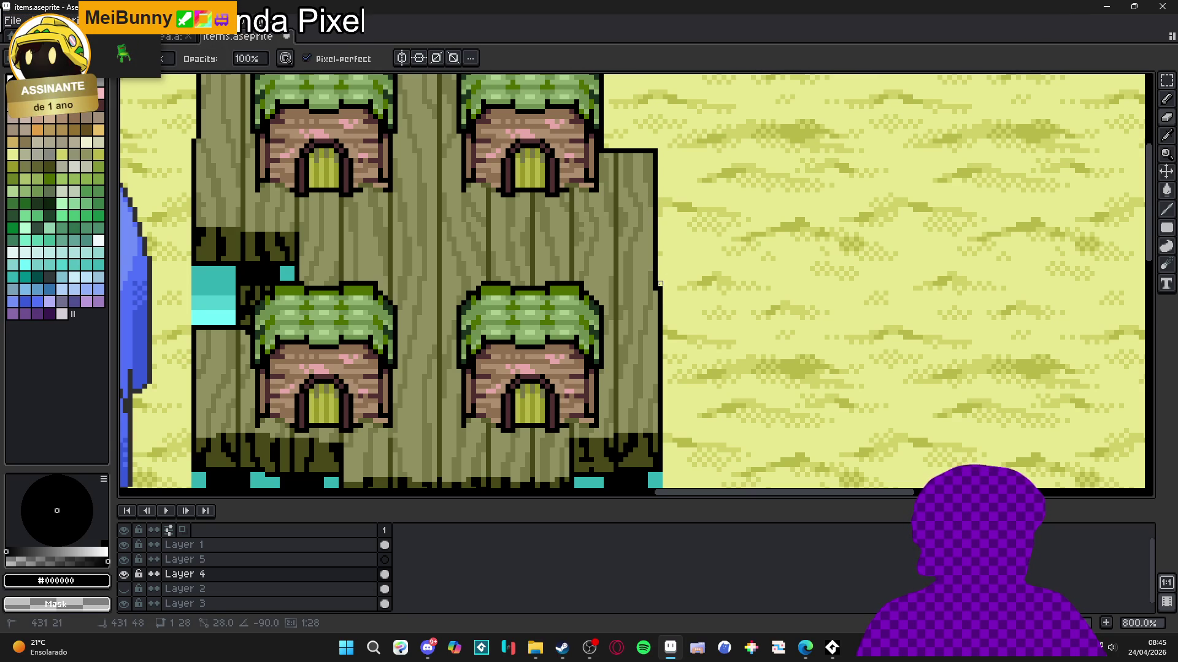
scroll(678, 325, down, 4)
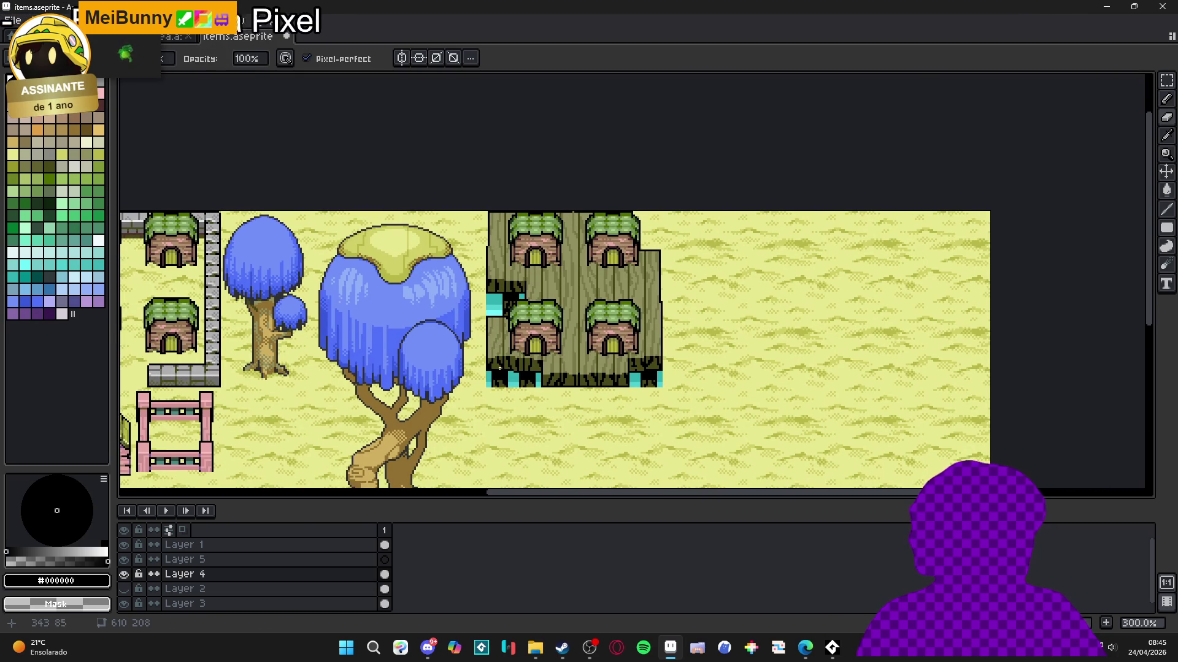
scroll(489, 281, up, 4)
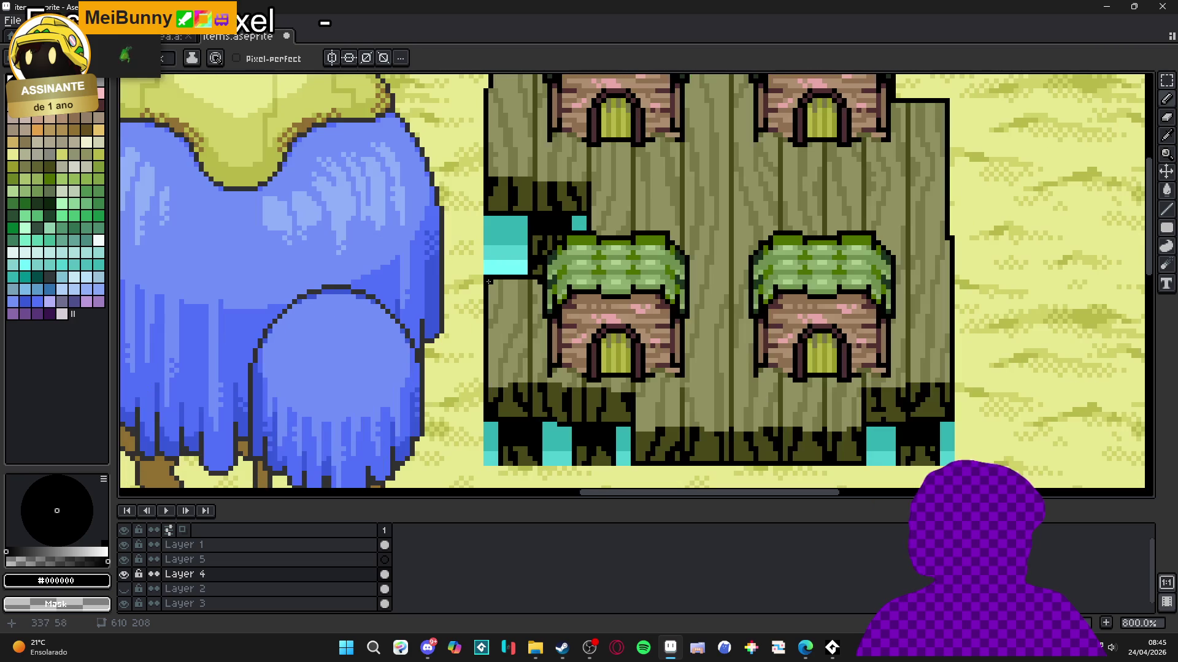
scroll(489, 281, up, 1)
mouse_move(482, 232)
mouse_down()
mouse_move(490, 224)
mouse_move(482, 284)
mouse_up()
key(e)
scroll(482, 284, down, 4)
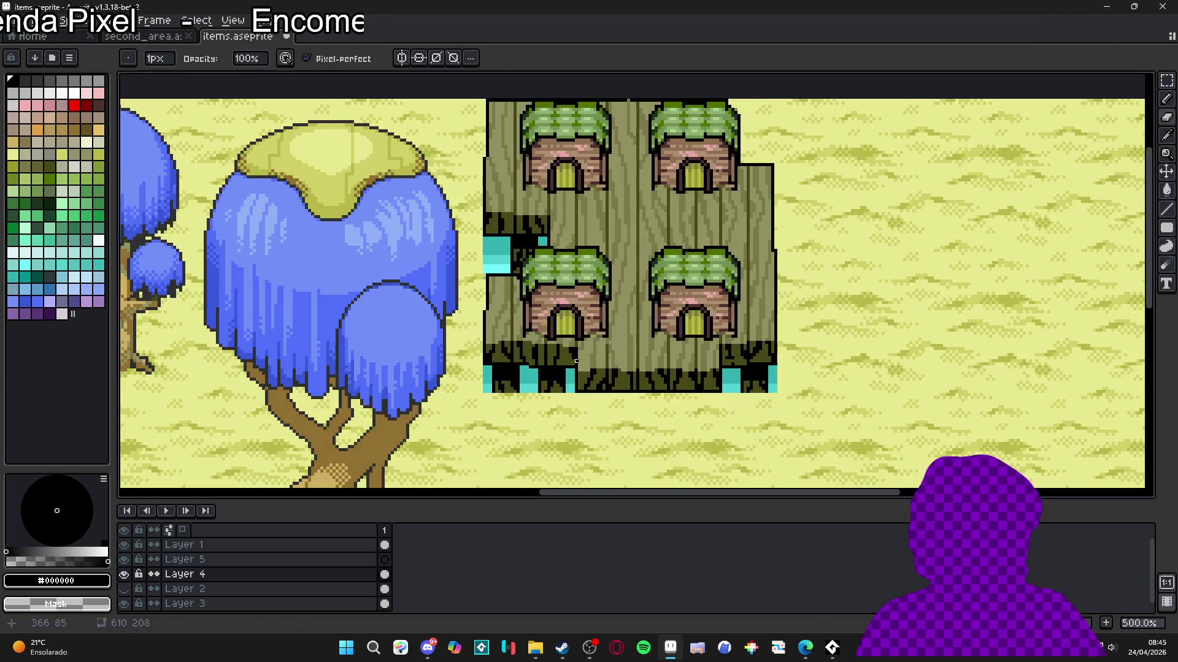
drag(568, 310, 562, 372)
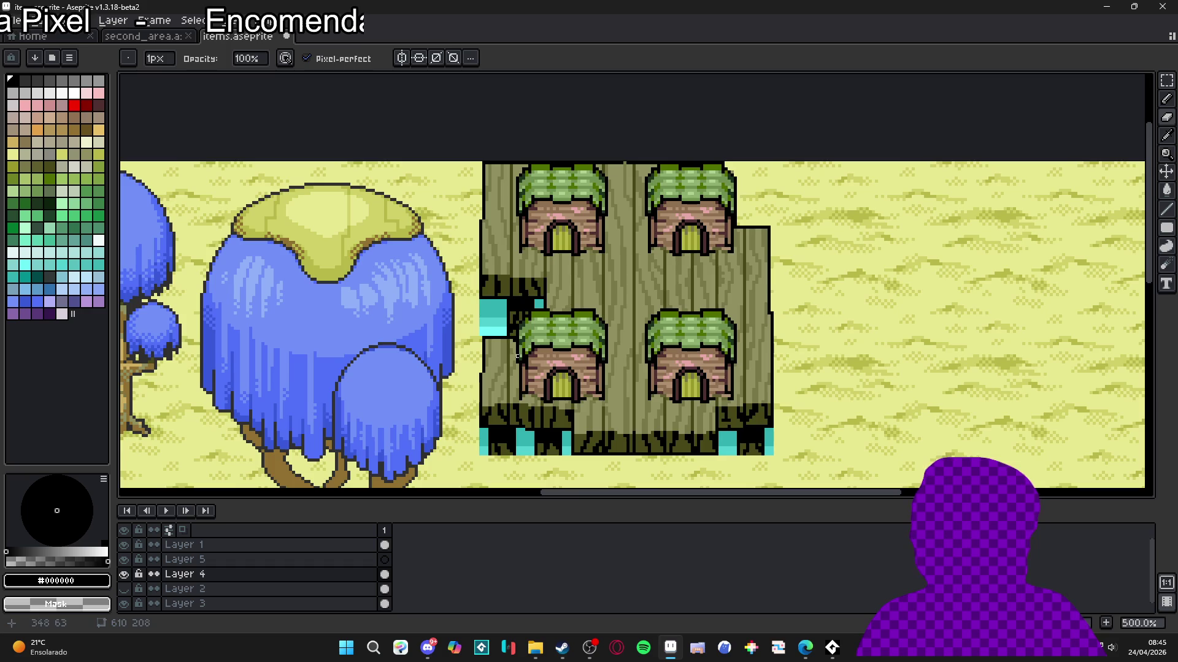
key(b)
scroll(562, 372, up, 7)
scroll(443, 380, down, 5)
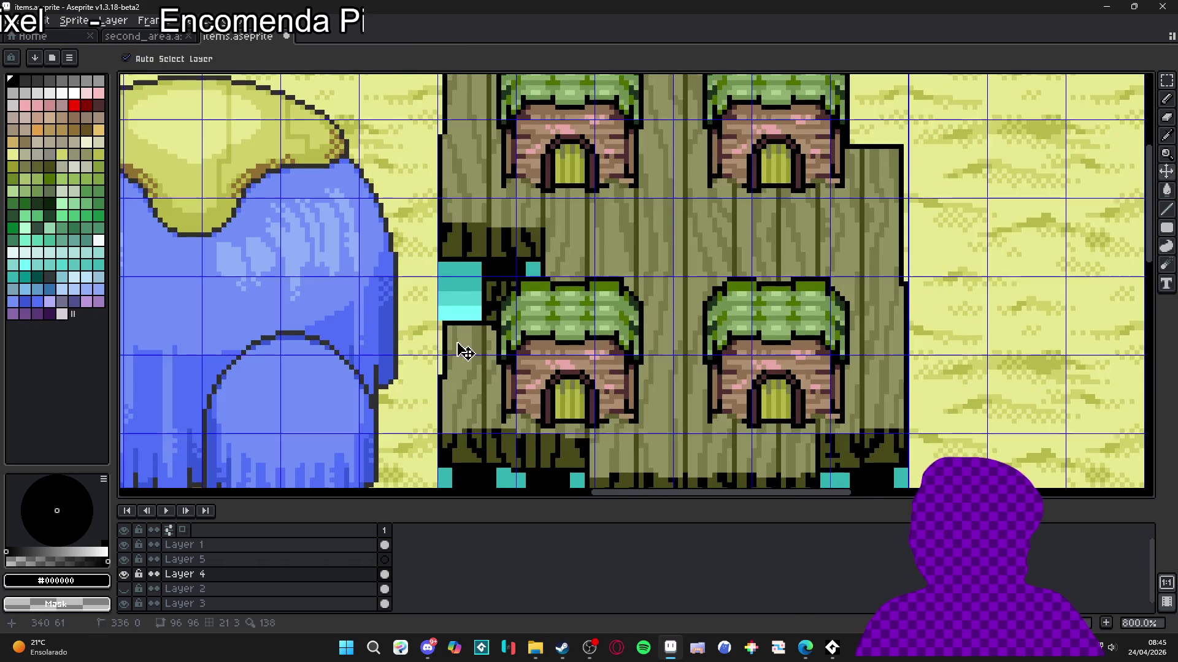
scroll(468, 298, up, 3)
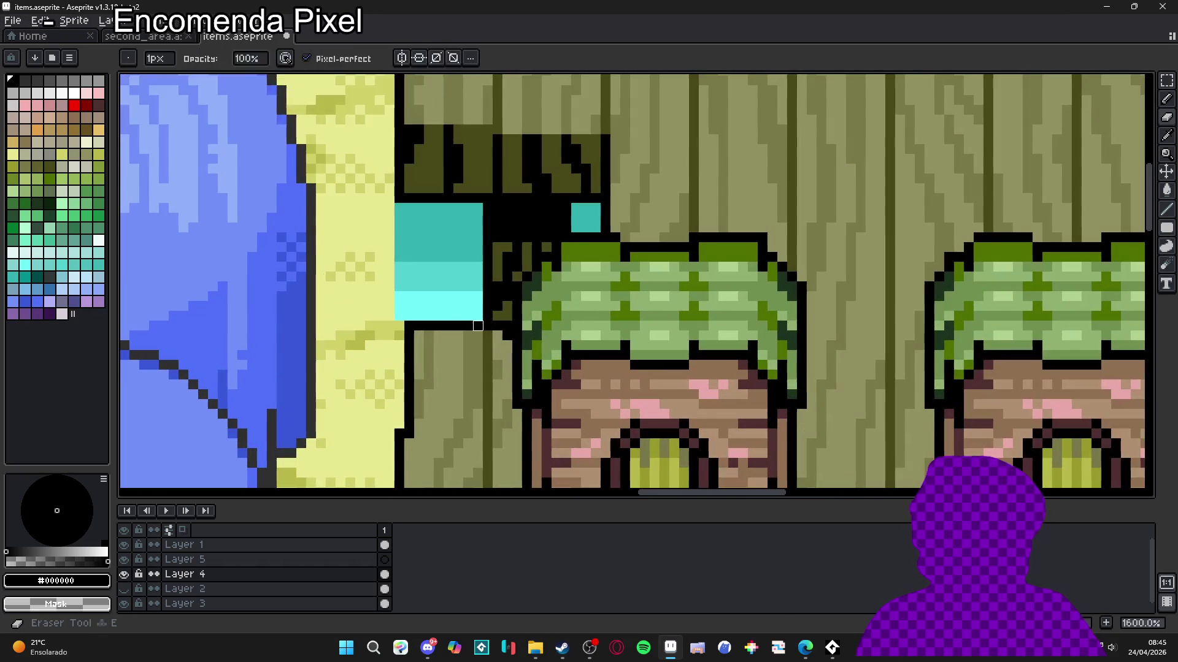
mouse_move(473, 311)
mouse_down()
mouse_move(472, 213)
mouse_move(404, 213)
mouse_move(414, 311)
mouse_move(403, 289)
mouse_move(403, 310)
mouse_move(453, 311)
mouse_move(423, 282)
mouse_move(453, 262)
mouse_move(463, 232)
mouse_move(434, 268)
mouse_up()
mouse_move(580, 208)
mouse_down()
mouse_move(581, 237)
mouse_move(594, 208)
mouse_up()
scroll(613, 294, down, 4)
scroll(632, 363, up, 2)
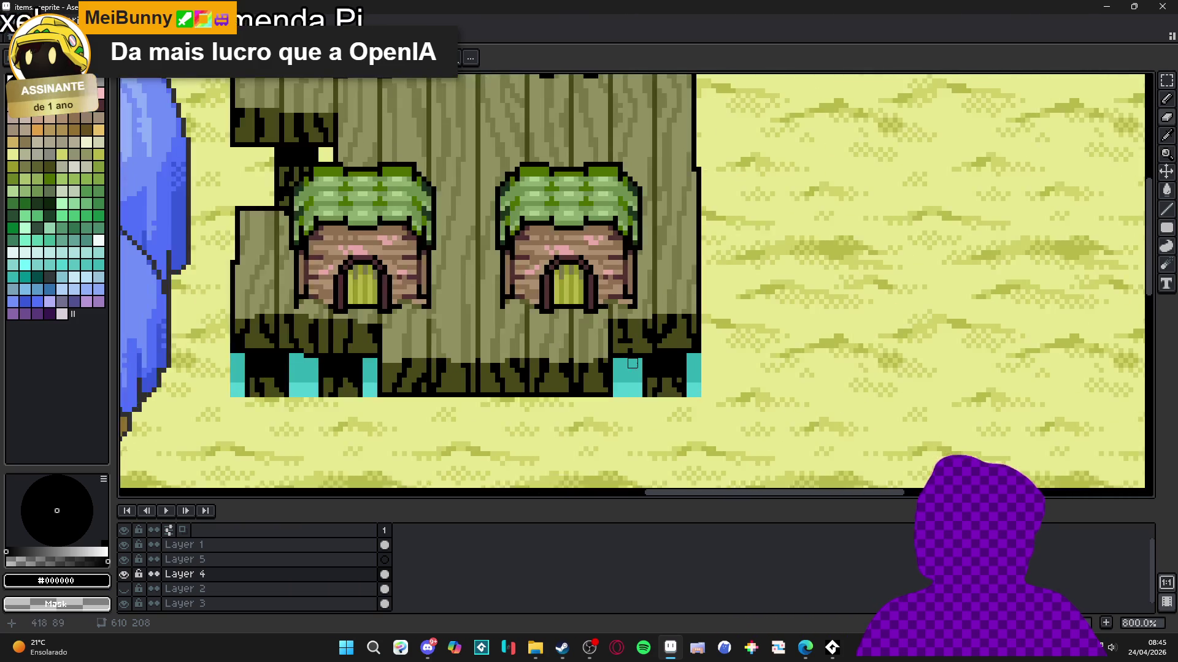
scroll(632, 363, up, 3)
key(u)
mouse_move(642, 359)
mouse_down()
mouse_move(603, 398)
mouse_move(644, 356)
mouse_up()
drag(741, 348, 762, 428)
scroll(676, 415, down, 3)
scroll(420, 362, up, 5)
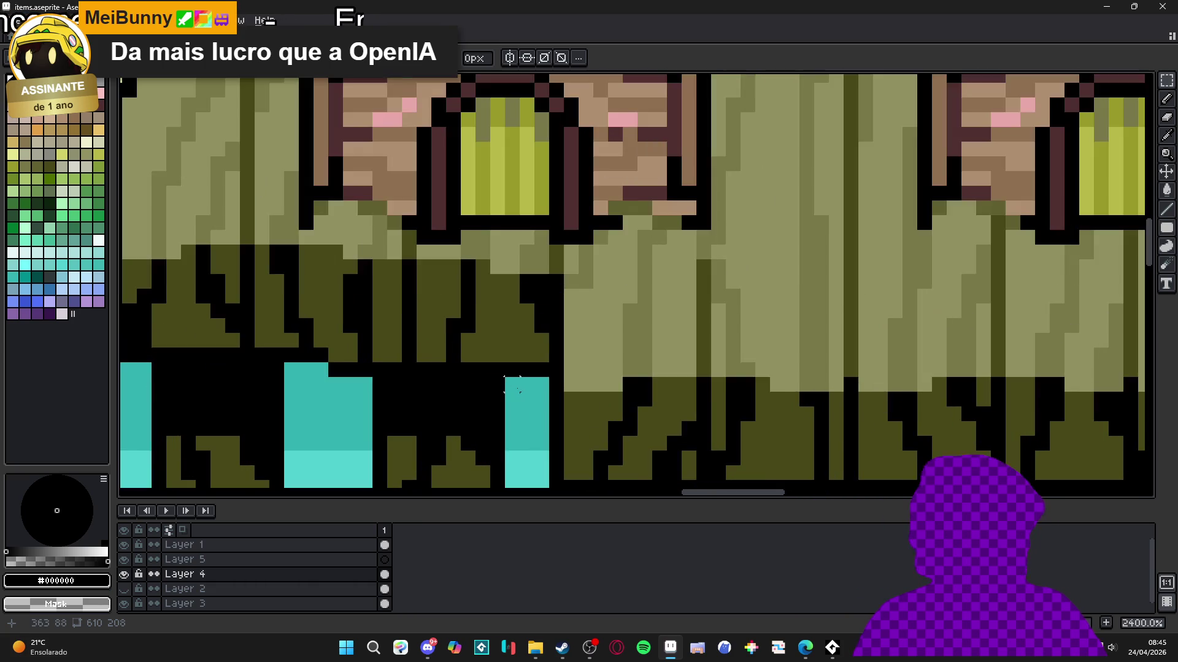
scroll(527, 429, down, 3)
drag(514, 386, 528, 430)
key(Delete)
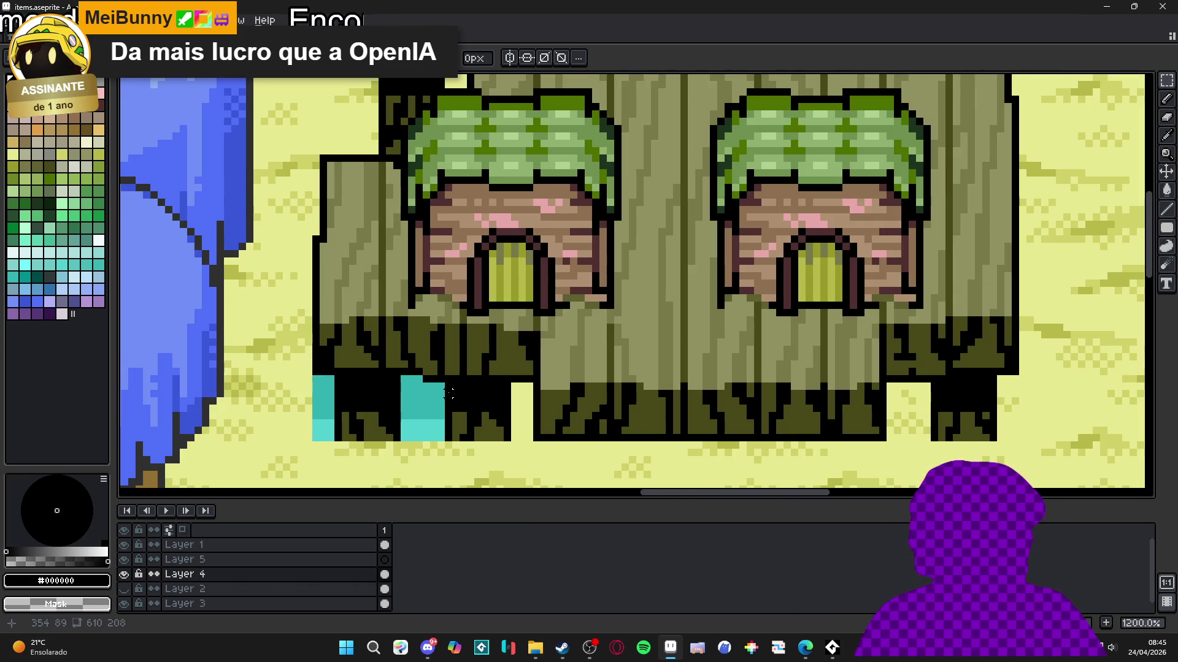
drag(437, 386, 403, 437)
key(Delete)
scroll(403, 437, up, 2)
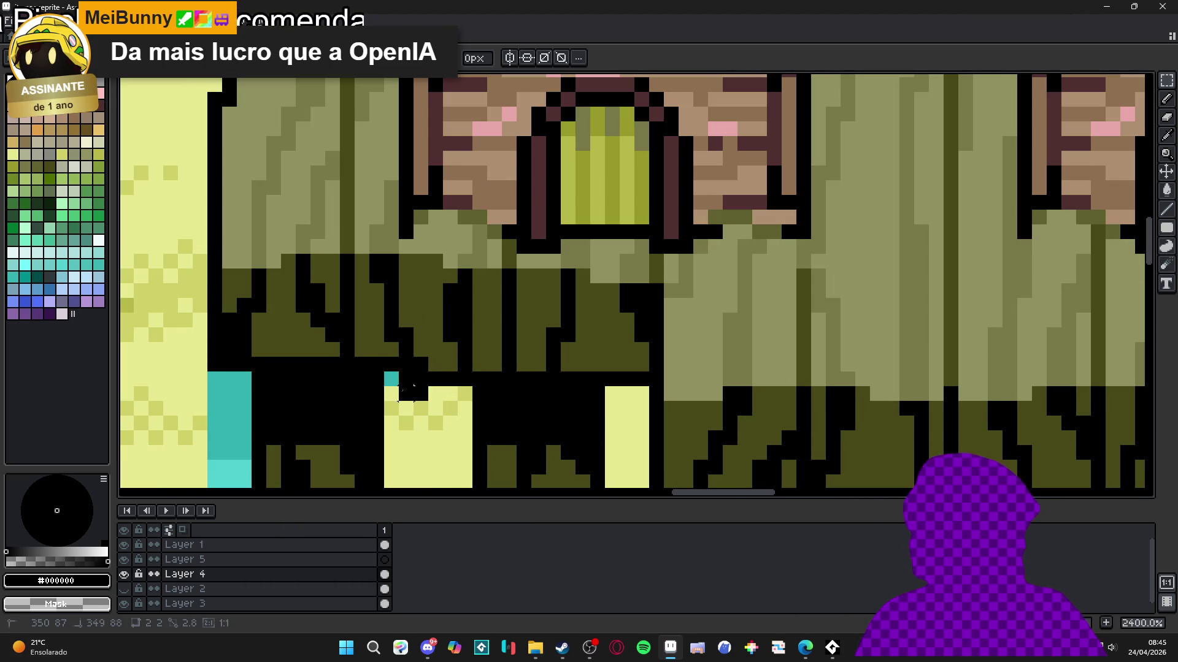
scroll(395, 396, up, 1)
mouse_move(345, 263)
mouse_down()
mouse_move(313, 294)
mouse_move(301, 411)
mouse_move(315, 395)
mouse_up()
scroll(331, 386, down, 6)
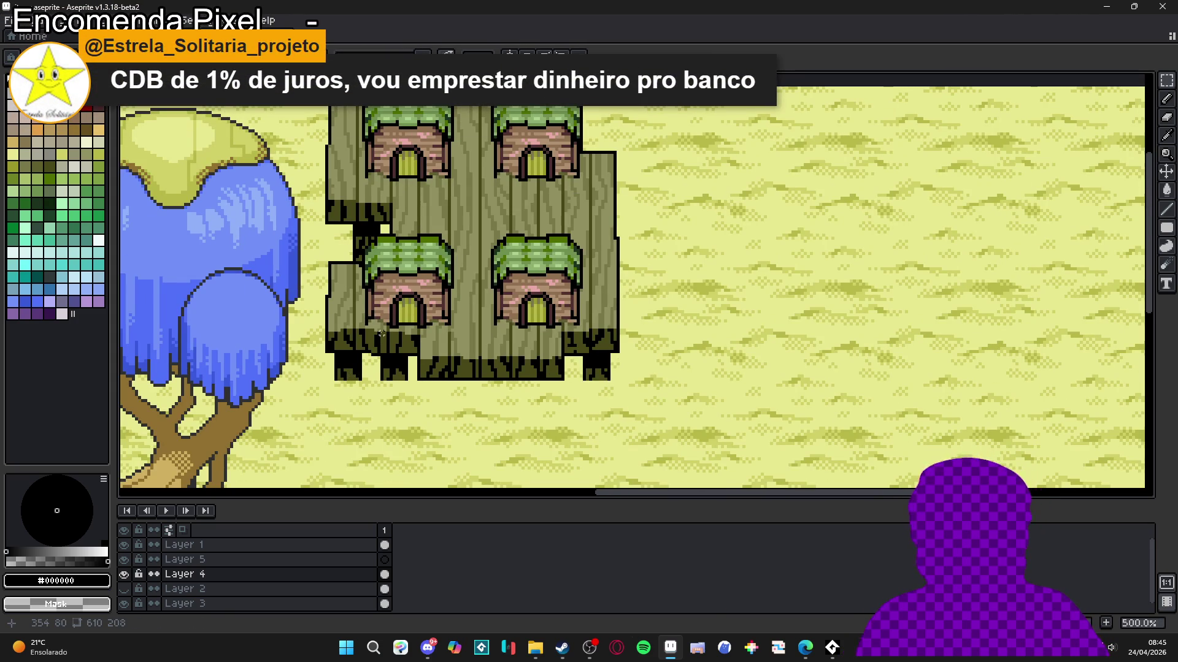
scroll(514, 260, down, 1)
scroll(429, 221, up, 7)
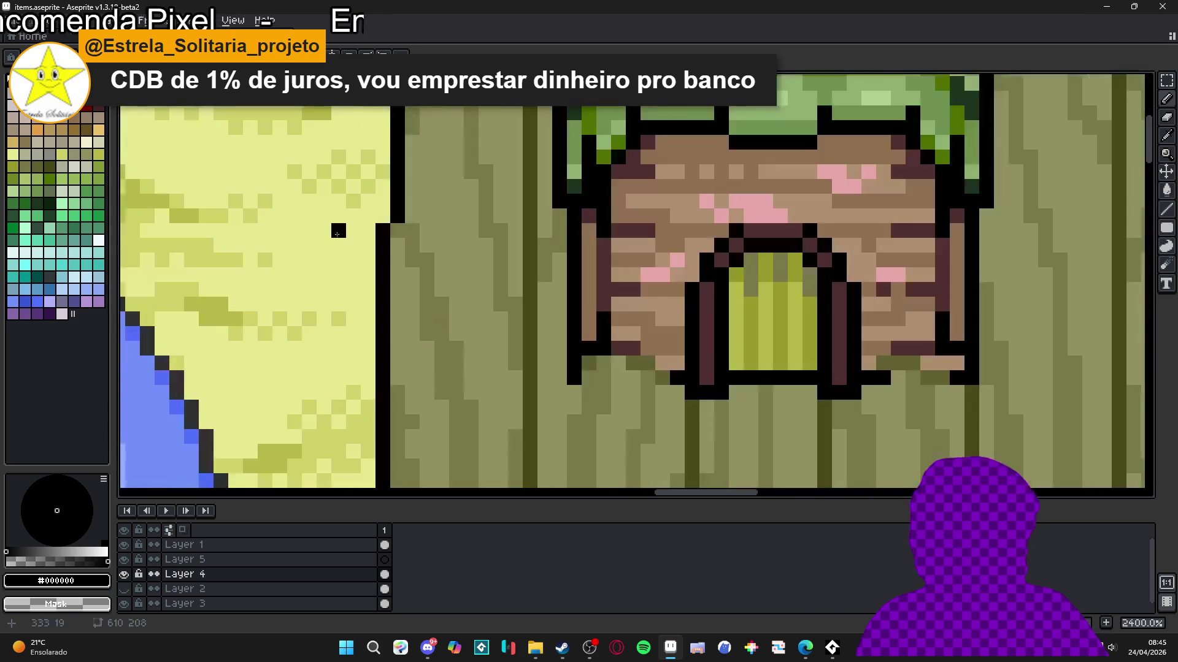
scroll(405, 207, down, 8)
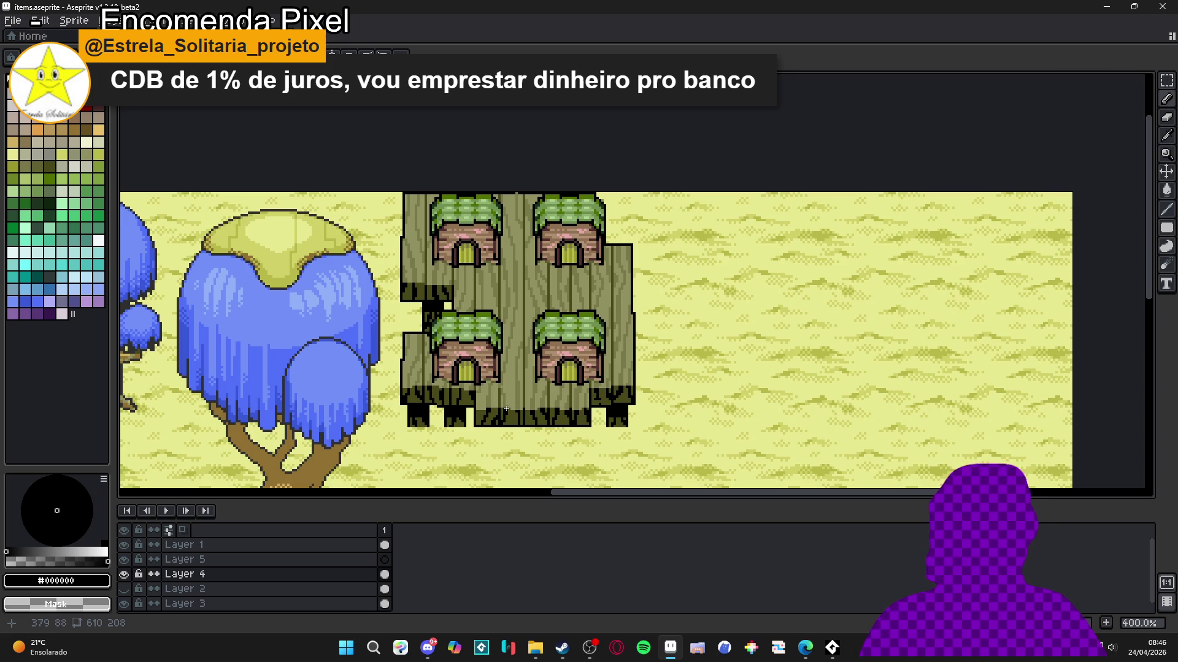
Step: Save the items.aseprite tile sheet
drag(517, 405, 530, 409)
key(ctrl+s)
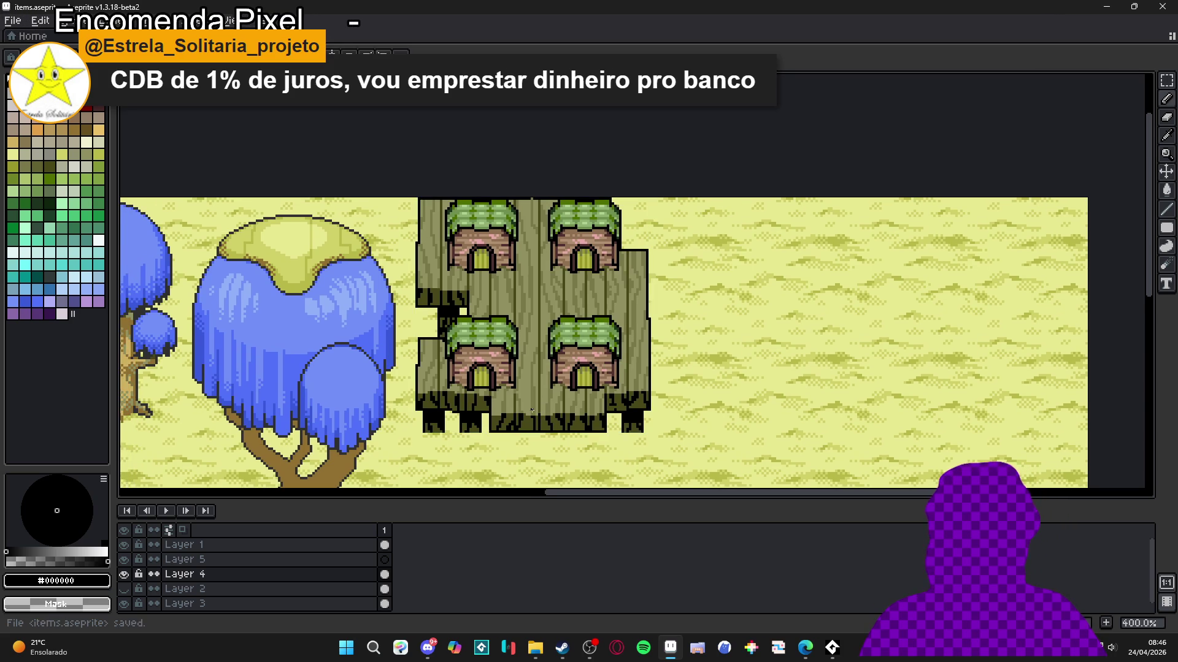
scroll(508, 424, up, 5)
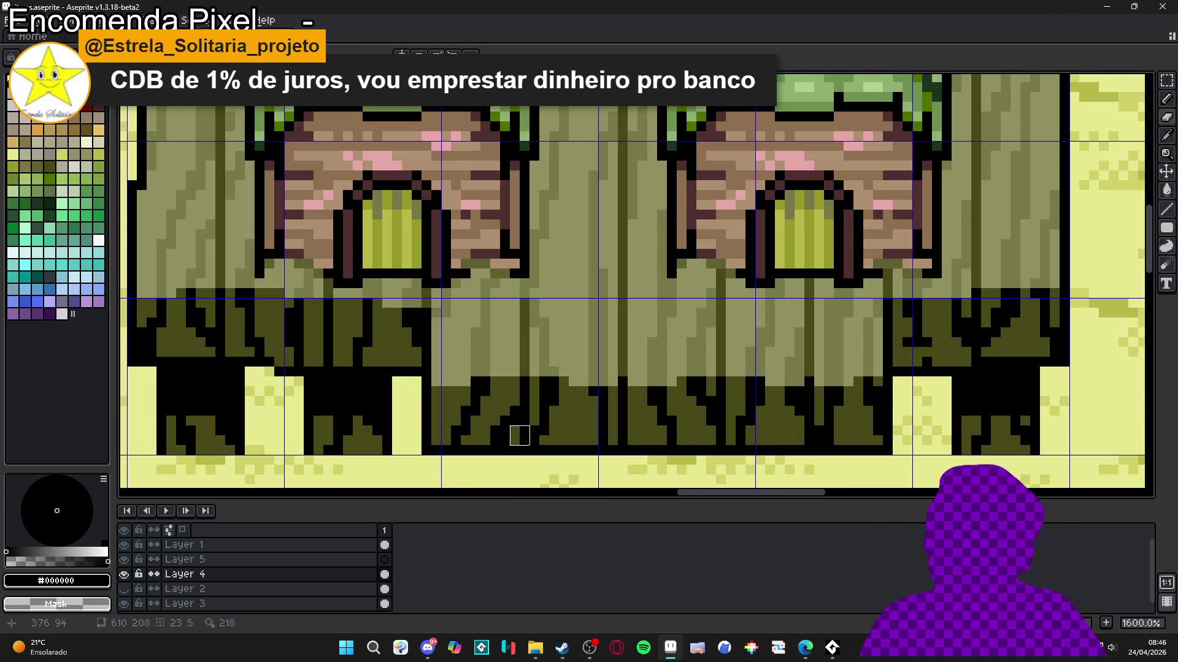
scroll(524, 451, down, 2)
scroll(535, 460, up, 2)
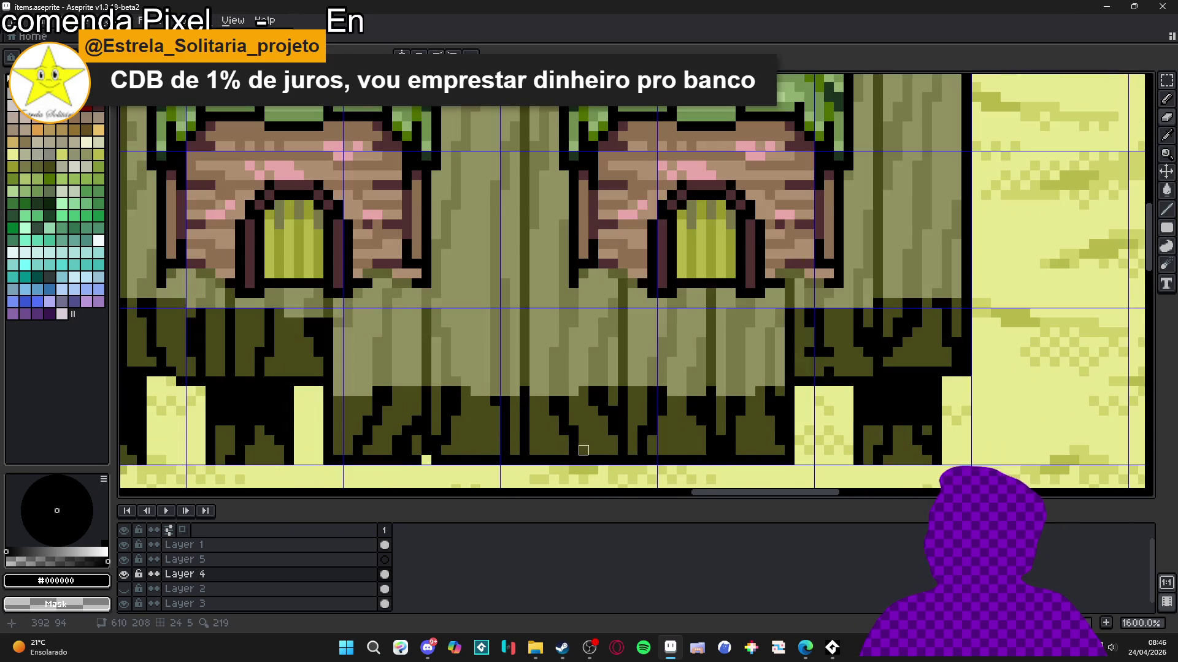
scroll(525, 460, down, 3)
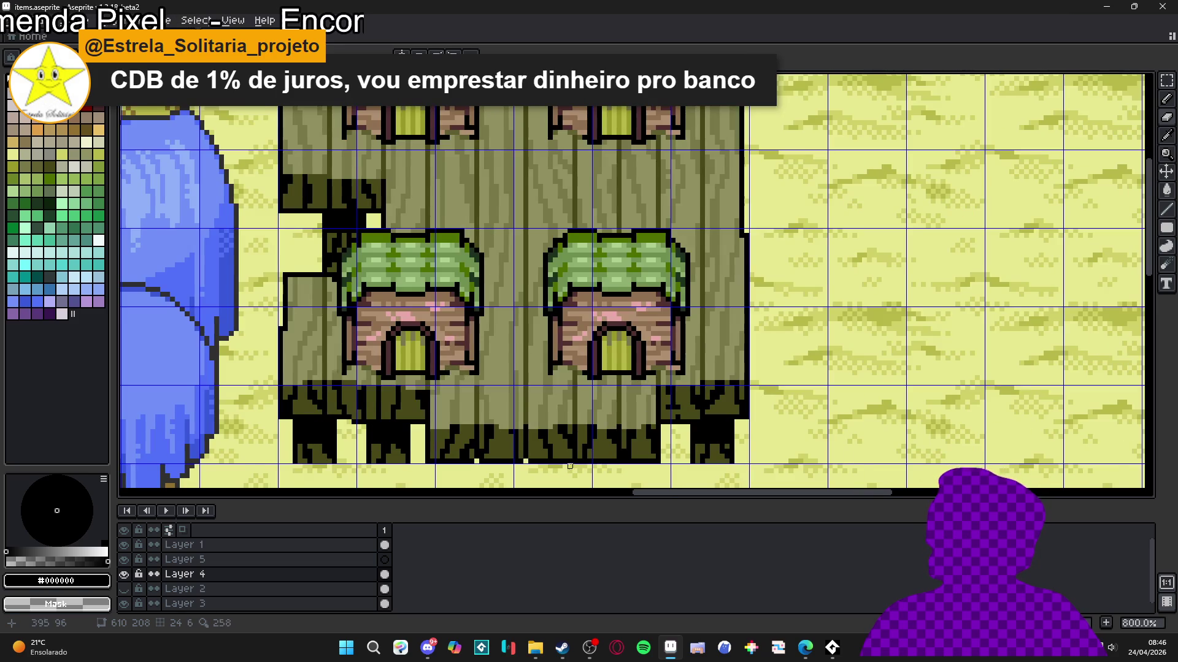
scroll(579, 461, up, 2)
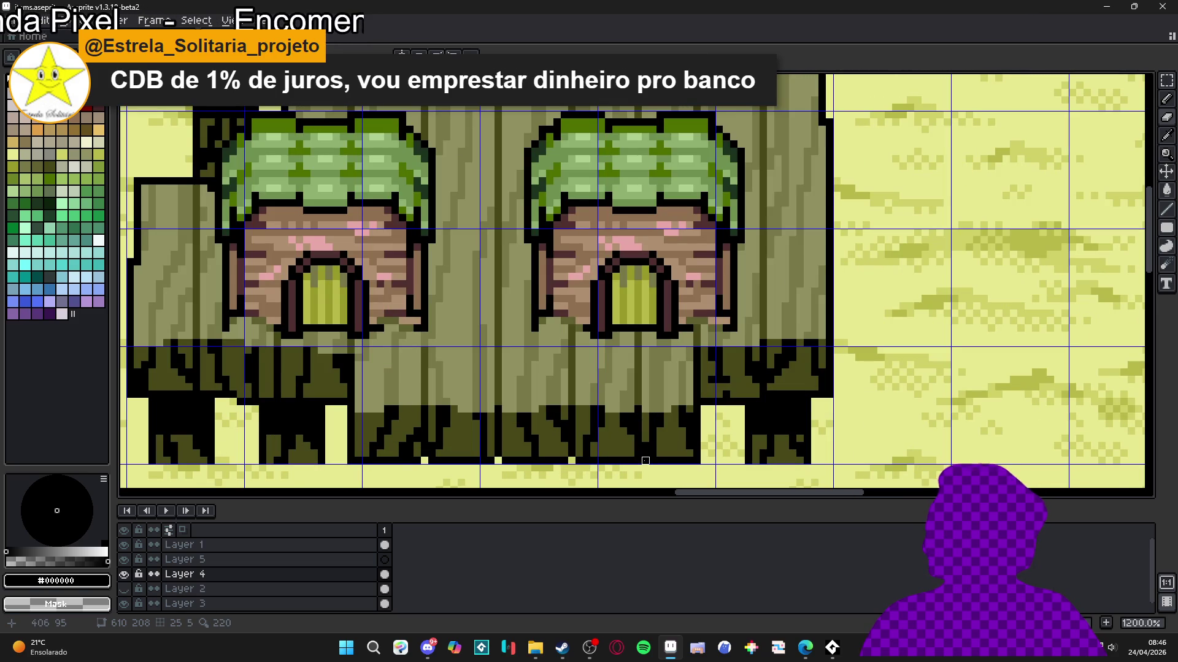
scroll(676, 477, down, 4)
scroll(680, 477, down, 1)
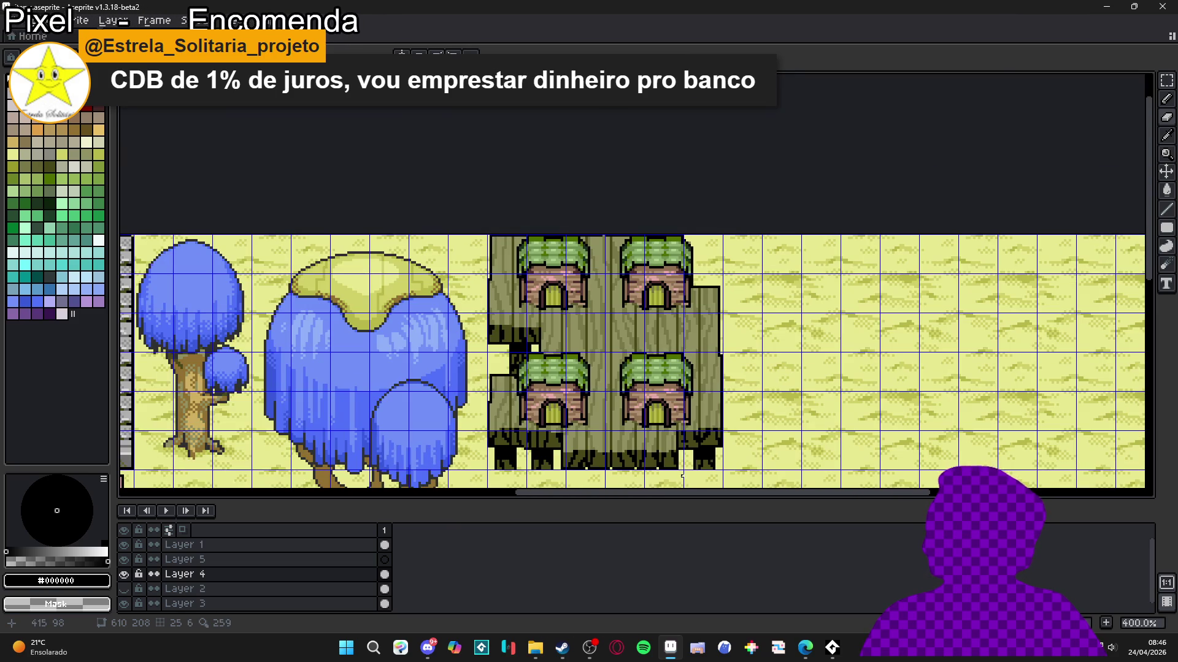
scroll(517, 338, up, 3)
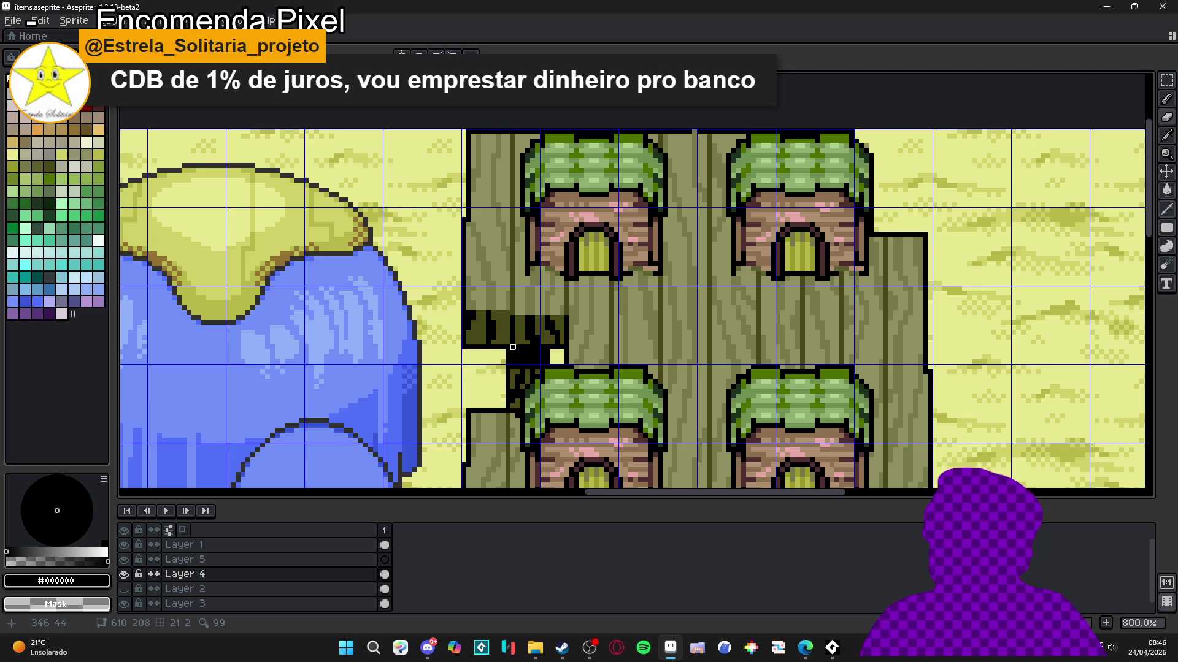
Step: Move the dark notch block down one pixel and recolour its seam pixels black and olive
drag(464, 347, 517, 286)
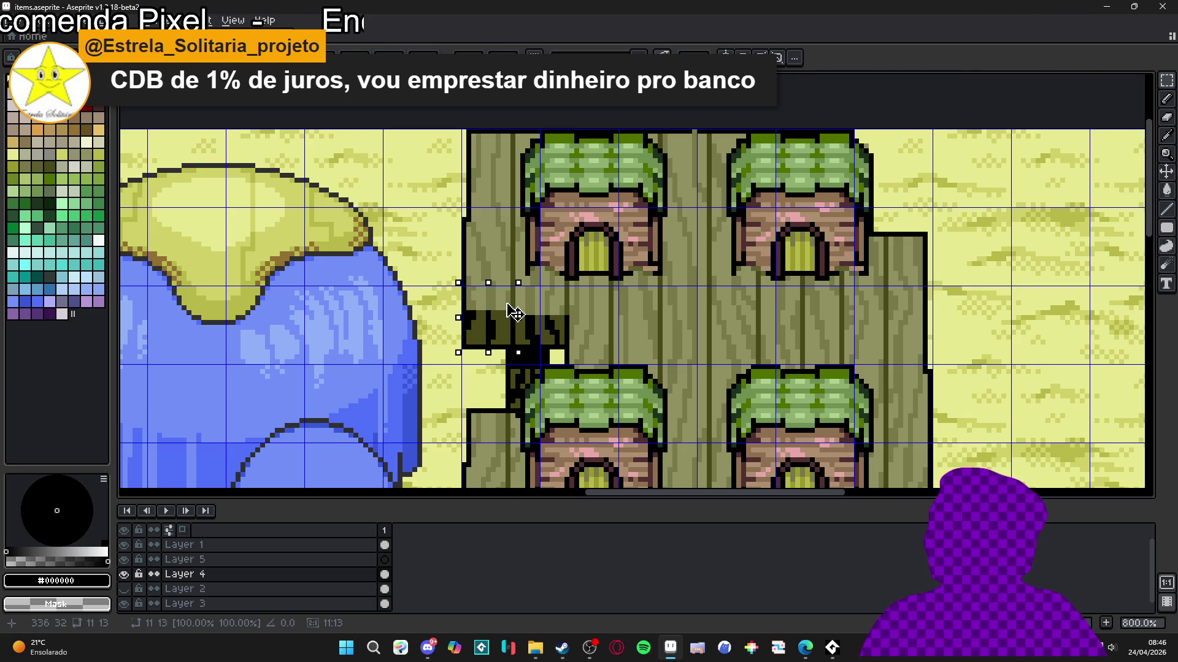
drag(514, 312, 514, 317)
key(ctrl+d)
scroll(478, 295, up, 2)
key(b)
click(436, 278)
alt+click(450, 293)
click(450, 278)
click(462, 277)
Step: Paint the light-yellow seam pixels across the stump wood in olive
click(509, 277)
click(524, 278)
alt+click(539, 293)
click(539, 278)
drag(553, 278, 568, 278)
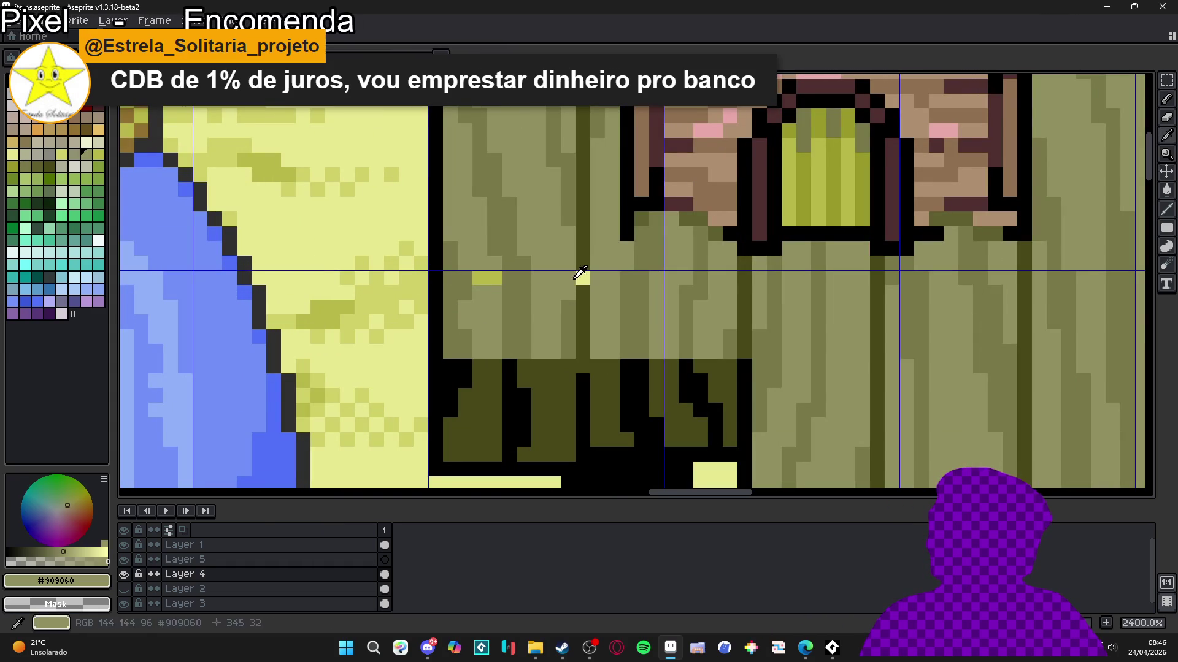
alt+click(582, 293)
click(582, 278)
alt+click(494, 292)
click(487, 278)
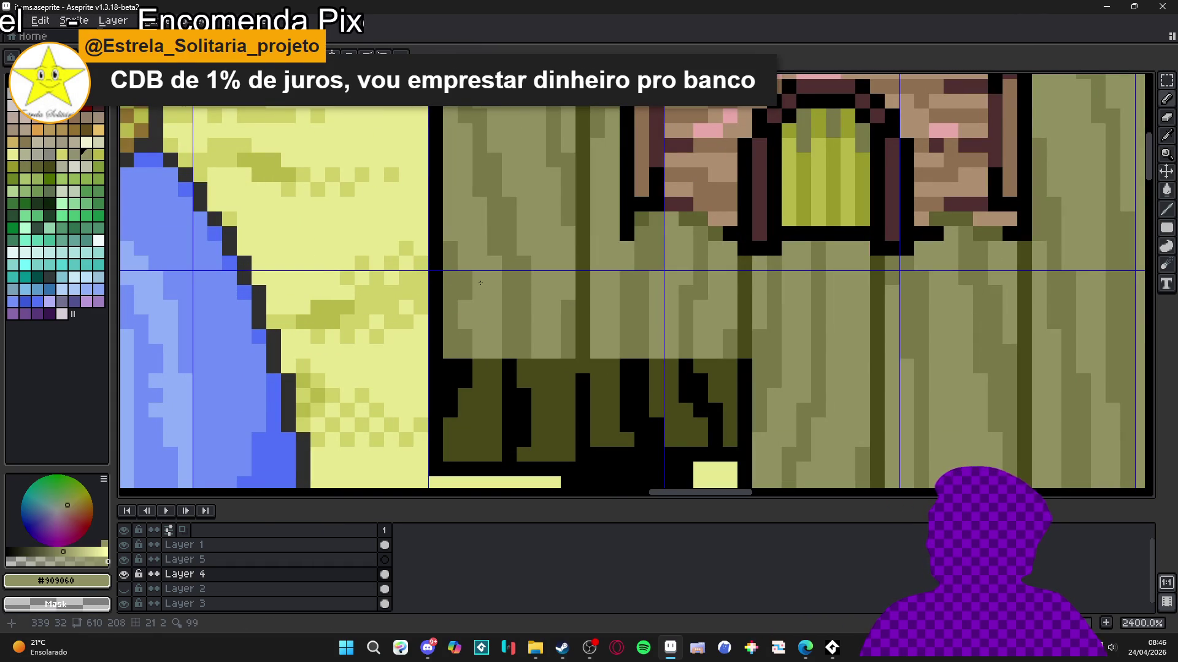
scroll(480, 282, down, 5)
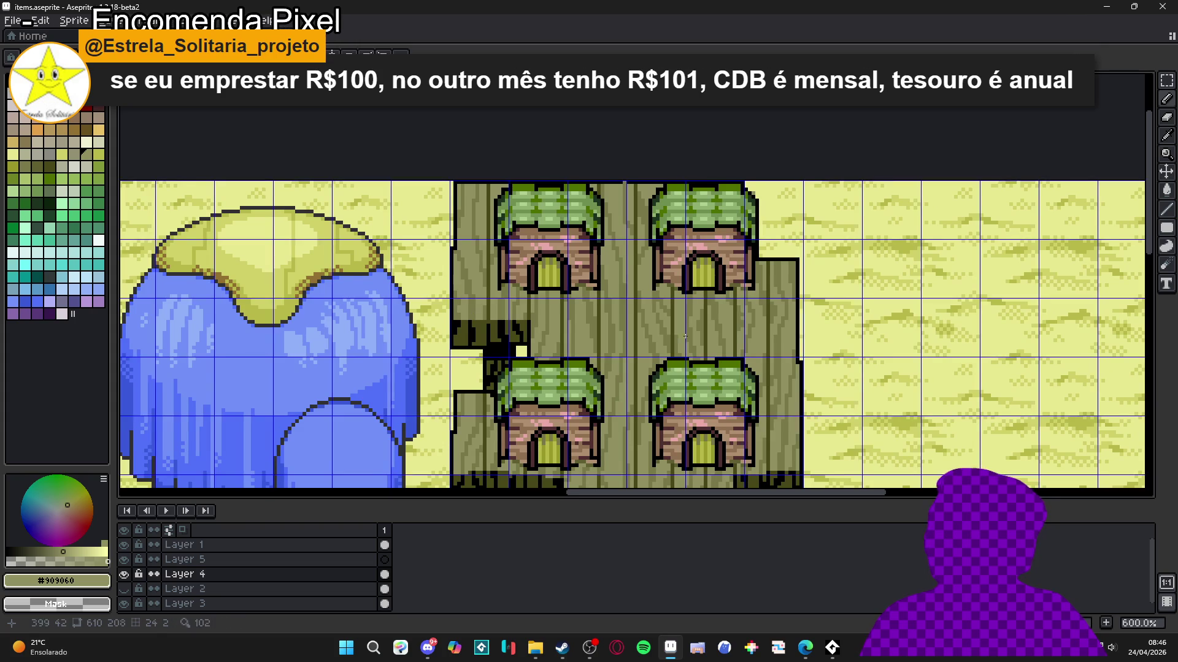
scroll(667, 342, right, 2)
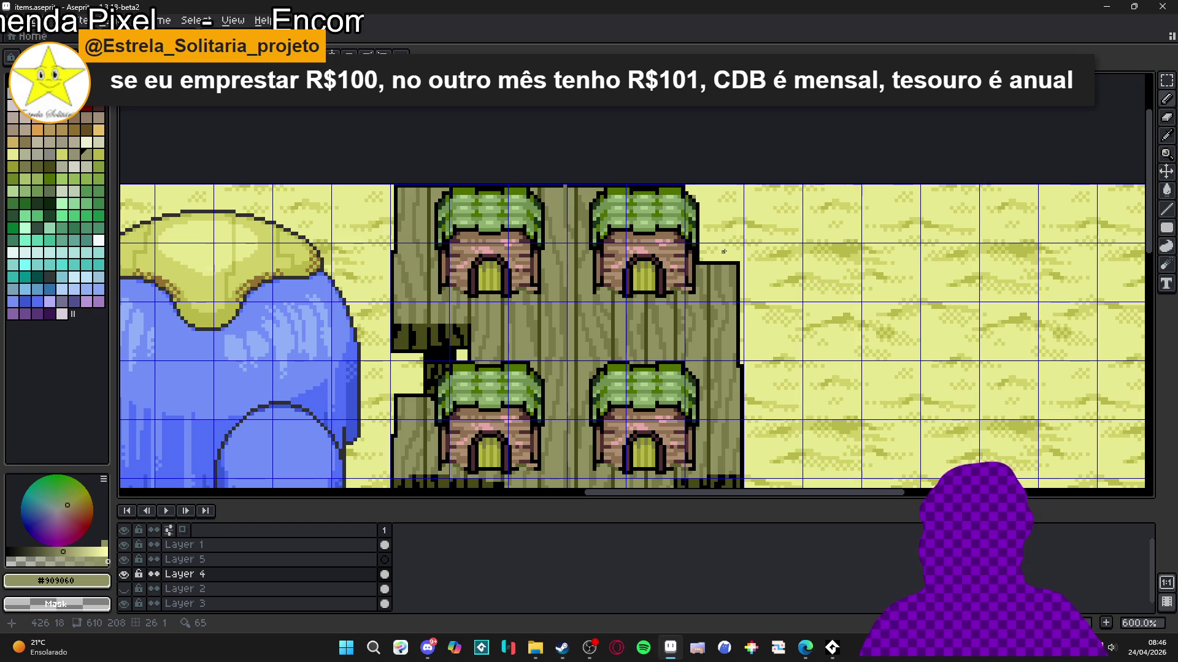
scroll(724, 251, up, 4)
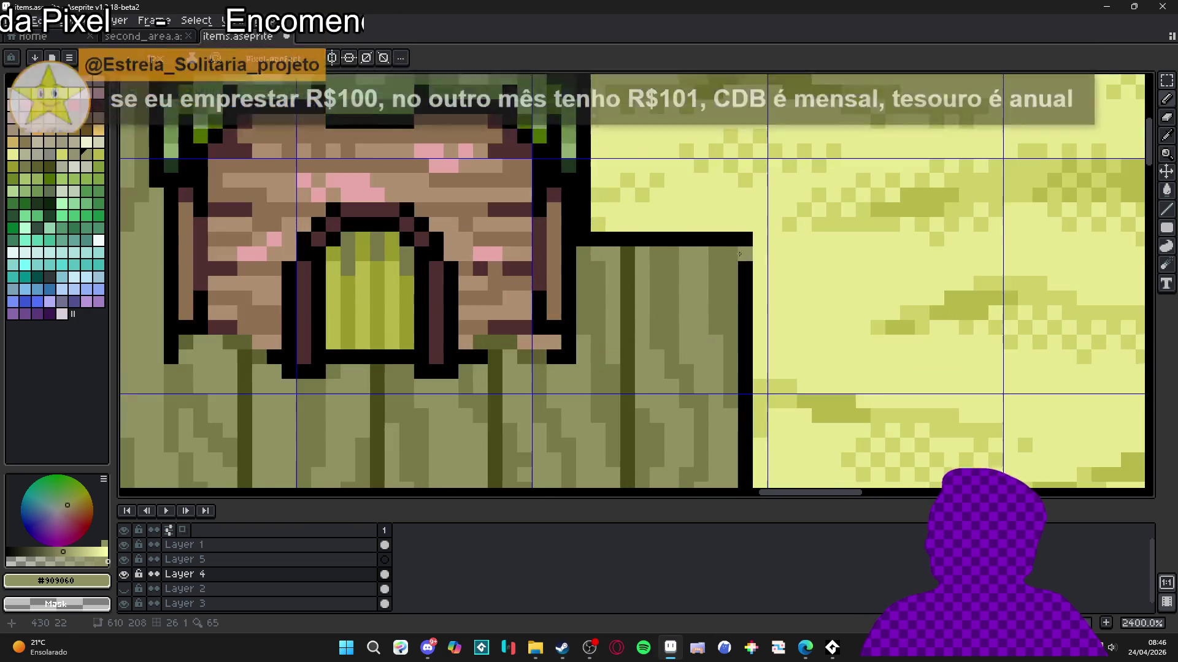
Step: Draw the black top outline of the right stump step and repaint stray outline pixels in wood colour
click(746, 225)
click(716, 225)
mouse_move(710, 224)
mouse_down()
mouse_move(642, 224)
mouse_move(660, 244)
mouse_move(729, 238)
mouse_up()
click(627, 224)
click(642, 268)
key(ctrl+z)
alt+click(657, 254)
scroll(729, 237, down, 4)
scroll(684, 262, up, 2)
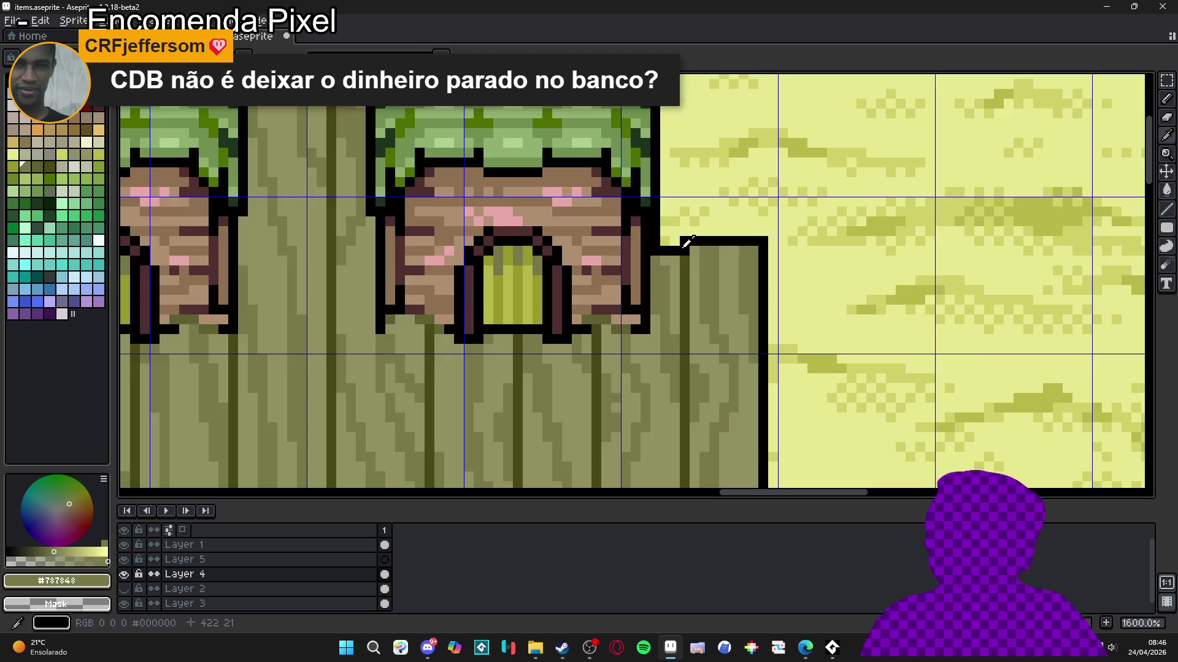
alt+click(684, 262)
scroll(681, 282, down, 2)
scroll(665, 328, down, 2)
scroll(600, 305, up, 1)
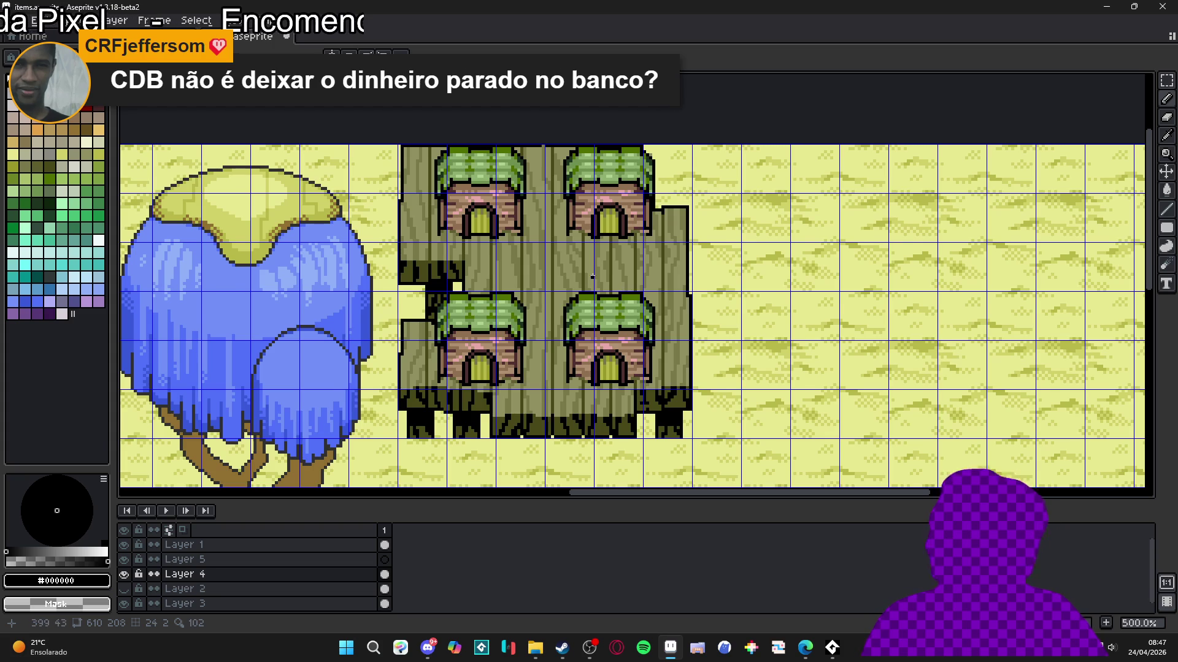
Step: Toggle the tile grid off and on, leaving it hidden
drag(591, 279, 630, 297)
key(ctrl+apostrophe)
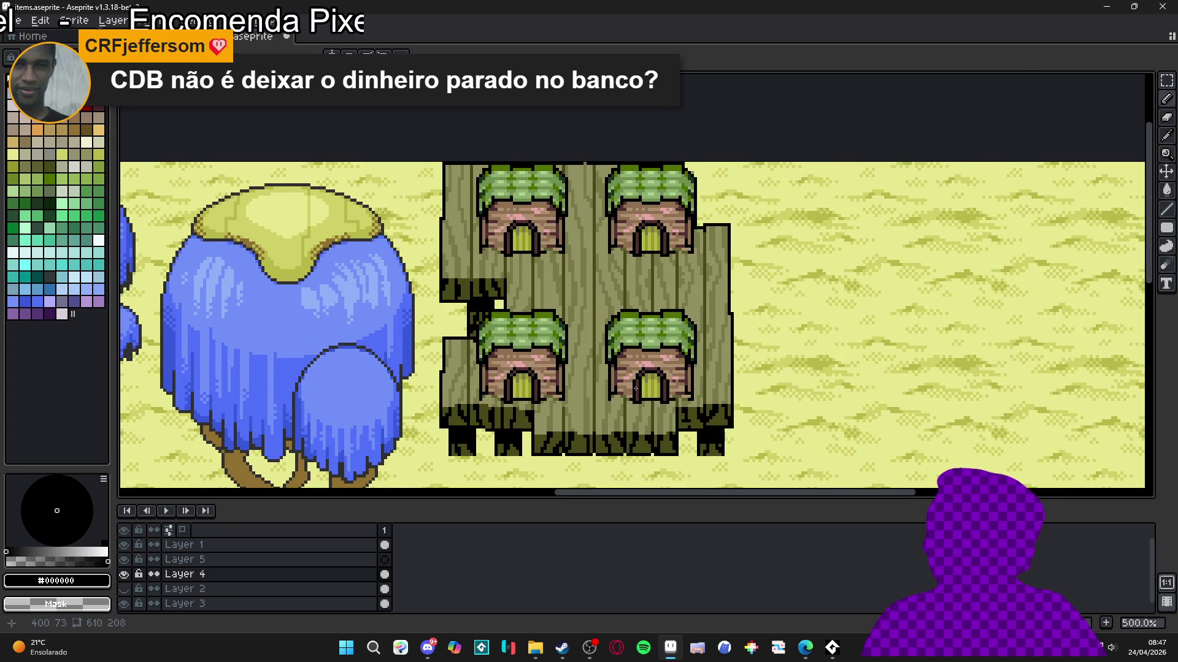
key(ctrl+apostrophe)
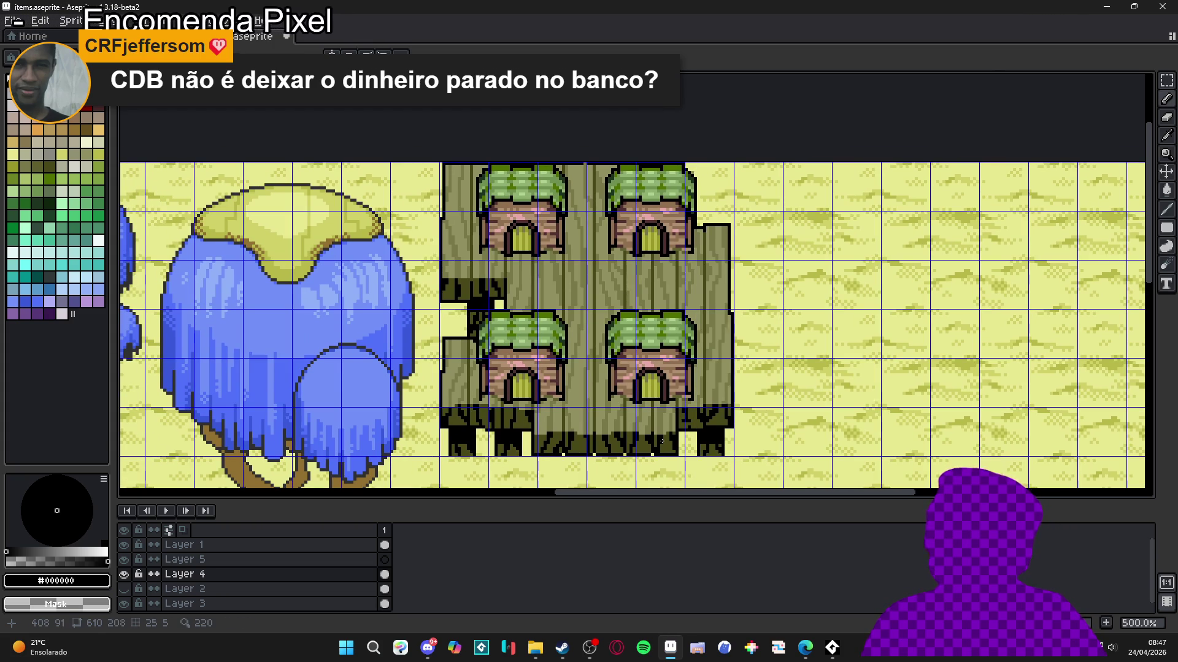
scroll(493, 379, up, 7)
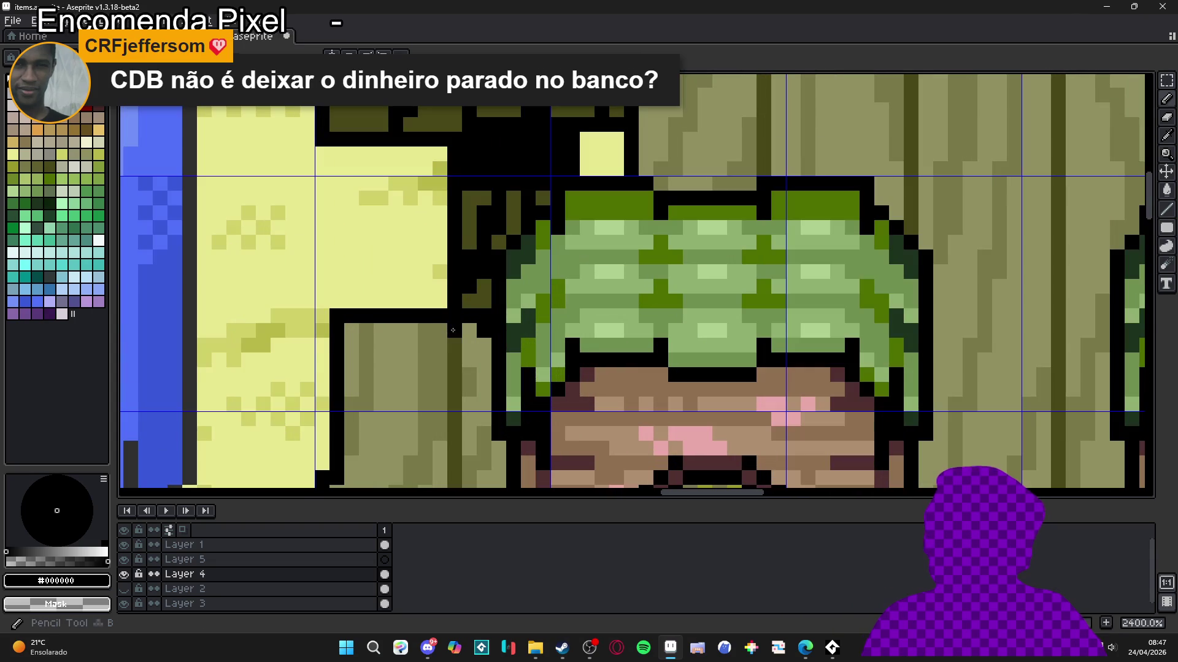
scroll(460, 355, down, 7)
scroll(528, 358, up, 1)
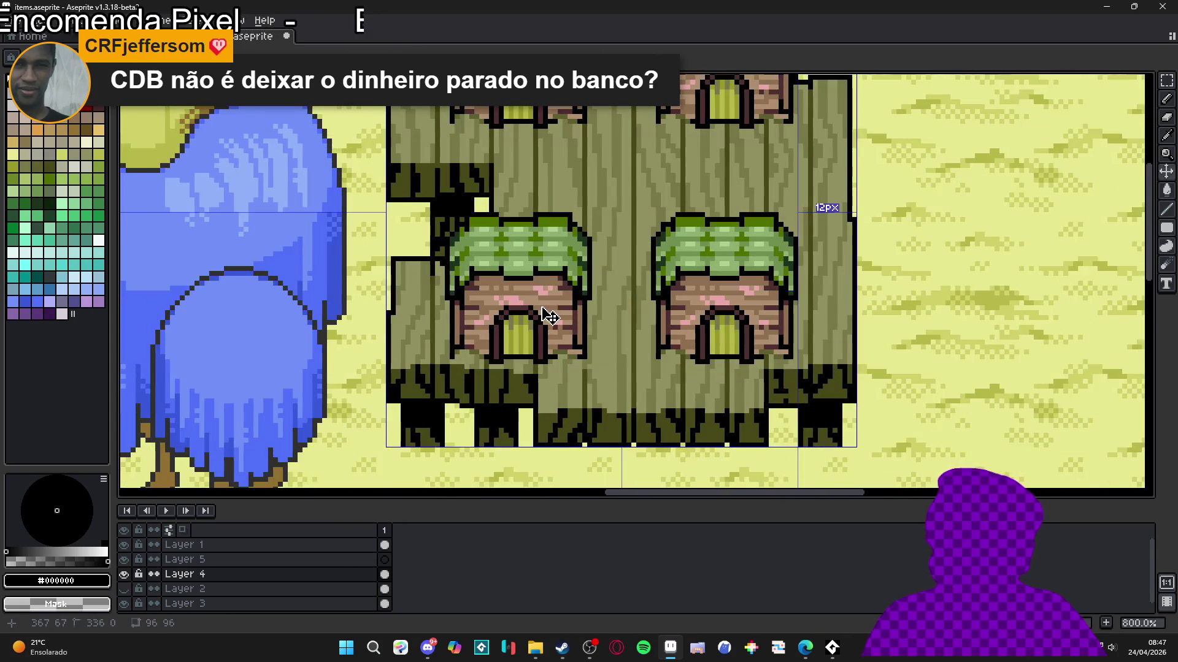
scroll(524, 354, down, 1)
key(ctrl+apostrophe)
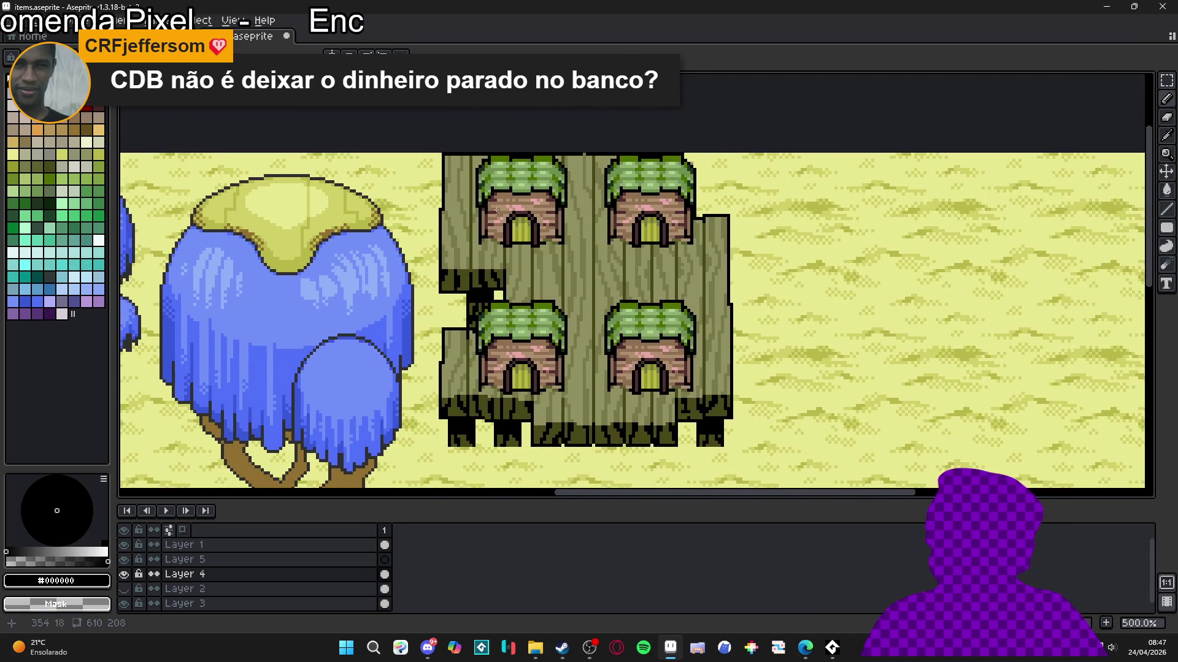
scroll(471, 149, up, 4)
Step: Add one dark pixel to the stump outline with the Pencil
key(b)
click(471, 162)
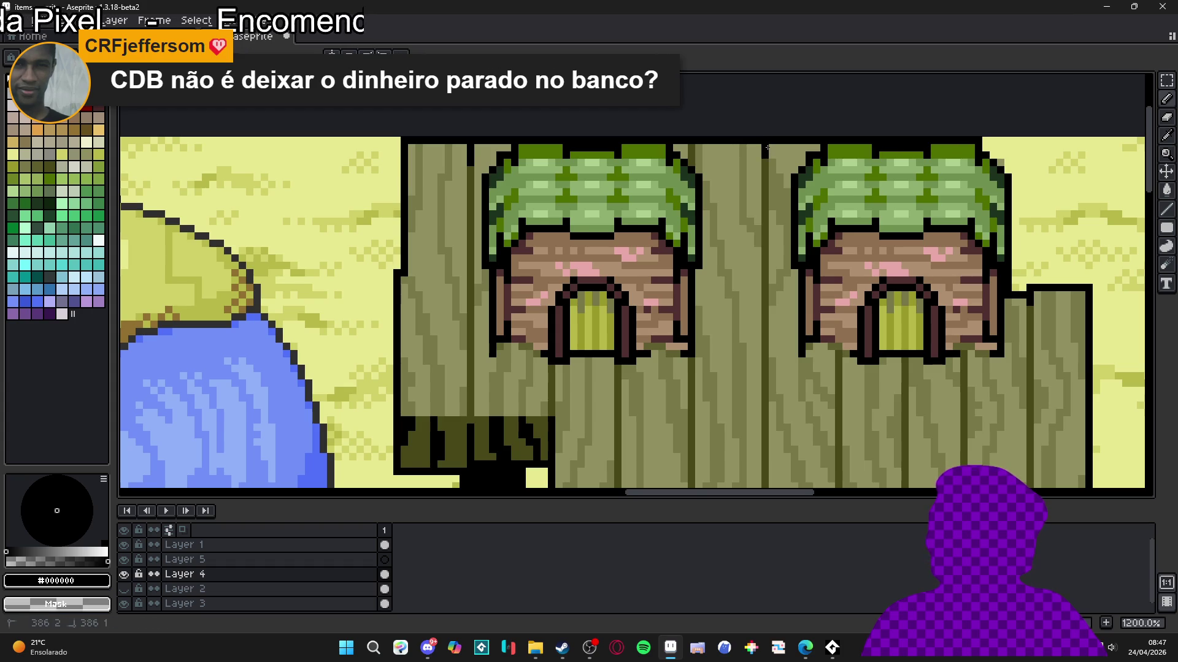
scroll(767, 148, down, 4)
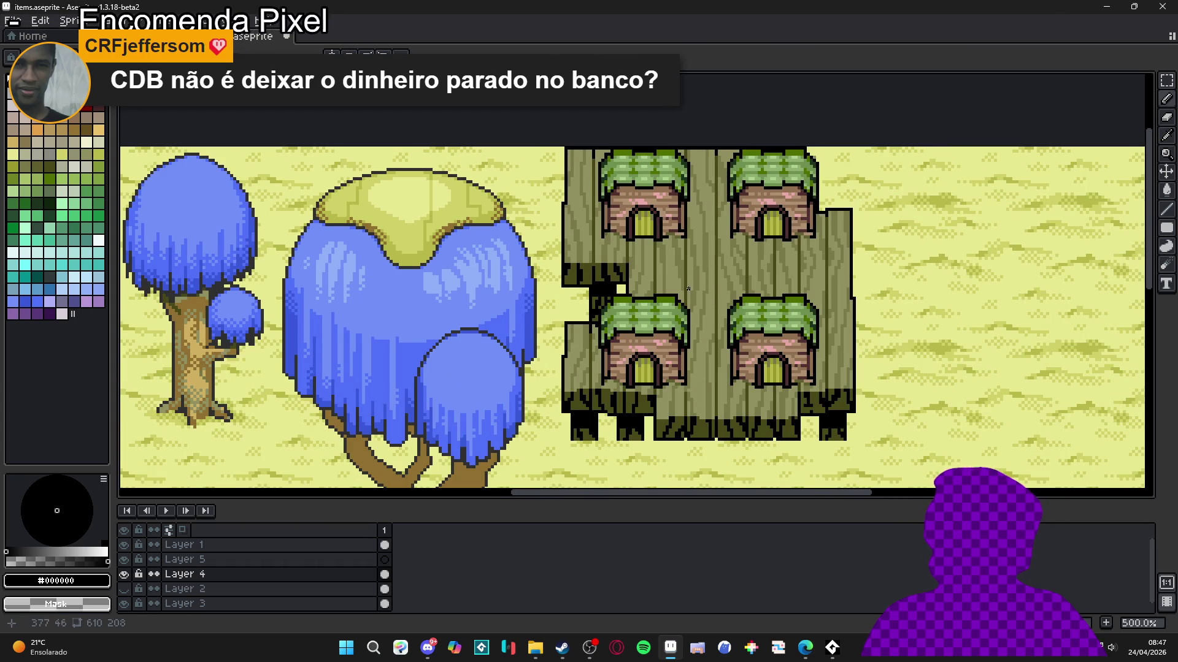
scroll(622, 312, down, 3)
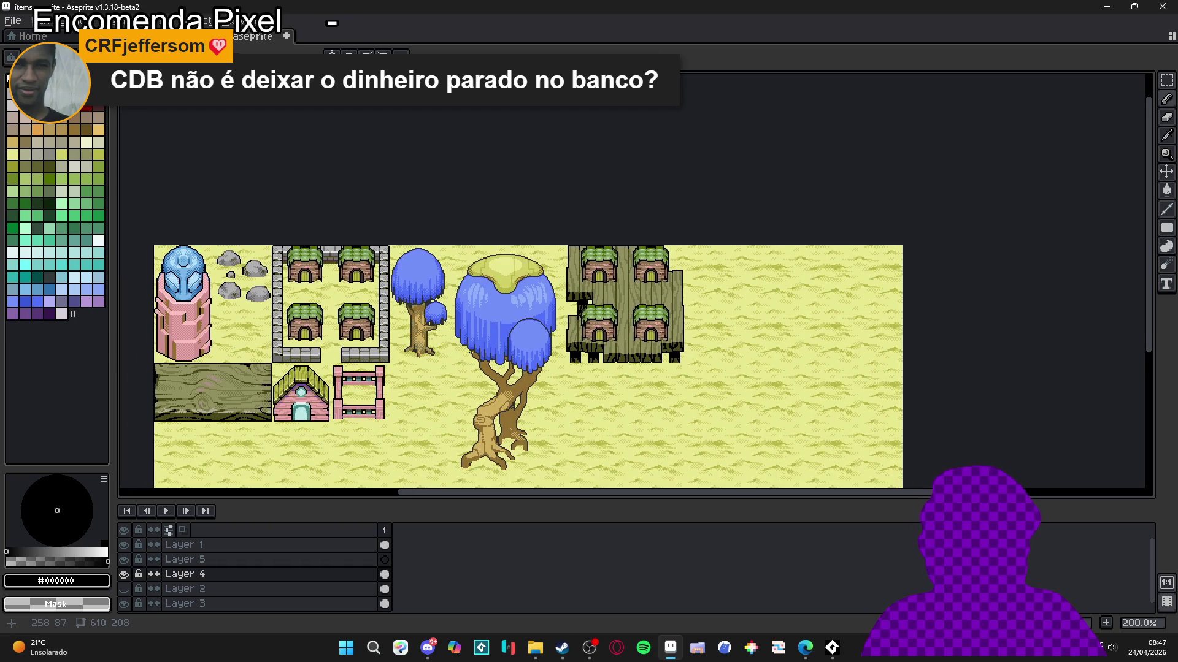
scroll(347, 360, up, 2)
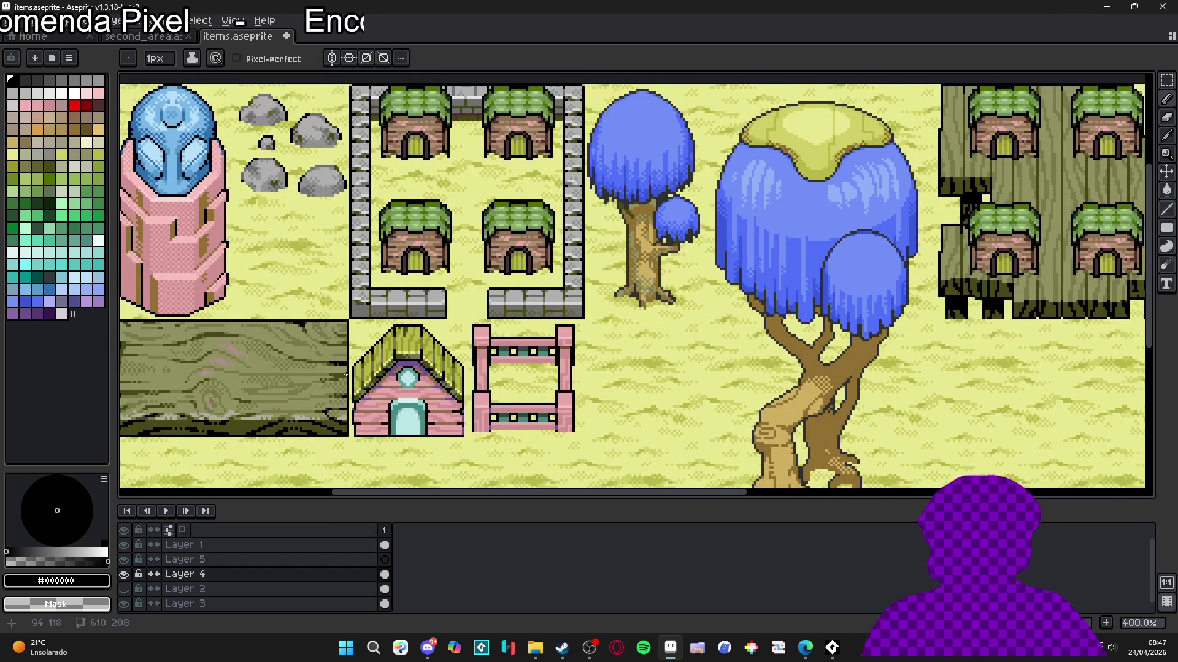
Step: Sample the olive wood colour and lighten the dark grain stripe in the stump wood
scroll(347, 376, up, 3)
alt+click(315, 363)
scroll(314, 363, down, 2)
scroll(755, 198, up, 4)
mouse_move(755, 198)
mouse_down()
mouse_move(755, 239)
mouse_move(753, 128)
mouse_up()
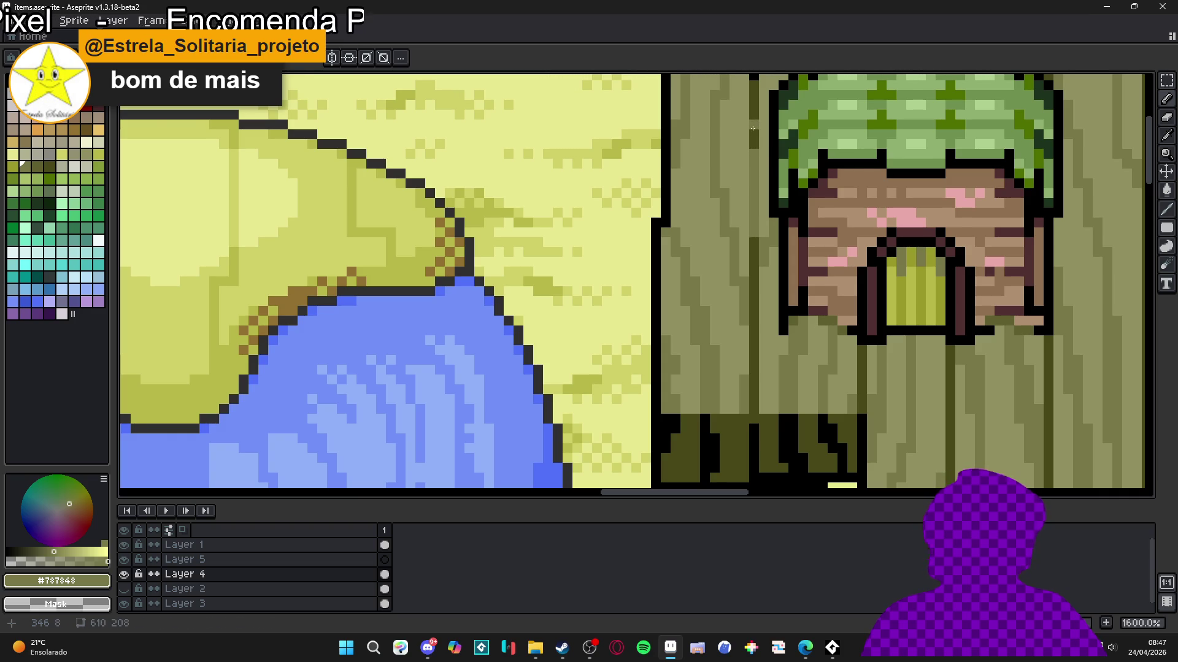
scroll(705, 313, down, 2)
scroll(624, 274, up, 1)
scroll(754, 293, up, 2)
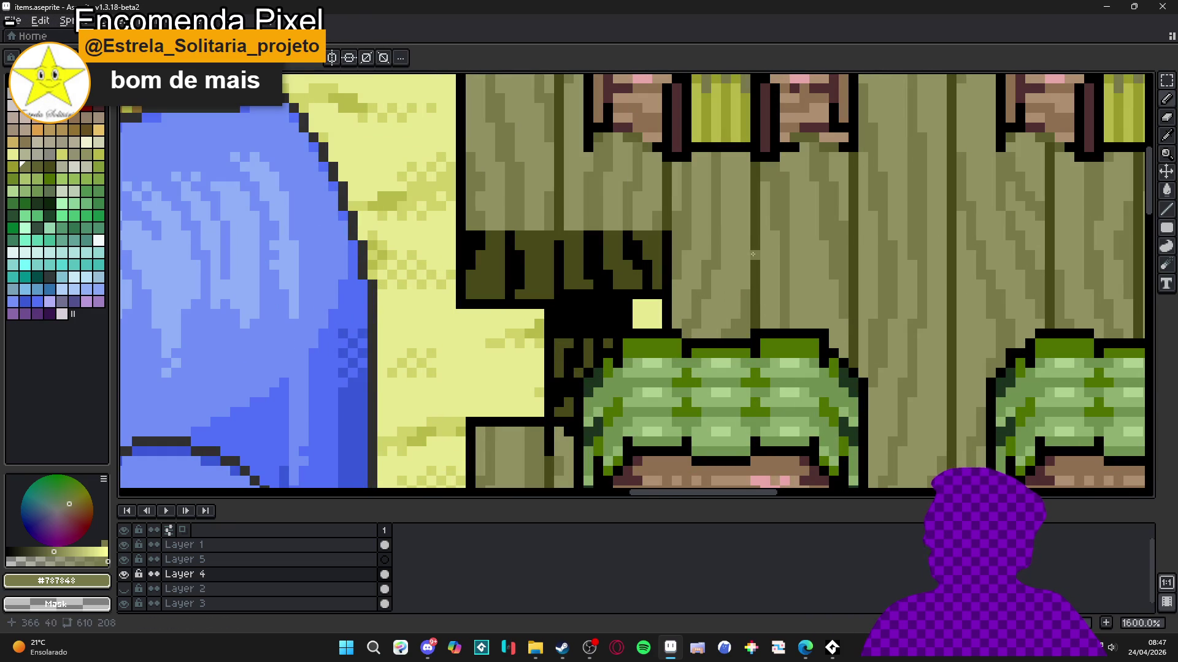
mouse_move(849, 195)
mouse_down()
mouse_move(851, 167)
mouse_move(849, 213)
mouse_up()
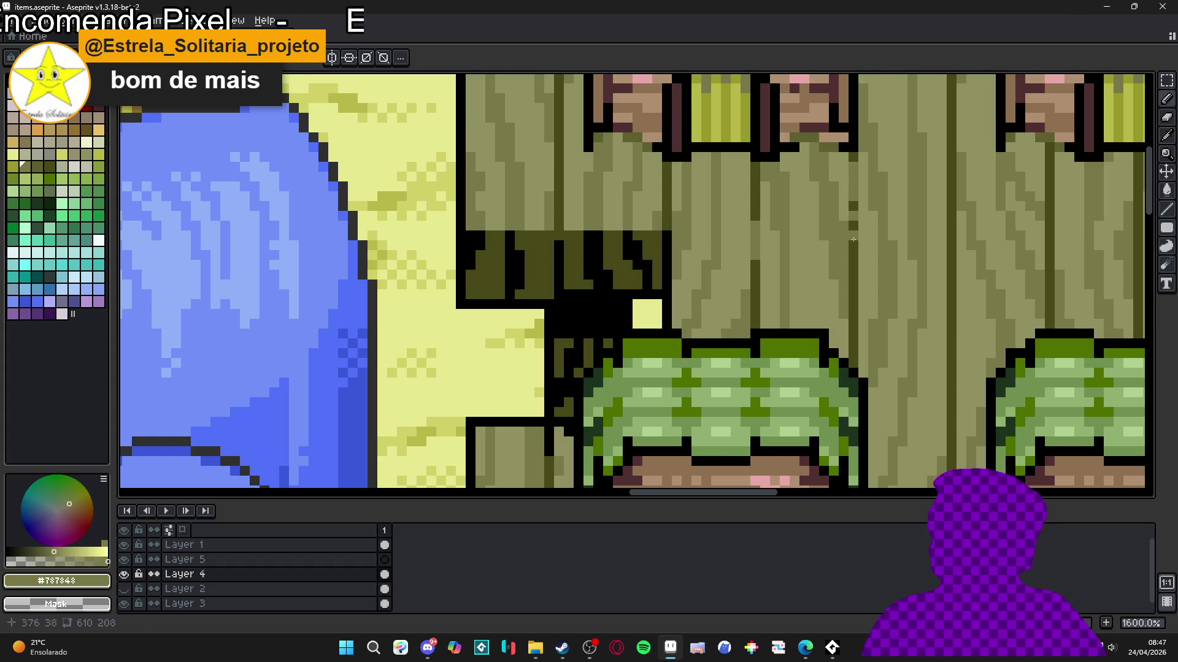
Step: Lighten another dark grain stripe and add a short lighter grain stroke
scroll(853, 239, down, 4)
scroll(755, 298, up, 3)
drag(748, 305, 749, 232)
scroll(750, 211, down, 3)
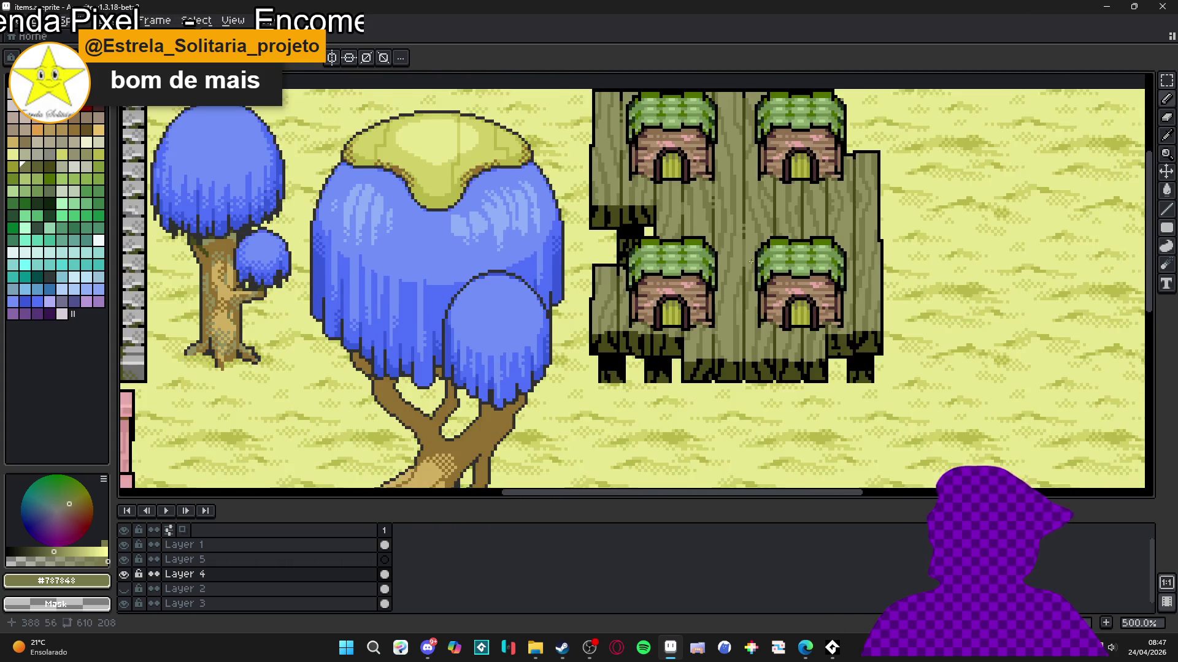
scroll(742, 205, up, 3)
drag(738, 170, 738, 212)
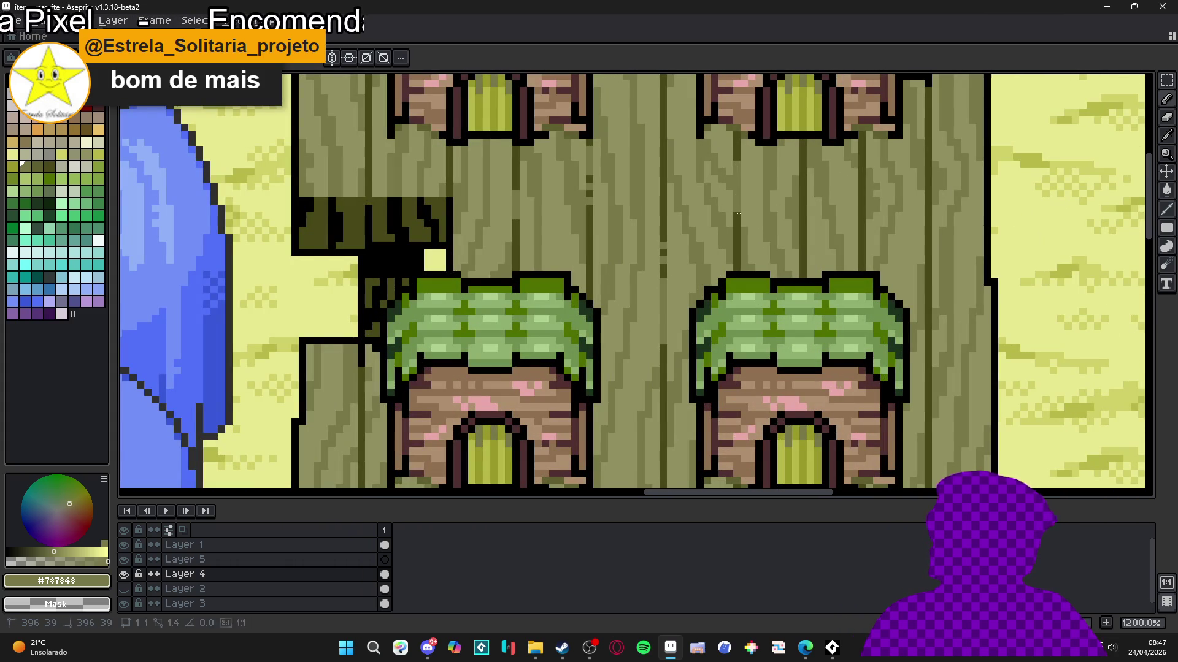
scroll(735, 237, down, 3)
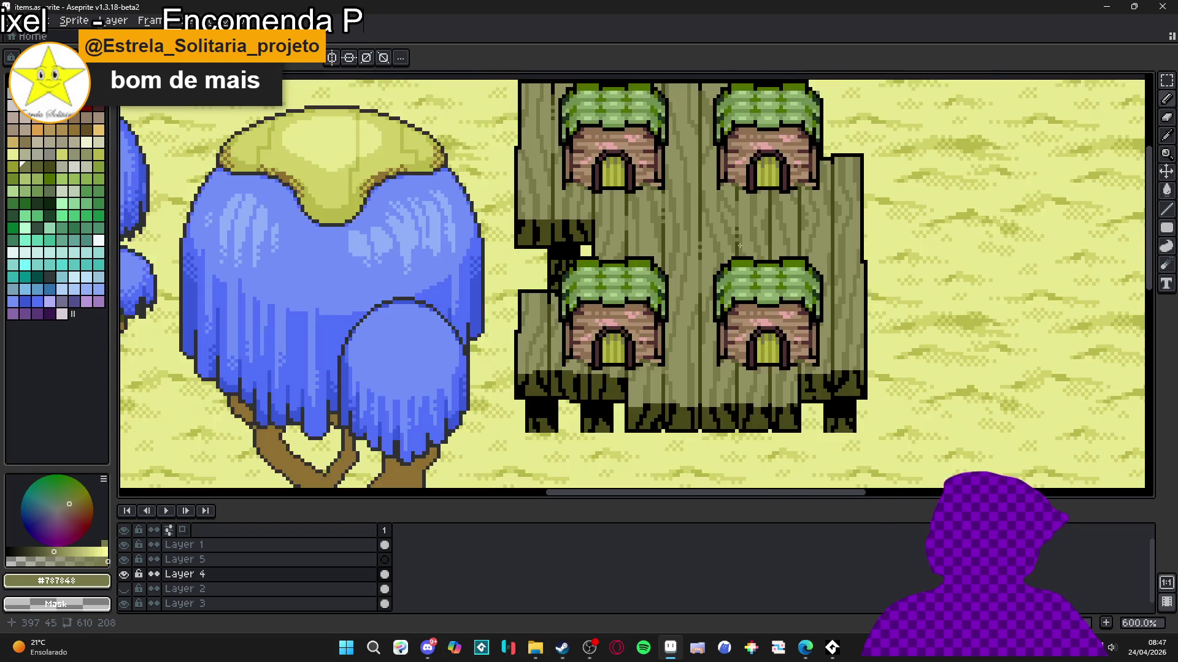
scroll(662, 170, up, 3)
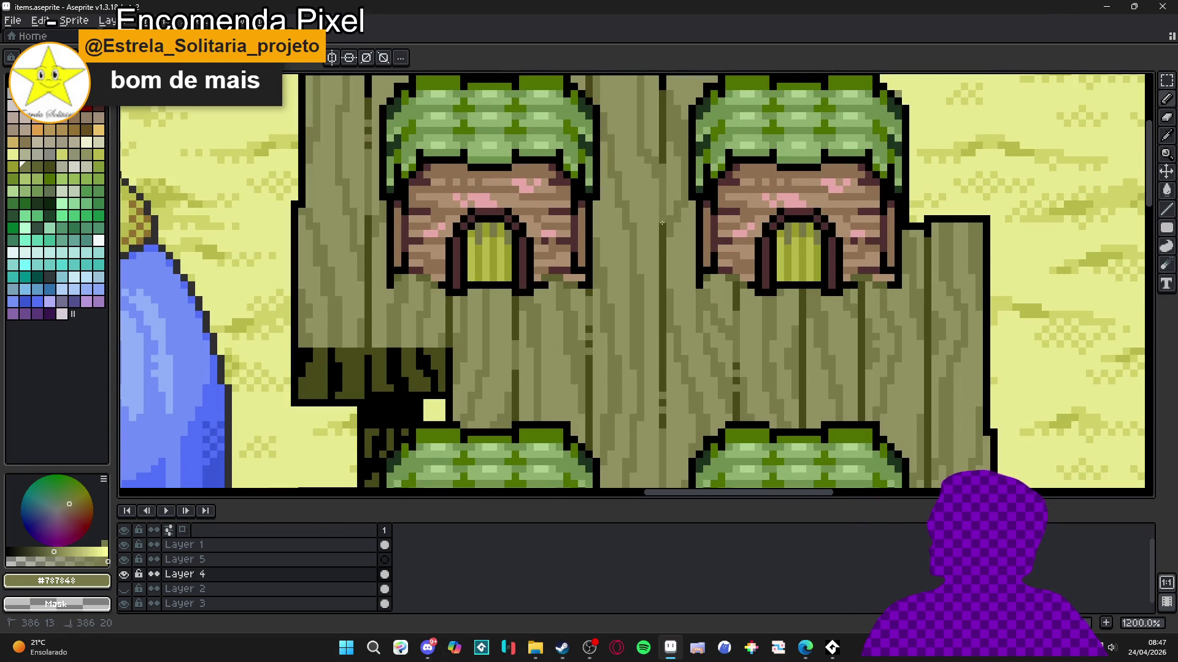
scroll(662, 245, down, 3)
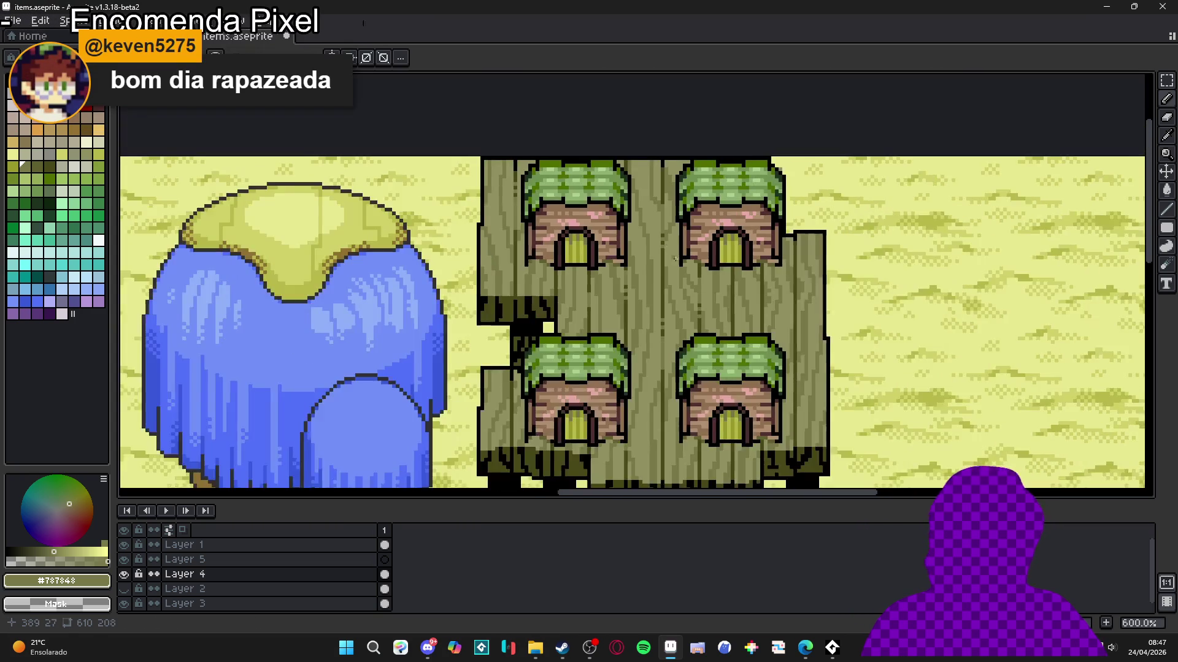
Step: Zoom around the four-house stump sprite and eyedrop the pale grey-green #adae98 from the wood
scroll(644, 245, up, 1)
scroll(736, 292, up, 2)
scroll(736, 292, down, 3)
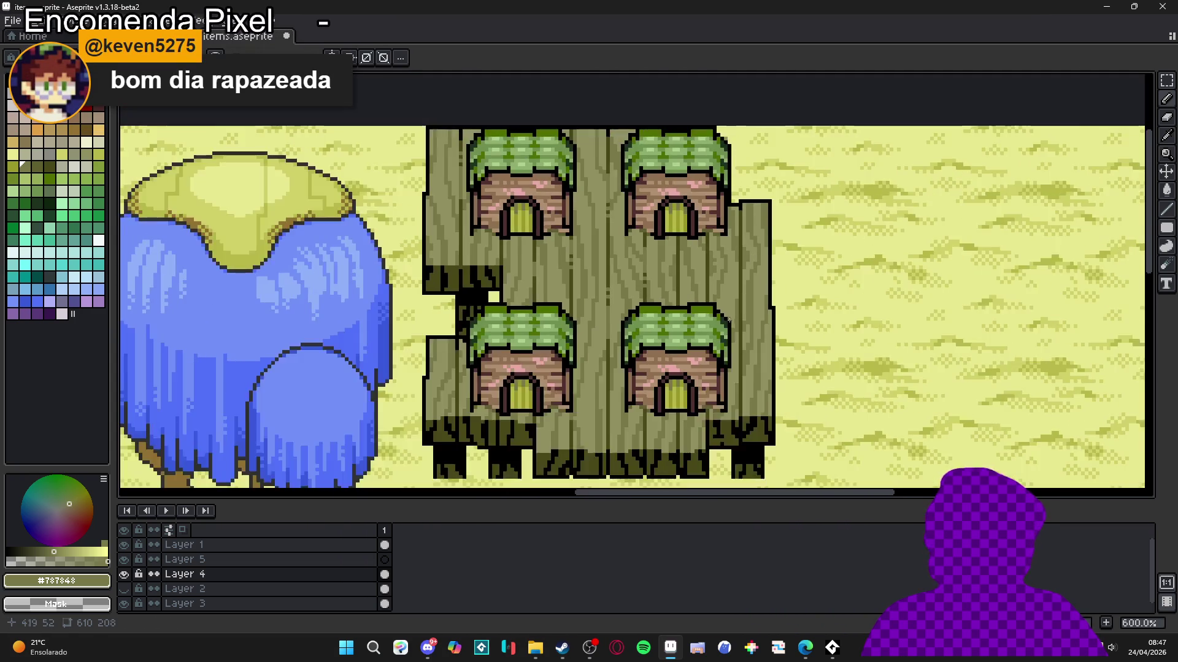
scroll(686, 310, up, 1)
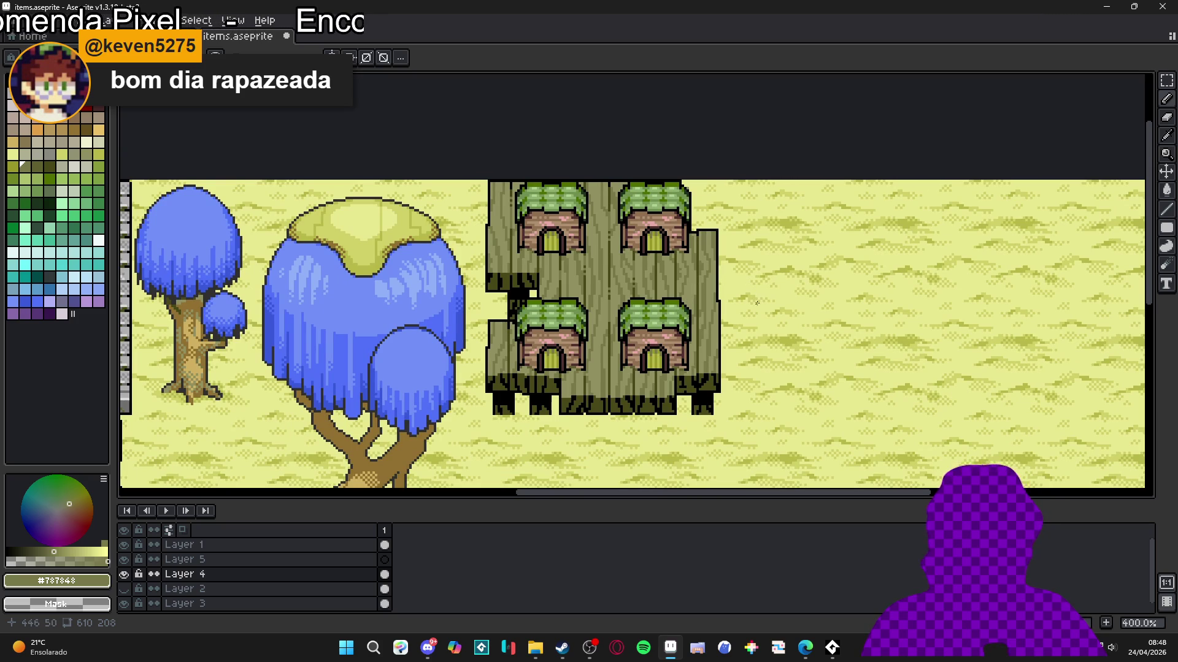
scroll(696, 291, up, 6)
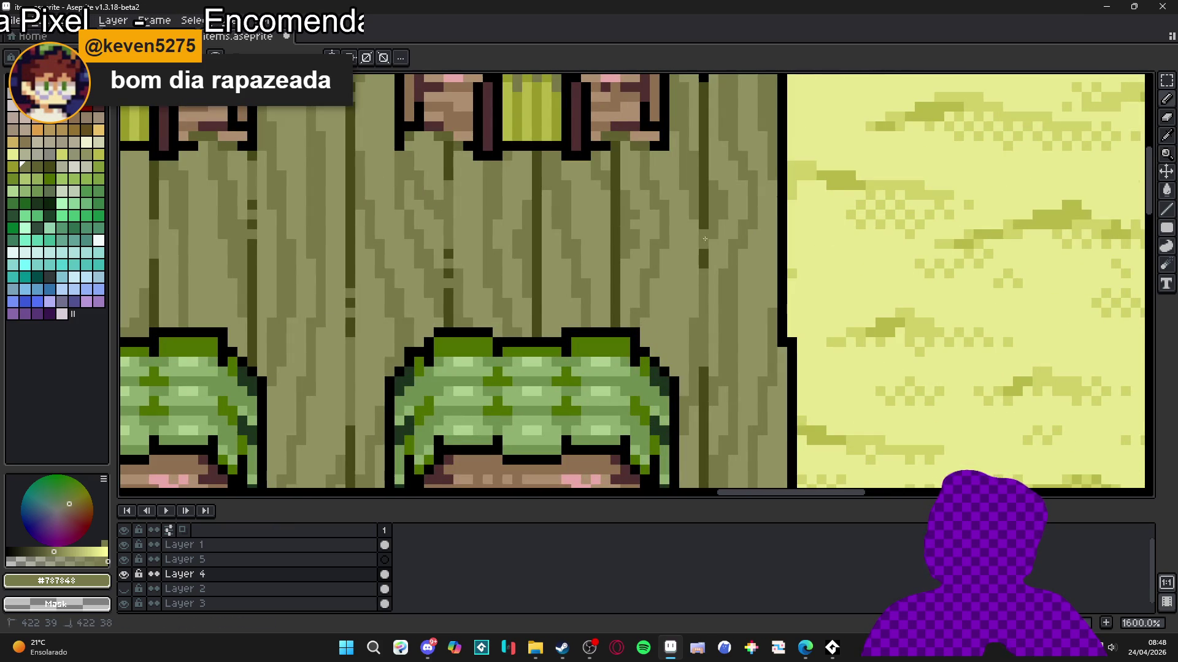
scroll(671, 247, down, 3)
scroll(670, 248, up, 3)
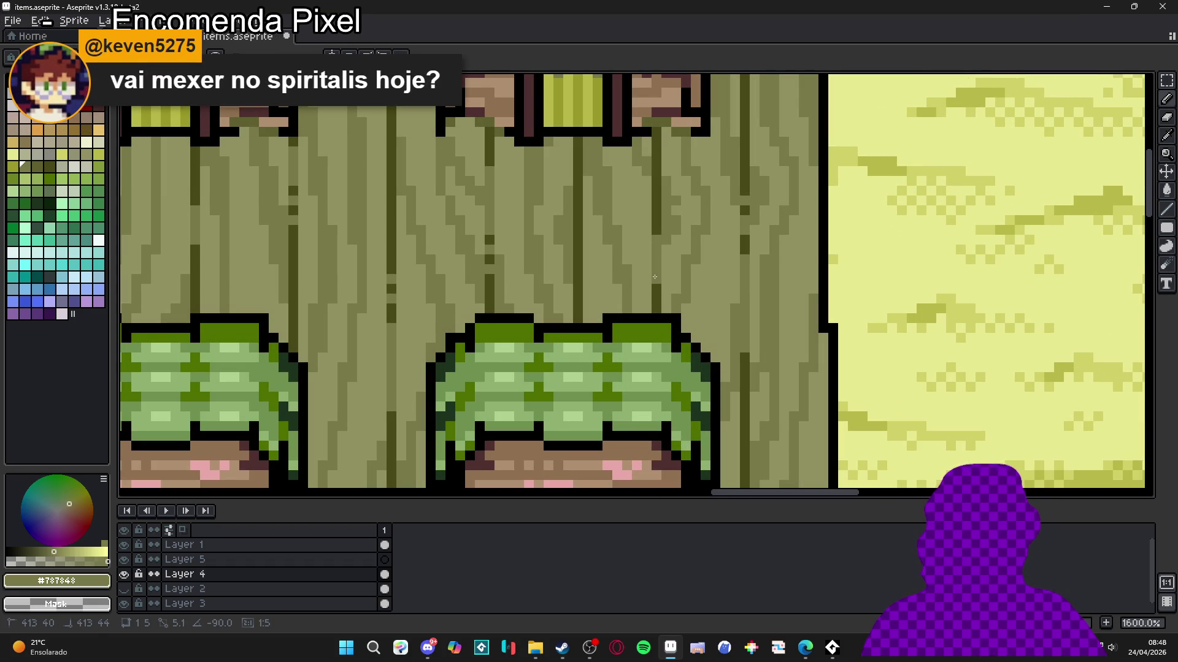
shift+click(659, 276)
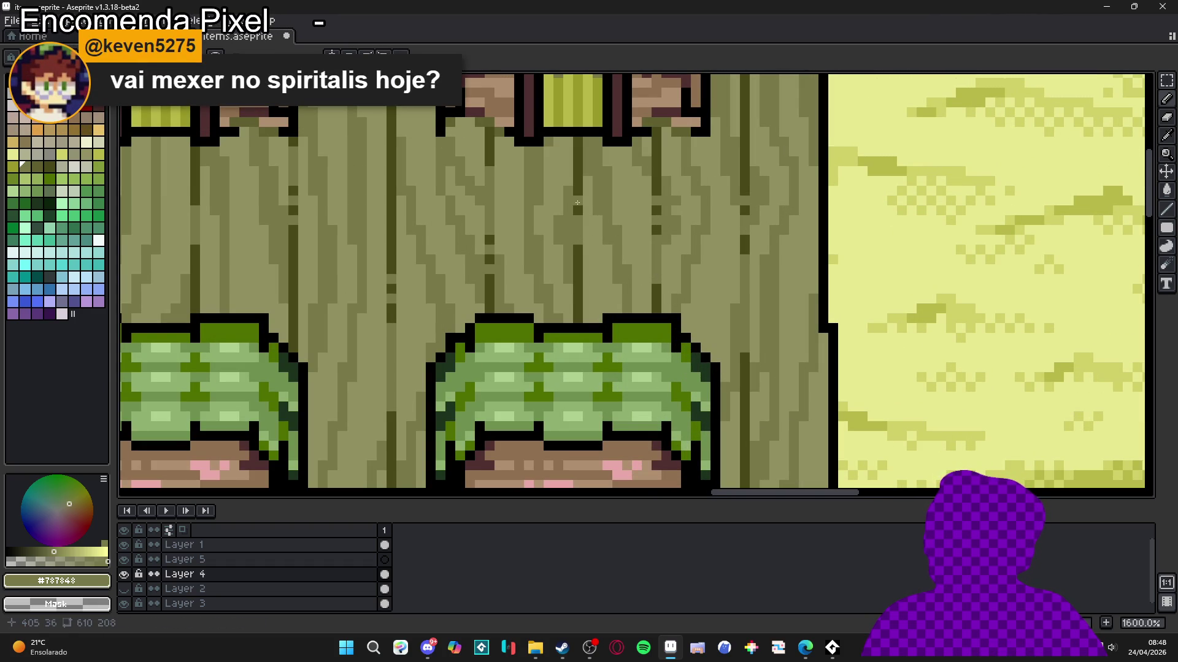
scroll(578, 208, down, 5)
scroll(552, 299, up, 4)
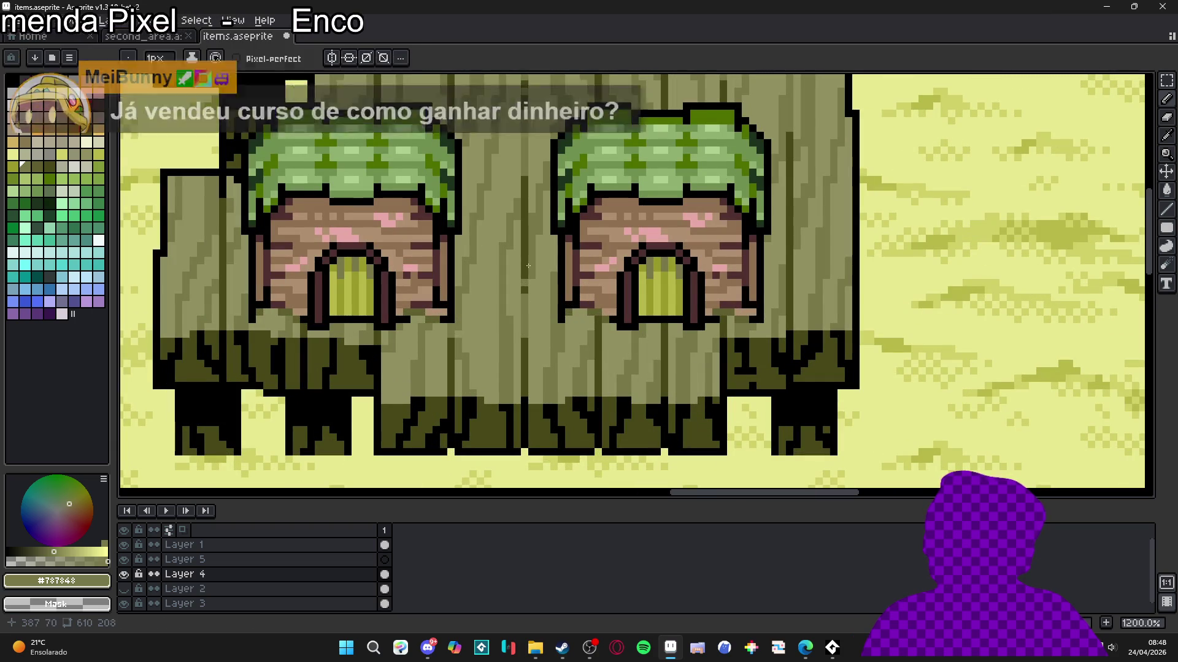
scroll(531, 294, down, 5)
scroll(525, 307, left, 1)
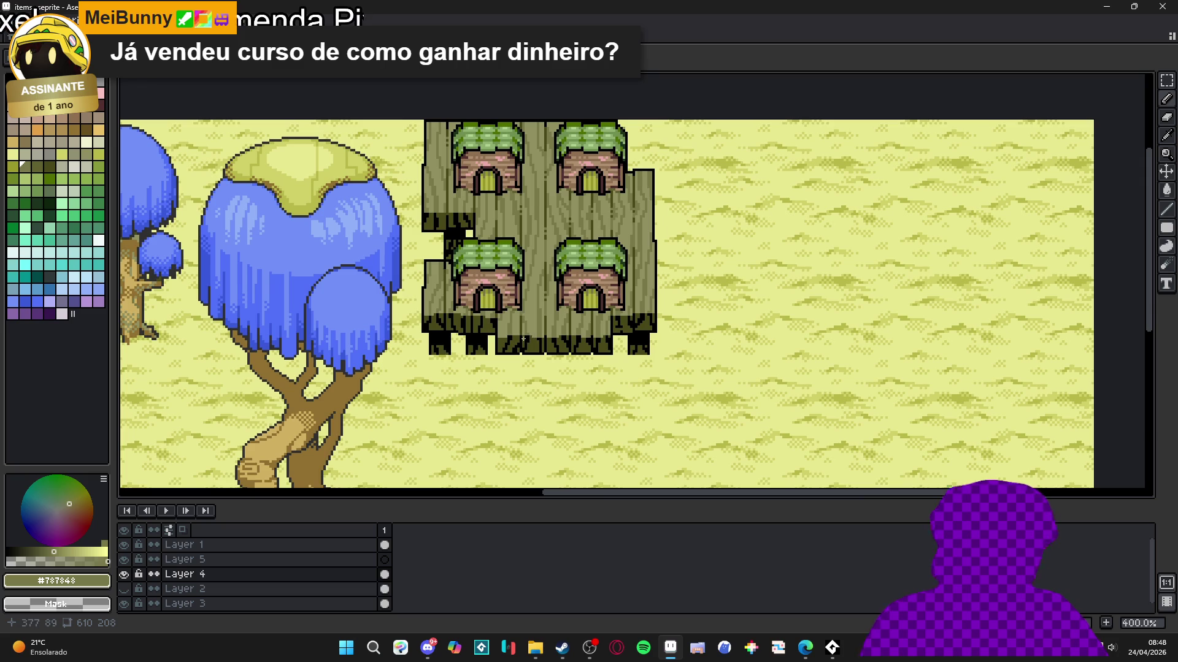
scroll(524, 338, up, 8)
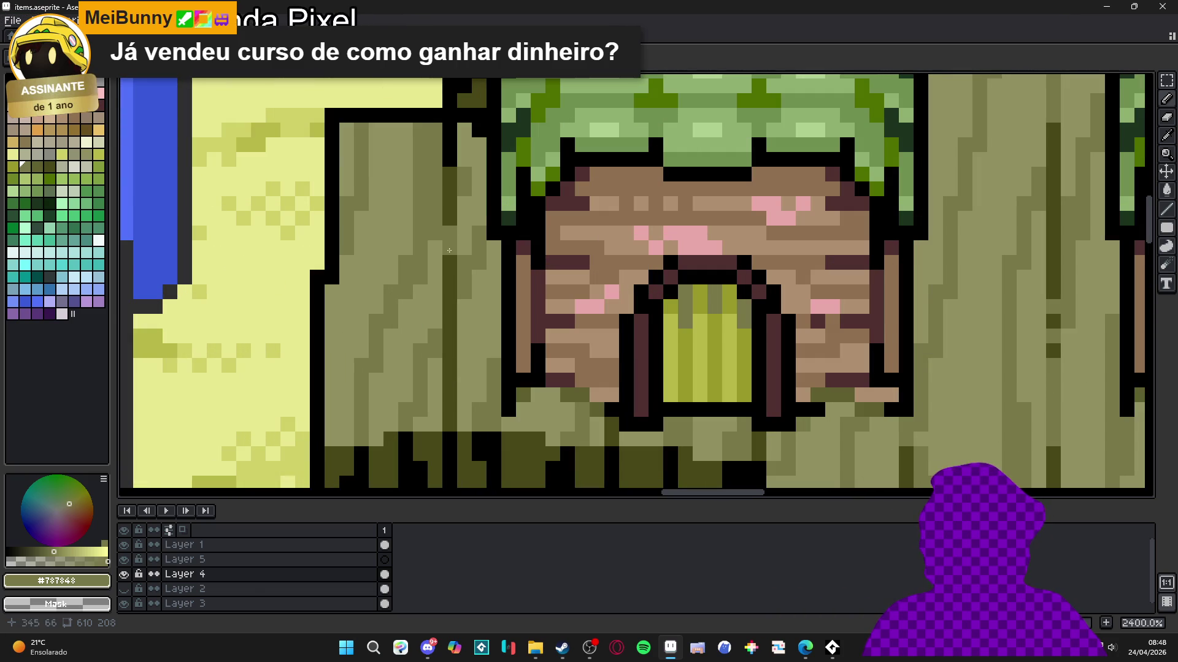
scroll(496, 364, down, 8)
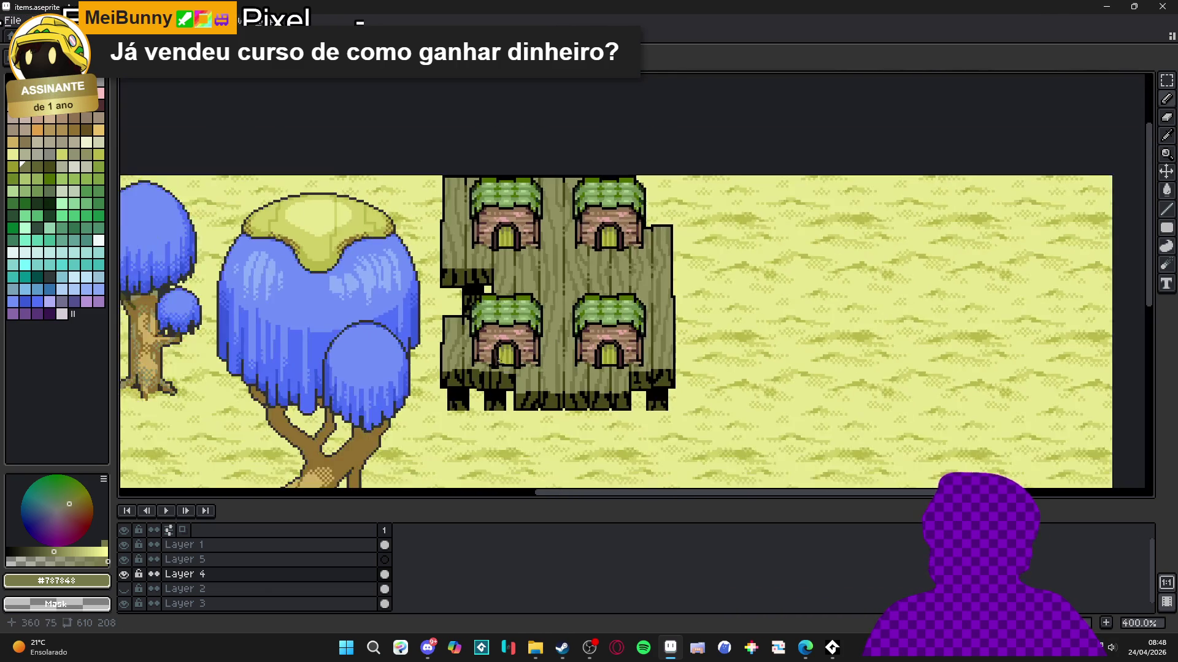
scroll(495, 363, down, 1)
scroll(478, 325, up, 6)
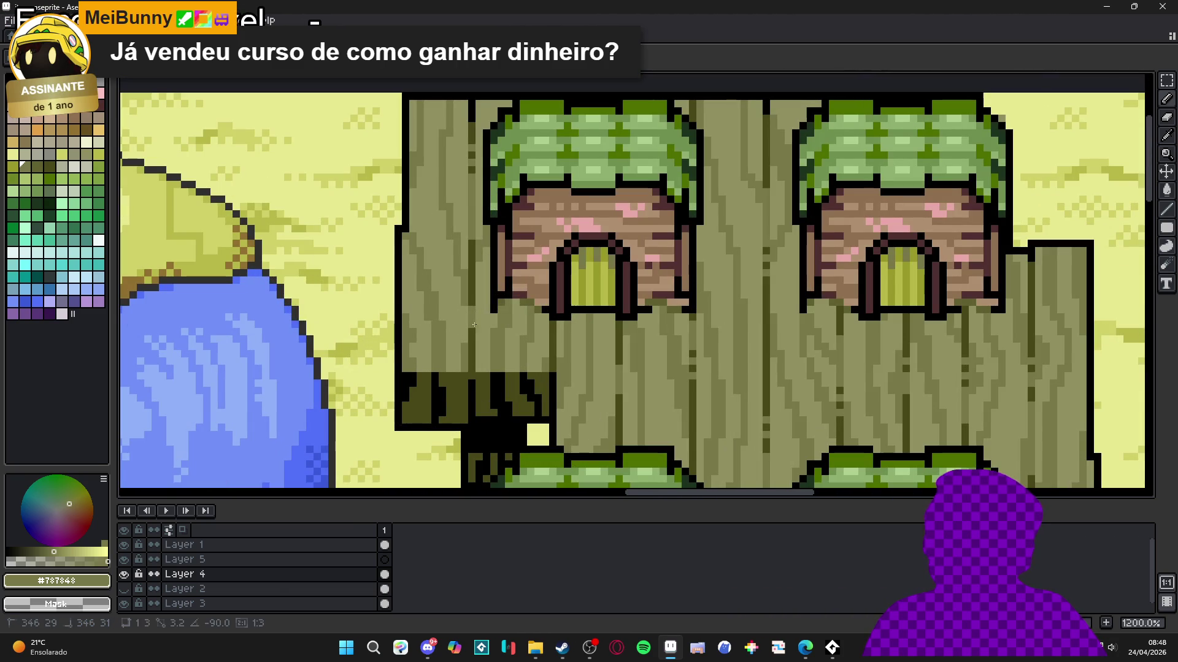
scroll(472, 298, down, 5)
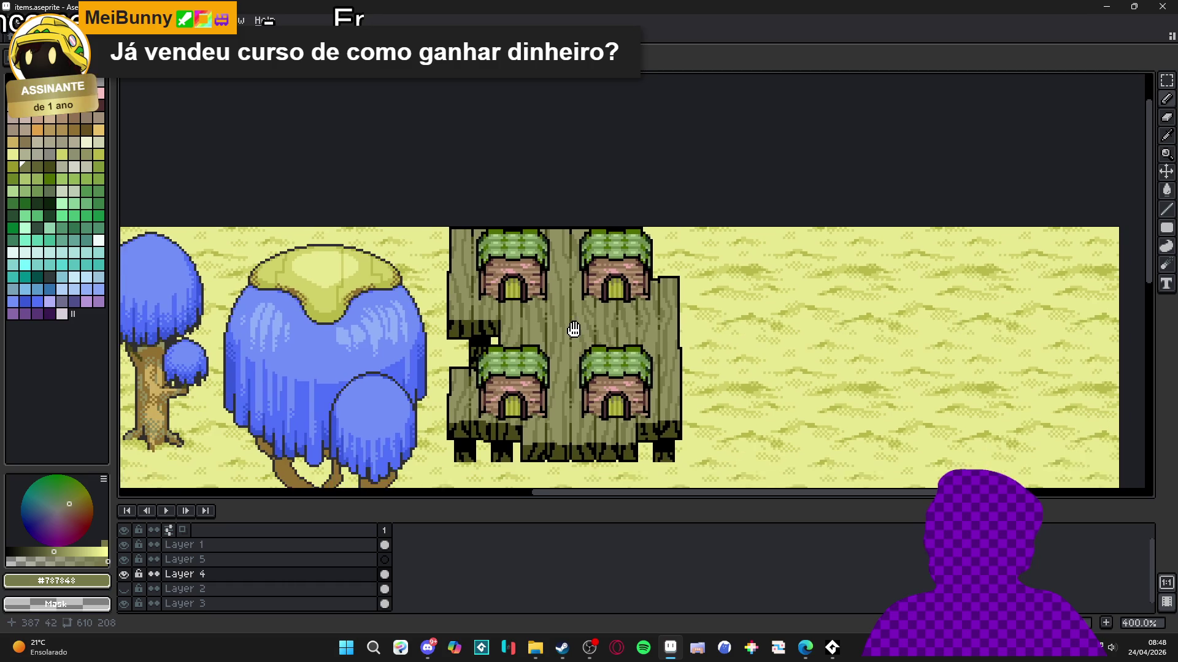
scroll(581, 347, up, 2)
scroll(577, 361, down, 3)
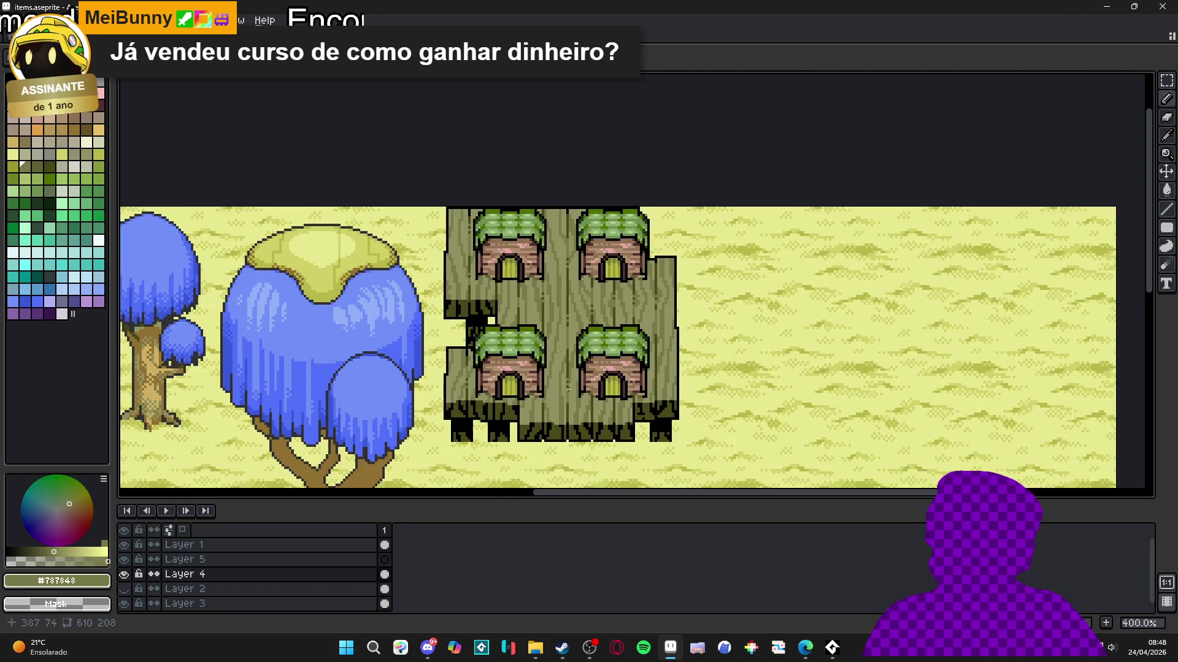
scroll(576, 374, up, 3)
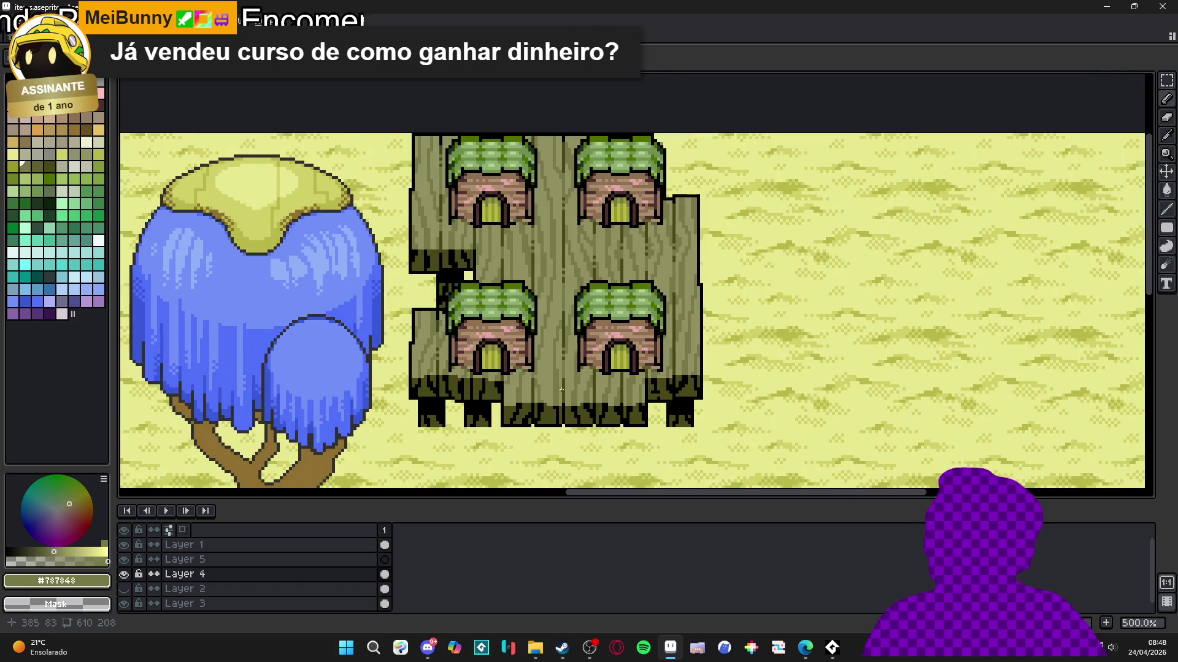
scroll(561, 390, down, 1)
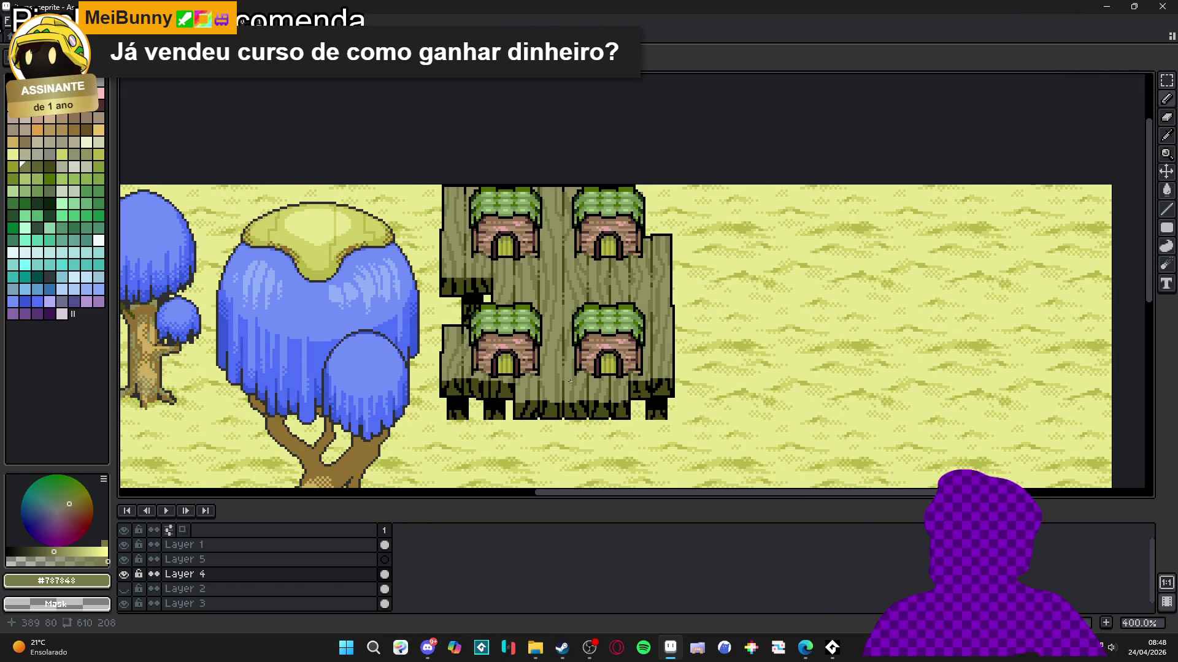
scroll(546, 184, up, 2)
scroll(546, 184, up, 3)
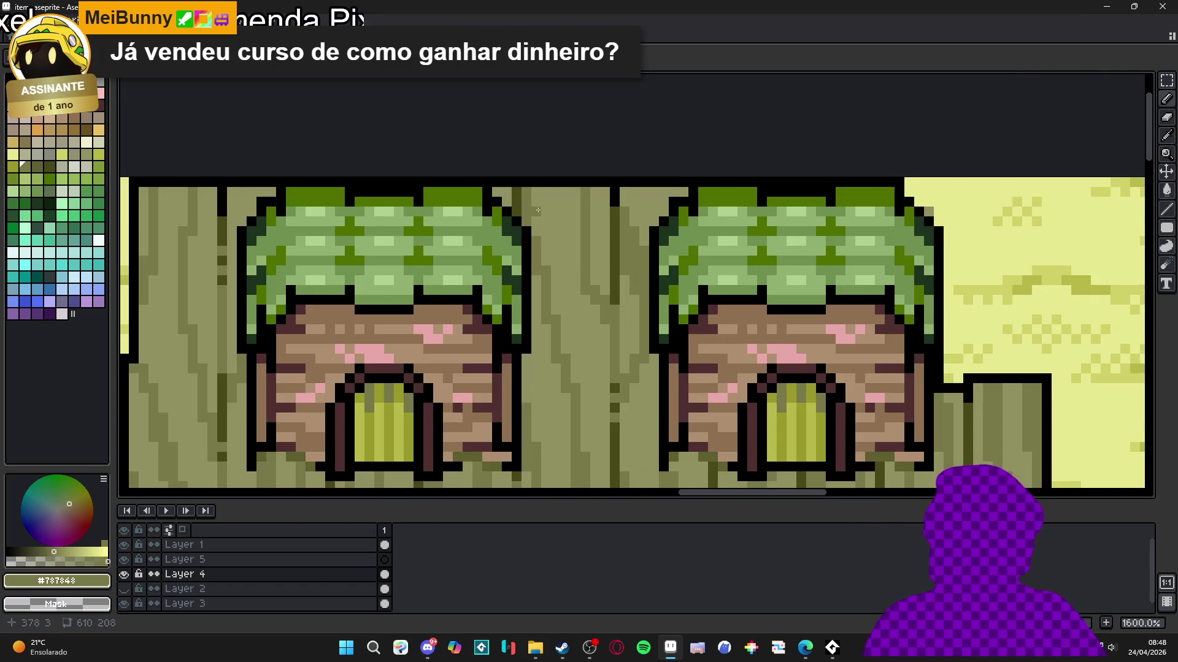
scroll(538, 210, down, 7)
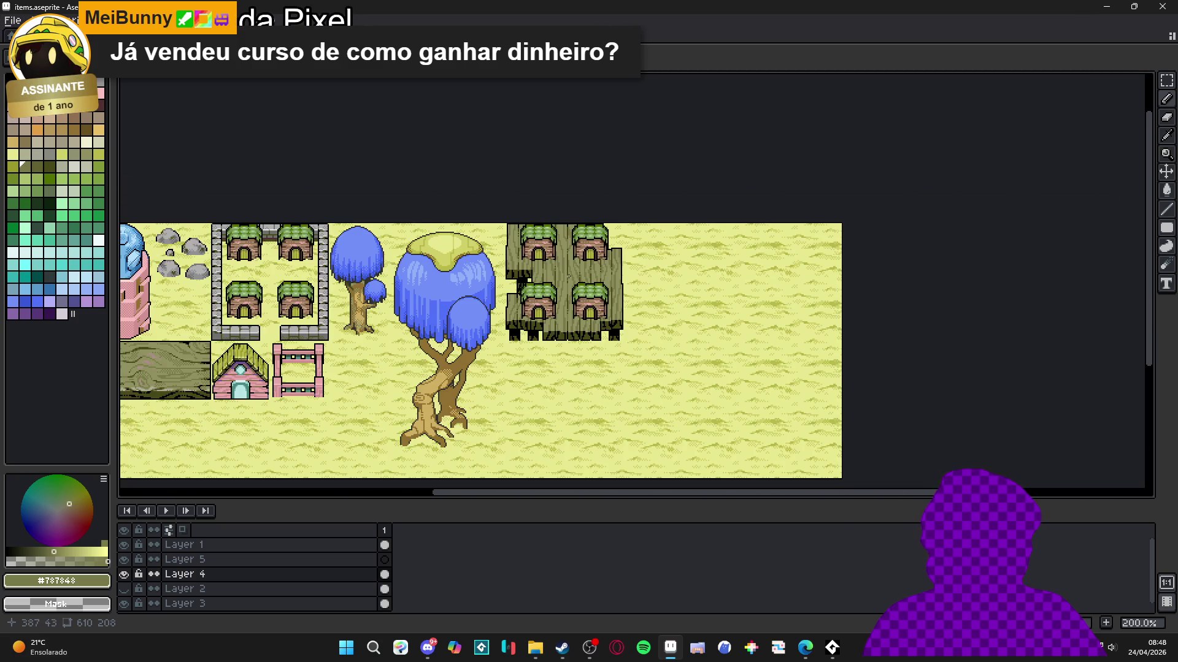
scroll(167, 445, up, 4)
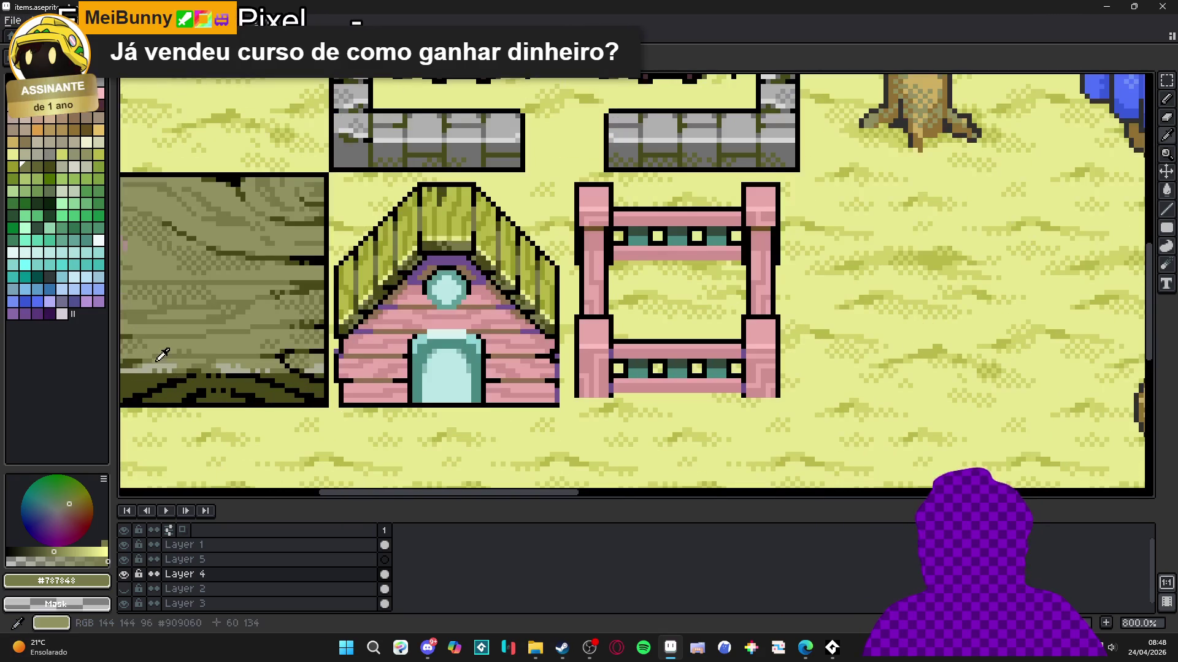
scroll(575, 326, down, 3)
scroll(574, 326, right, 6)
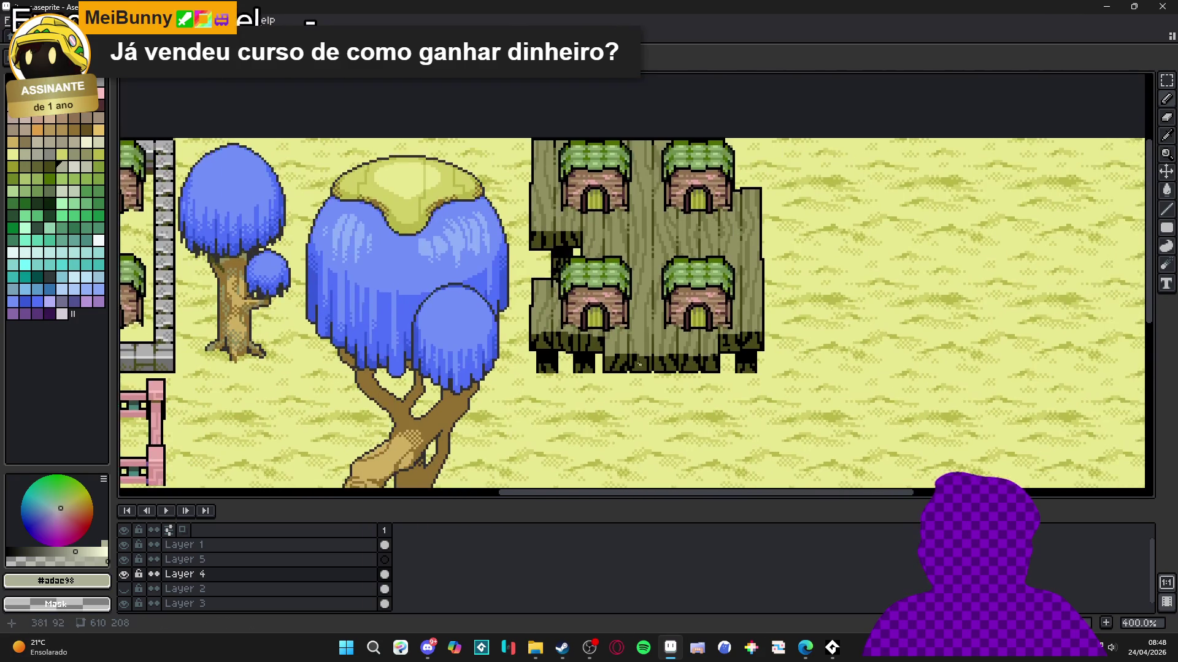
scroll(623, 341, up, 4)
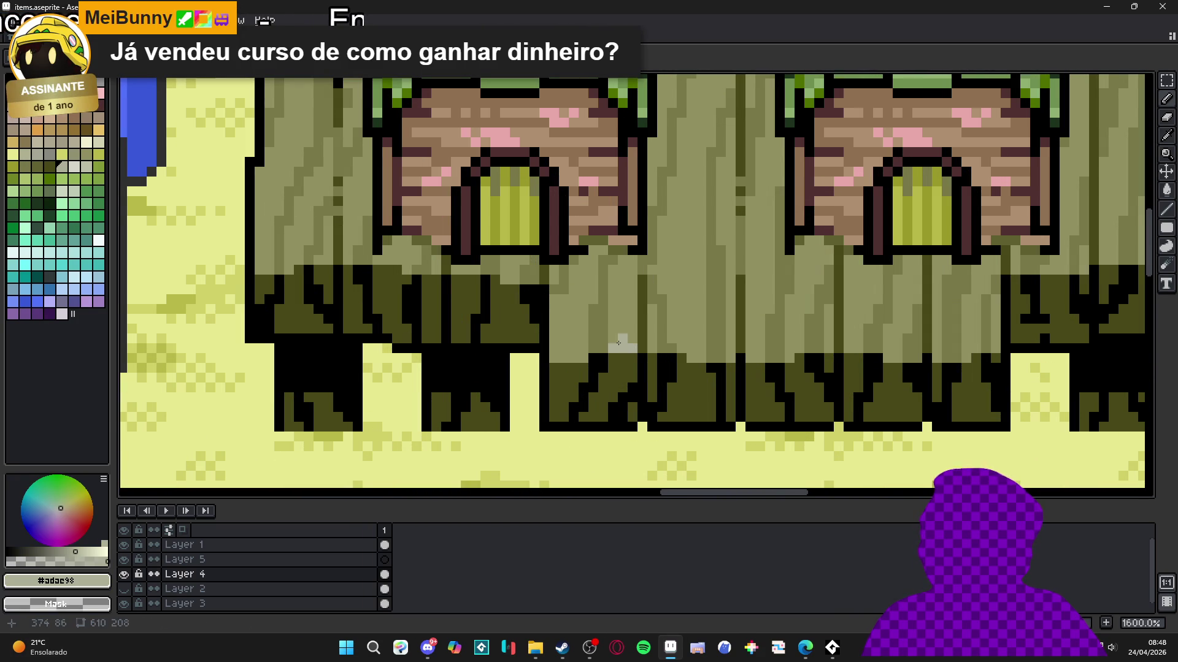
Step: Paint light-grey highlight pixels along the lower edge of the left and middle trunks
drag(616, 341, 577, 352)
click(632, 338)
click(564, 349)
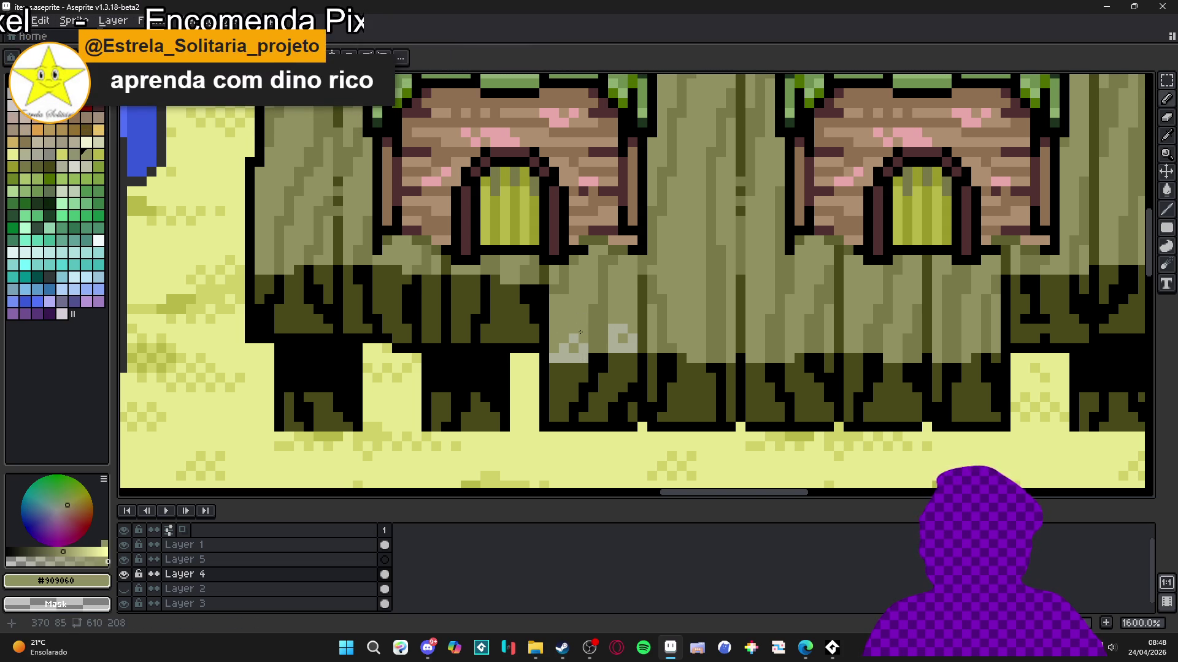
scroll(615, 342, down, 1)
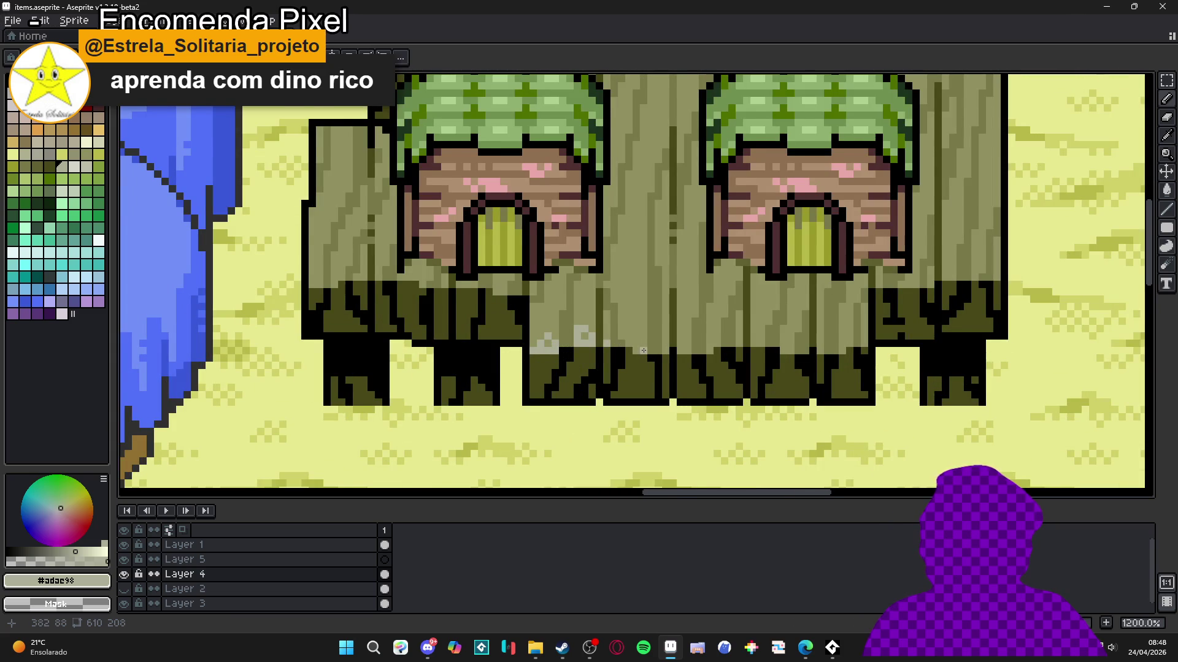
scroll(643, 350, up, 1)
click(637, 346)
click(672, 344)
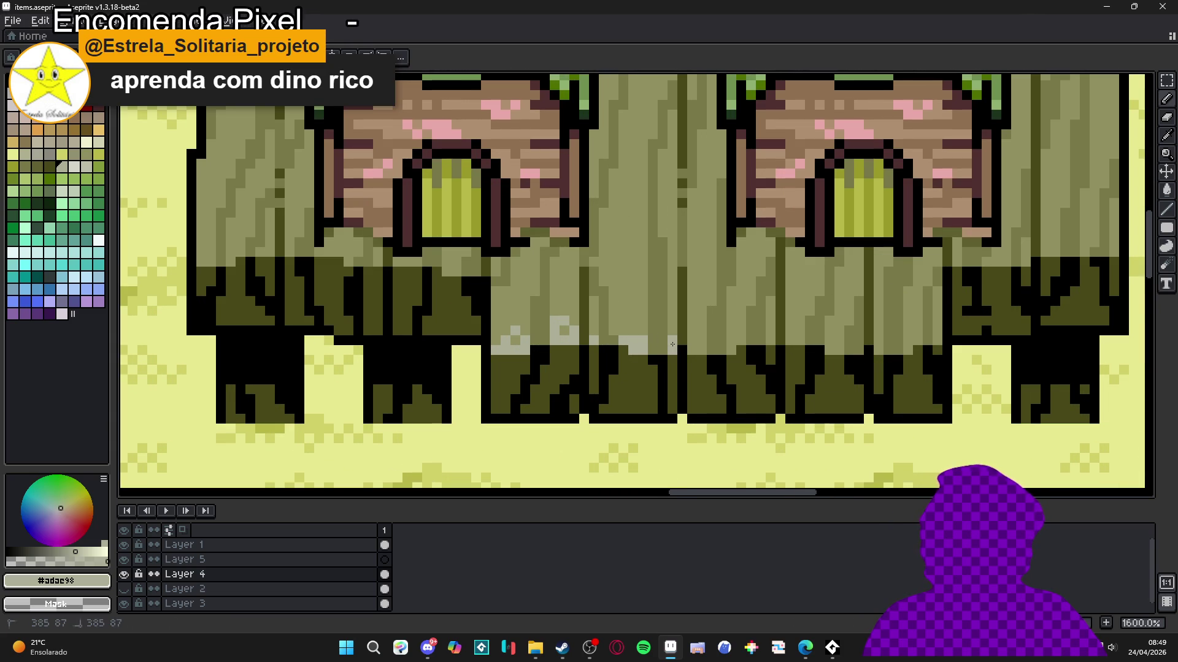
click(654, 340)
scroll(653, 342, down, 2)
scroll(675, 344, up, 3)
Step: Extend the highlight band rightward with a vertical pixel pair and a light-grey 2x2 block
click(690, 341)
drag(744, 350, 747, 334)
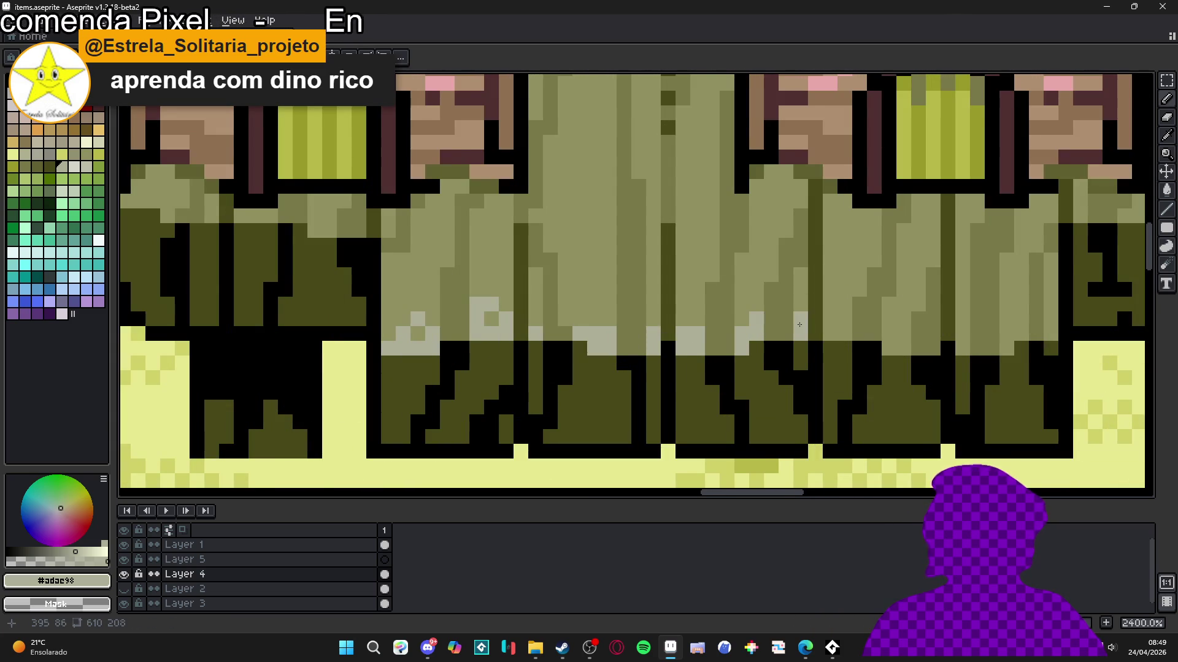
scroll(799, 325, down, 2)
scroll(799, 325, up, 2)
click(877, 351)
click(877, 337)
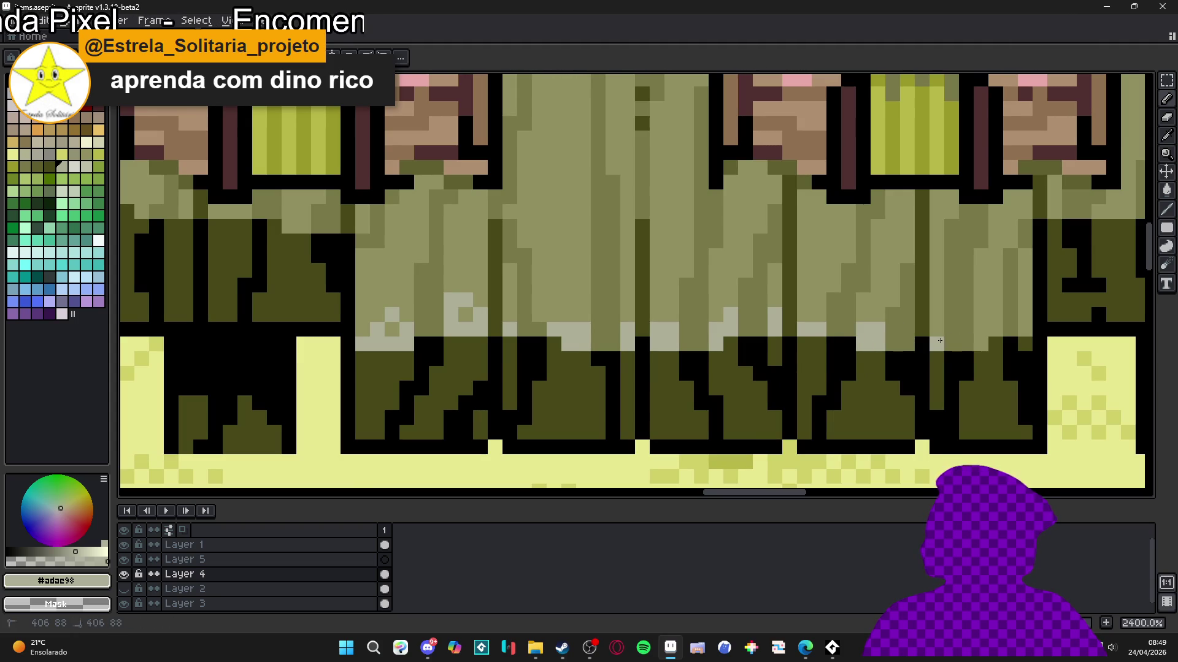
scroll(1012, 331, down, 6)
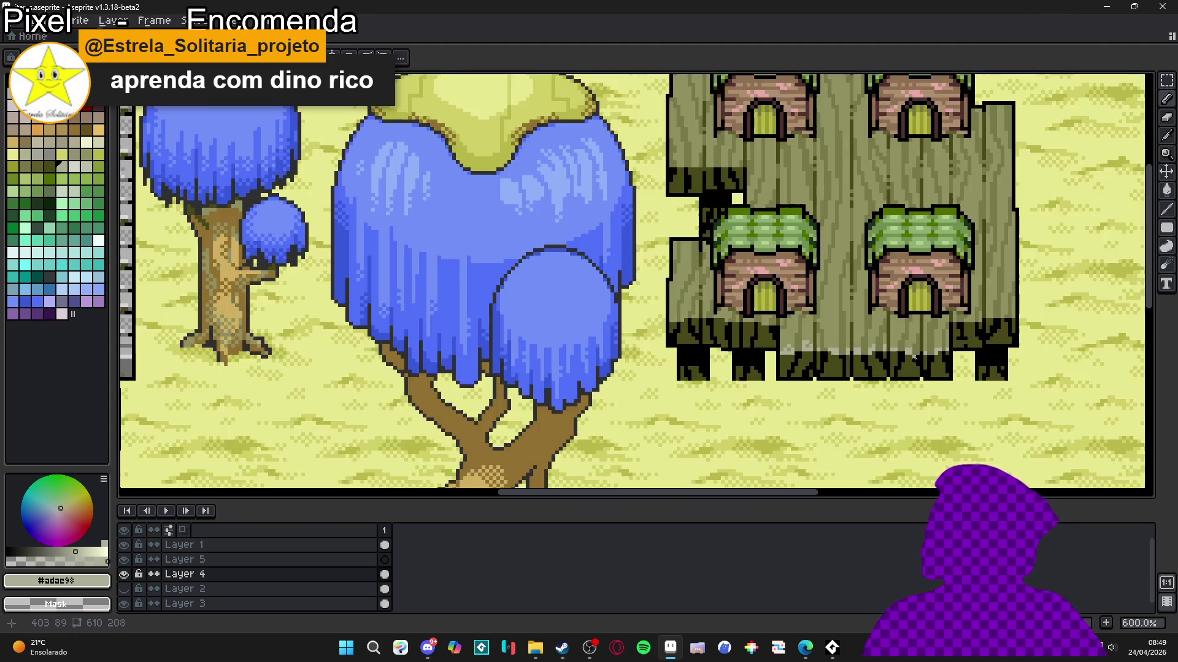
scroll(799, 372, up, 6)
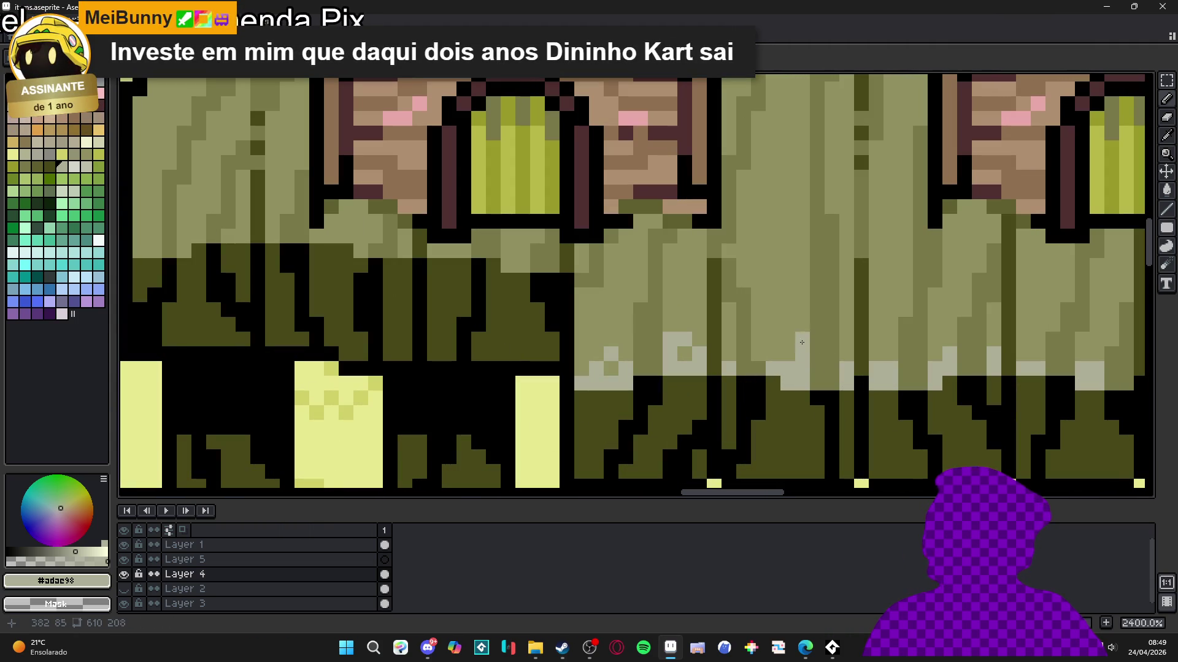
click(800, 329)
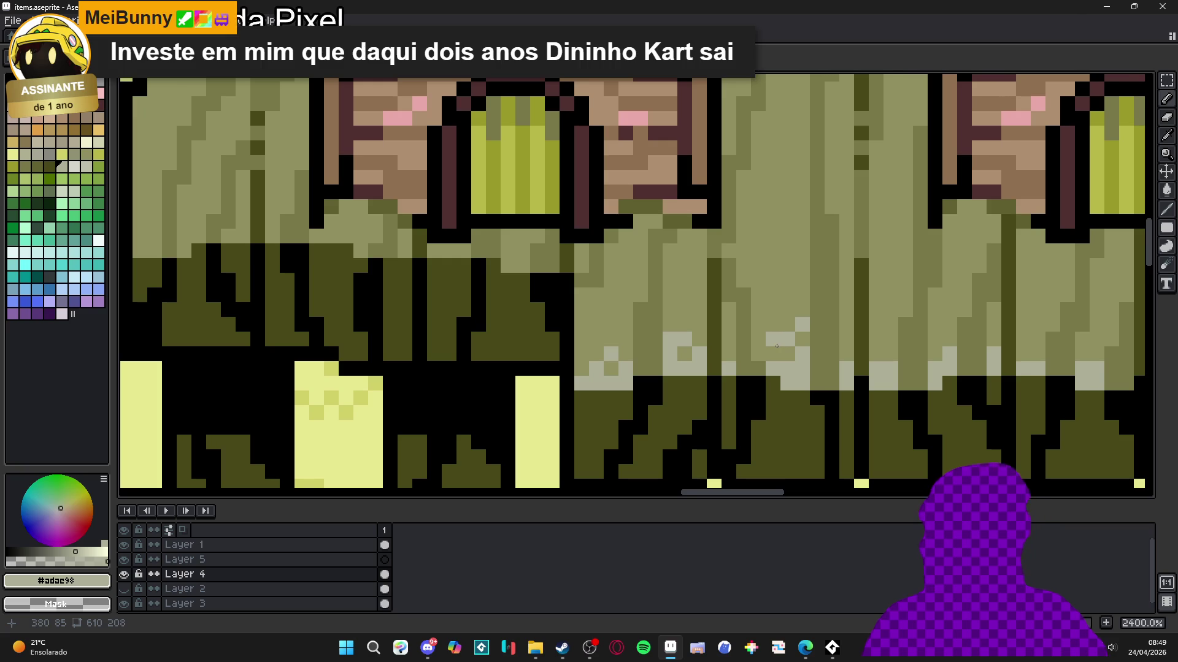
Step: Save the items sprite file with Ctrl+S
scroll(776, 356, down, 2)
key(ctrl+s)
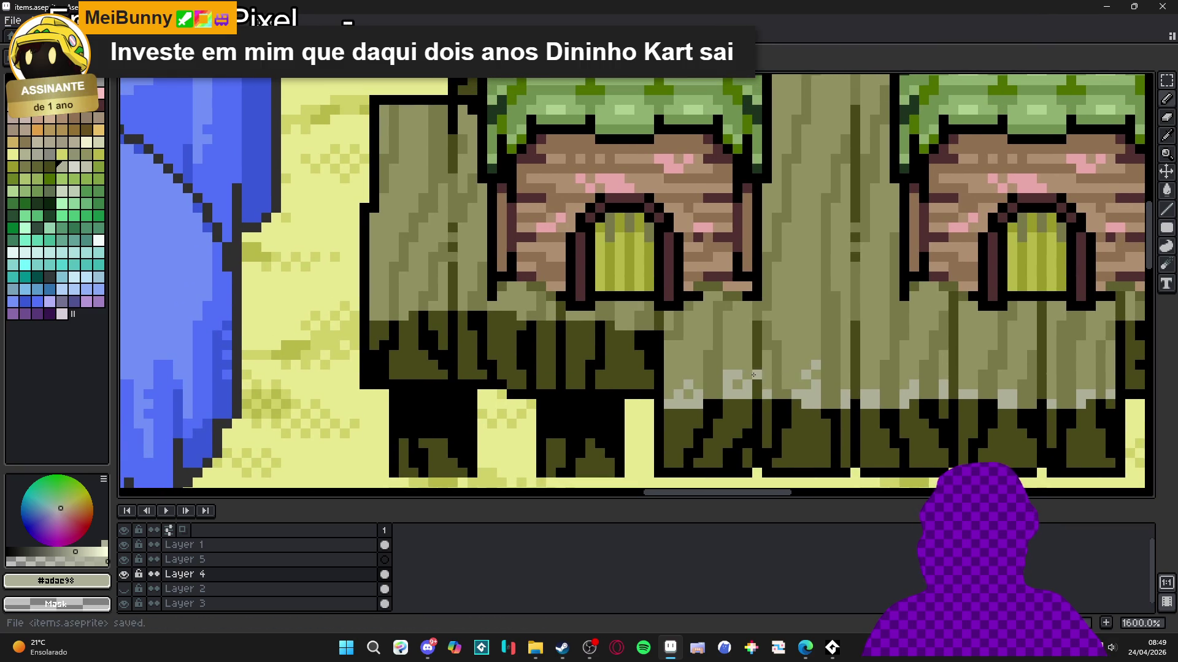
scroll(522, 312, up, 3)
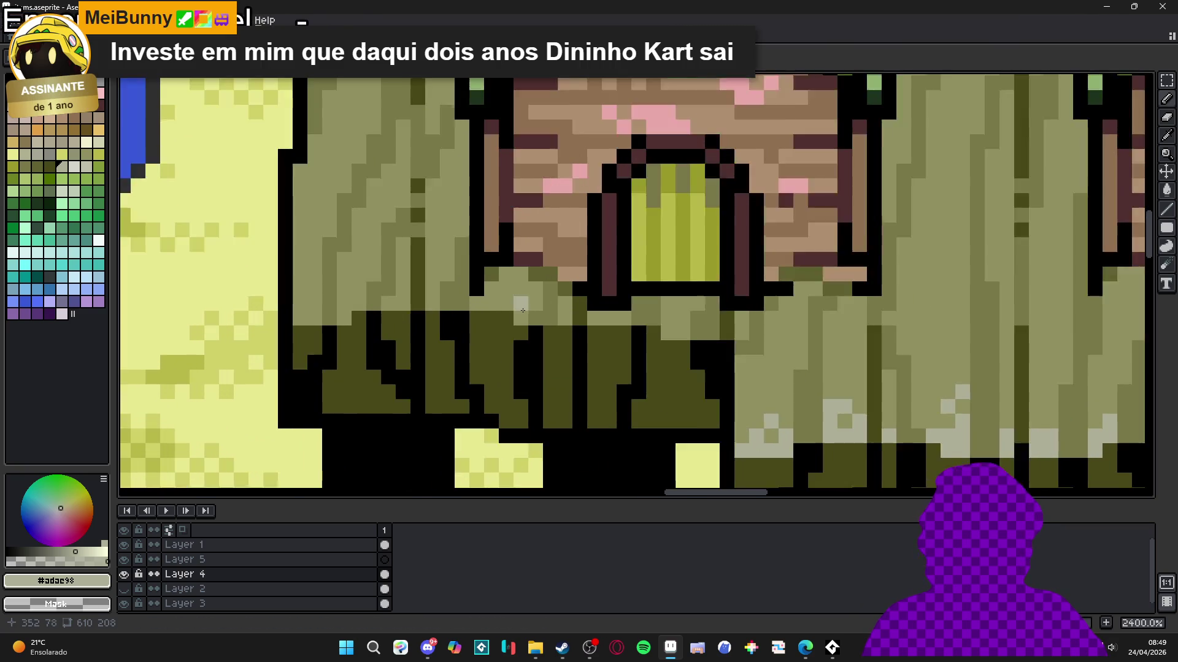
Step: Paint a light-grey highlight patch below the left door
click(498, 301)
click(539, 302)
drag(520, 302, 540, 281)
click(521, 320)
click(461, 302)
scroll(479, 319, down, 4)
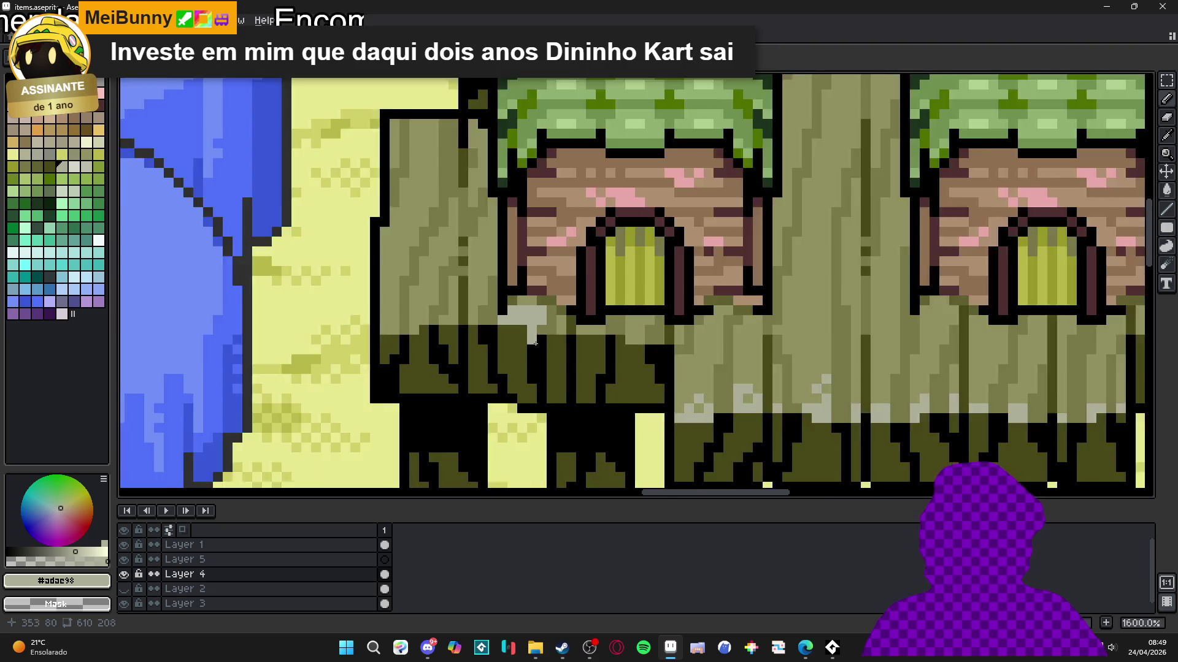
scroll(494, 333, up, 3)
Step: Add a run of light-grey highlight pixels along the left stump's lower wood edge
drag(495, 333, 492, 332)
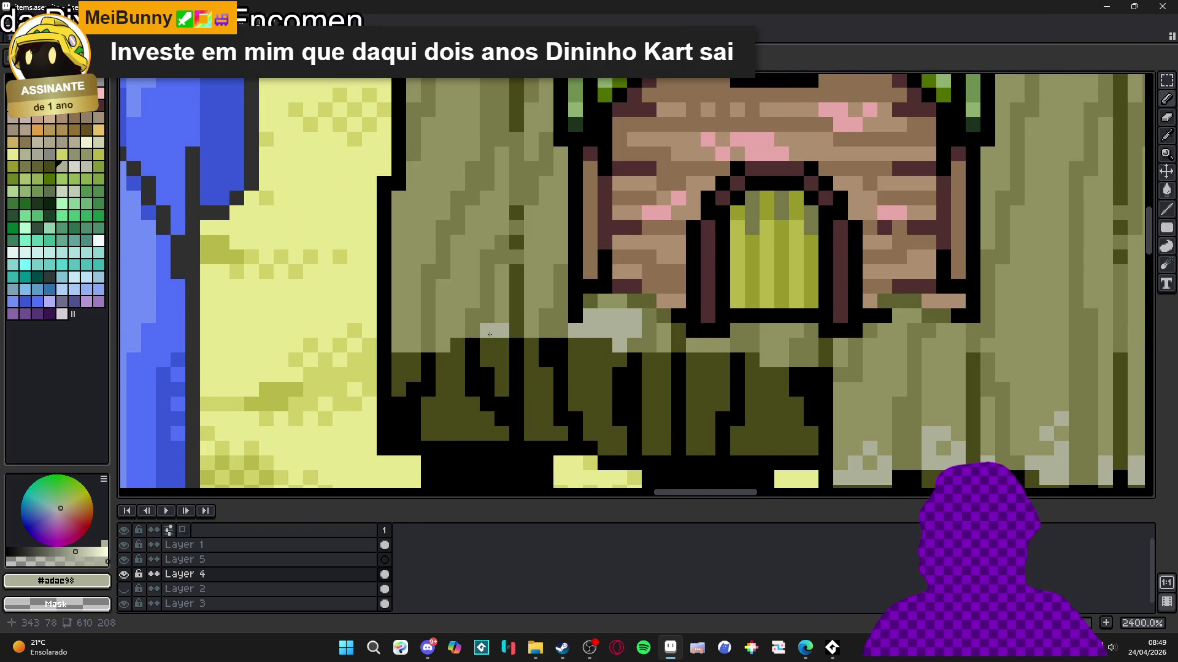
scroll(489, 334, down, 2)
scroll(493, 362, up, 2)
click(539, 355)
click(493, 368)
click(480, 379)
mouse_move(450, 384)
mouse_down()
mouse_move(434, 370)
mouse_move(449, 345)
mouse_up()
click(435, 355)
scroll(454, 349, down, 4)
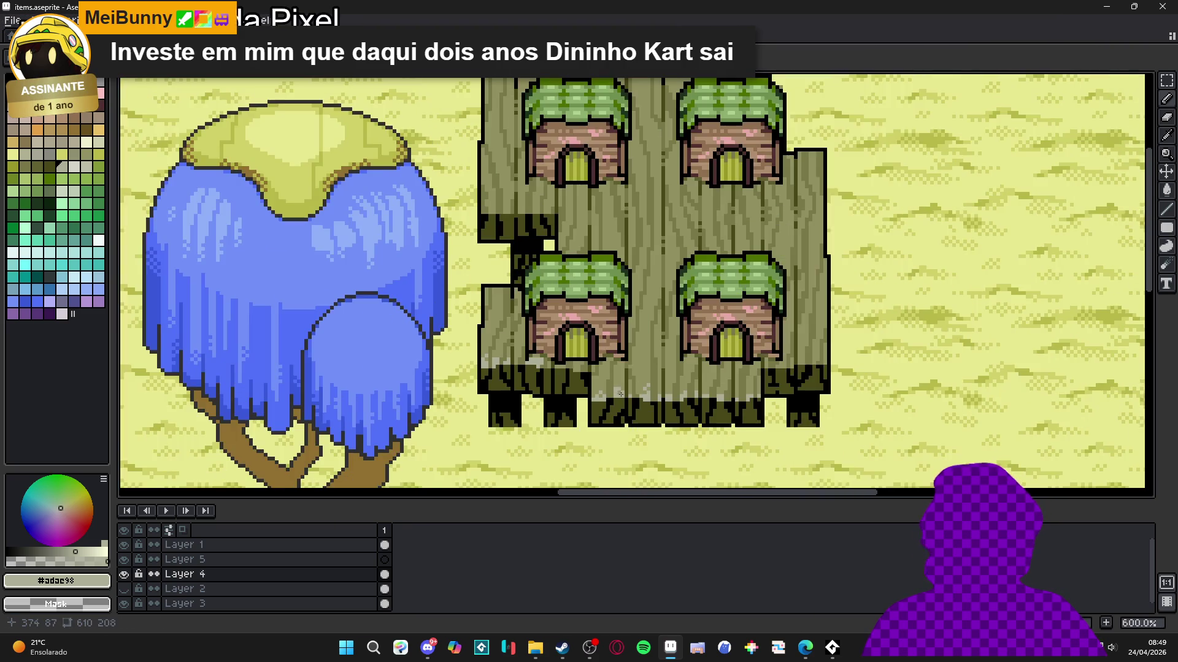
scroll(590, 359, up, 3)
Step: Continue the light-grey highlight row rightward across the lower wood to finish it
scroll(590, 358, down, 4)
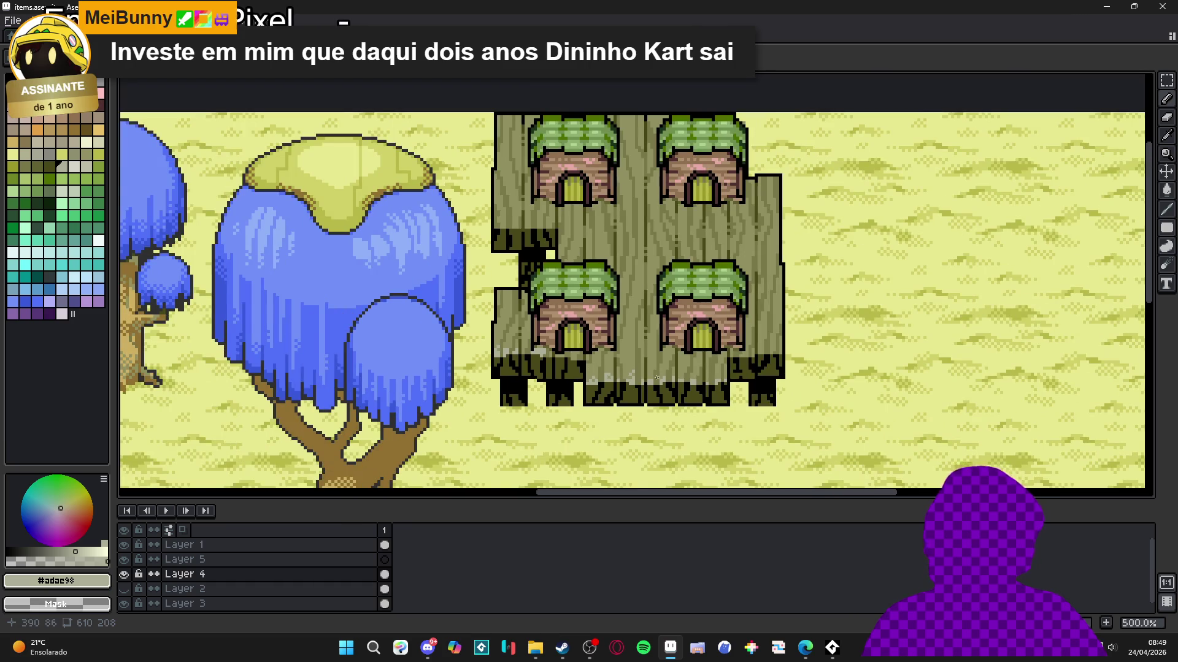
scroll(656, 377, down, 3)
scroll(668, 374, up, 8)
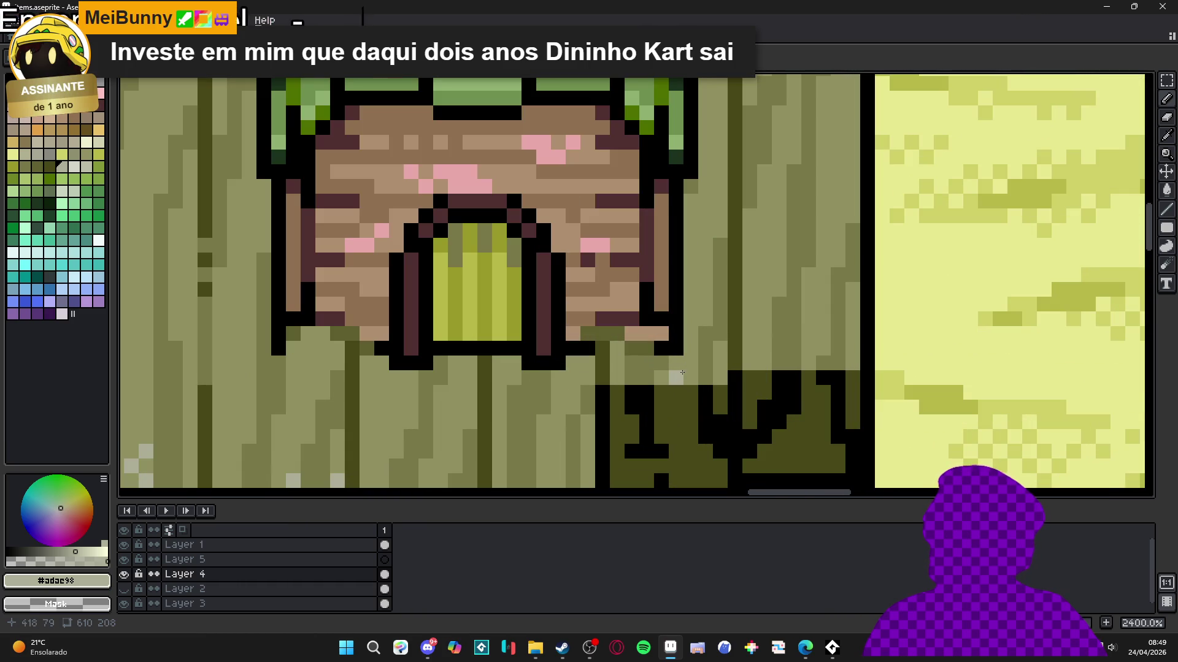
click(668, 372)
click(750, 363)
click(764, 363)
click(808, 363)
click(853, 363)
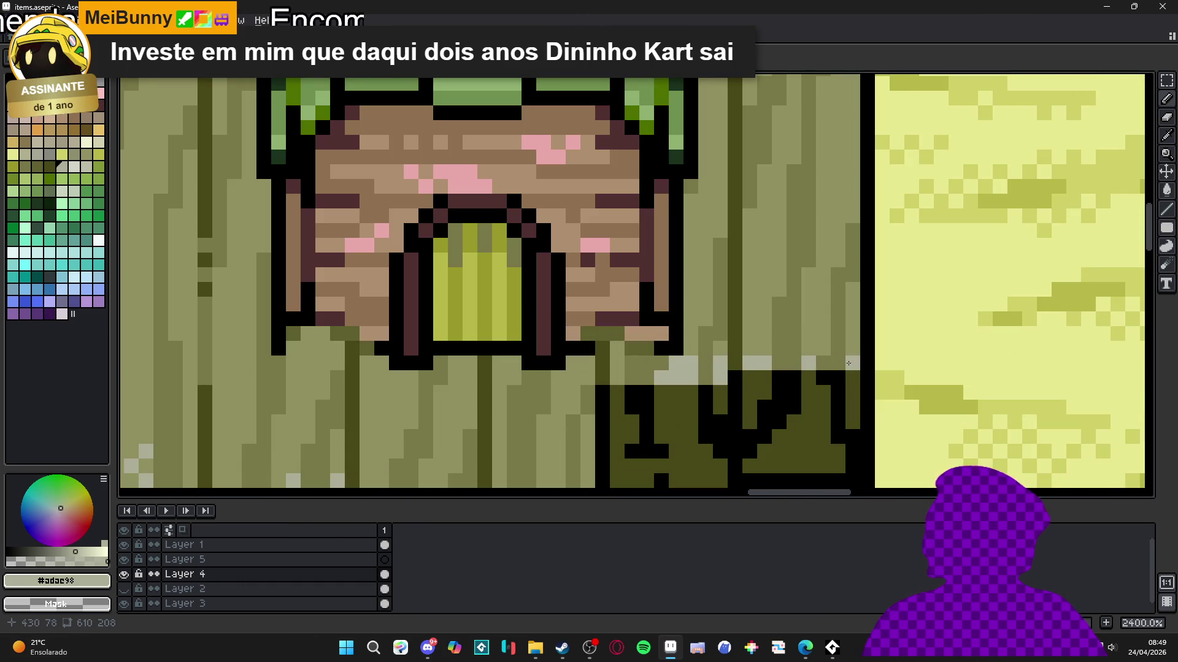
scroll(783, 397, down, 5)
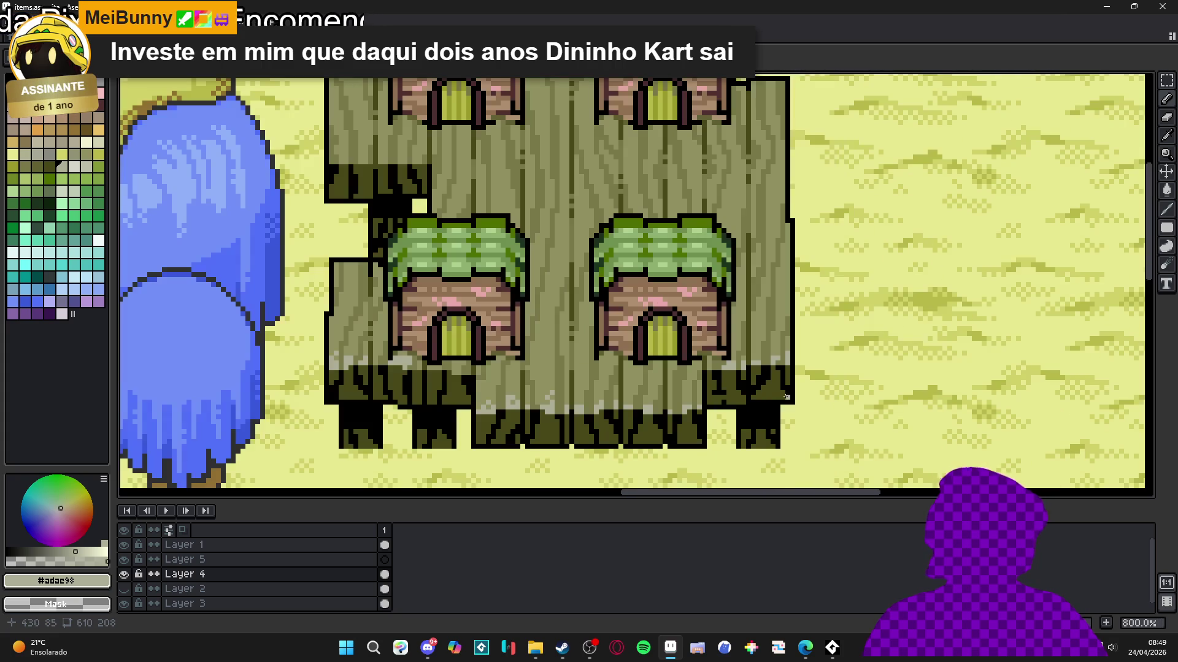
scroll(783, 397, down, 3)
scroll(607, 424, down, 2)
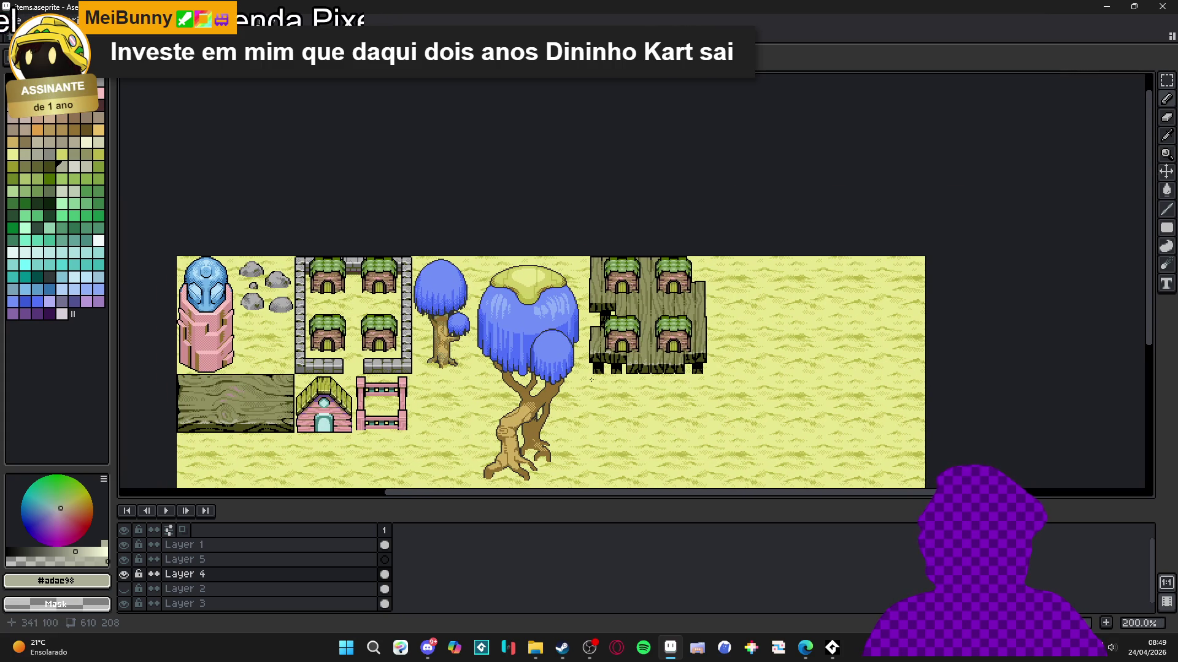
Step: Pan and zoom across the items sheet, briefly showing then hiding the pixel grid
scroll(599, 366, up, 3)
scroll(576, 371, down, 2)
scroll(573, 373, down, 2)
scroll(526, 373, up, 2)
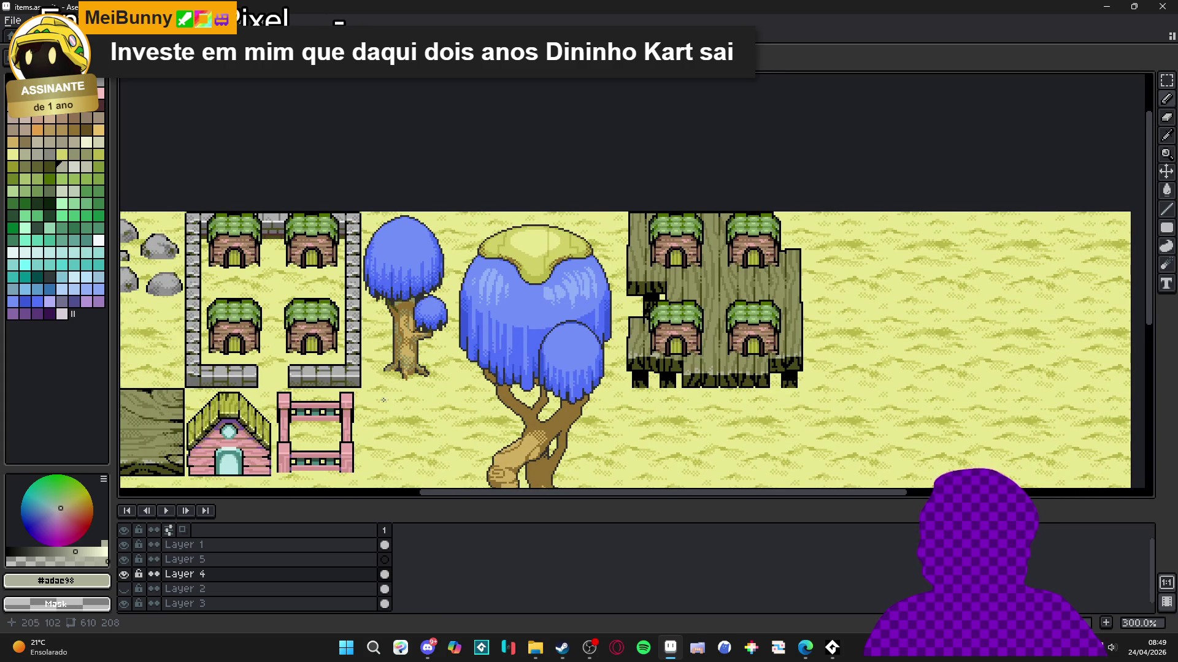
scroll(486, 368, down, 2)
scroll(407, 384, up, 2)
drag(404, 386, 386, 428)
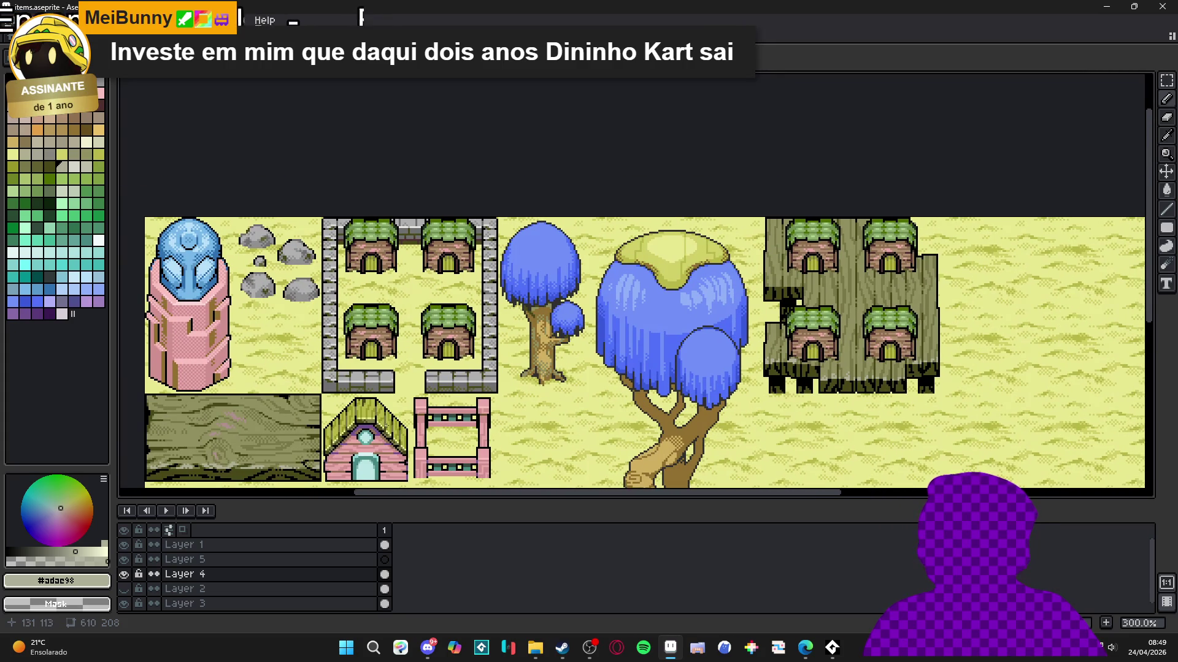
scroll(620, 396, down, 1)
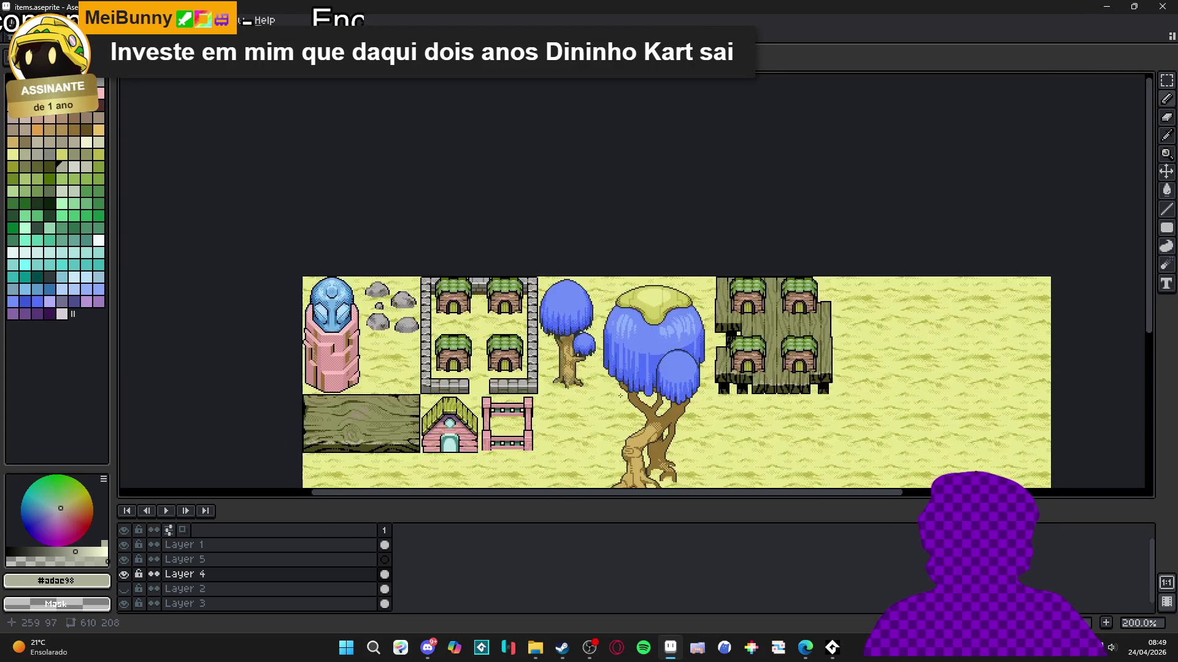
scroll(714, 367, up, 1)
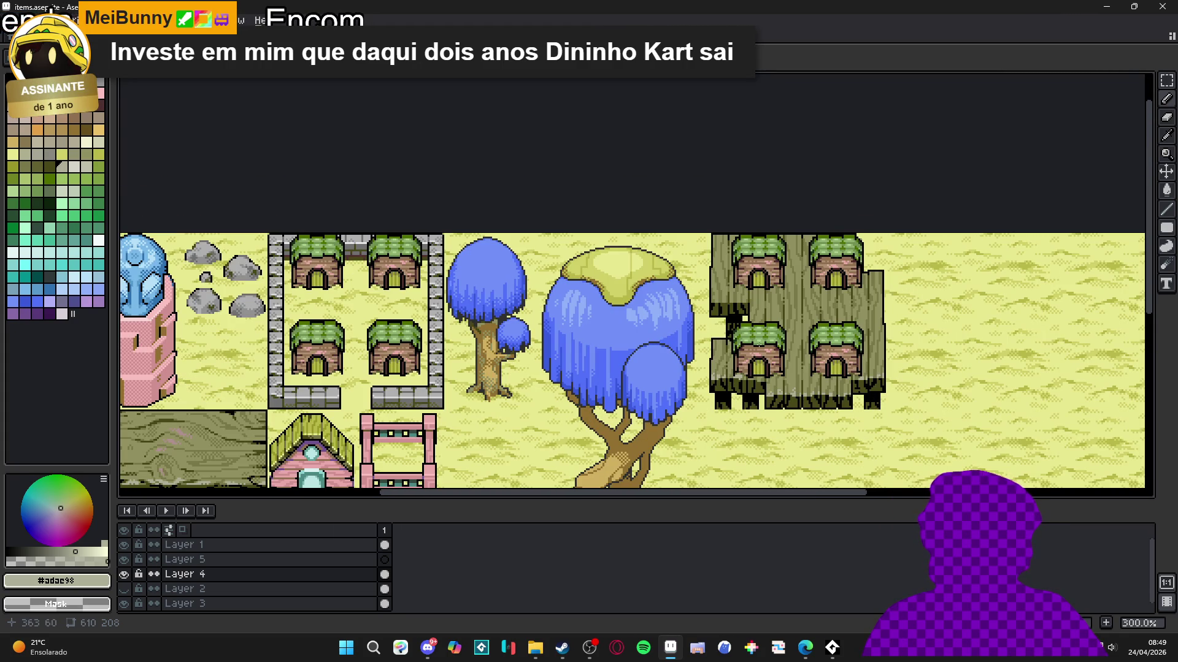
scroll(761, 346, down, 1)
scroll(791, 380, up, 1)
key(ctrl+apostrophe)
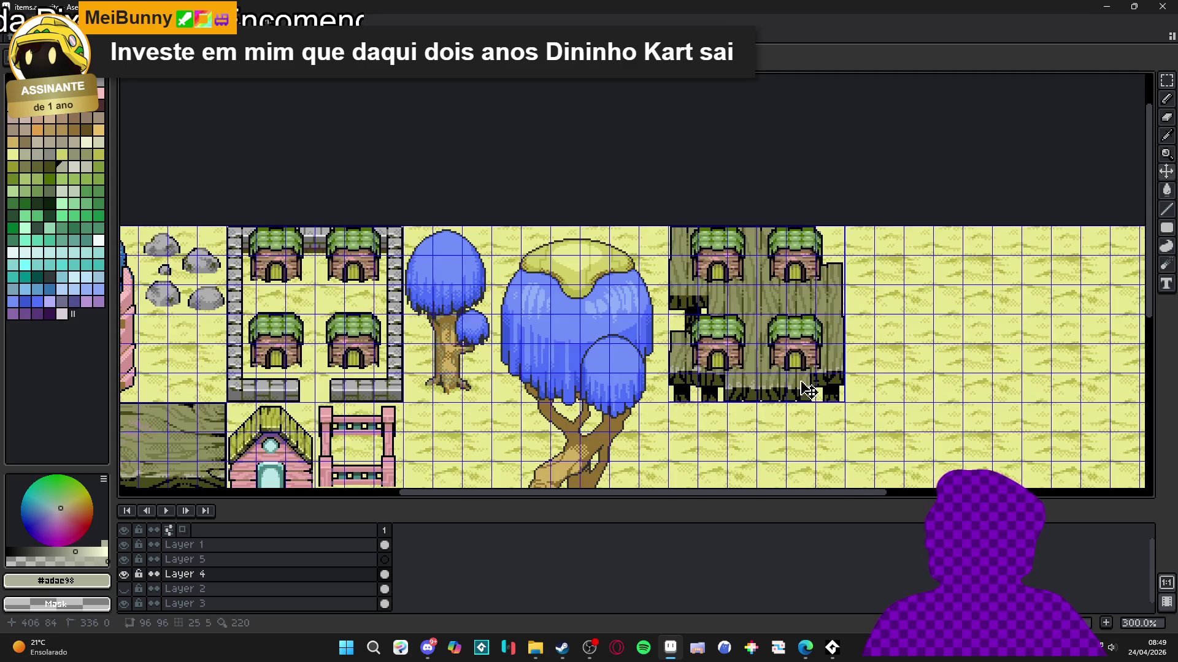
scroll(791, 386, down, 1)
key(ctrl+apostrophe)
Step: Select Layer 1 in the timeline as the working layer
scroll(729, 373, down, 1)
scroll(728, 372, up, 1)
scroll(641, 319, up, 1)
ctrl+click(640, 267)
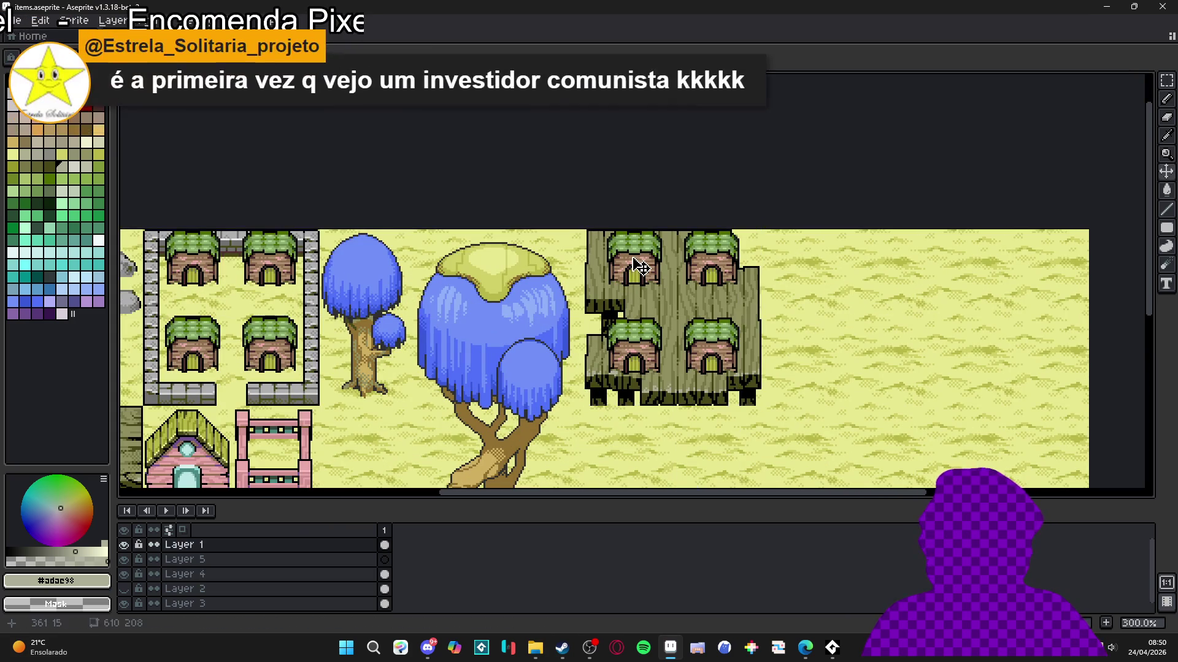
Step: Toggle visibility of Layers 1, 5 and 4 to compare their contents
alt+click(125, 545)
alt+click(125, 545)
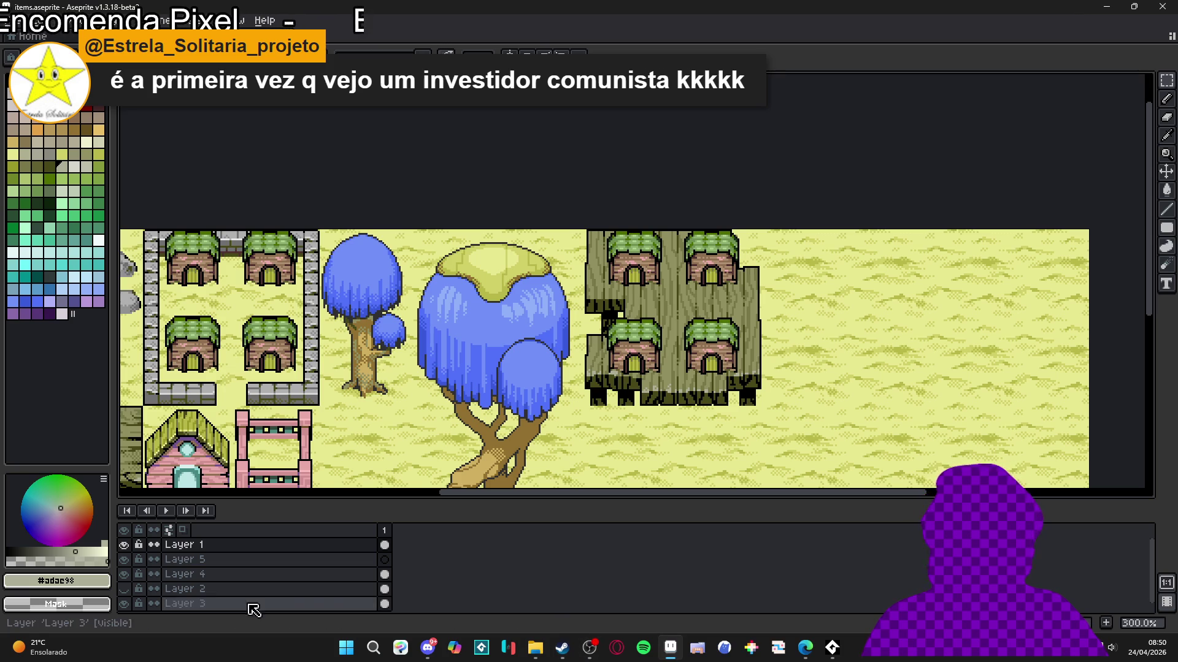
alt+click(129, 545)
alt+click(129, 545)
click(126, 560)
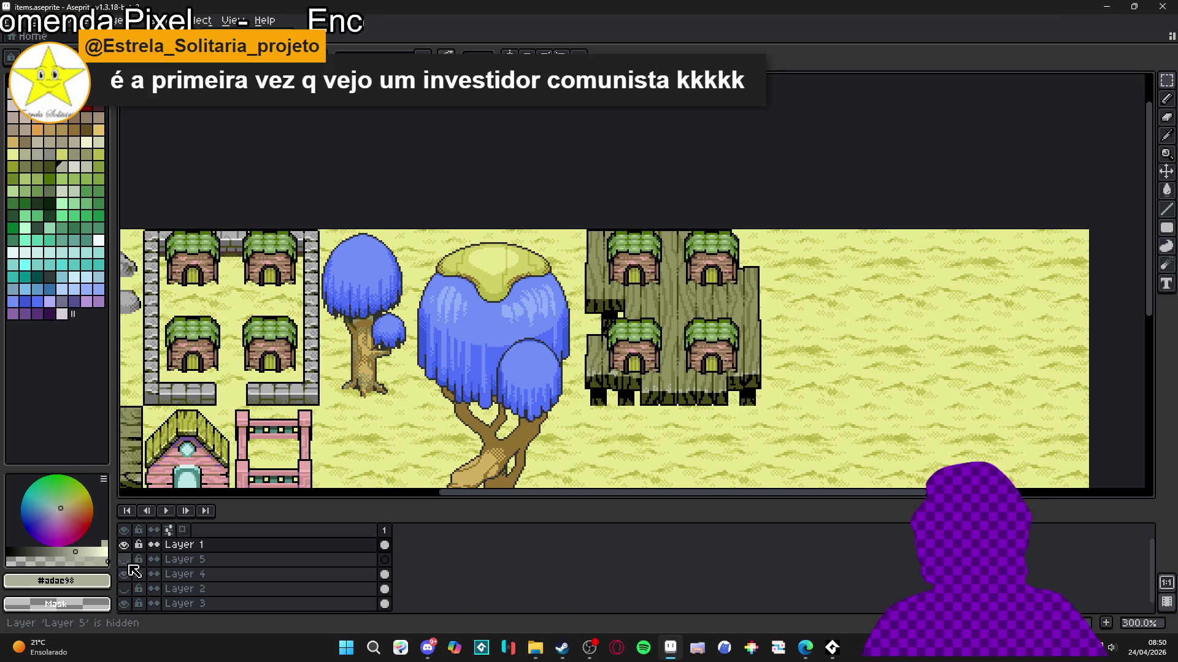
click(129, 573)
click(129, 573)
click(129, 573)
click(129, 573)
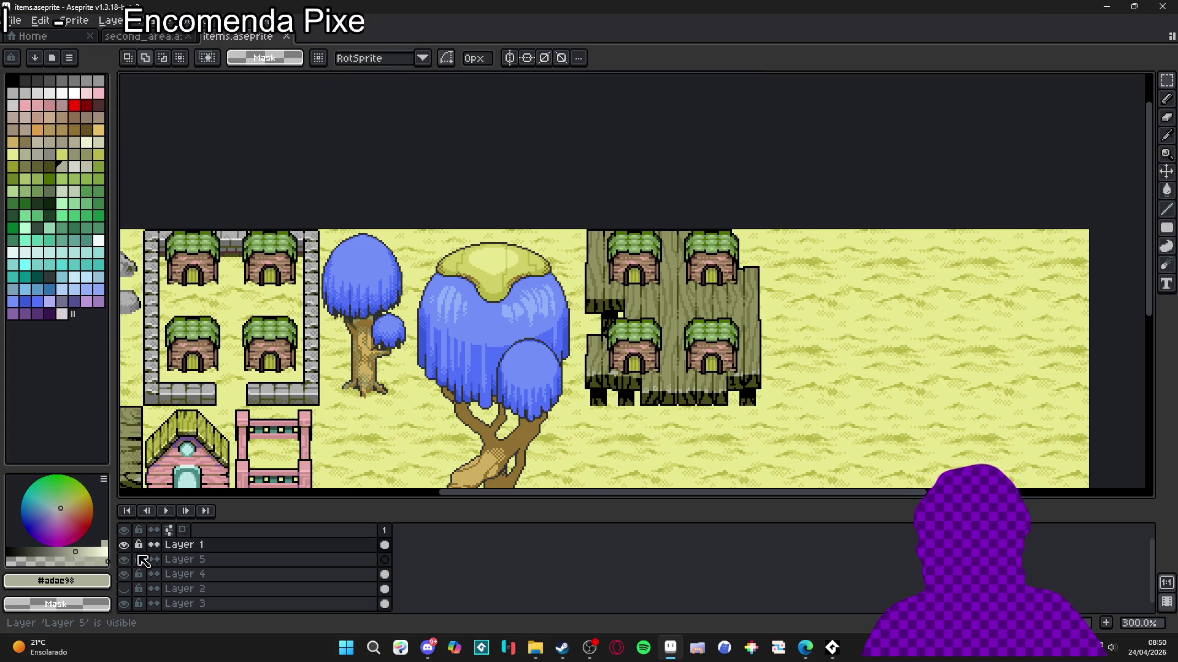
Step: Merge Layer 1 down into Layer 5 and make Layer 5 visible again
right_click(203, 544)
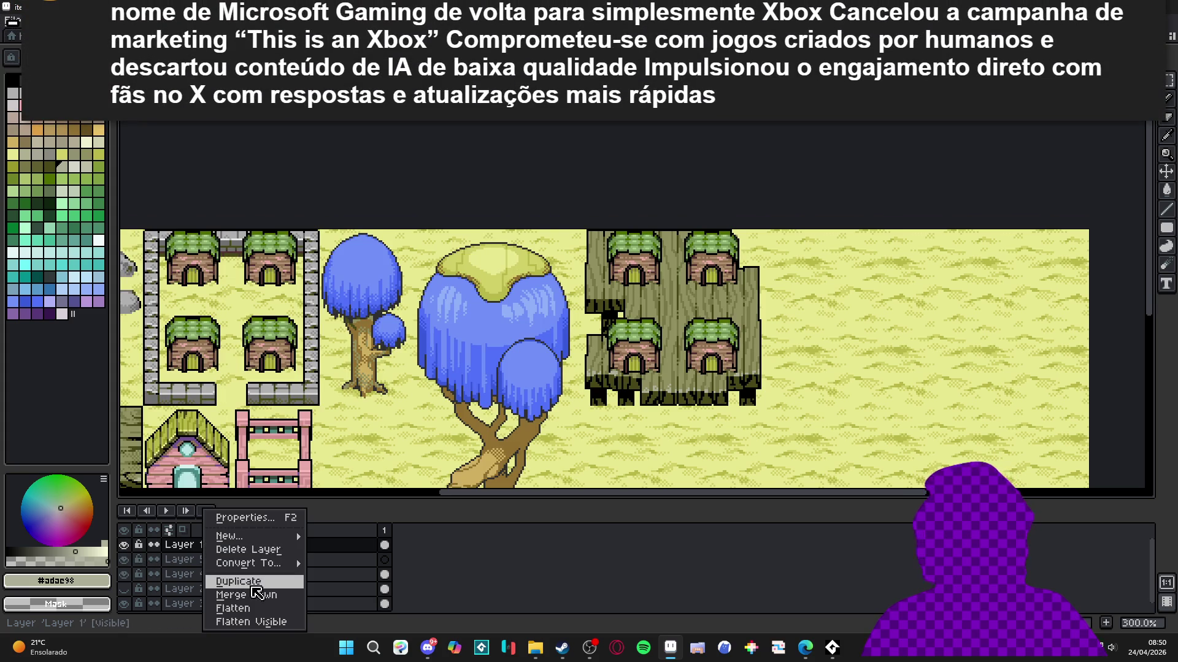
click(245, 594)
click(126, 546)
click(124, 545)
click(125, 545)
click(125, 545)
click(125, 559)
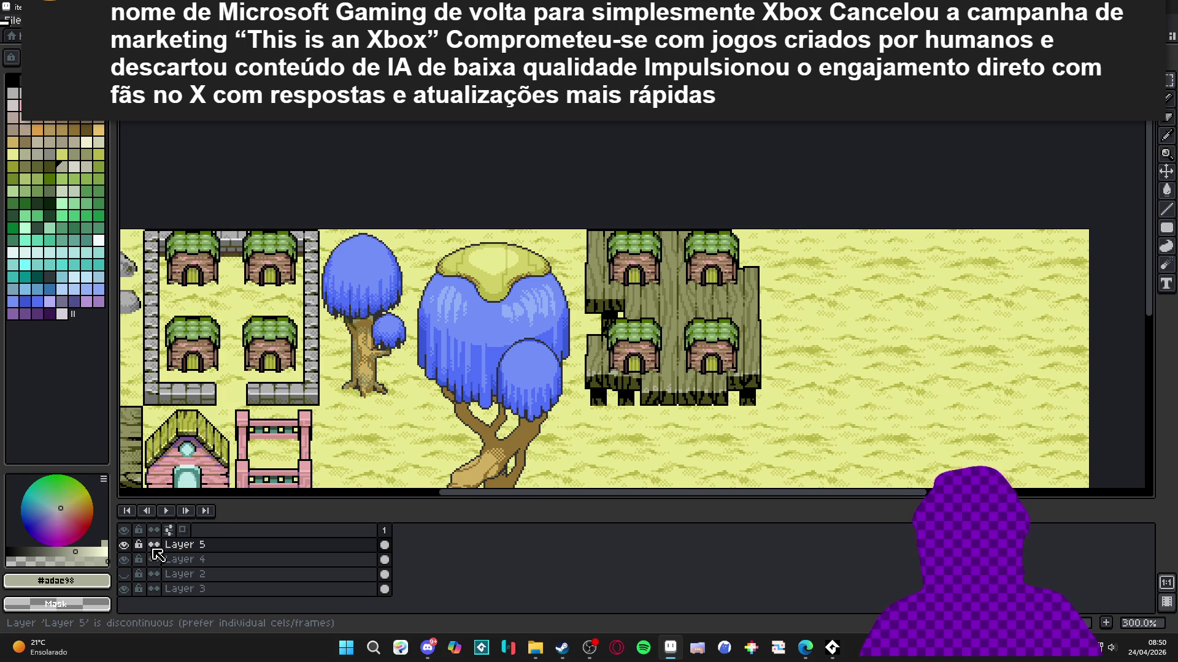
scroll(707, 400, up, 3)
scroll(707, 399, up, 1)
key(Down)
key(ctrl+apostrophe)
scroll(662, 421, up, 1)
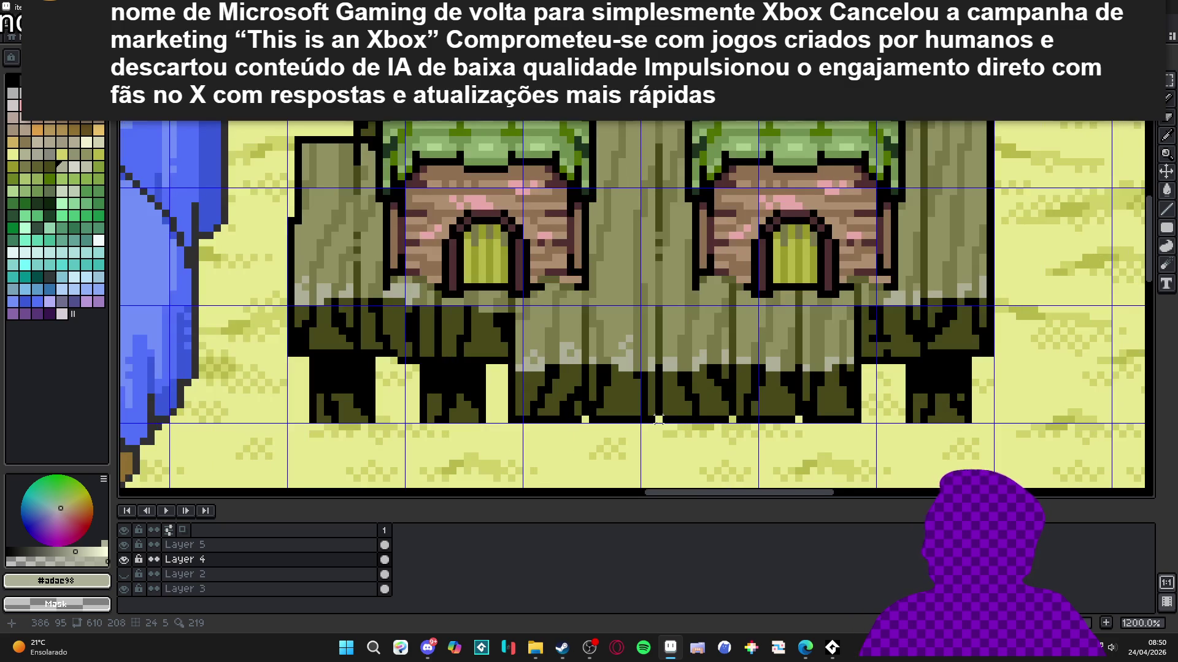
alt+click(662, 420)
mouse_move(653, 425)
mouse_down()
mouse_move(694, 392)
mouse_move(739, 324)
mouse_up()
drag(718, 363, 709, 341)
scroll(710, 341, down, 5)
scroll(705, 390, up, 4)
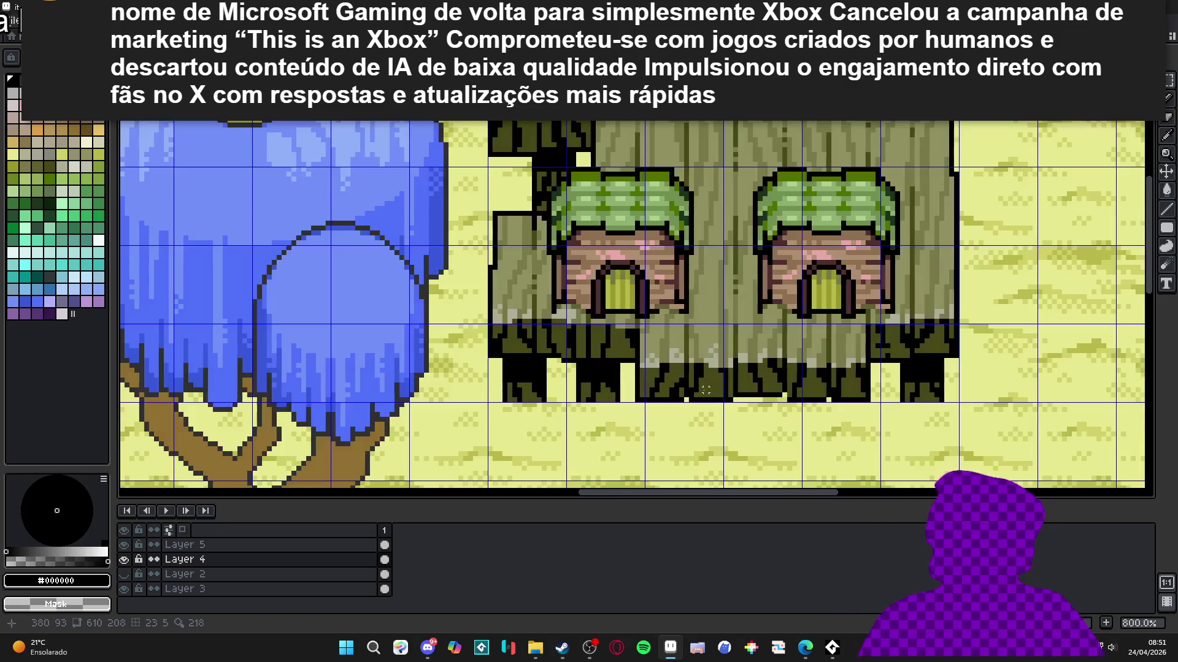
scroll(706, 390, down, 1)
scroll(828, 392, up, 3)
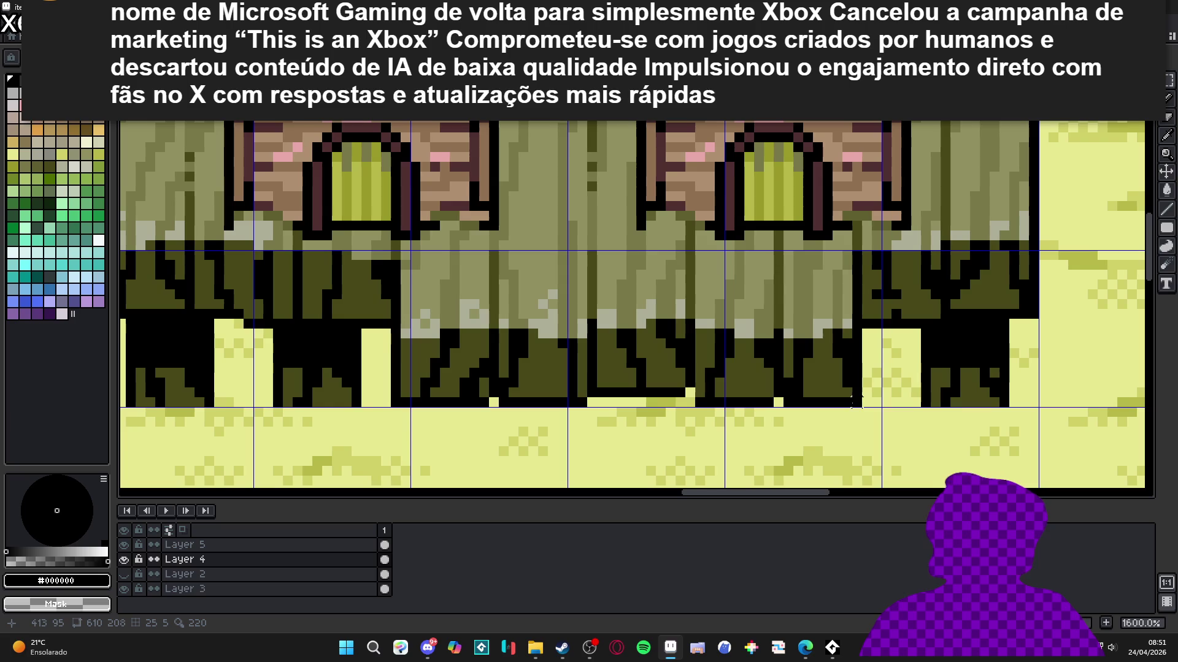
scroll(823, 402, down, 5)
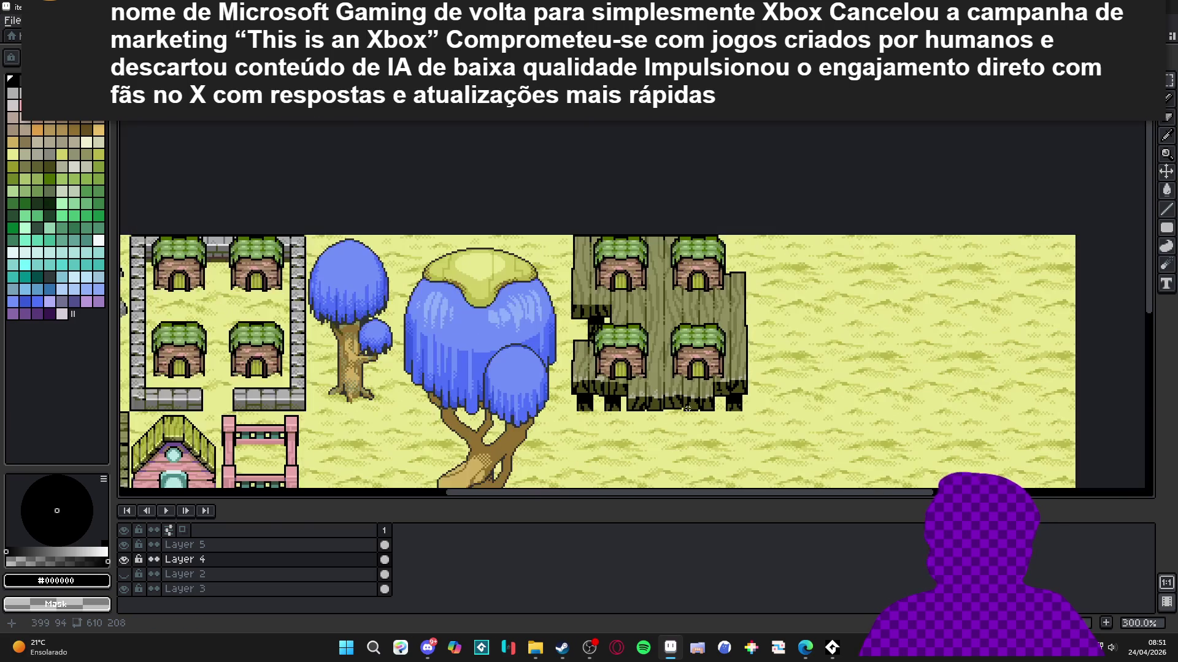
scroll(686, 412, up, 7)
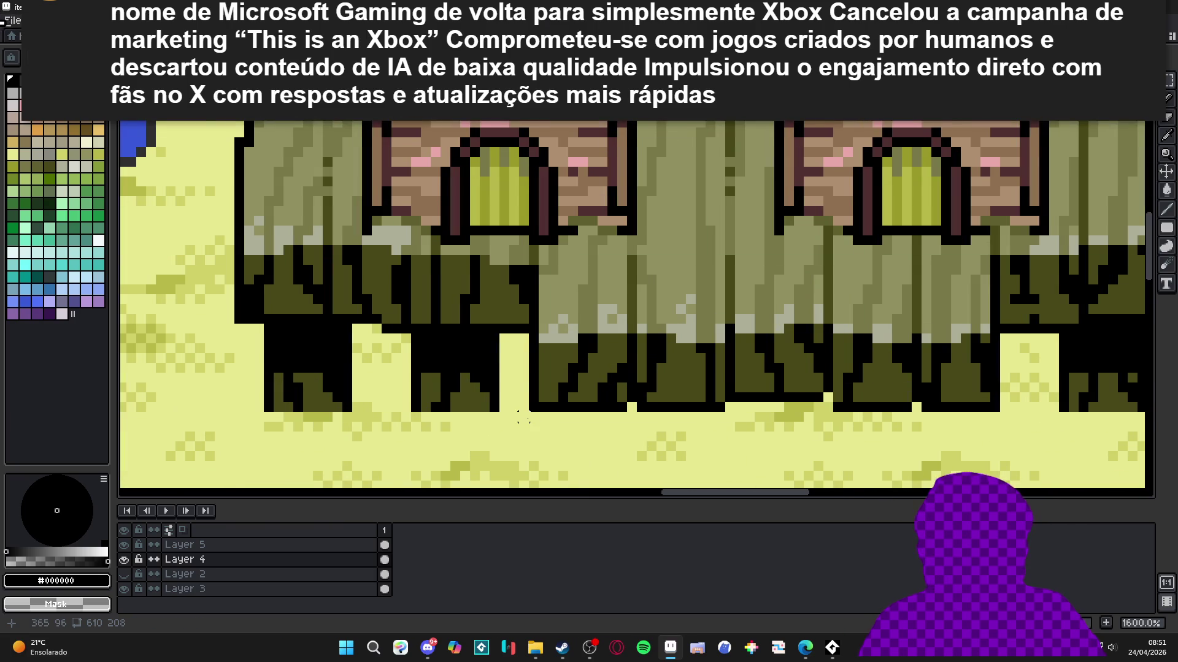
key(ctrl+z)
key(ctrl+apostrophe)
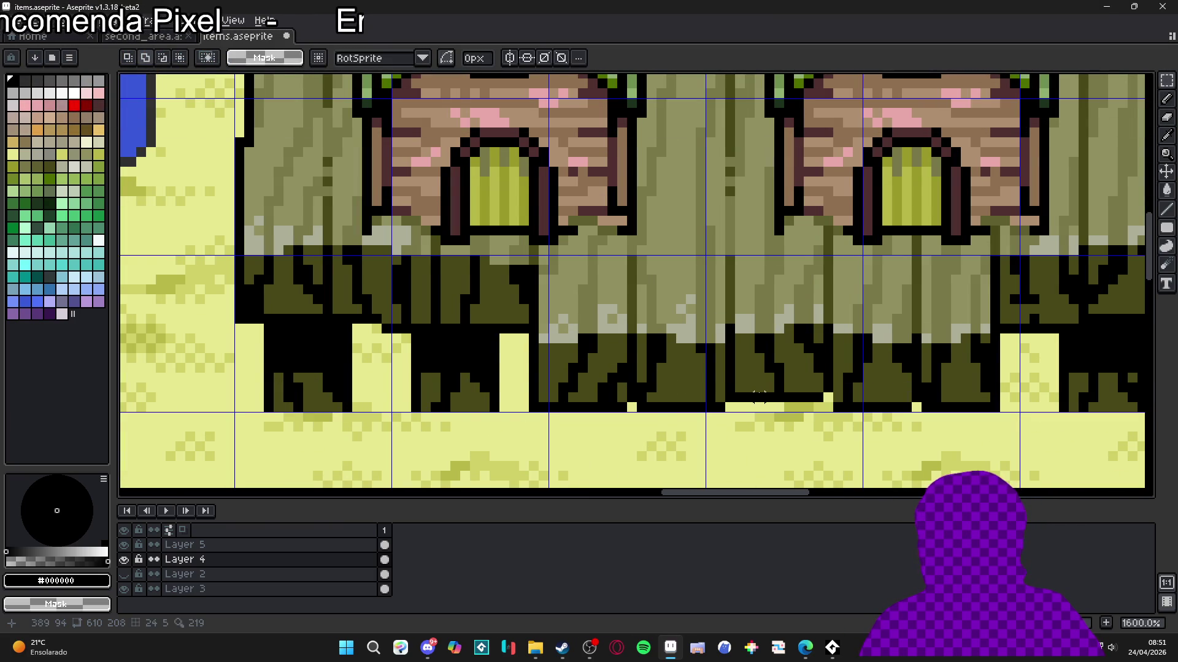
scroll(759, 396, down, 3)
key(ctrl+s)
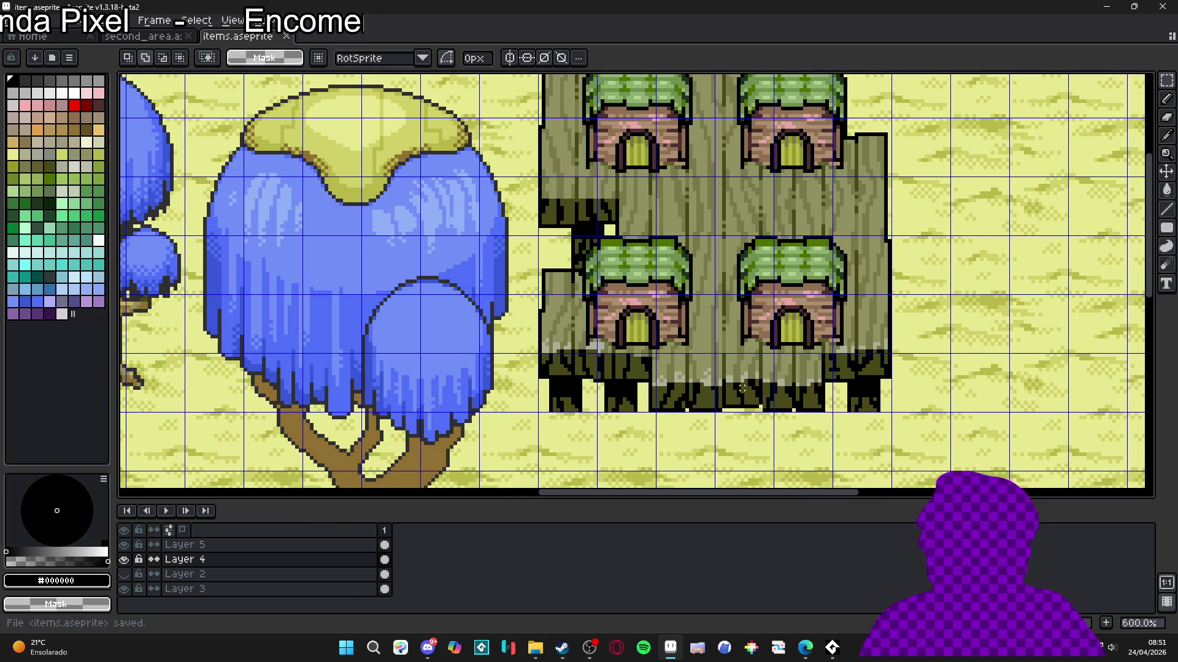
scroll(743, 388, up, 3)
key(b)
alt+click(751, 368)
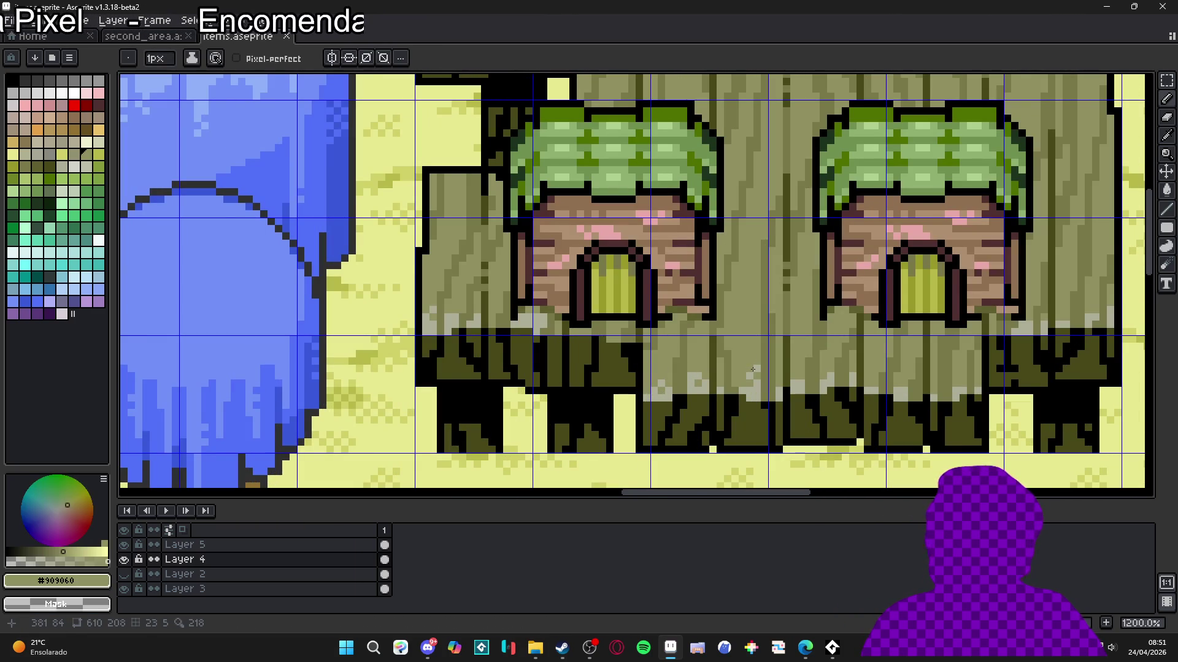
click(754, 369)
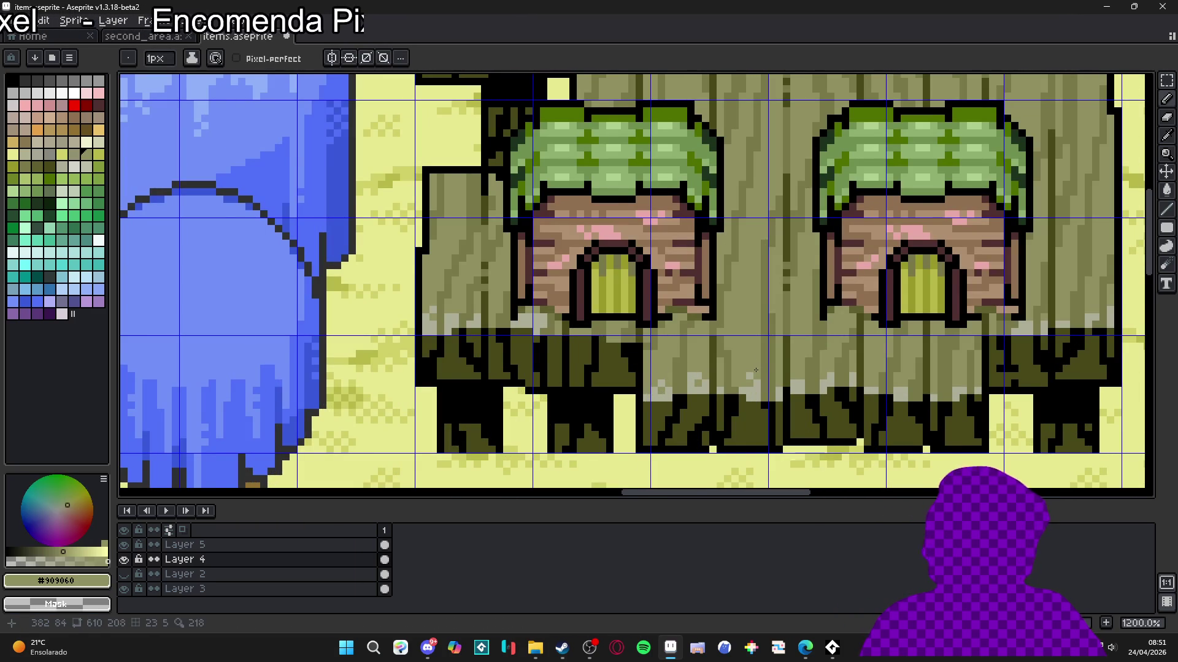
scroll(756, 370, down, 3)
scroll(749, 385, up, 3)
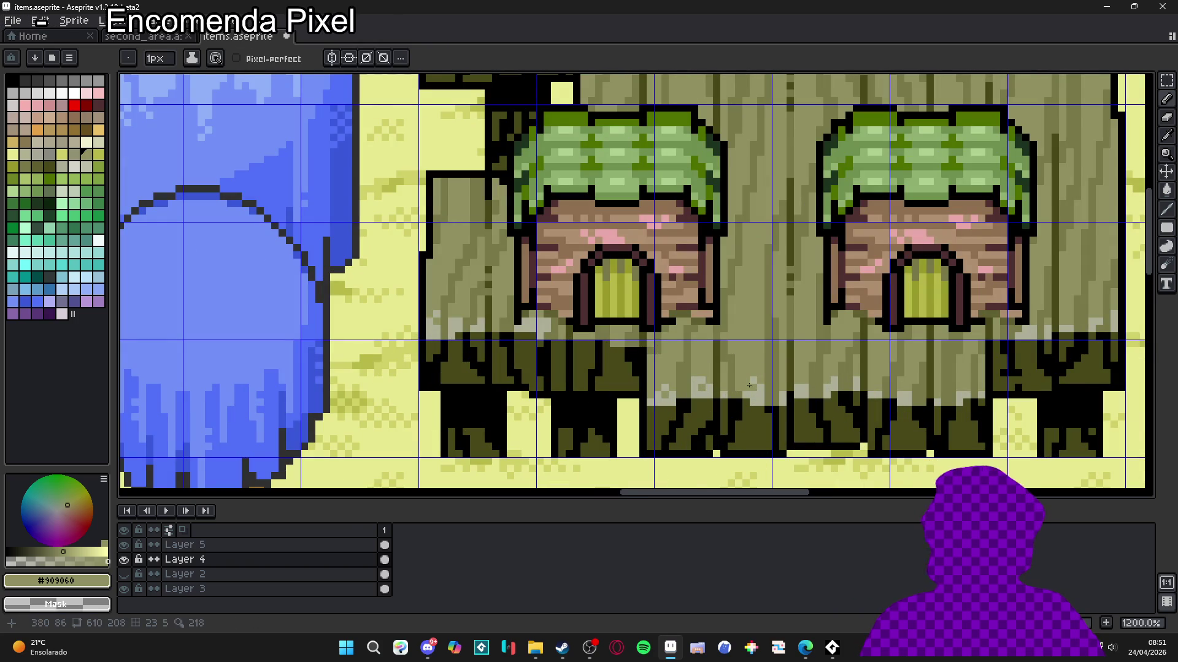
alt+click(756, 385)
scroll(760, 389, down, 5)
scroll(761, 390, up, 3)
scroll(761, 391, up, 4)
alt+click(732, 389)
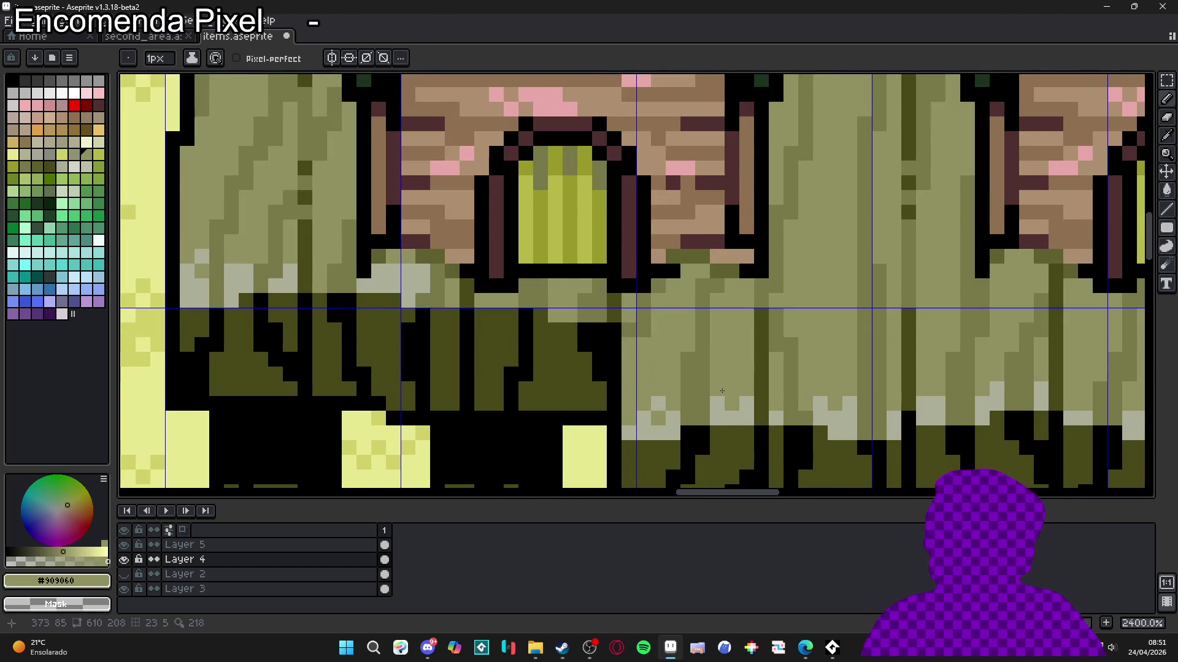
scroll(726, 407, down, 4)
scroll(730, 410, up, 3)
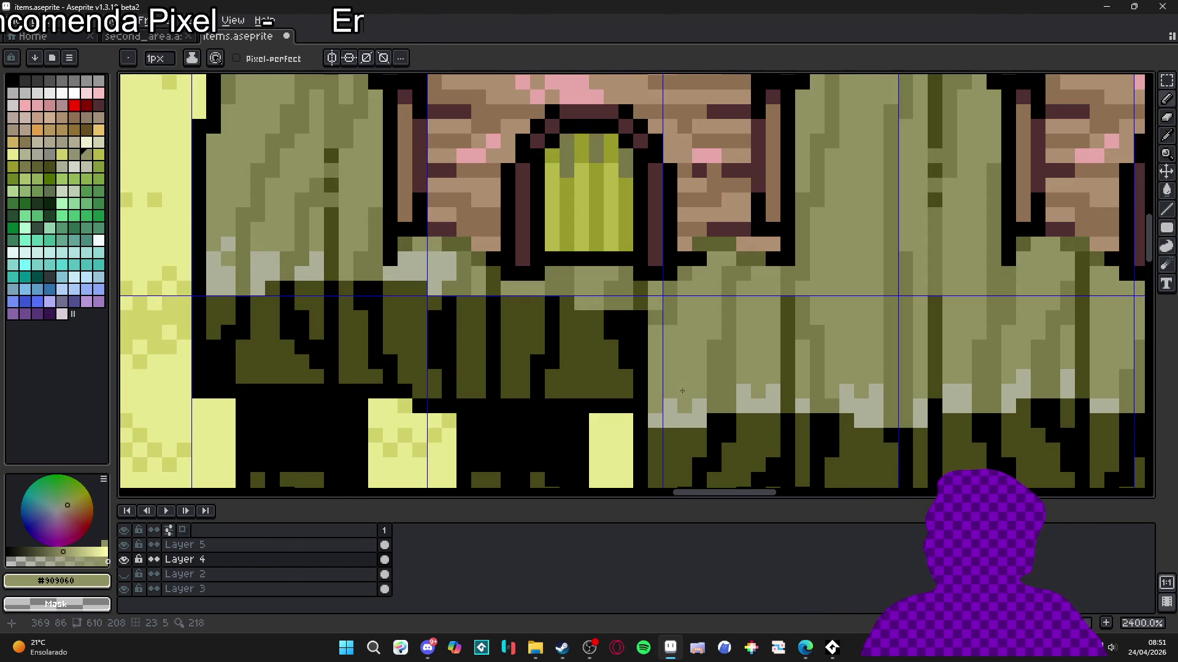
scroll(814, 425, down, 5)
drag(814, 425, 758, 426)
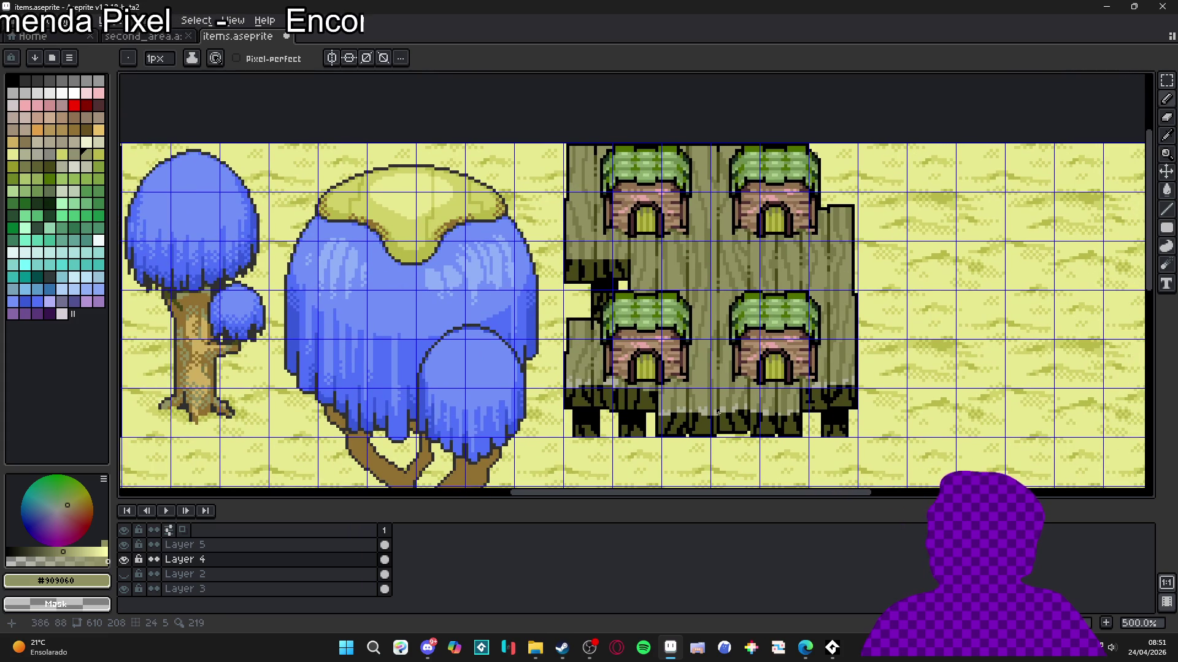
scroll(718, 412, up, 5)
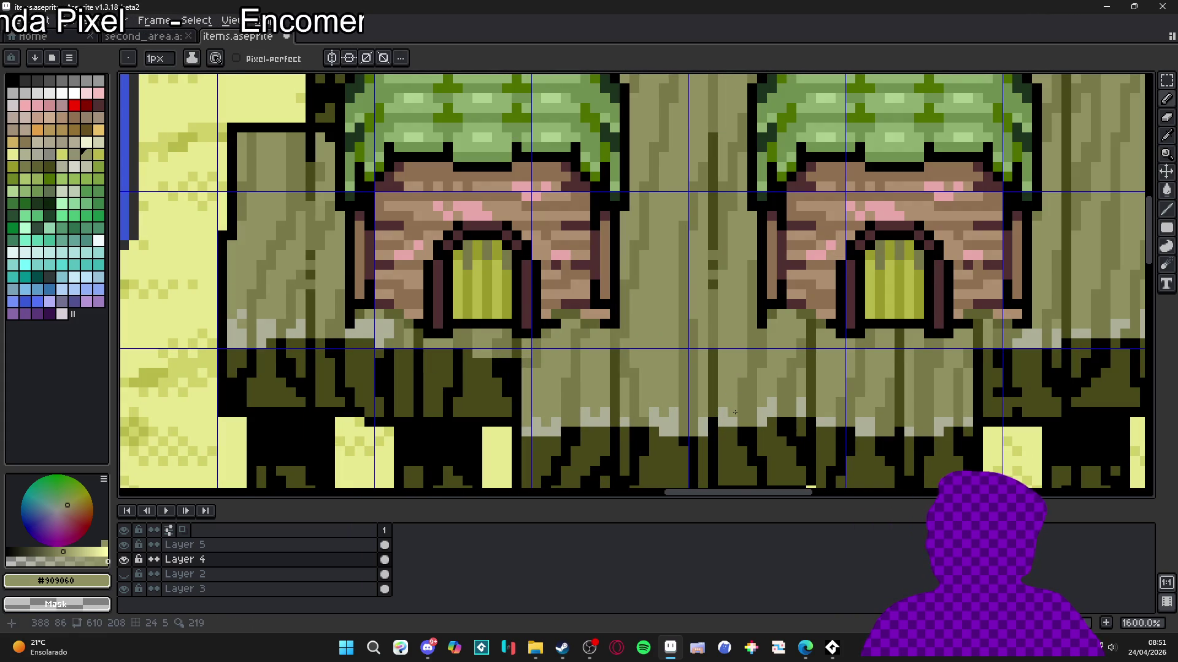
alt+click(734, 412)
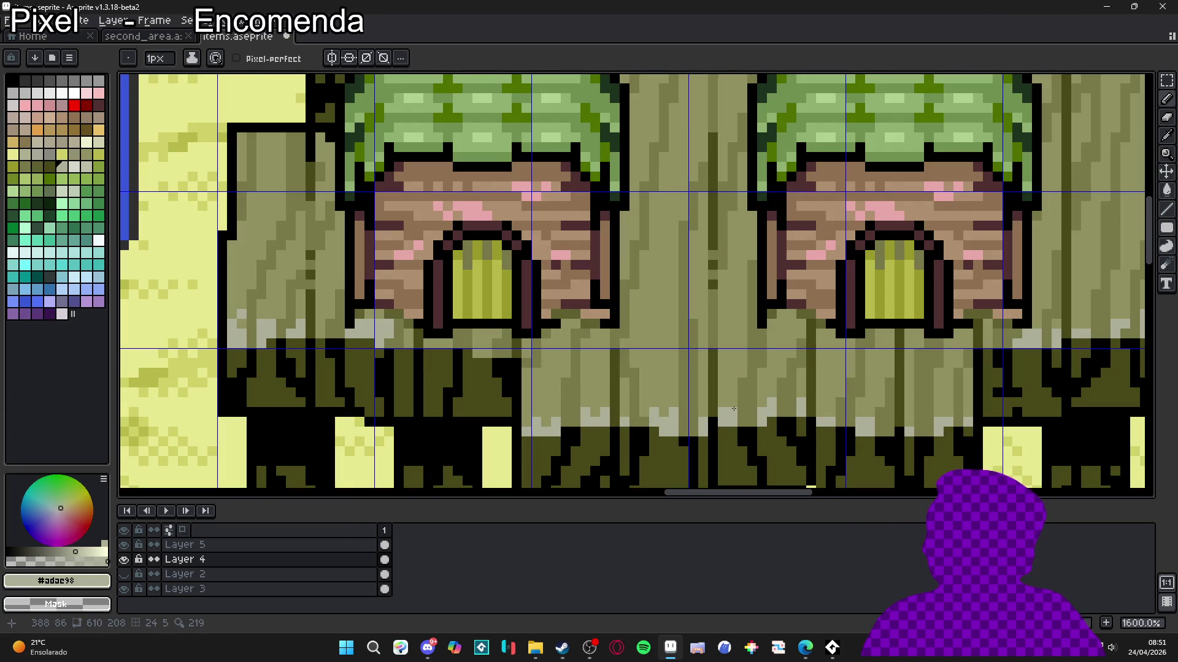
scroll(737, 408, down, 3)
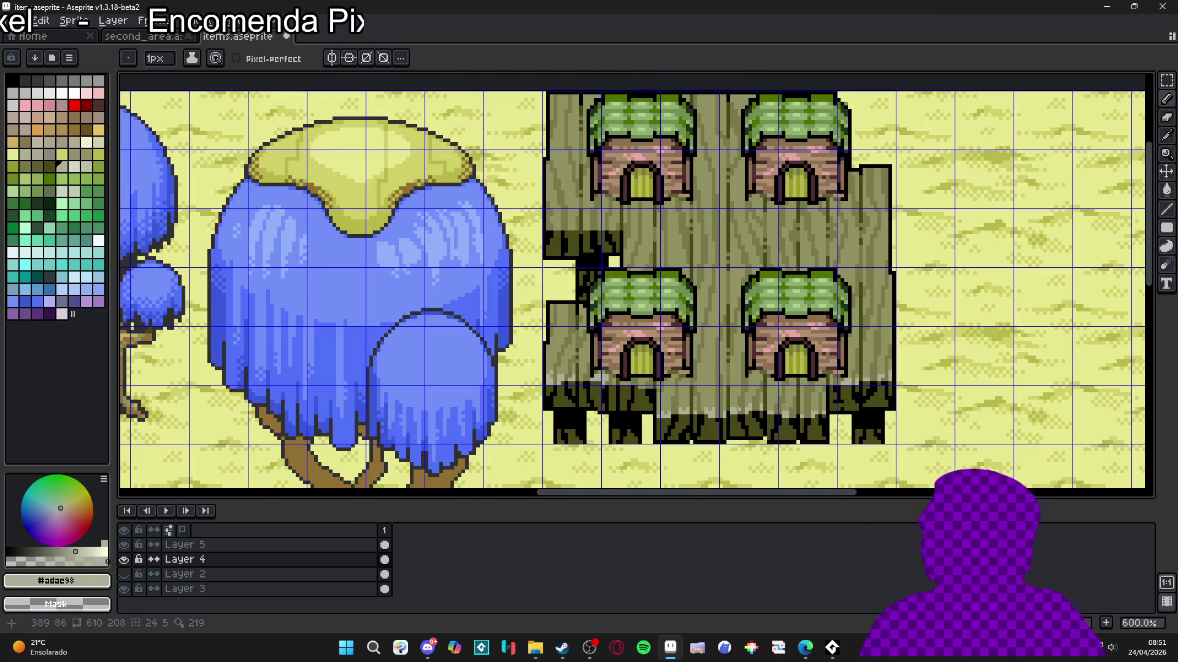
scroll(737, 408, down, 2)
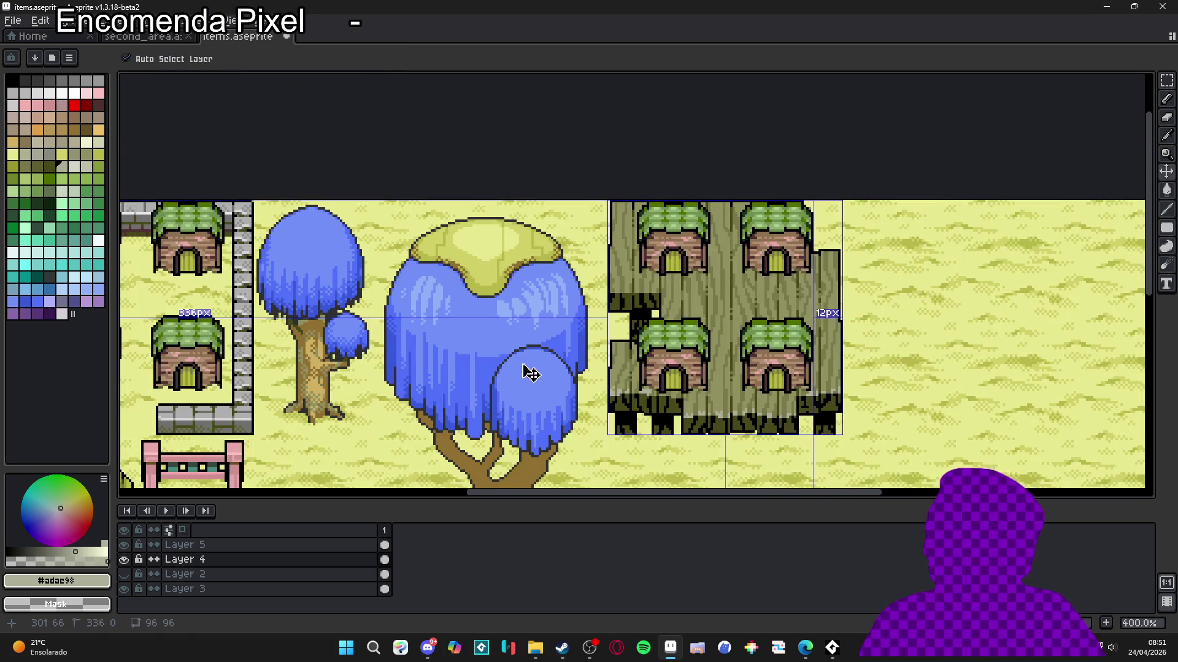
scroll(526, 372, up, 6)
alt+click(552, 344)
scroll(561, 347, down, 6)
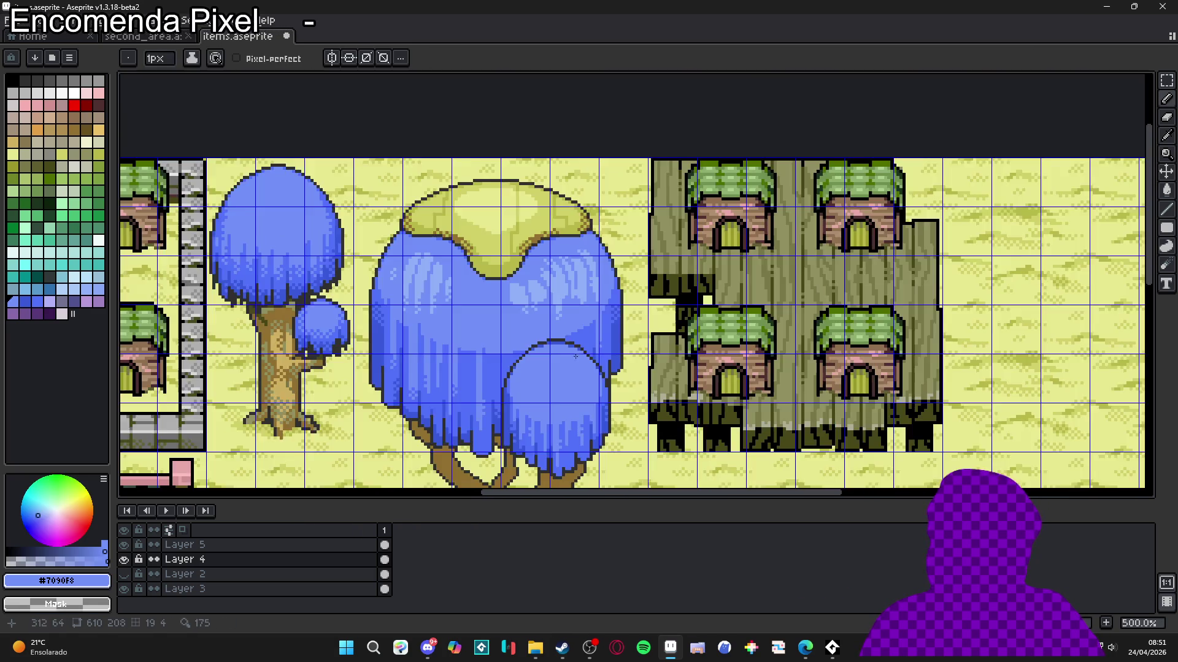
key(b)
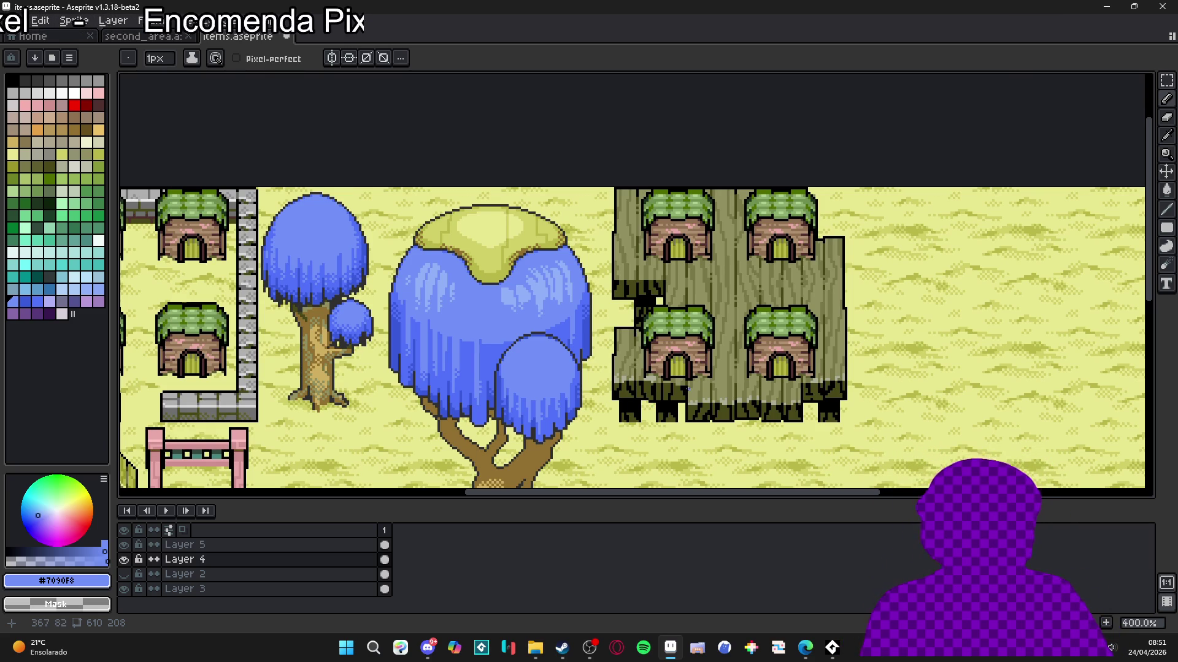
key(v)
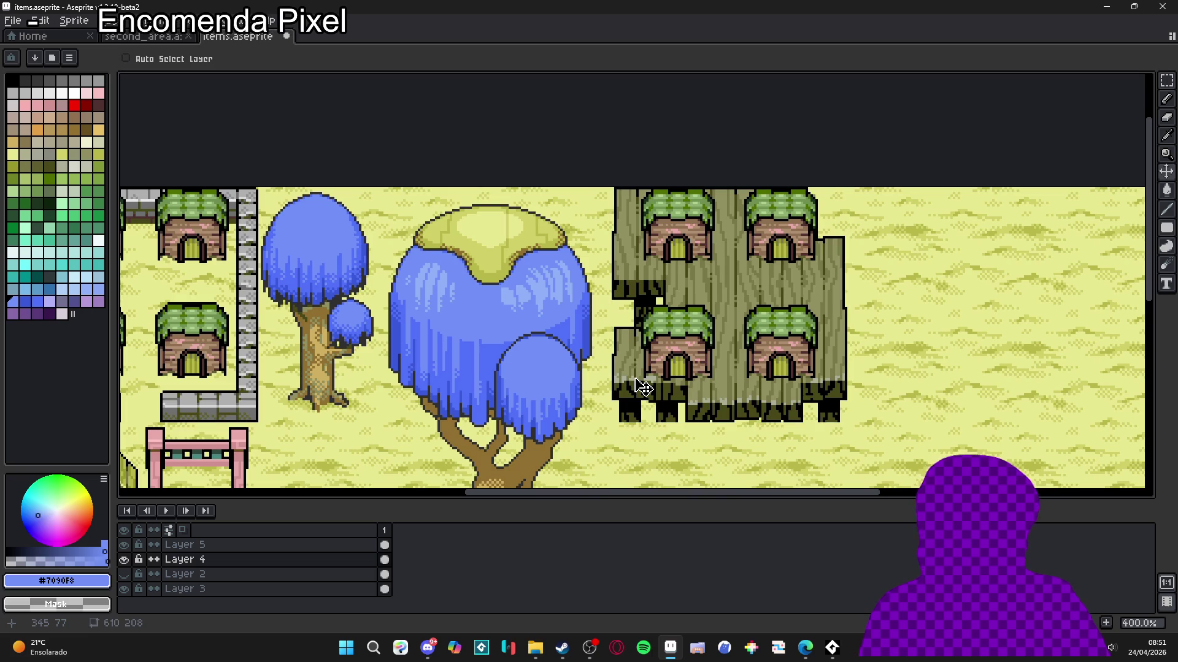
Step: Show the pixel grid and sample the stump's olive wood colour
drag(641, 323, 641, 323)
key(ctrl+apostrophe)
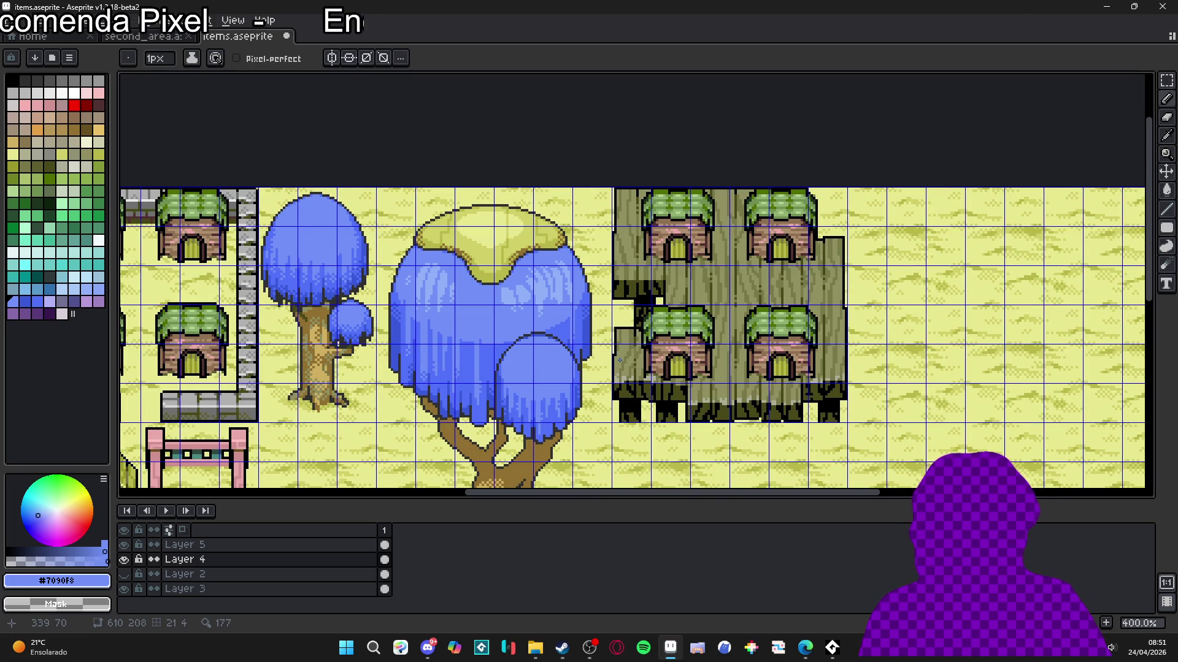
scroll(621, 361, up, 2)
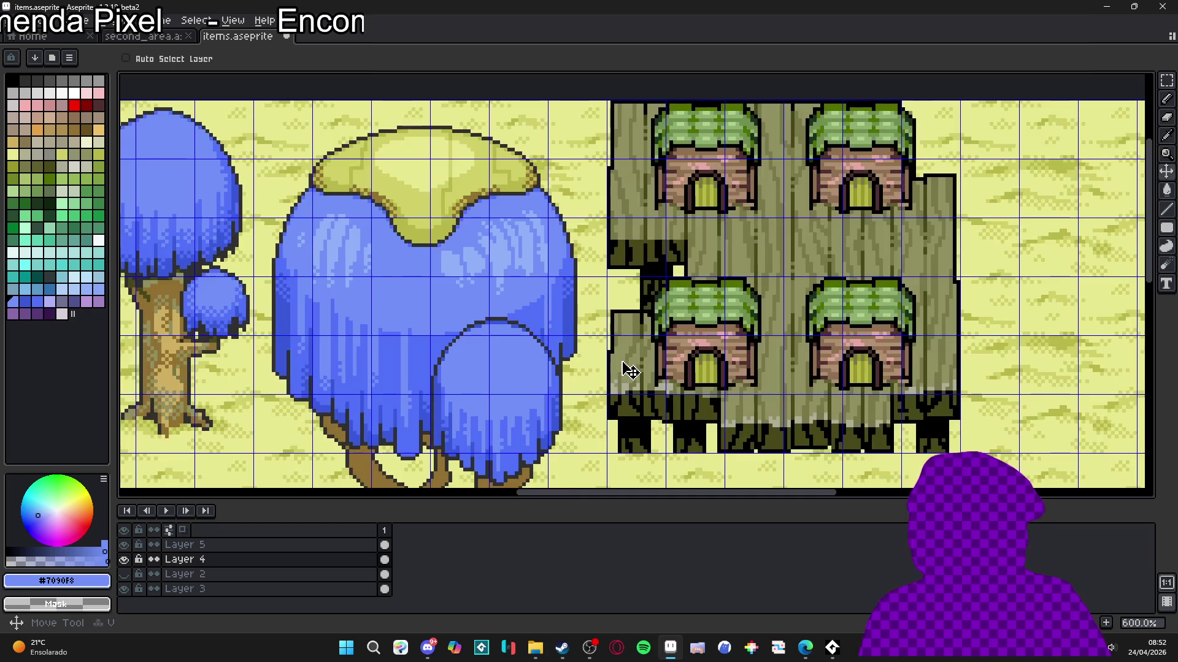
scroll(623, 360, up, 2)
alt+click(621, 362)
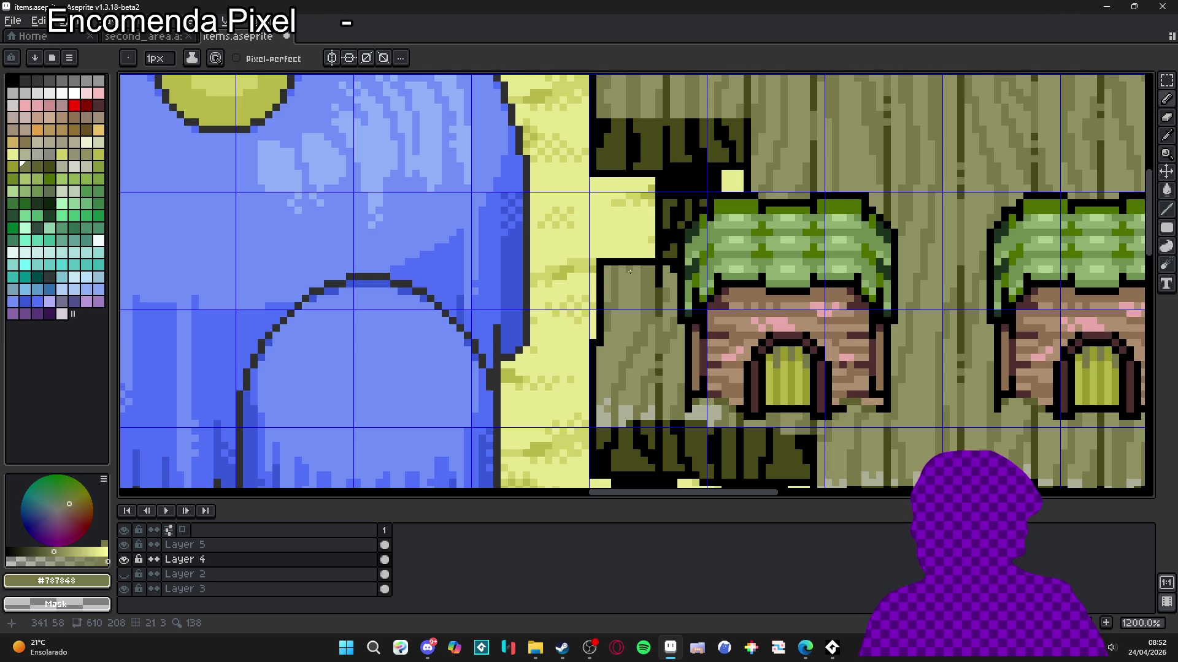
Step: Choose the darker olive #484818 from the palette
scroll(630, 271, down, 5)
scroll(803, 356, up, 1)
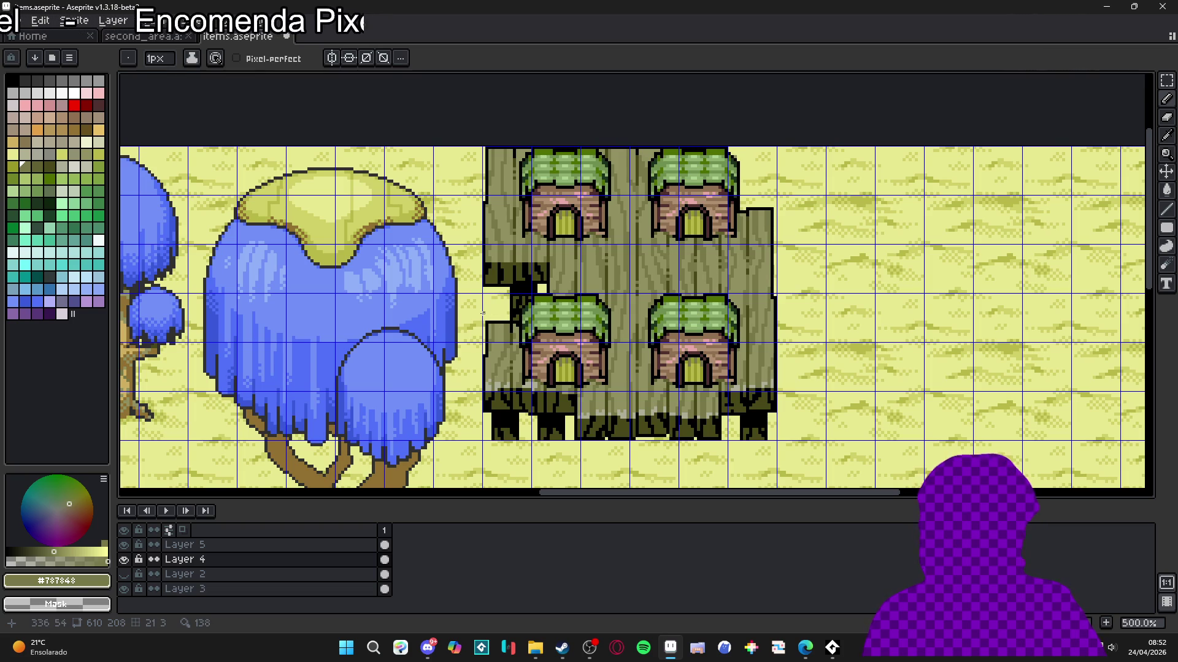
scroll(492, 339, up, 5)
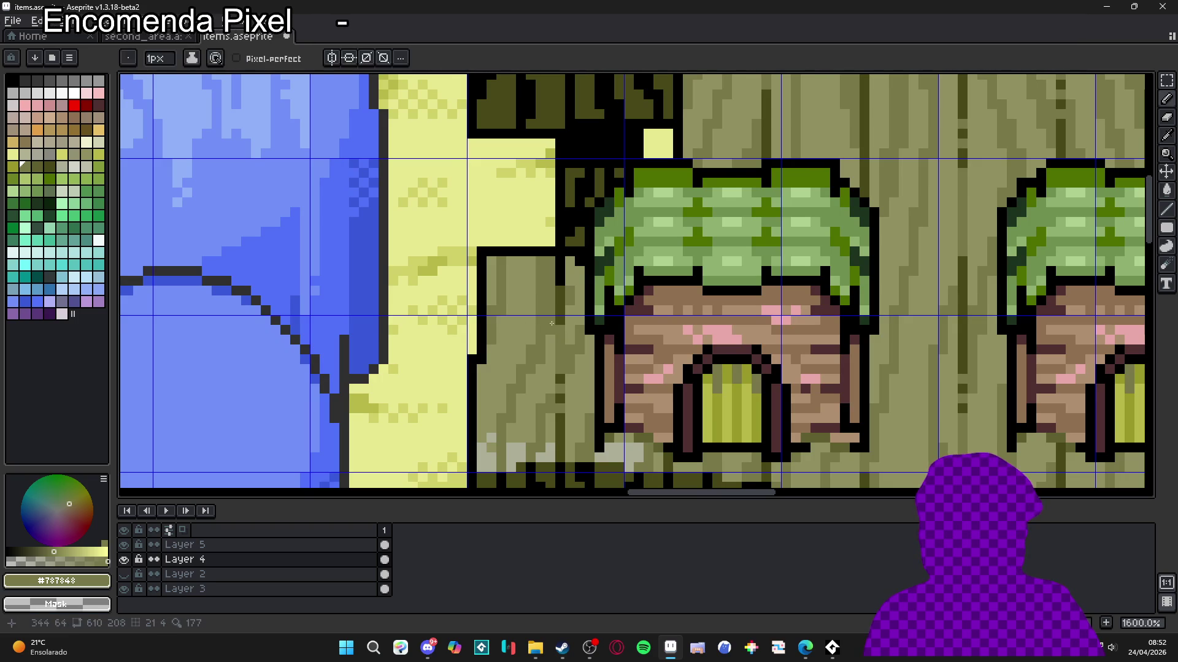
alt+click(476, 359)
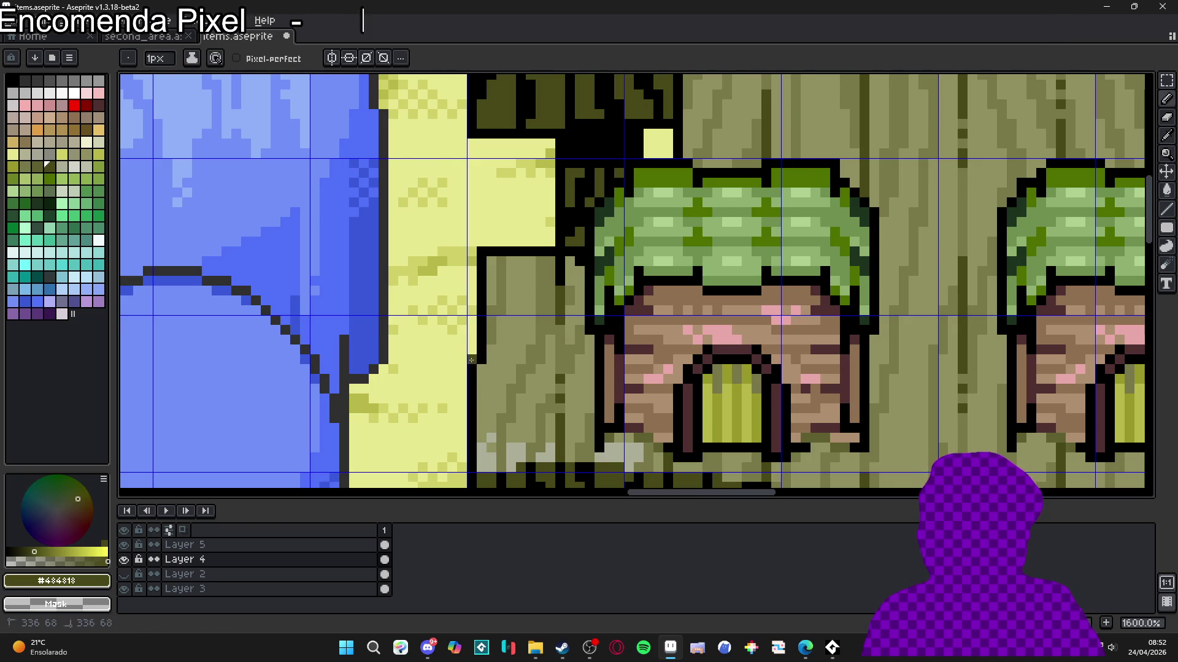
Step: Undo the trial pencil stroke on the stump houses with Ctrl+Z
scroll(476, 360, down, 4)
scroll(849, 262, up, 3)
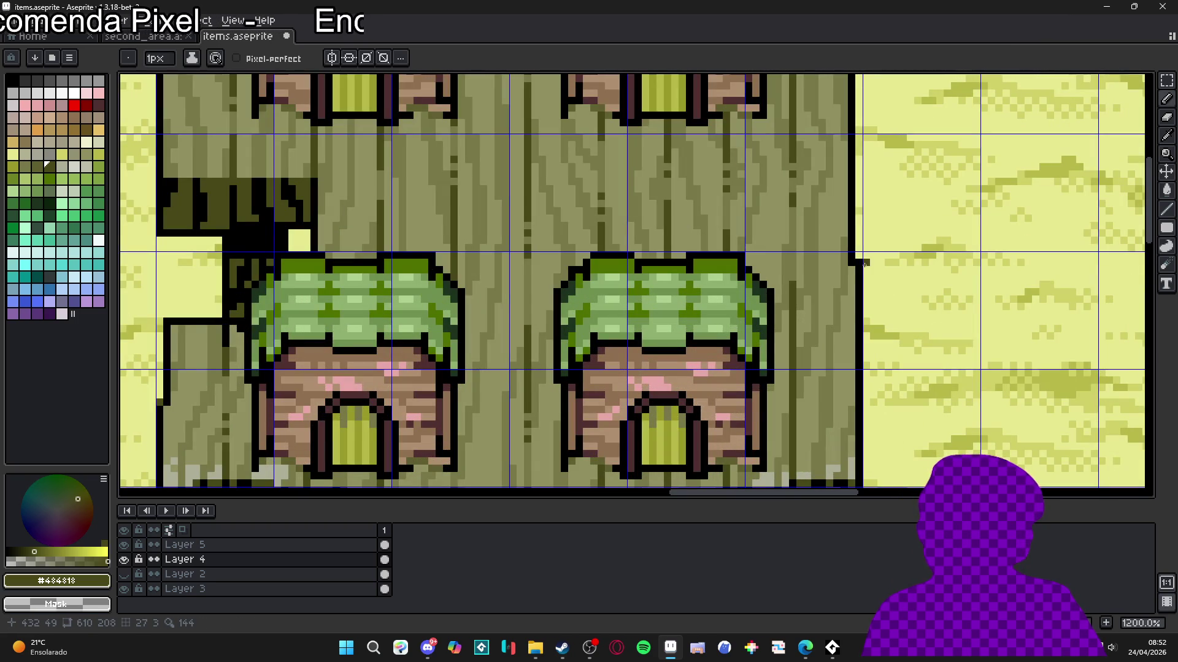
scroll(626, 231, down, 4)
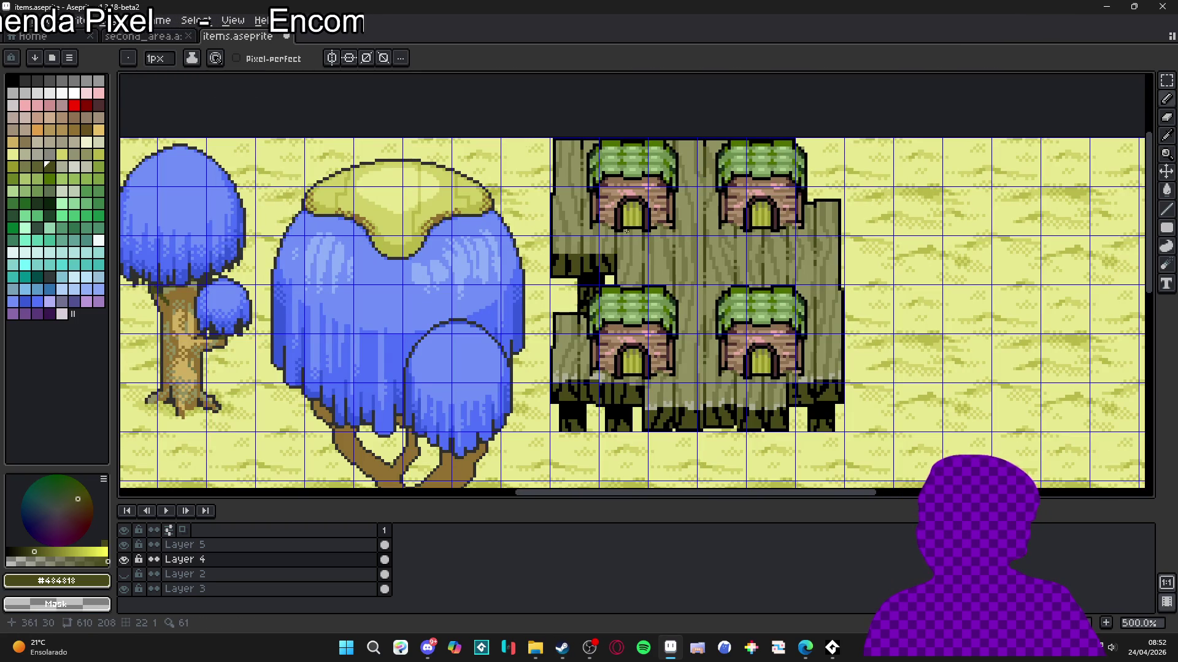
scroll(557, 303, up, 2)
scroll(547, 195, up, 3)
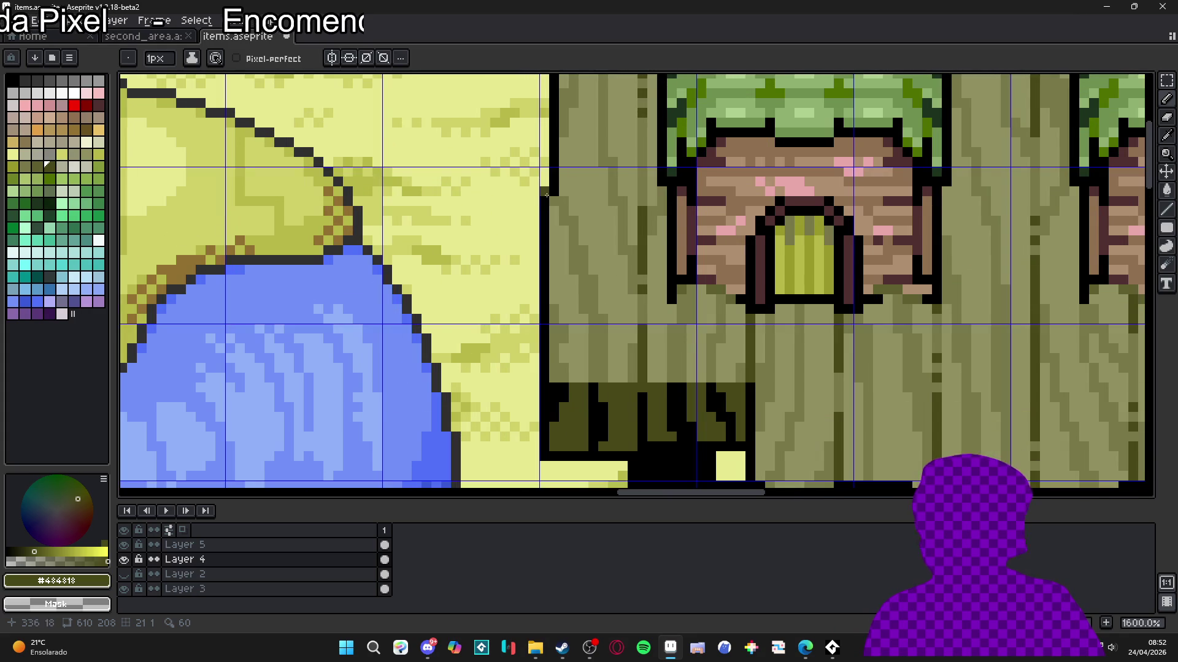
scroll(548, 195, down, 6)
scroll(611, 307, up, 1)
key(ctrl+z)
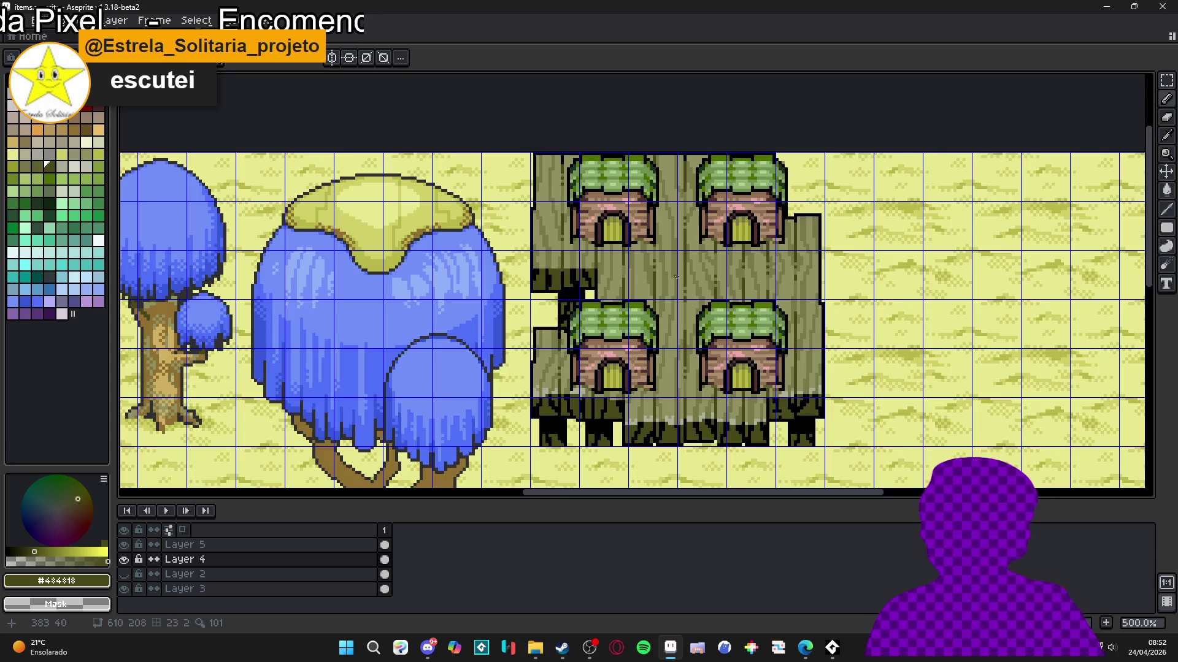
Step: Save items.aseprite with Ctrl+S
scroll(677, 279, up, 2)
key(ctrl+s)
scroll(647, 372, down, 4)
scroll(641, 380, up, 3)
Step: Pan and zoom the canvas to review the stump houses and the rest of the sheet
drag(639, 385, 641, 343)
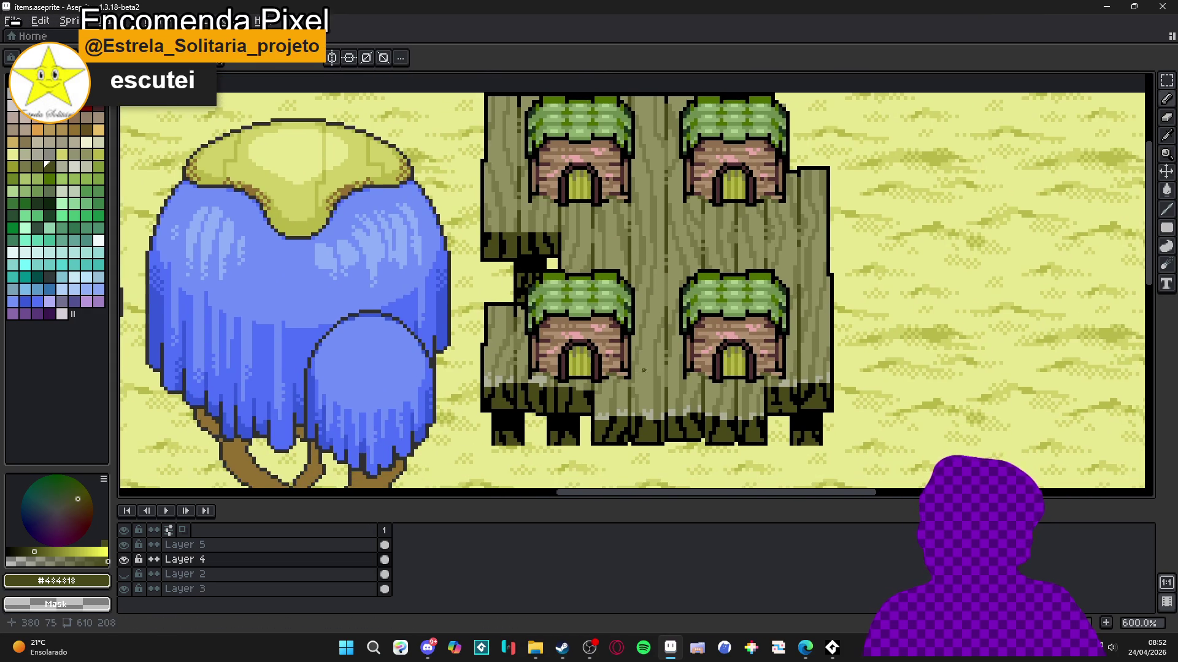
scroll(645, 373, down, 1)
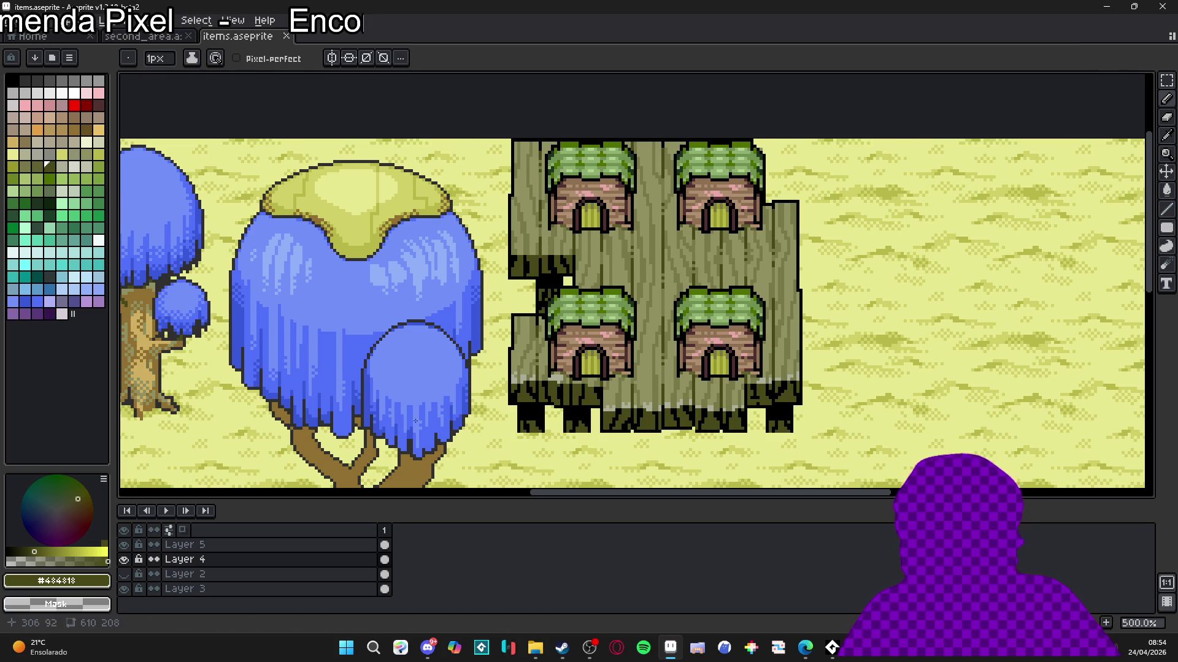
scroll(410, 317, down, 1)
scroll(410, 316, down, 1)
drag(410, 316, 421, 327)
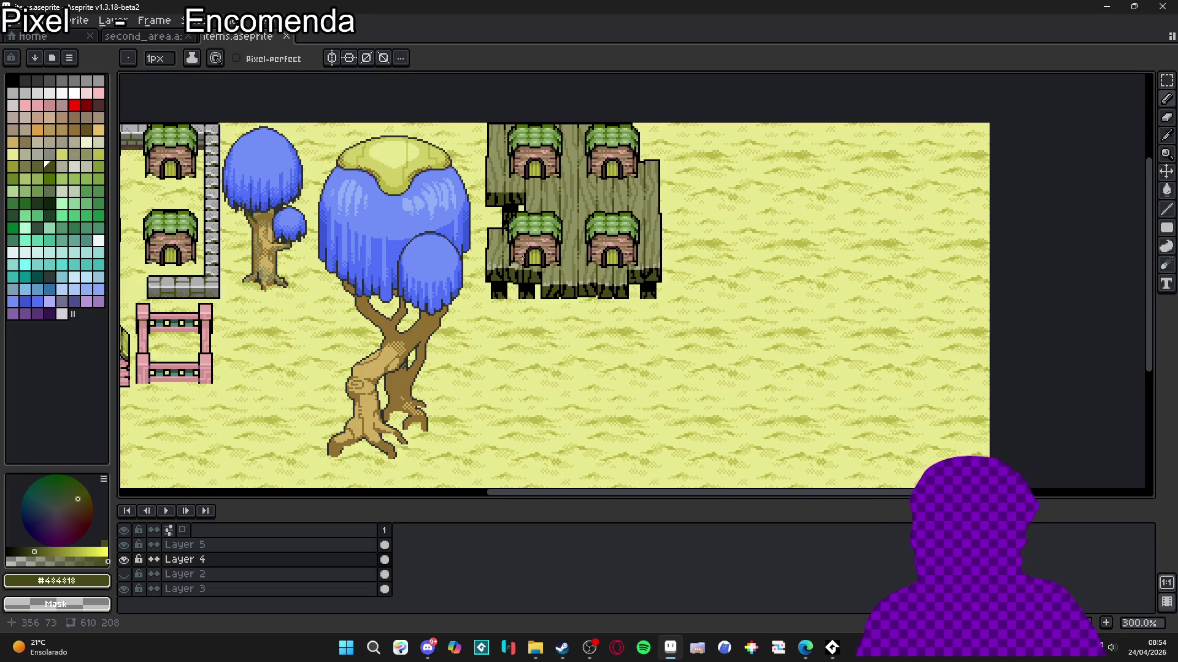
Step: Save items.aseprite and eyedrop the pale wood highlight colour near the houses and fences
scroll(540, 288, up, 2)
key(ctrl+s)
drag(570, 328, 587, 355)
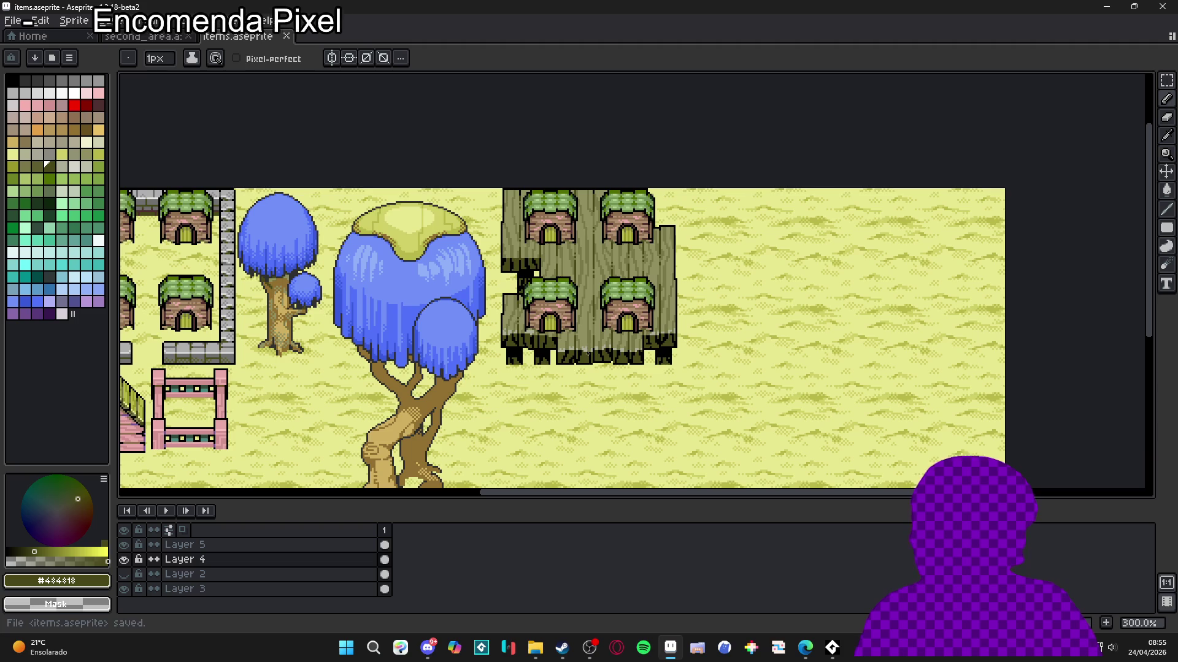
scroll(586, 350, up, 2)
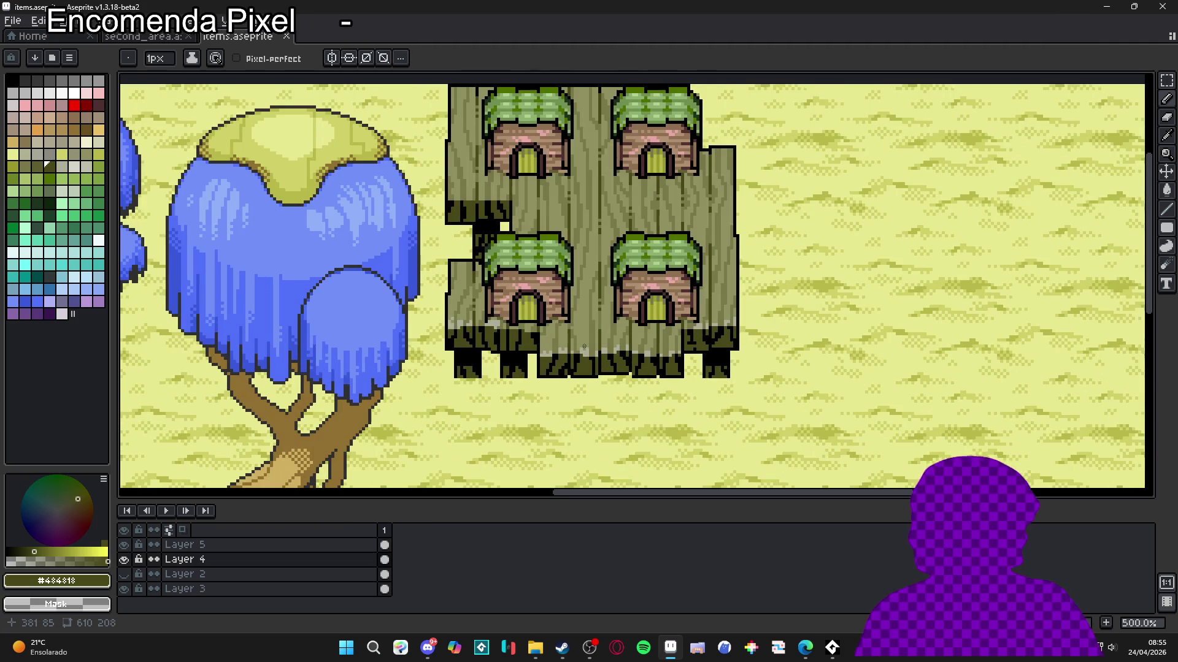
scroll(584, 346, up, 4)
alt+click(583, 353)
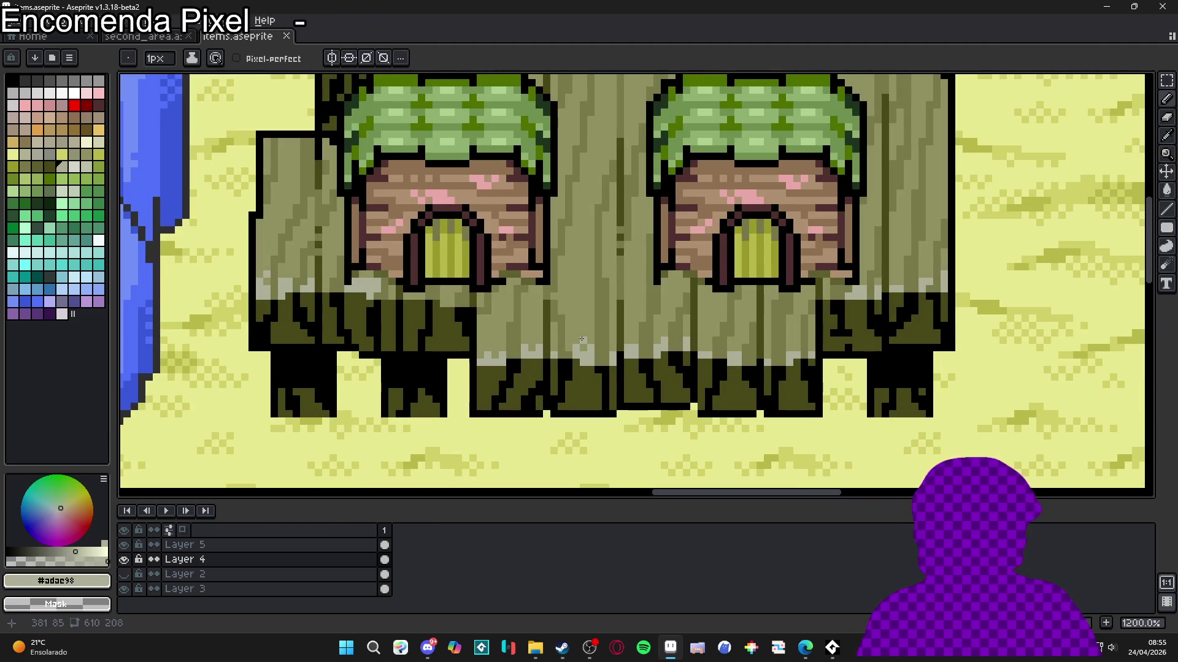
Step: Zoom back out and save the tile sheet again
scroll(582, 339, down, 3)
scroll(608, 378, down, 1)
key(ctrl+s)
scroll(631, 393, down, 1)
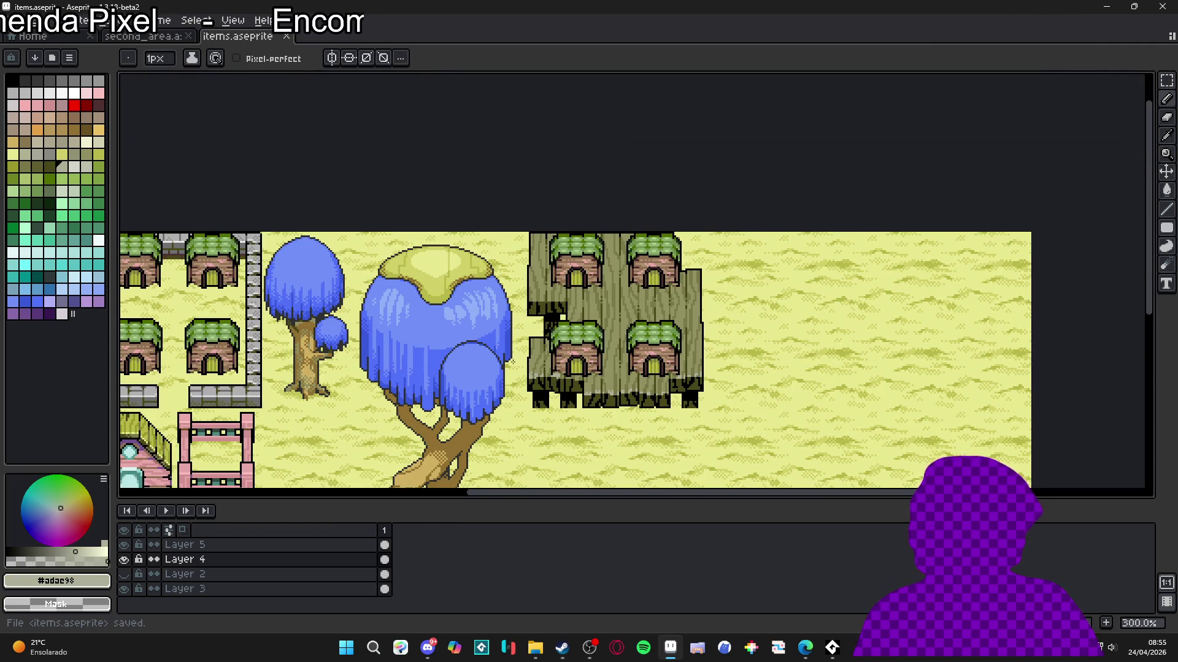
scroll(512, 360, down, 1)
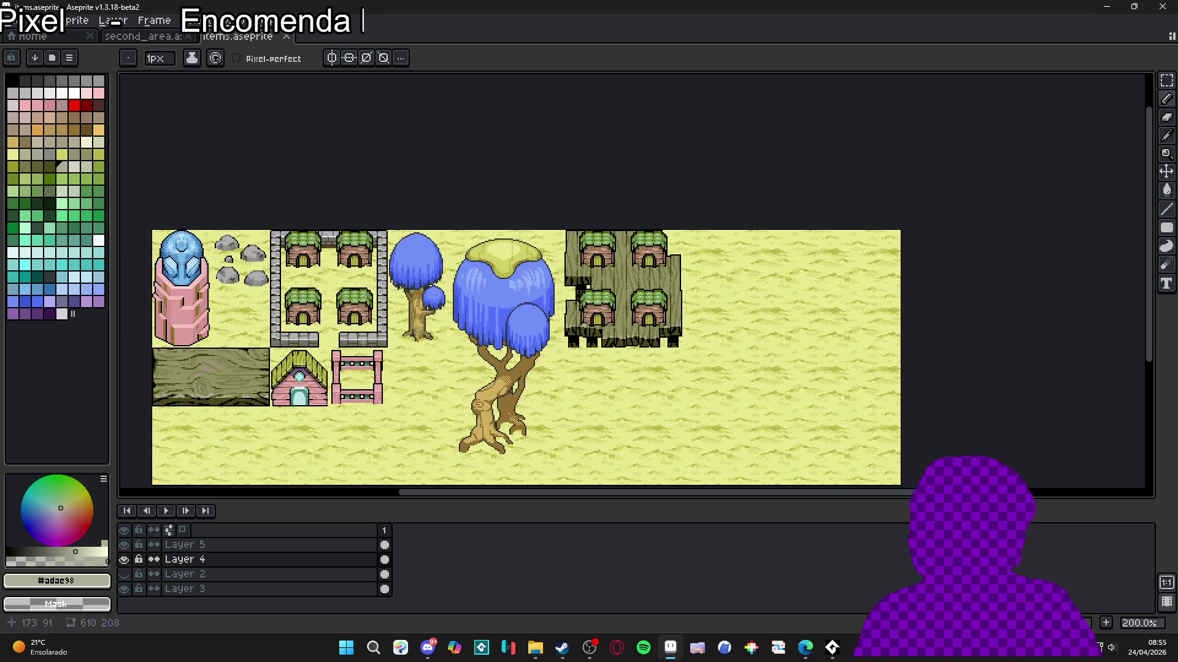
scroll(371, 381, up, 1)
scroll(370, 380, up, 4)
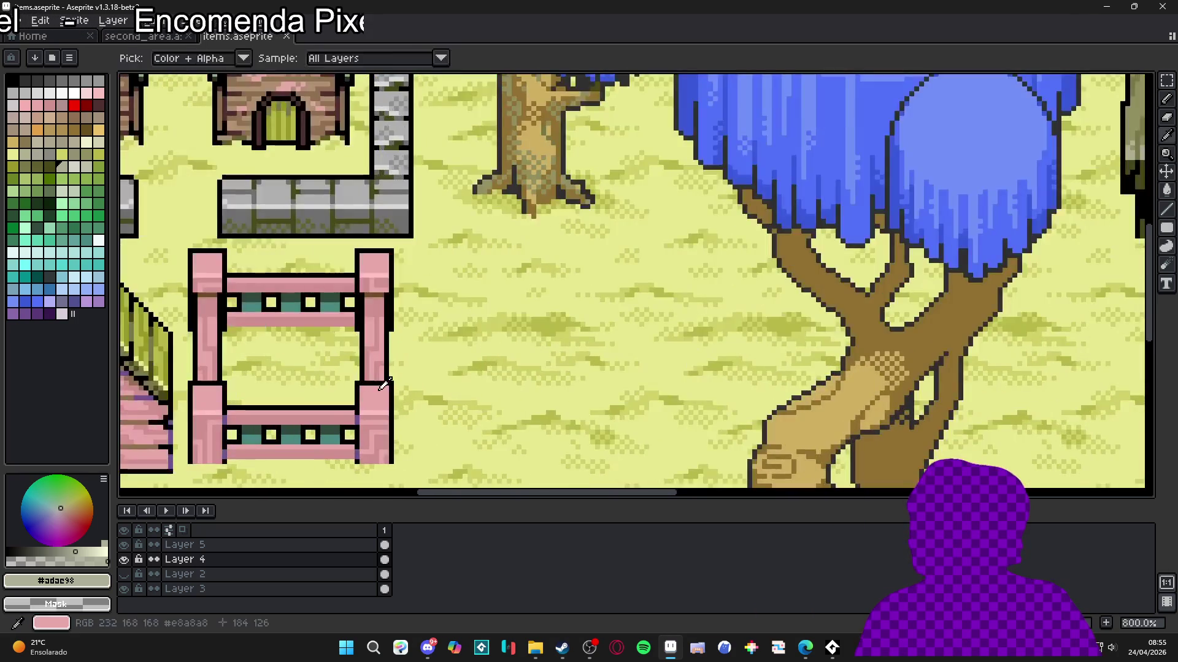
Step: Sample the fence's light pink colour and return to the Pencil tool
alt+click(371, 380)
scroll(370, 380, down, 3)
scroll(603, 308, up, 3)
scroll(458, 251, down, 4)
mouse_move(539, 309)
mouse_down()
mouse_move(616, 277)
mouse_move(711, 273)
mouse_move(542, 326)
mouse_move(797, 264)
mouse_up()
scroll(306, 362, up, 3)
scroll(303, 363, up, 3)
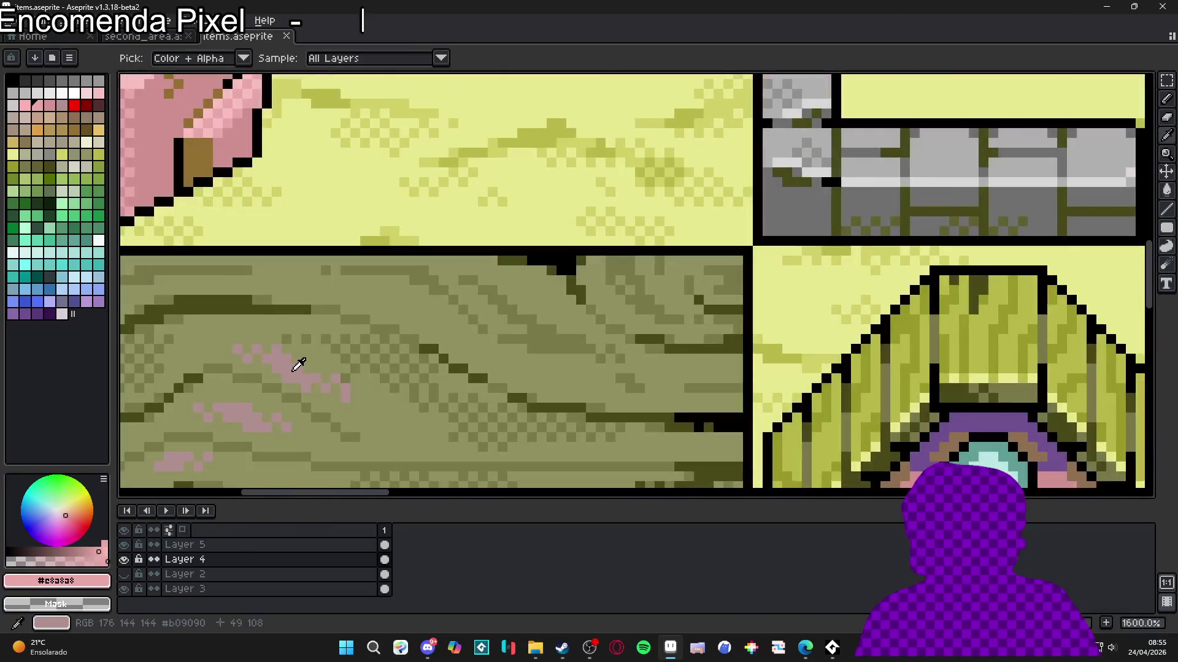
scroll(340, 353, down, 3)
scroll(339, 354, down, 3)
key(v)
scroll(662, 317, up, 9)
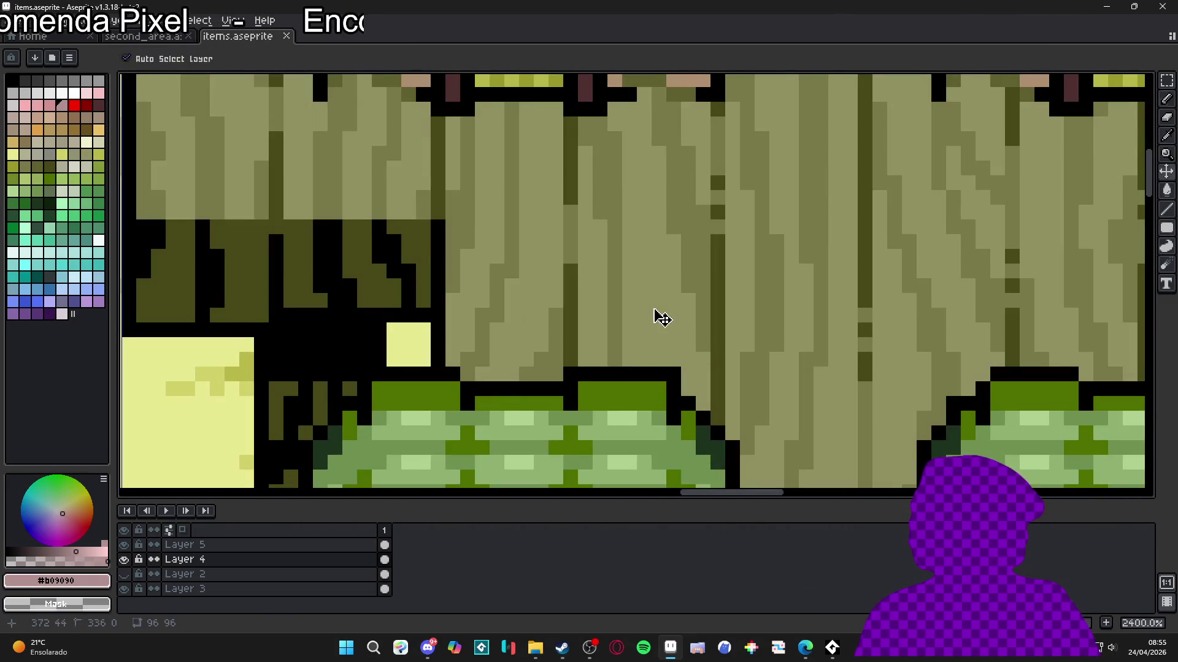
key(b)
Step: Paint a muted pink streak down the stump wood, plus pixels between the upper houses
mouse_move(659, 307)
mouse_down()
mouse_move(659, 331)
mouse_move(644, 287)
mouse_move(655, 271)
mouse_move(644, 241)
mouse_move(659, 241)
mouse_up()
scroll(648, 323, down, 6)
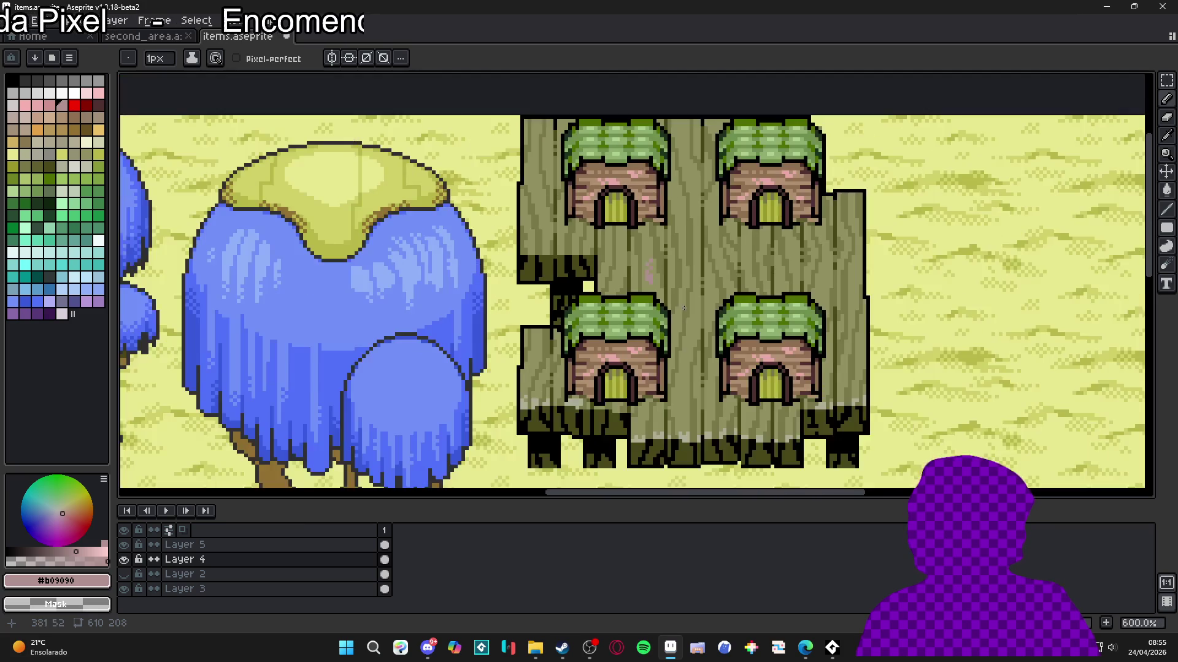
scroll(649, 323, up, 3)
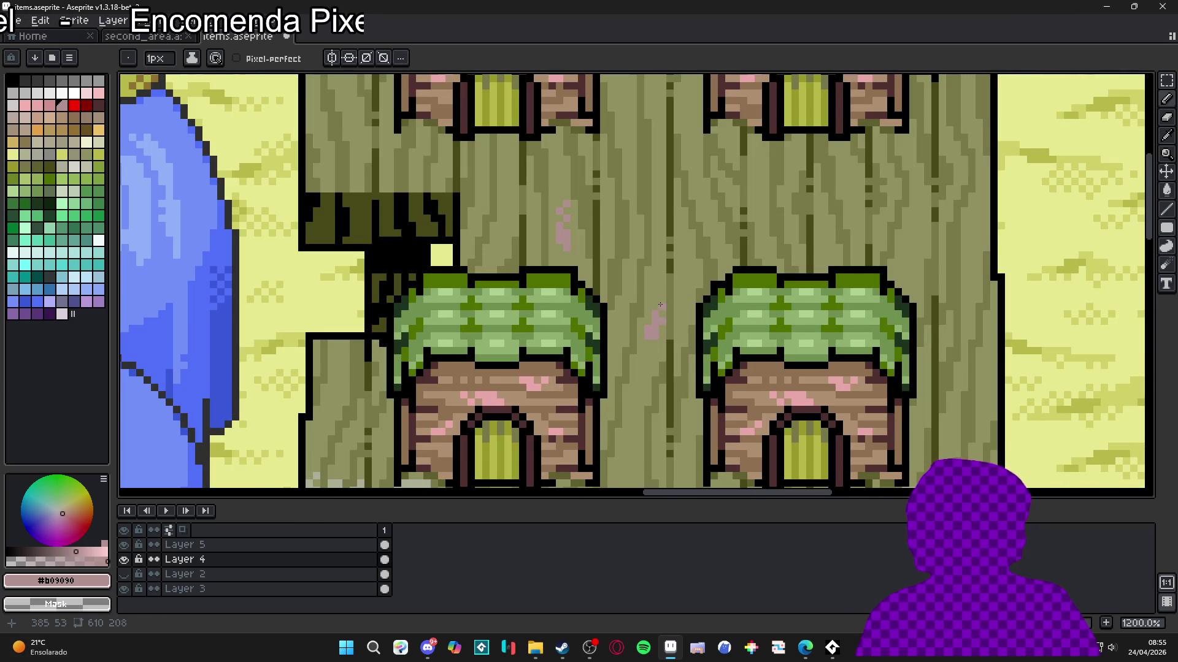
scroll(656, 301, down, 3)
scroll(655, 319, up, 4)
mouse_move(649, 352)
mouse_down()
mouse_move(649, 340)
mouse_move(650, 361)
mouse_up()
click(655, 368)
scroll(645, 378, down, 4)
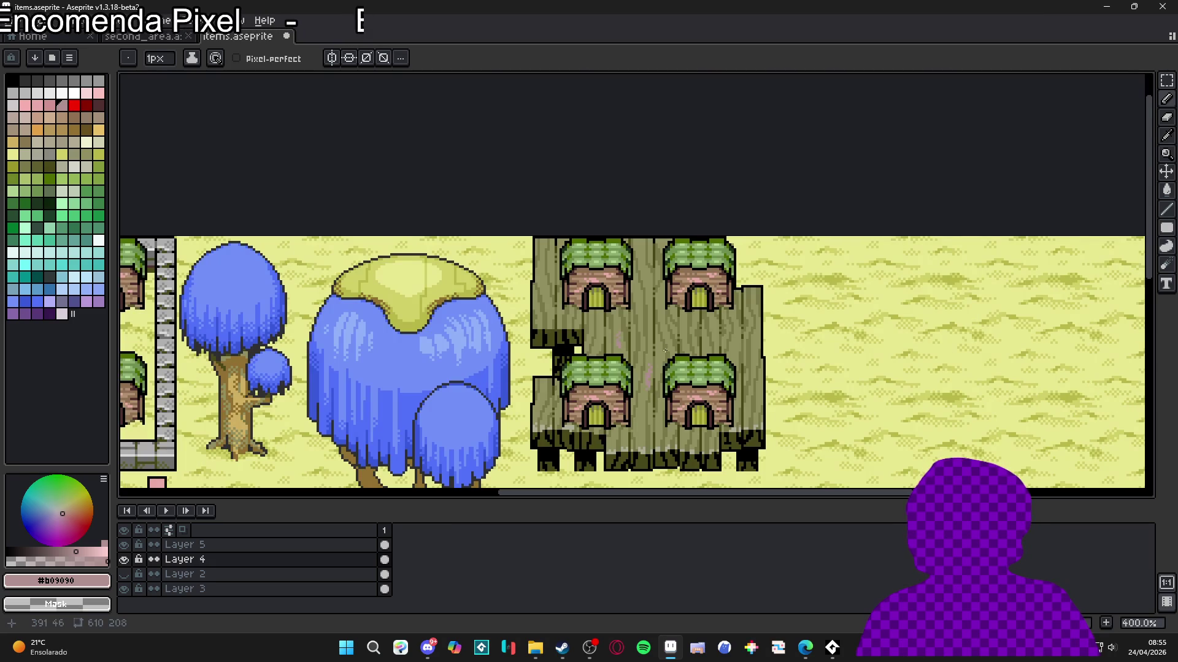
scroll(664, 353, up, 5)
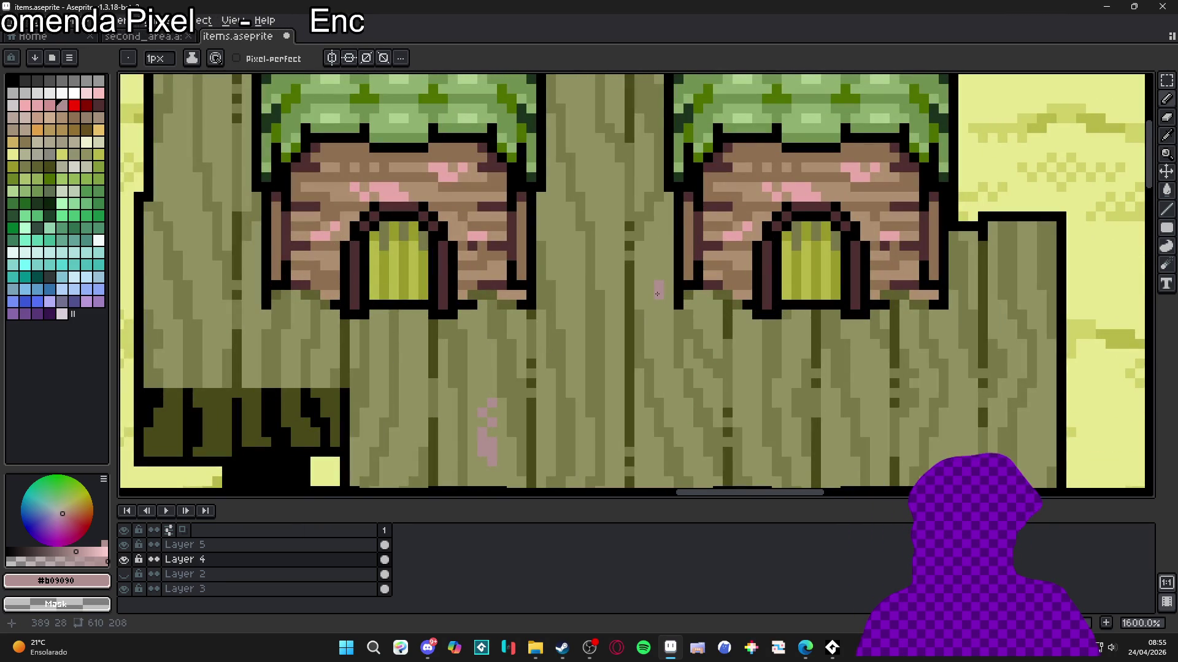
click(657, 295)
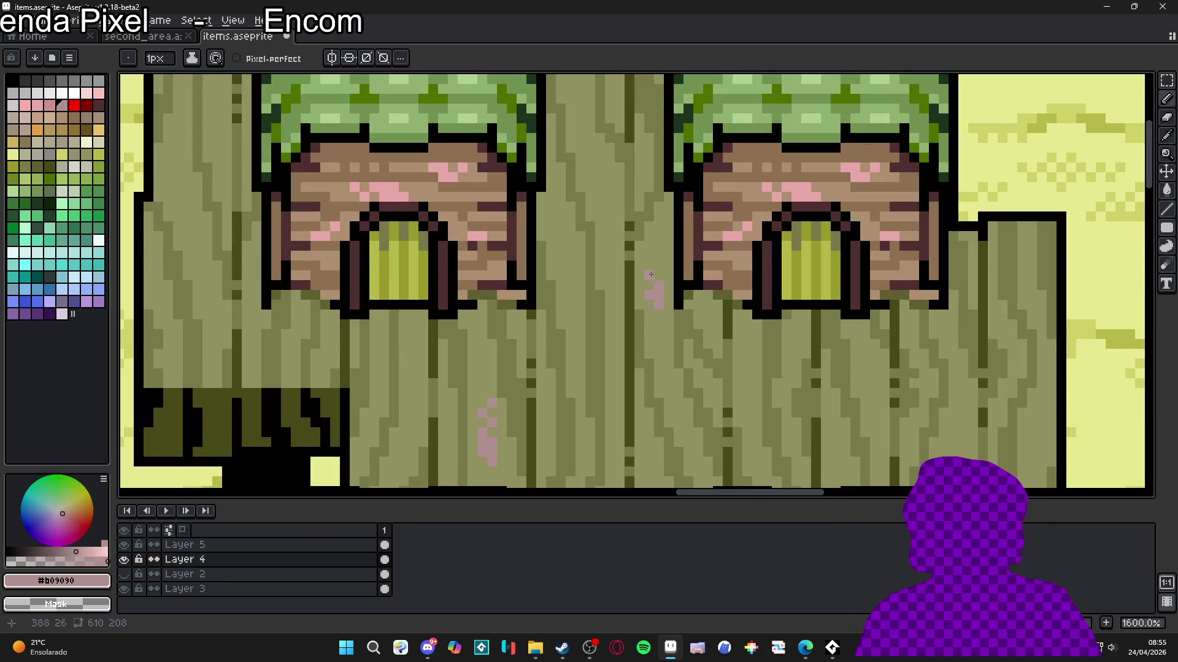
scroll(656, 282, down, 4)
scroll(653, 312, up, 3)
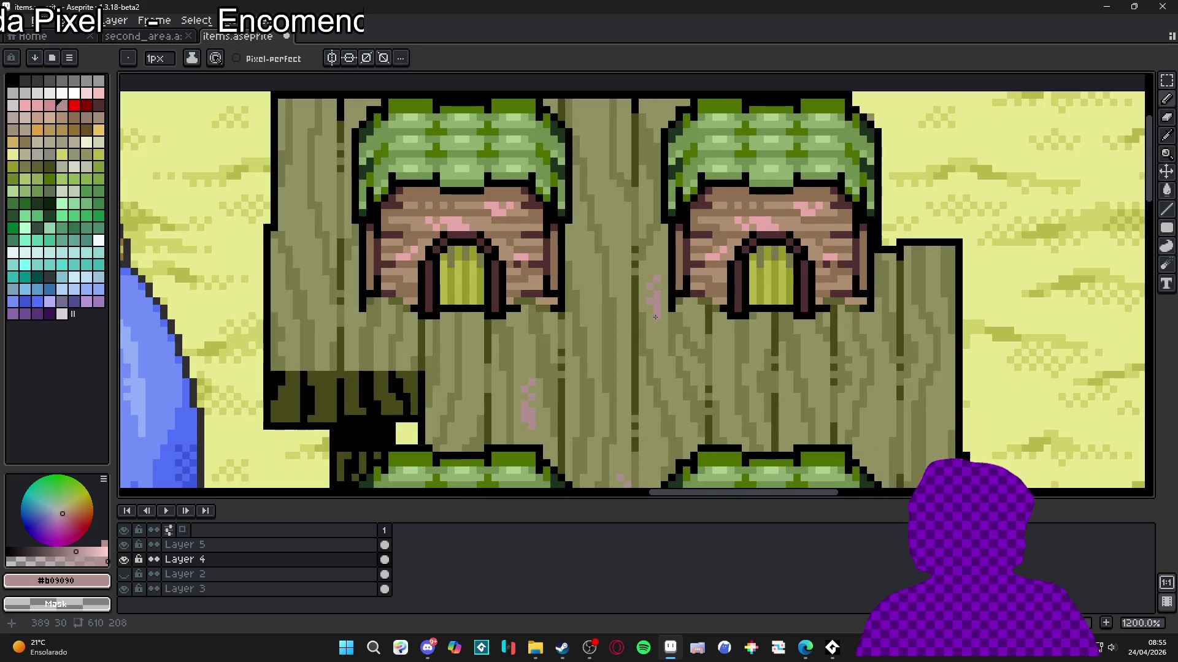
scroll(650, 325, down, 1)
scroll(650, 336, up, 1)
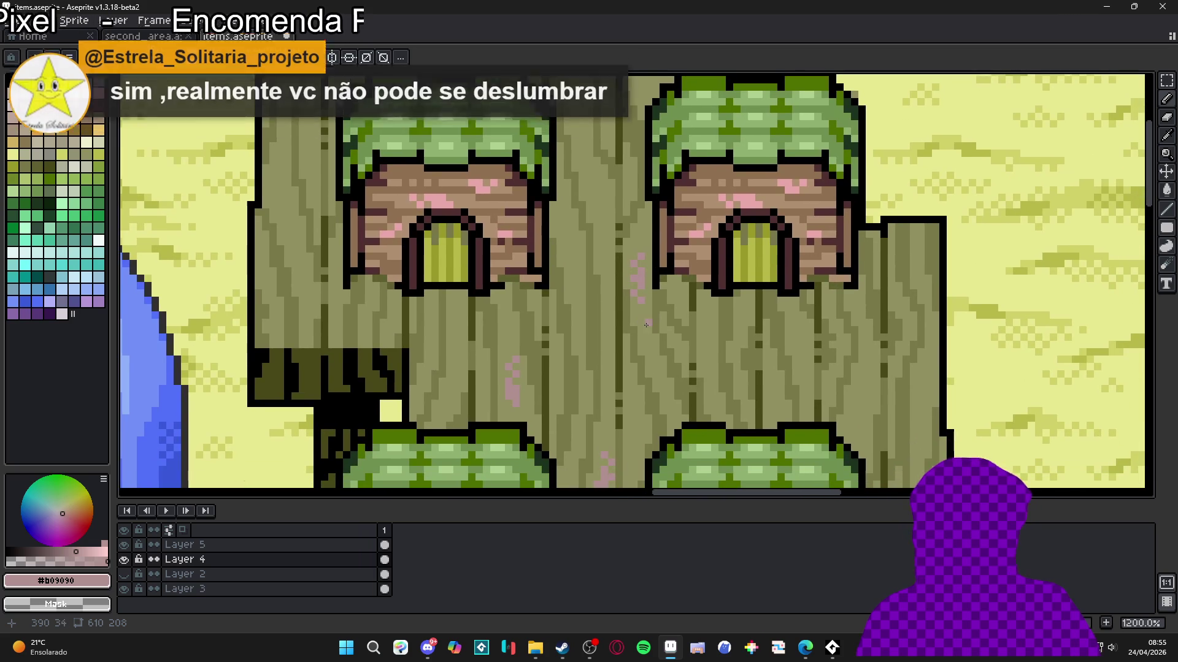
Step: Save the tileset, then add three pink speckle pixels lower on the wood trunk
key(ctrl+s)
scroll(650, 336, down, 4)
scroll(639, 346, up, 7)
click(643, 354)
click(629, 369)
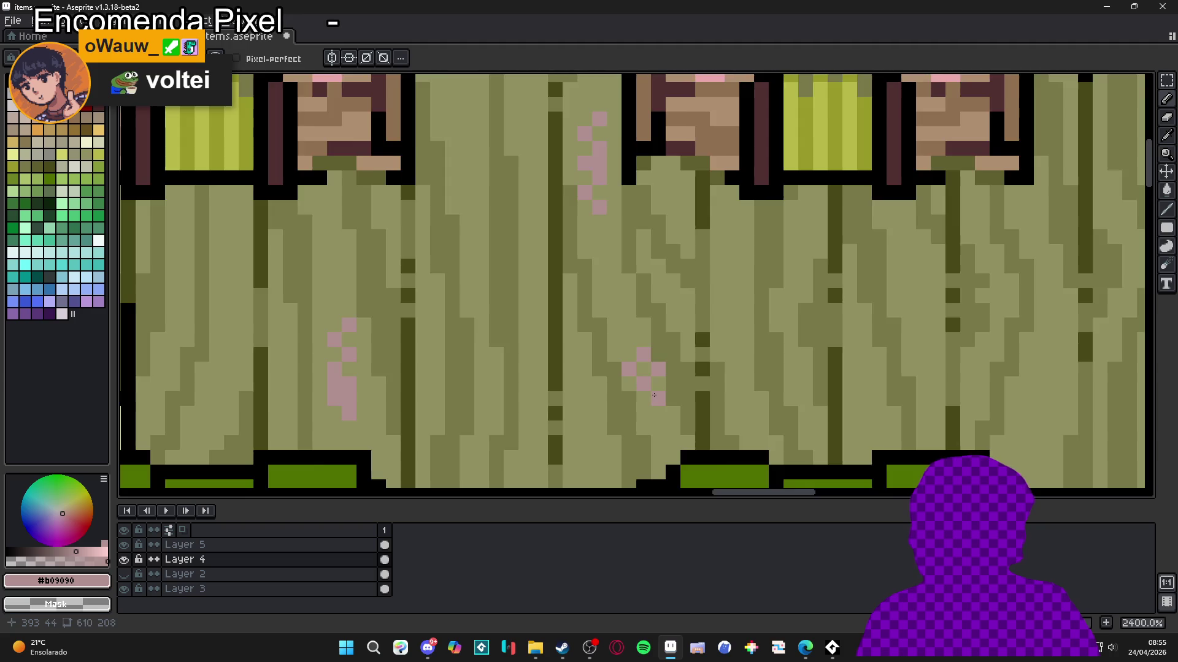
scroll(653, 395, down, 2)
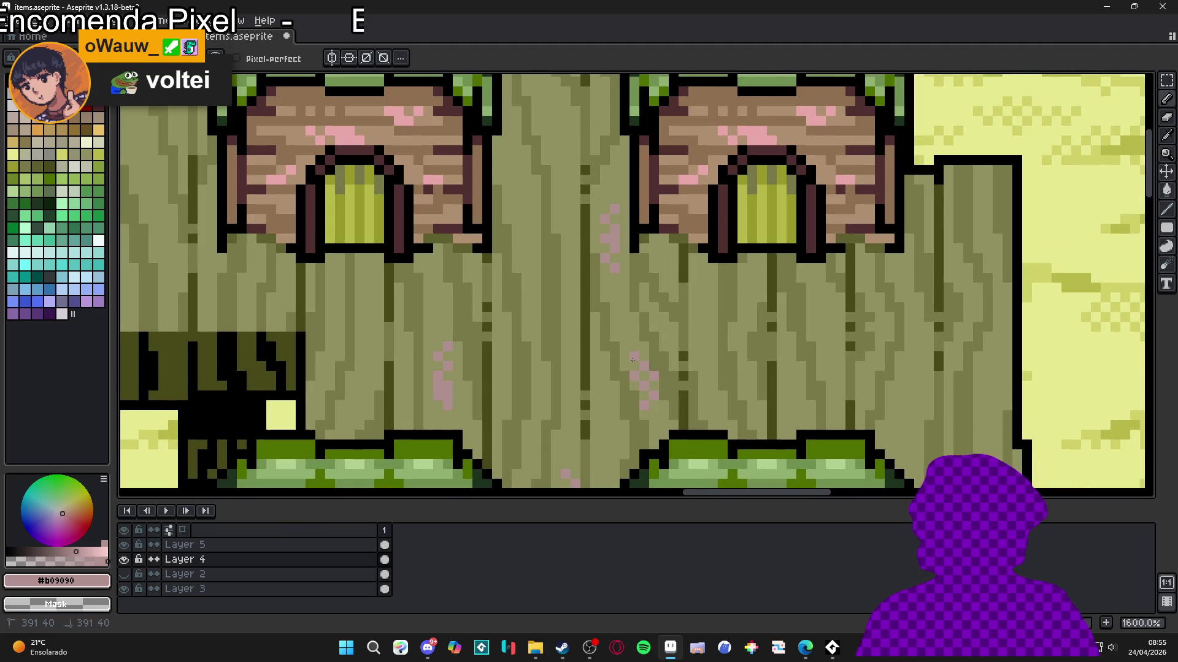
scroll(648, 384, down, 4)
scroll(647, 380, up, 6)
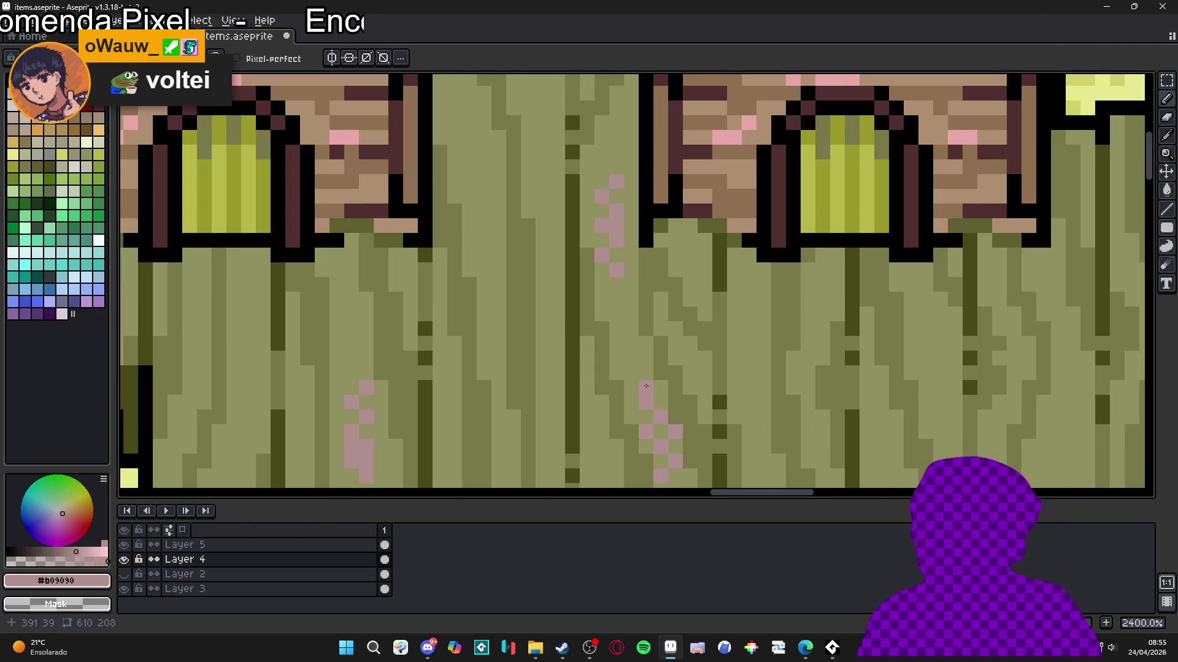
click(625, 383)
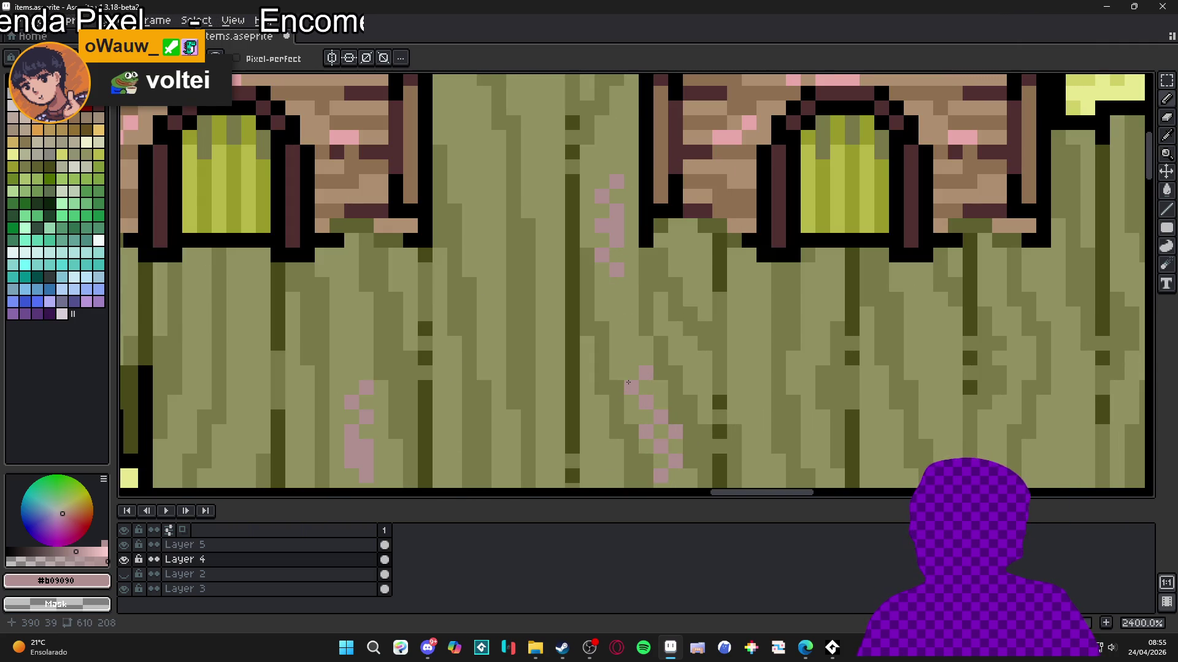
scroll(628, 382, down, 4)
scroll(632, 390, up, 1)
scroll(639, 404, down, 4)
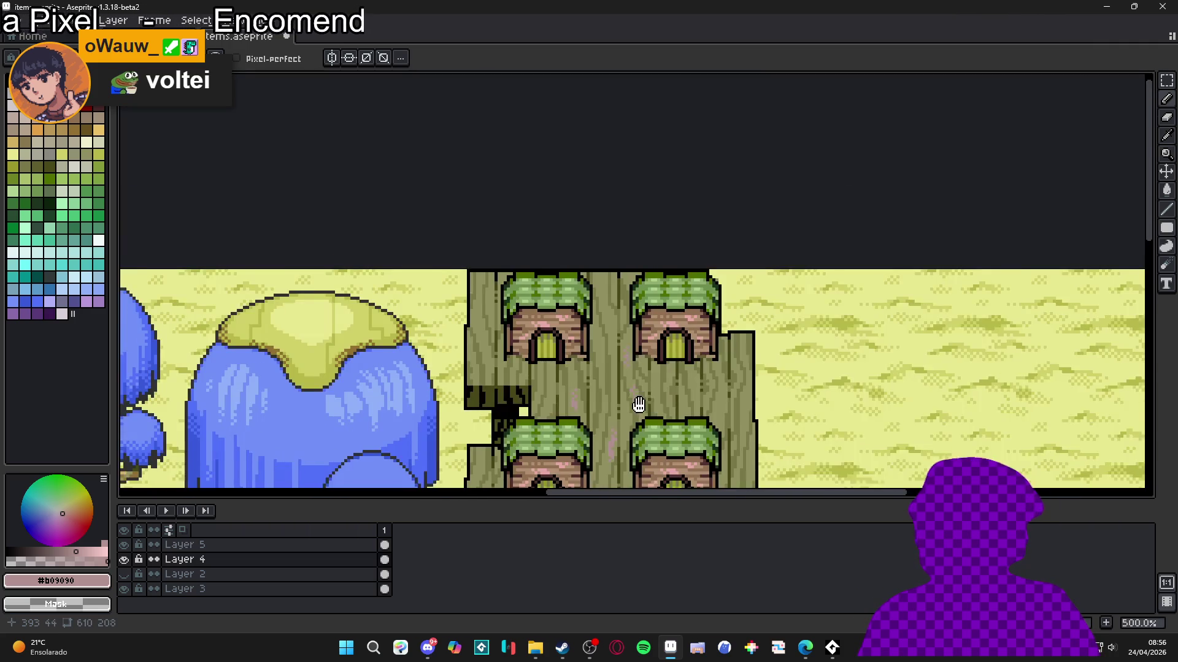
scroll(639, 405, down, 2)
scroll(650, 342, up, 7)
Step: Draw a pink pixel diagonal down-left across the trunk and a short upward streak
click(731, 300)
click(727, 271)
scroll(724, 273, down, 3)
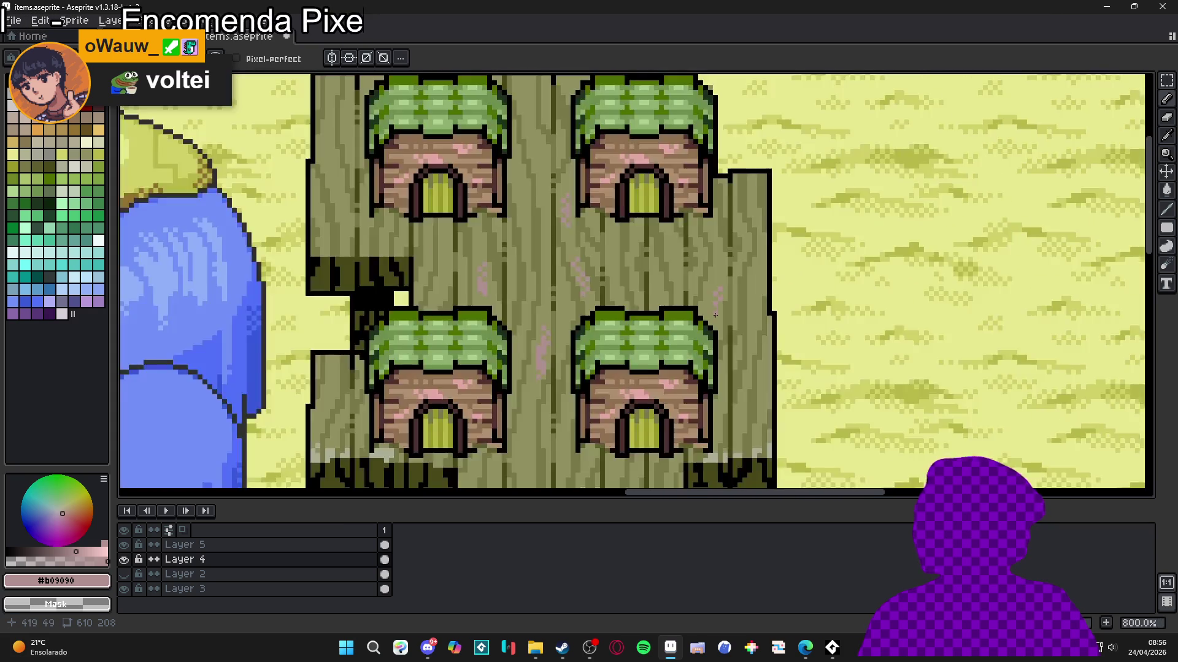
scroll(720, 288, up, 3)
click(729, 294)
scroll(723, 296, down, 3)
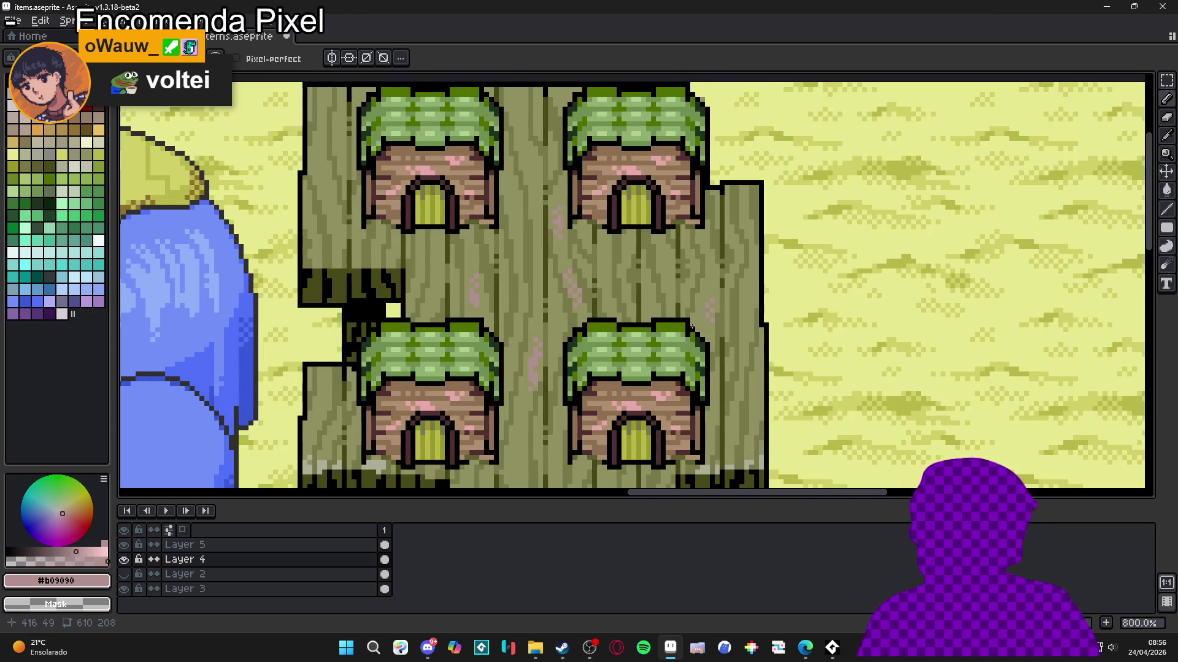
scroll(718, 298, up, 3)
click(717, 298)
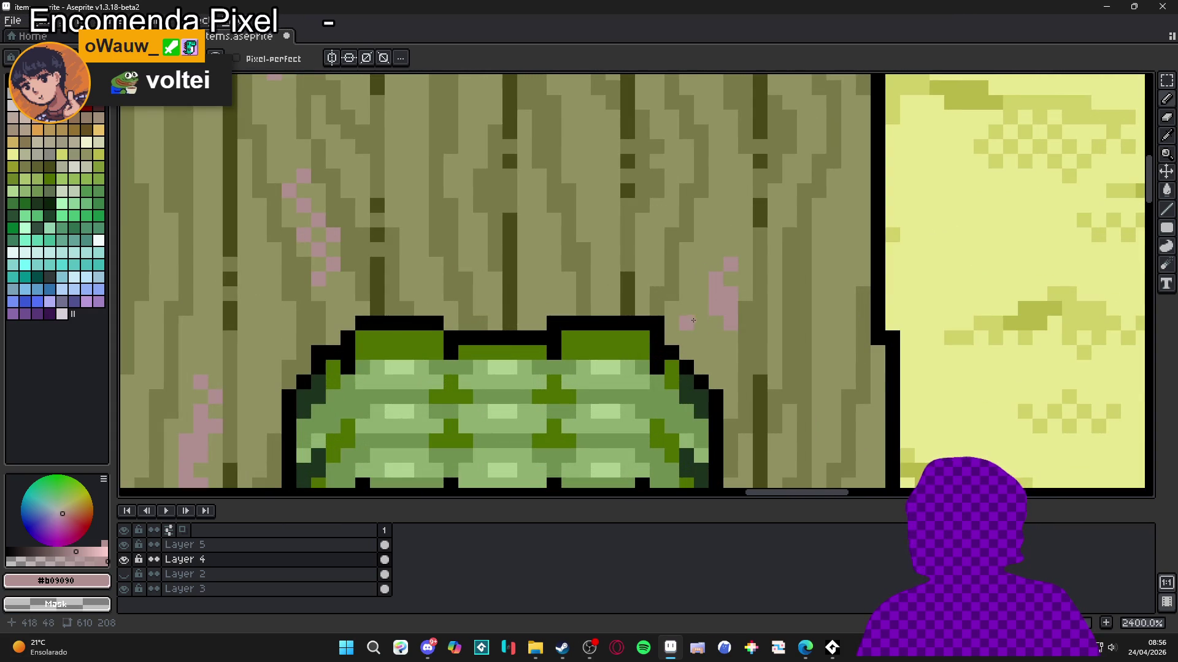
click(716, 338)
click(701, 353)
click(701, 338)
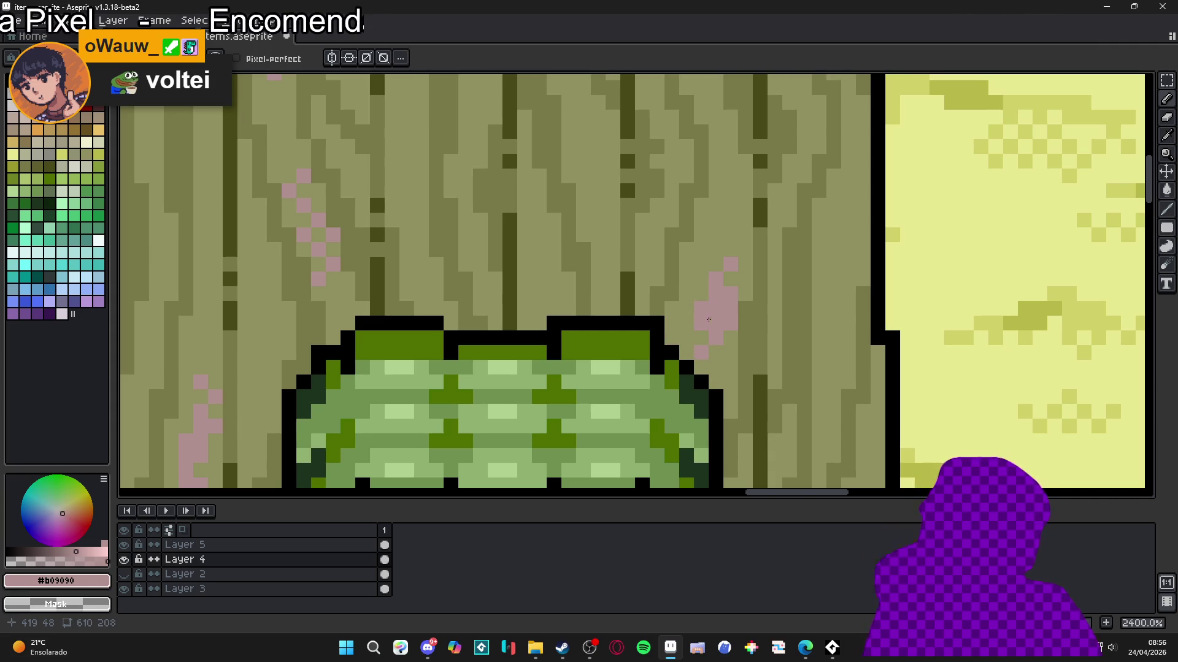
scroll(717, 317, down, 5)
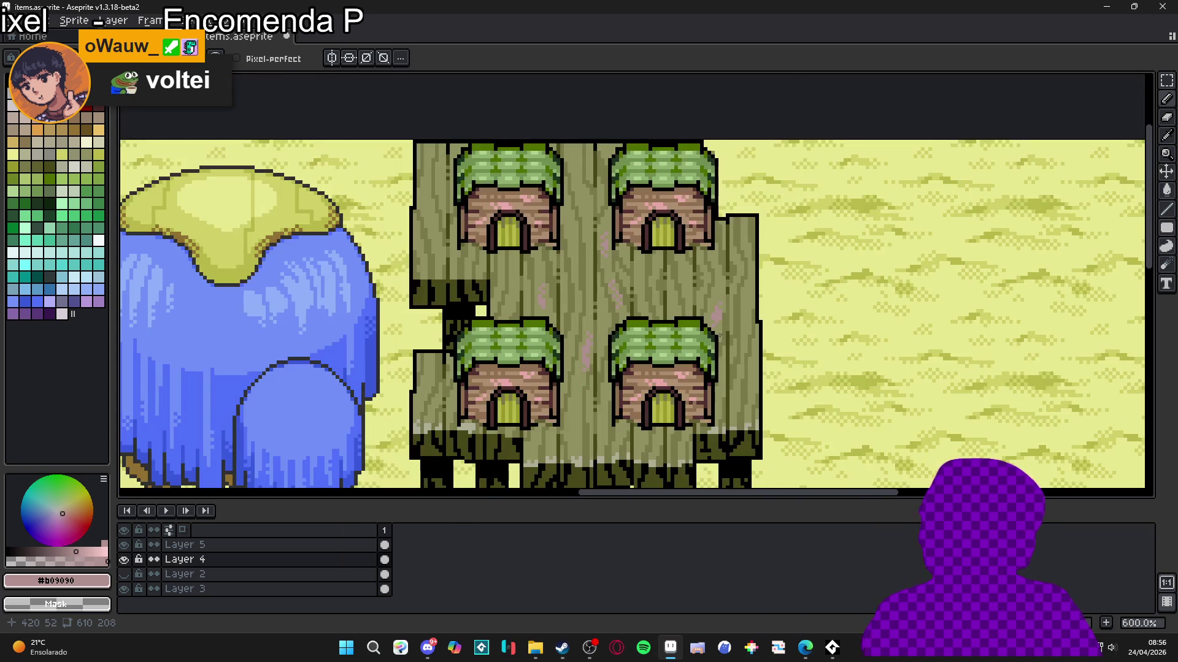
scroll(711, 313, up, 5)
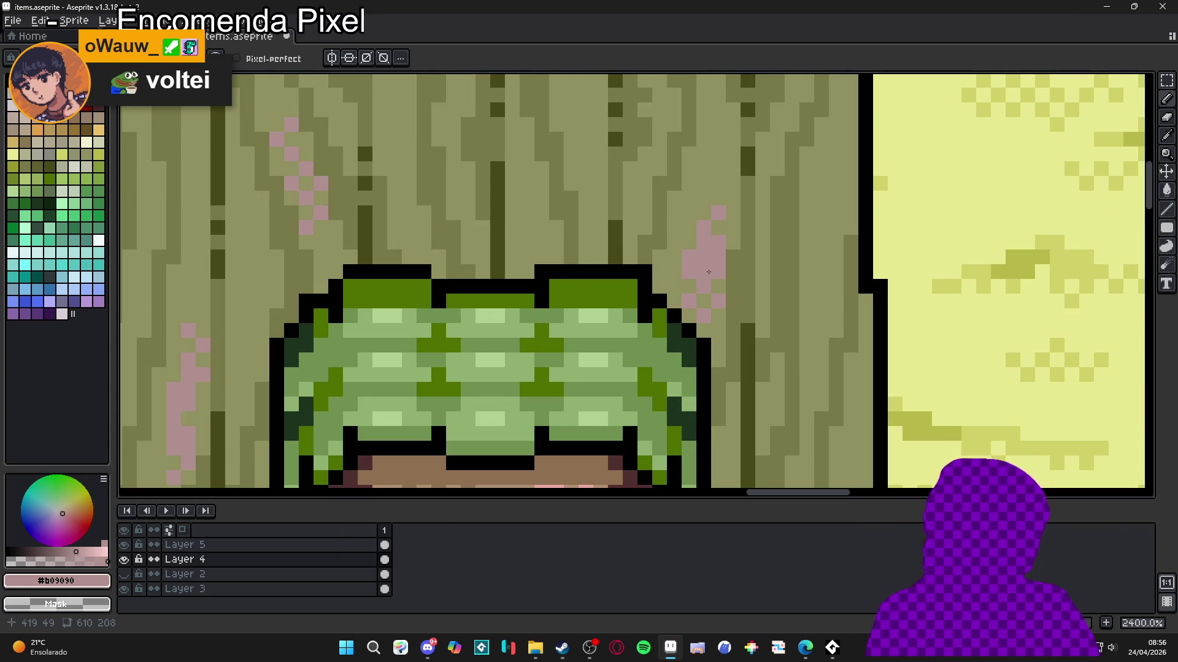
drag(690, 235, 715, 176)
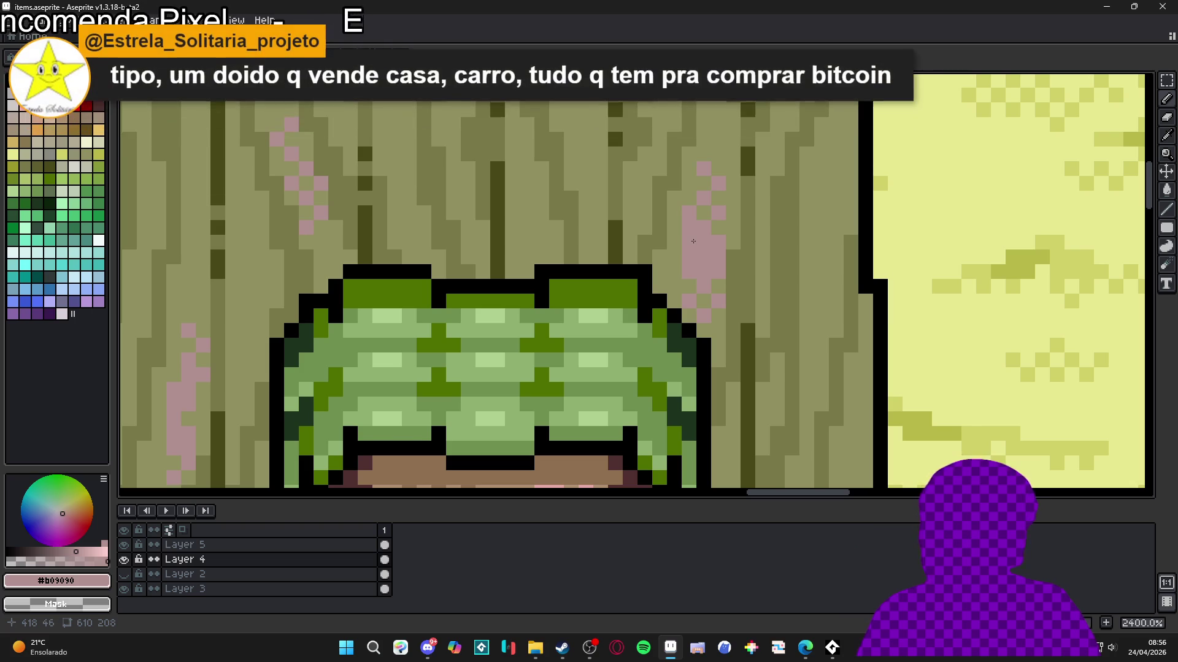
Step: Zigzag a solid pink speckle block down the wood, extending it further down
scroll(682, 263, down, 5)
scroll(677, 276, down, 2)
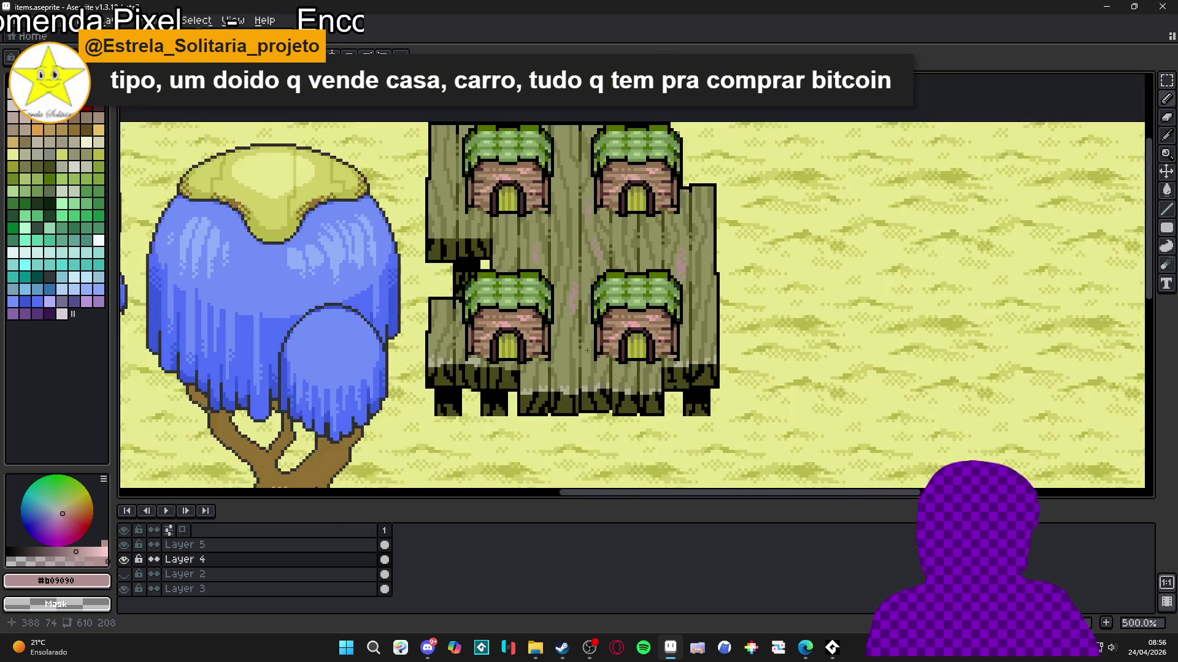
scroll(579, 324, up, 7)
click(562, 331)
click(576, 346)
click(562, 360)
click(577, 372)
click(576, 360)
click(562, 374)
click(577, 404)
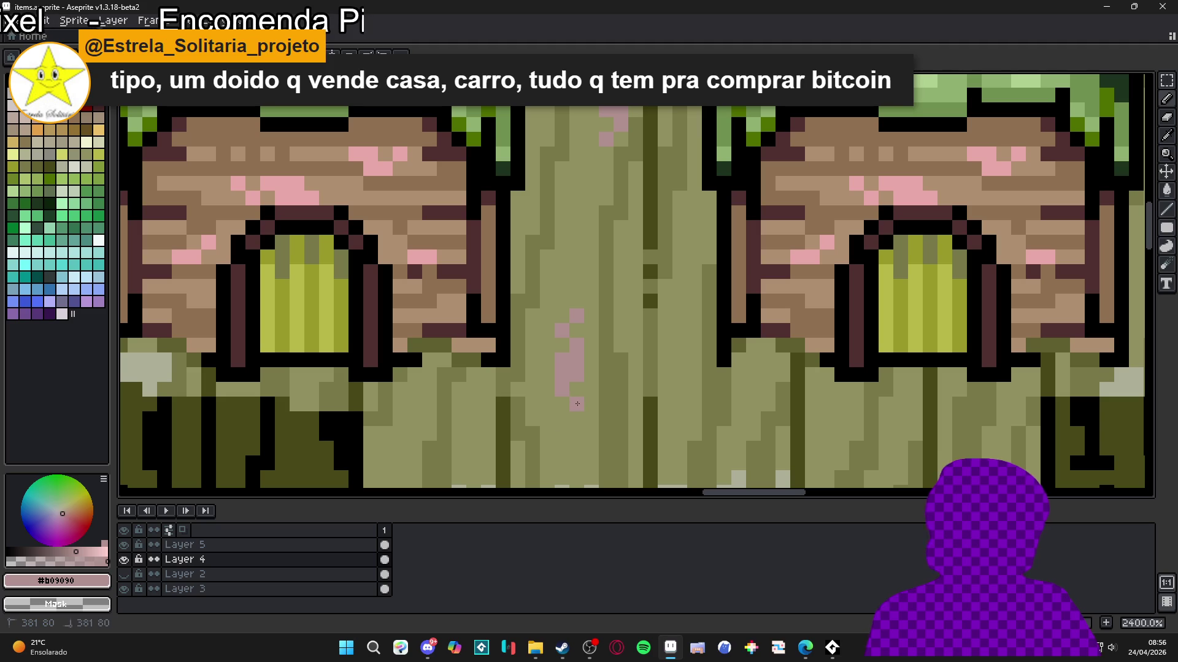
click(561, 419)
click(577, 434)
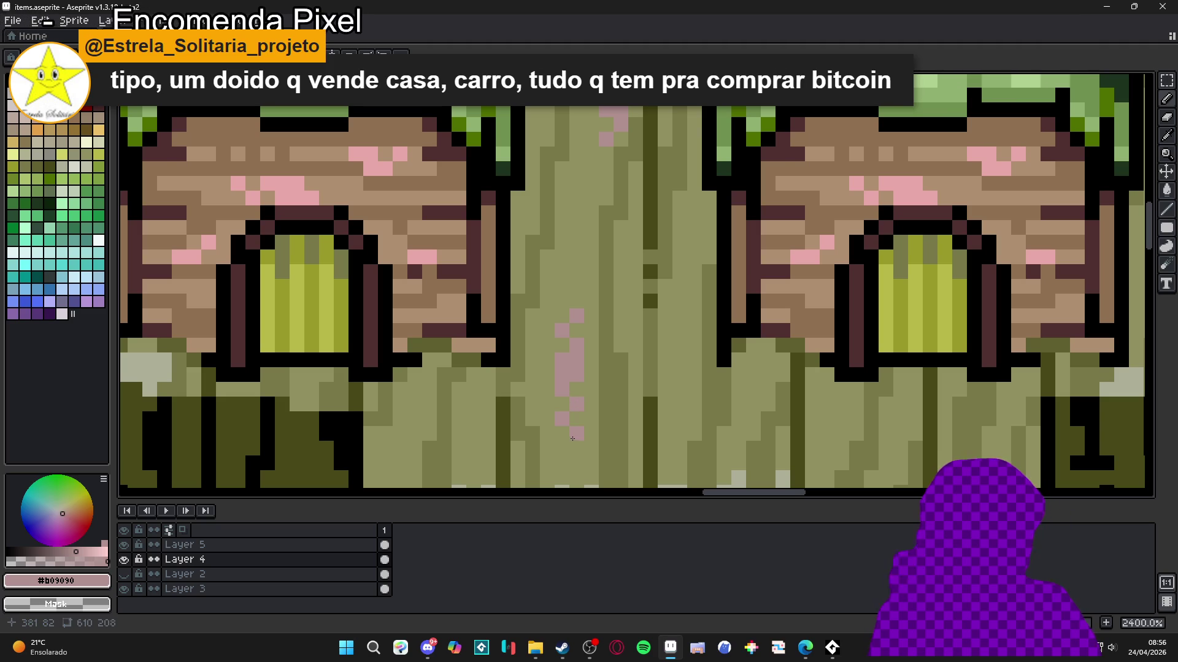
click(567, 300)
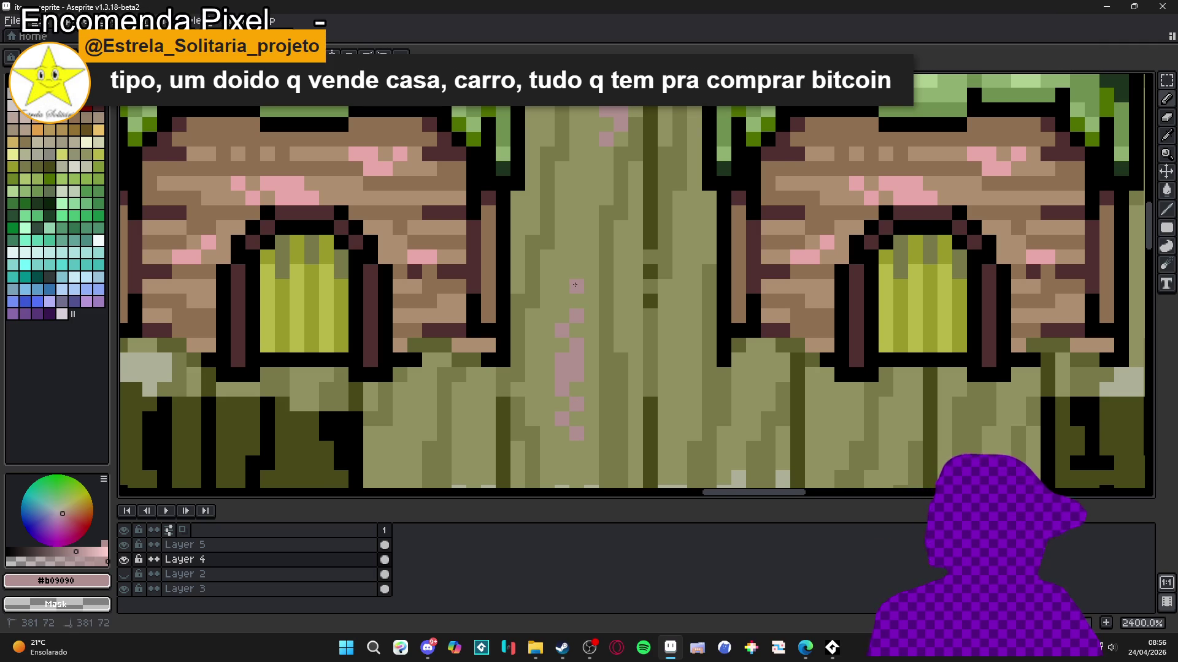
Step: Pan to view the whole house block and undo the last pink pencil stroke
scroll(575, 285, down, 6)
mouse_move(566, 375)
mouse_down()
mouse_move(602, 436)
mouse_move(596, 381)
mouse_up()
scroll(602, 437, down, 1)
key(ctrl+z)
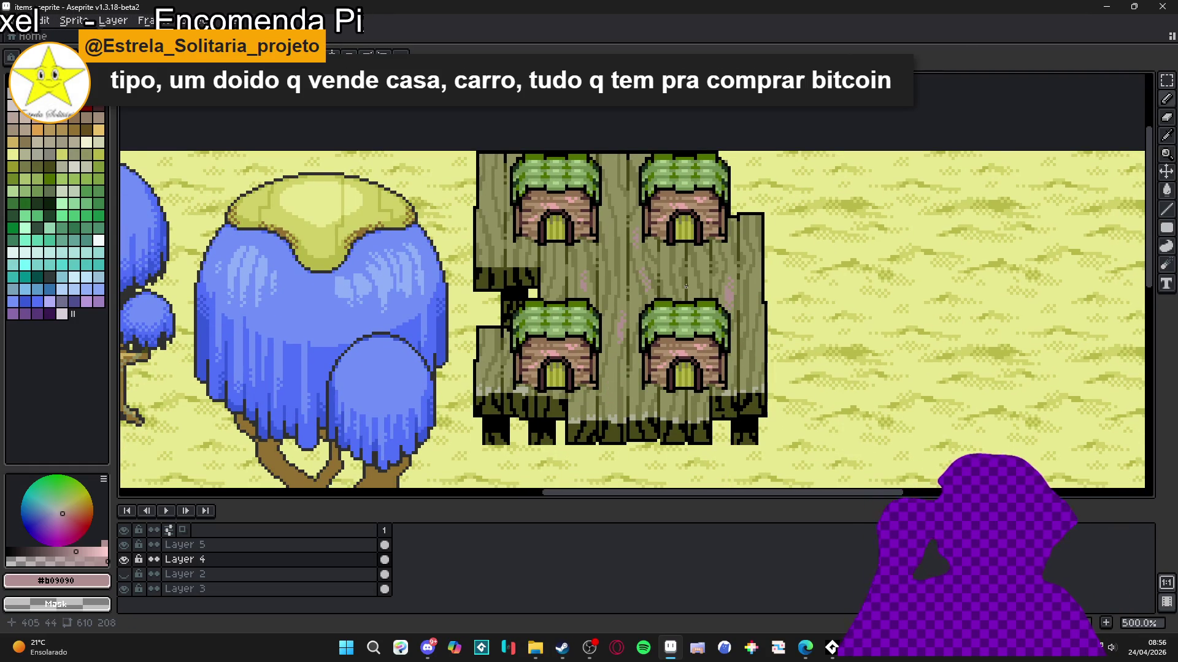
Step: Paint a short diagonal pink streak on the trunk between the roofs, with a speckle beside it
scroll(686, 285, up, 7)
drag(644, 285, 626, 330)
click(646, 262)
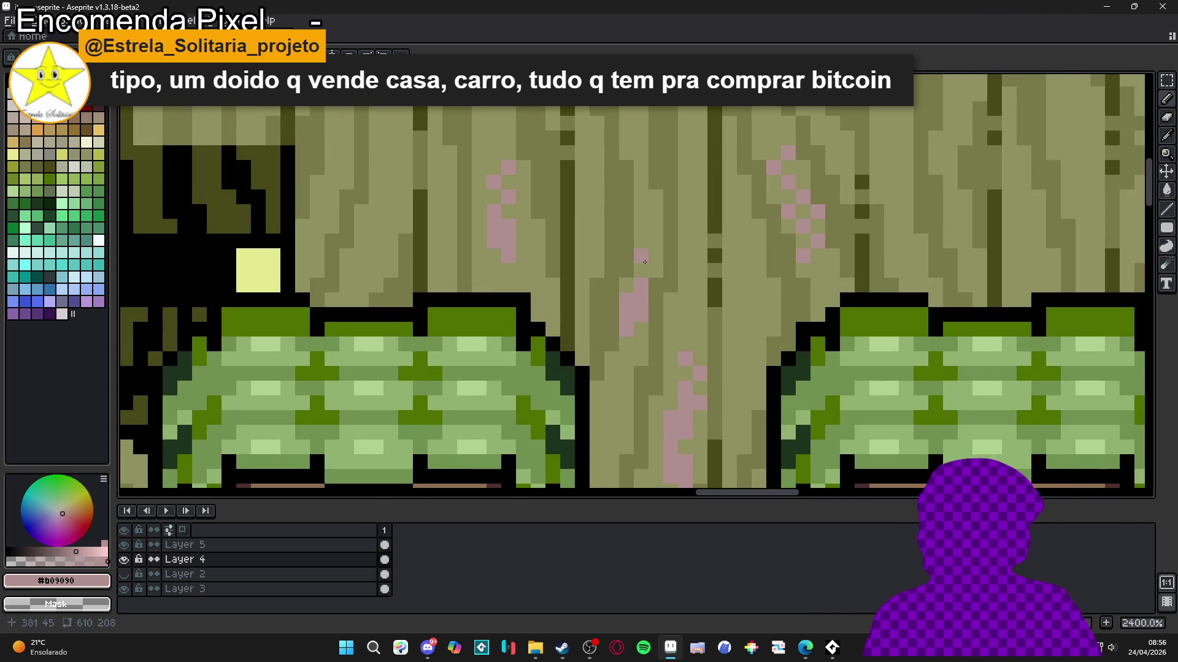
scroll(647, 261, down, 8)
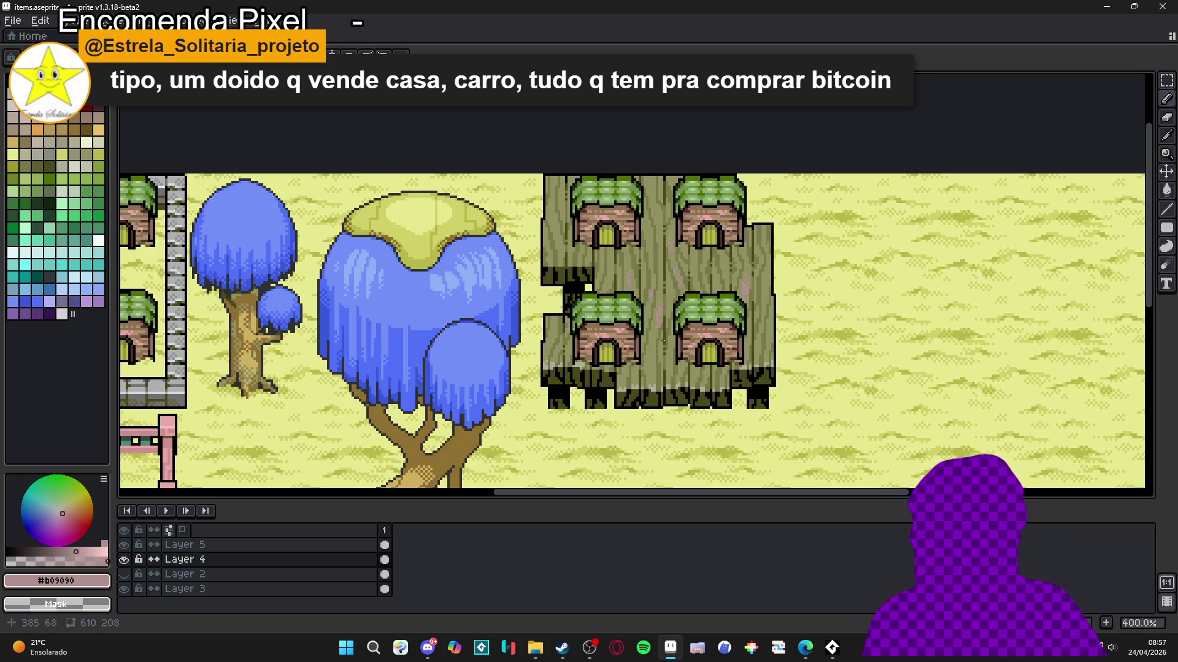
Step: Review the pink speckles on the stump deck and save items.aseprite
scroll(670, 334, up, 6)
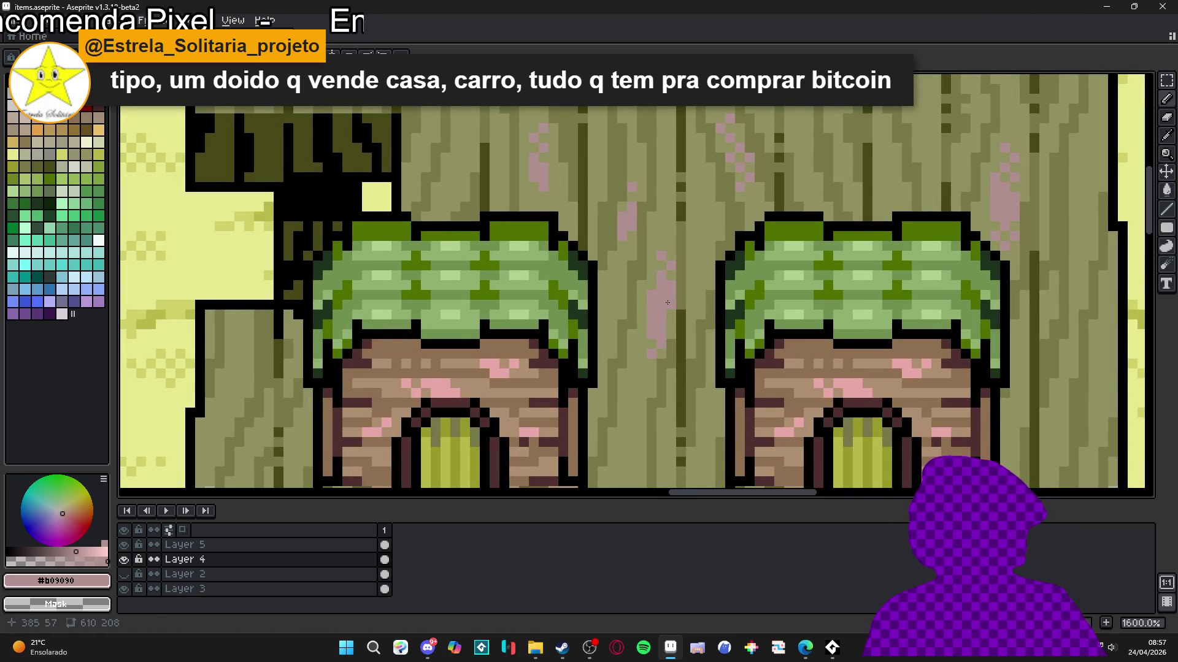
scroll(662, 303, down, 4)
scroll(667, 303, down, 1)
scroll(665, 289, up, 5)
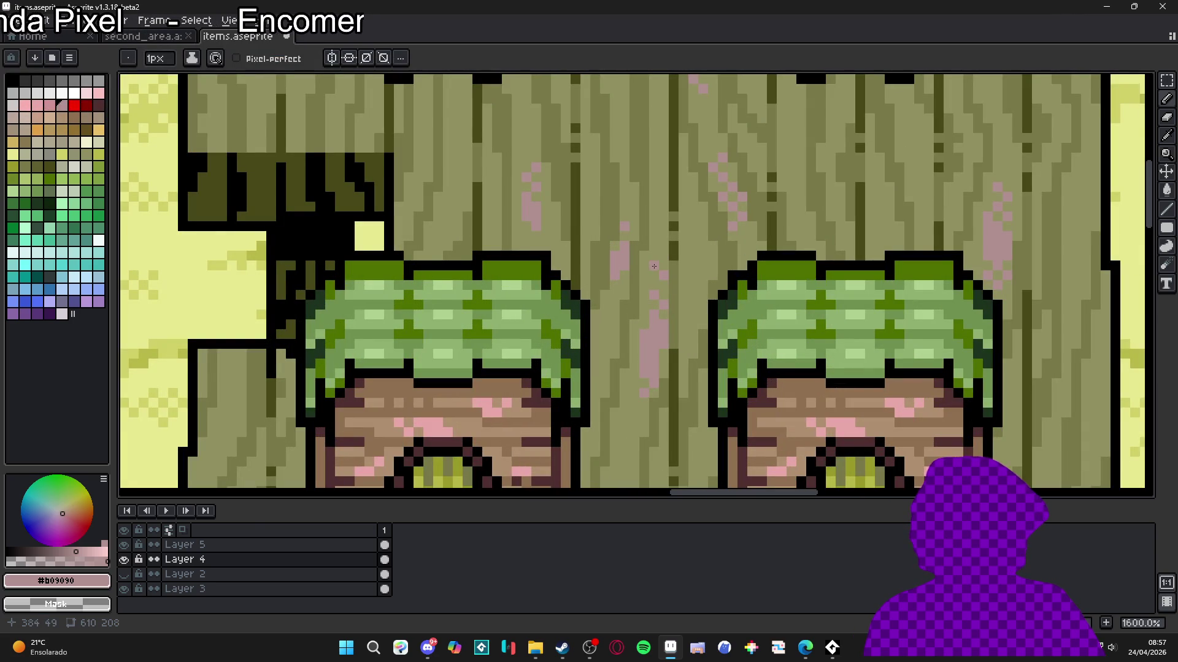
scroll(684, 356, down, 5)
scroll(684, 357, down, 1)
scroll(653, 298, up, 5)
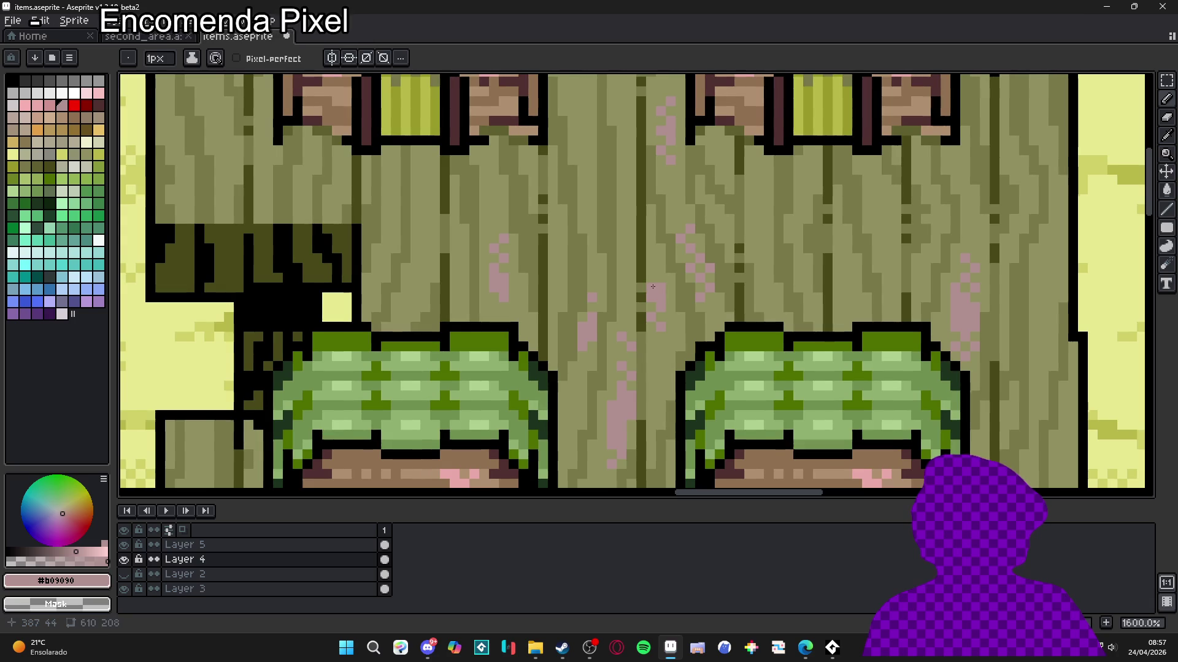
scroll(651, 279, down, 4)
scroll(664, 331, up, 4)
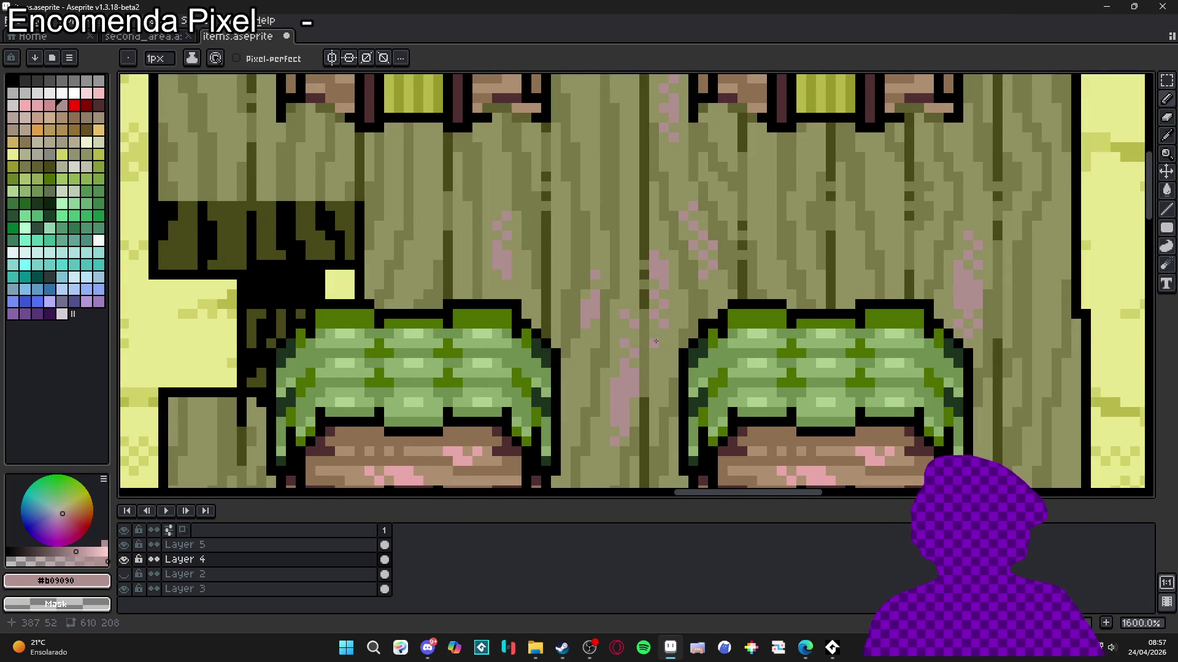
scroll(656, 341, down, 6)
key(v)
key(ctrl+s)
scroll(728, 325, down, 1)
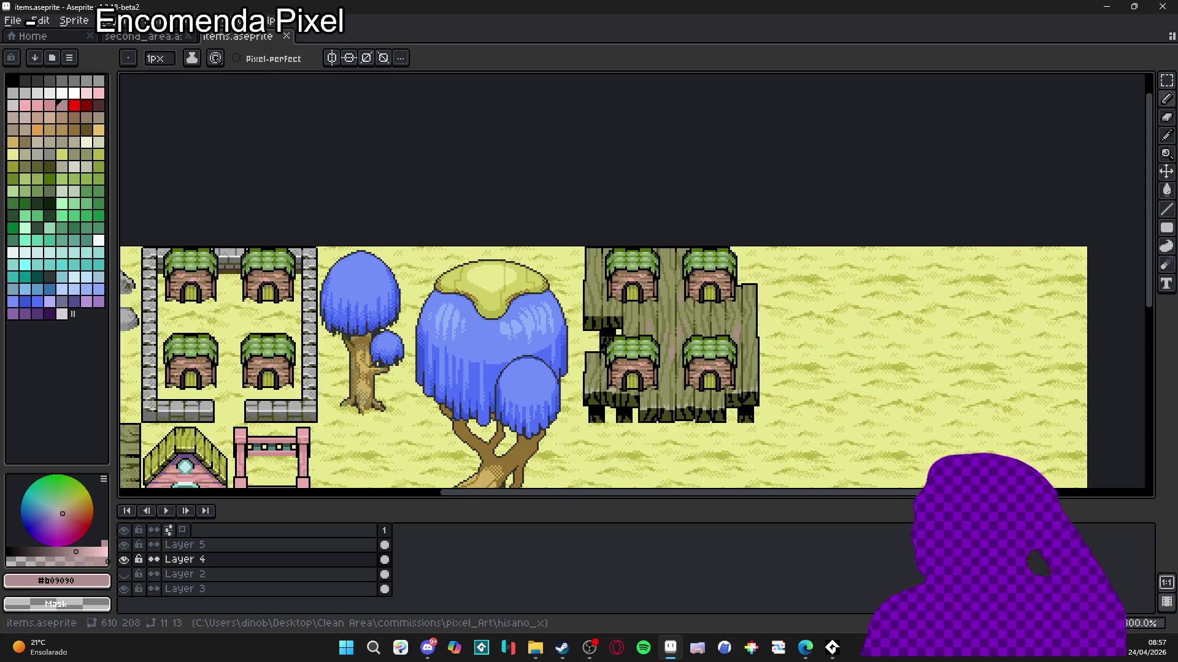
scroll(659, 312, up, 5)
alt+click(658, 312)
click(666, 313)
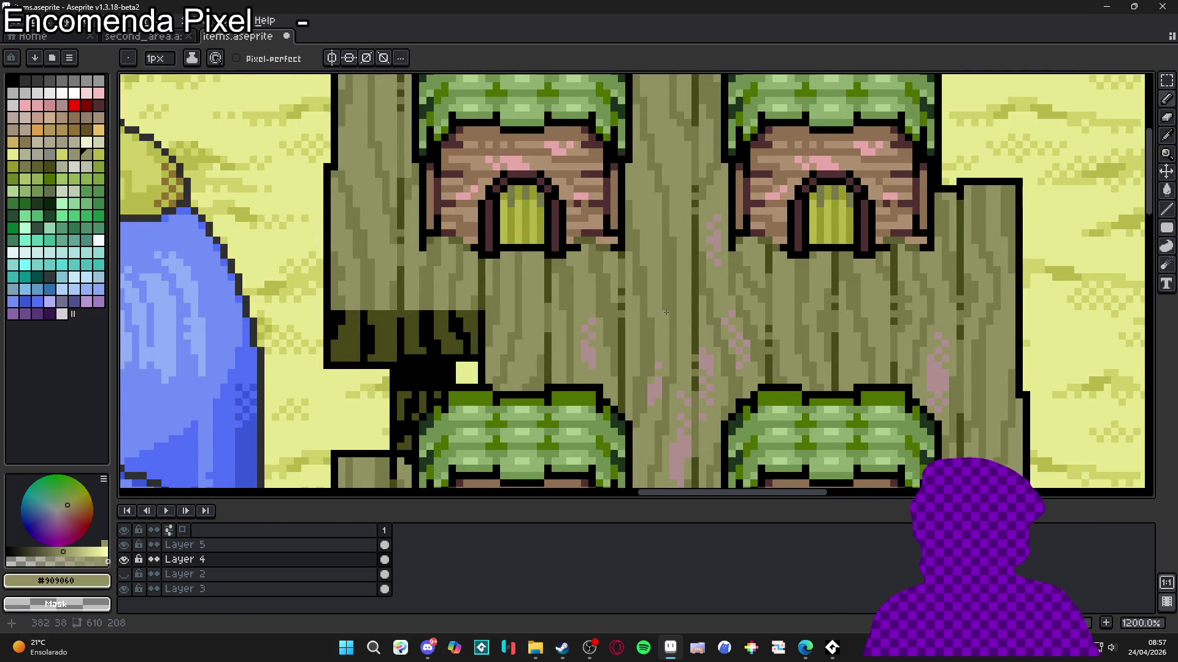
scroll(666, 306, down, 4)
scroll(650, 249, up, 4)
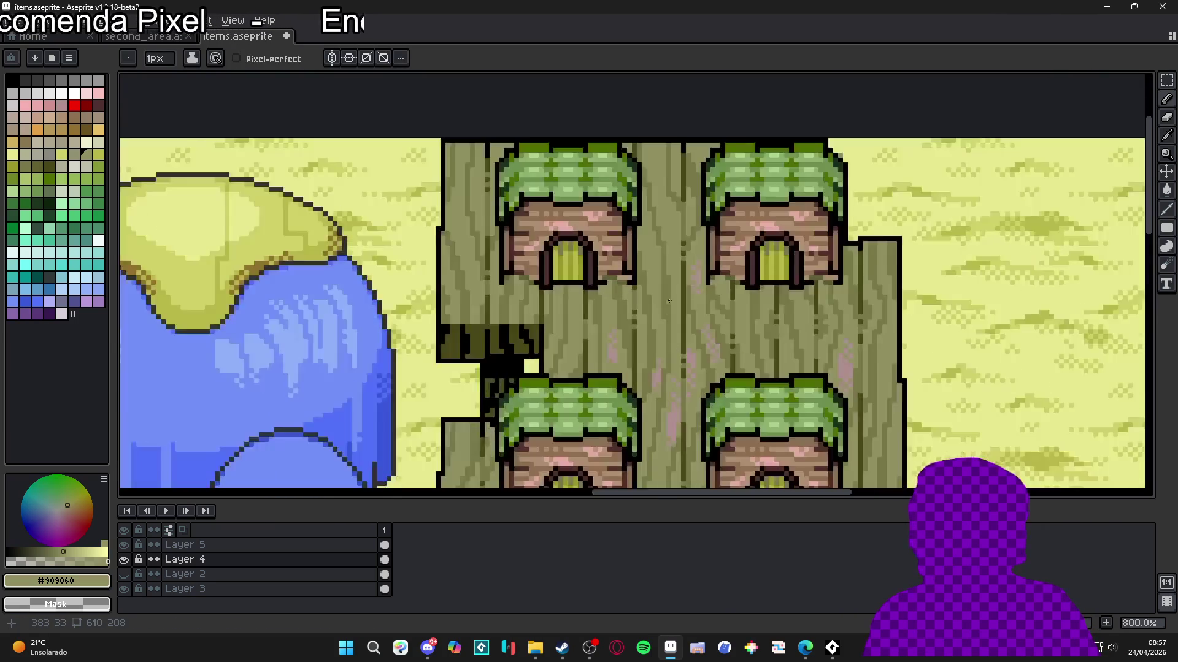
key(alt)
scroll(665, 240, down, 5)
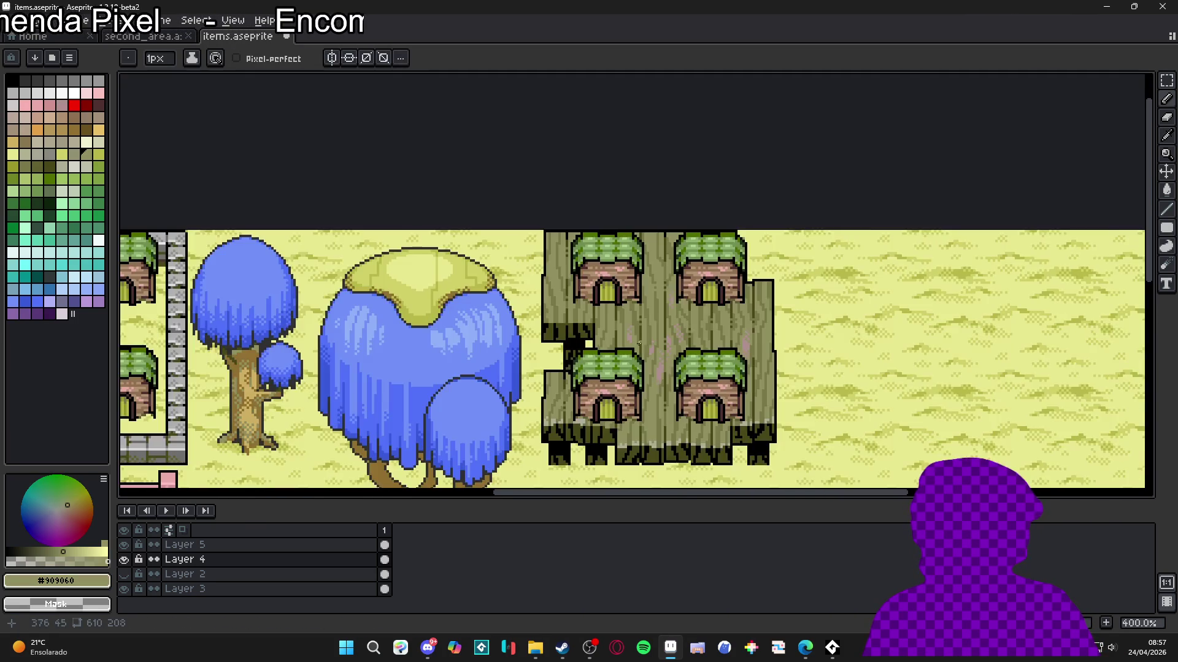
scroll(672, 345, up, 3)
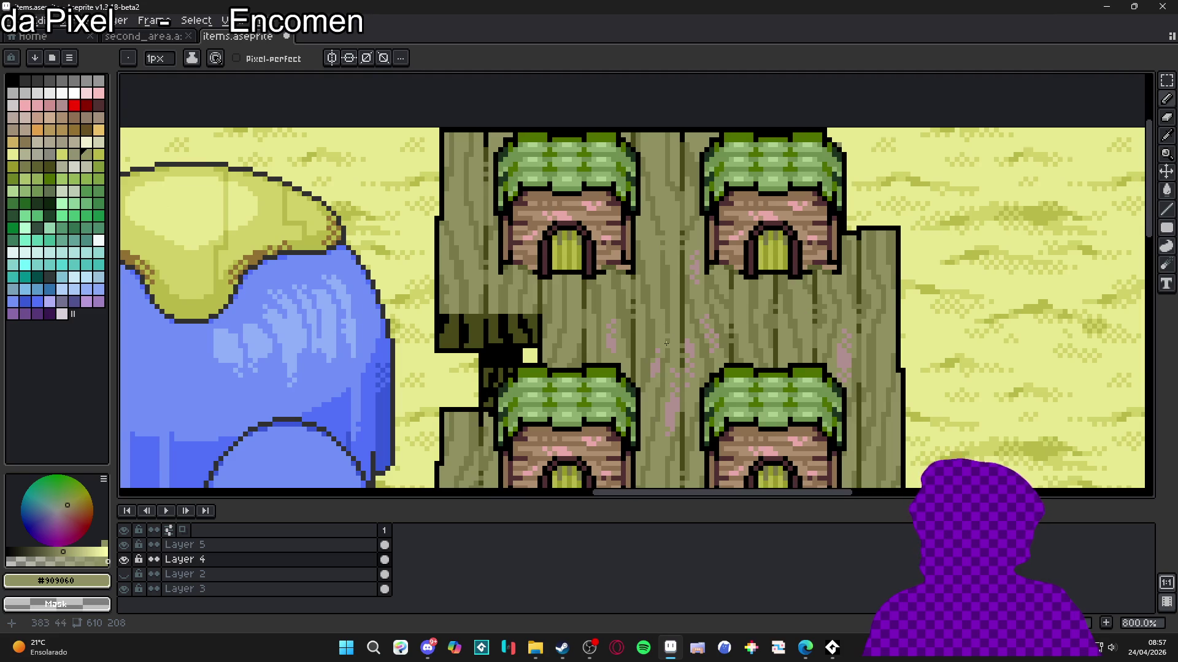
scroll(666, 326, down, 3)
scroll(623, 335, up, 6)
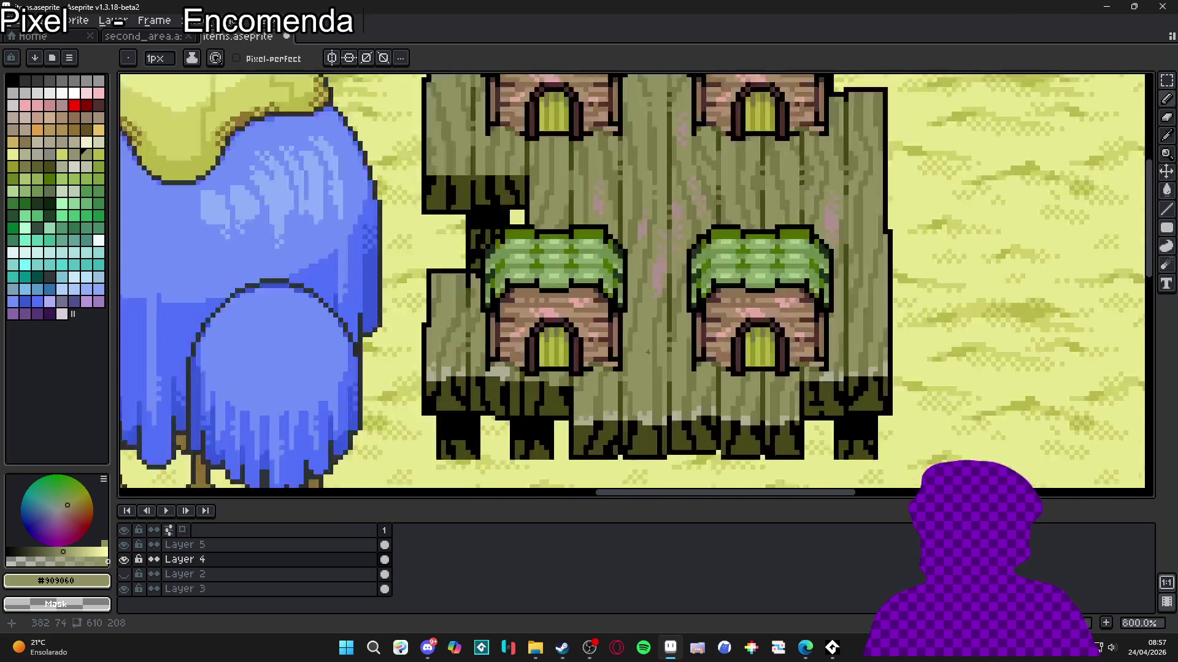
scroll(612, 324, down, 4)
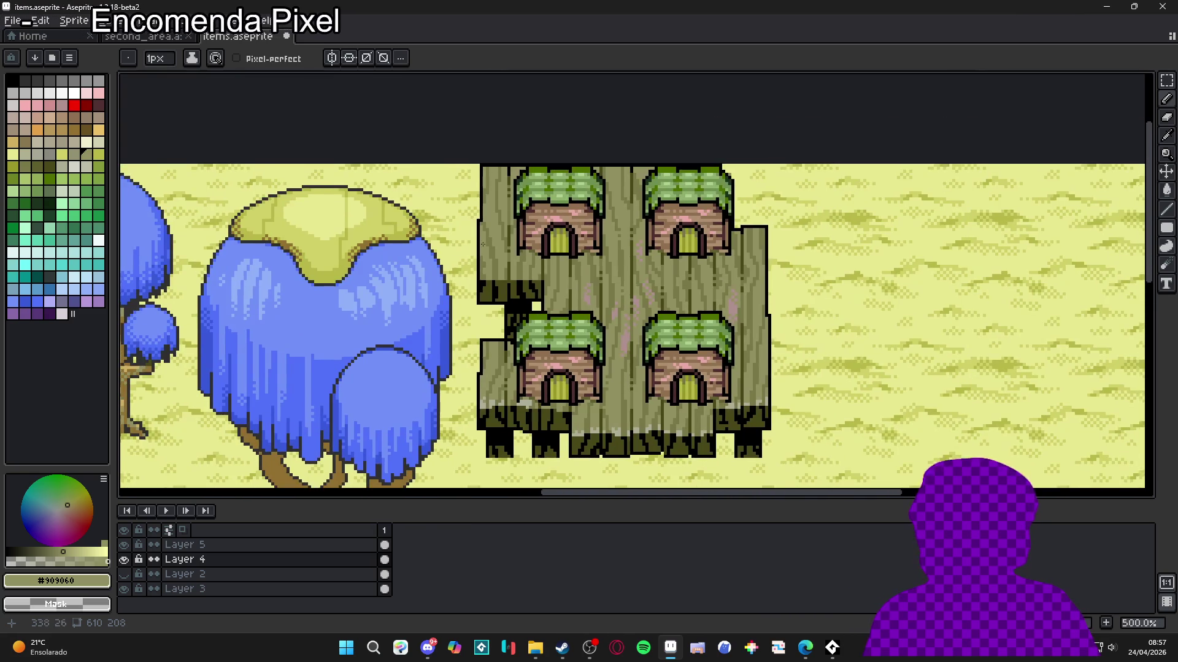
scroll(494, 250, up, 5)
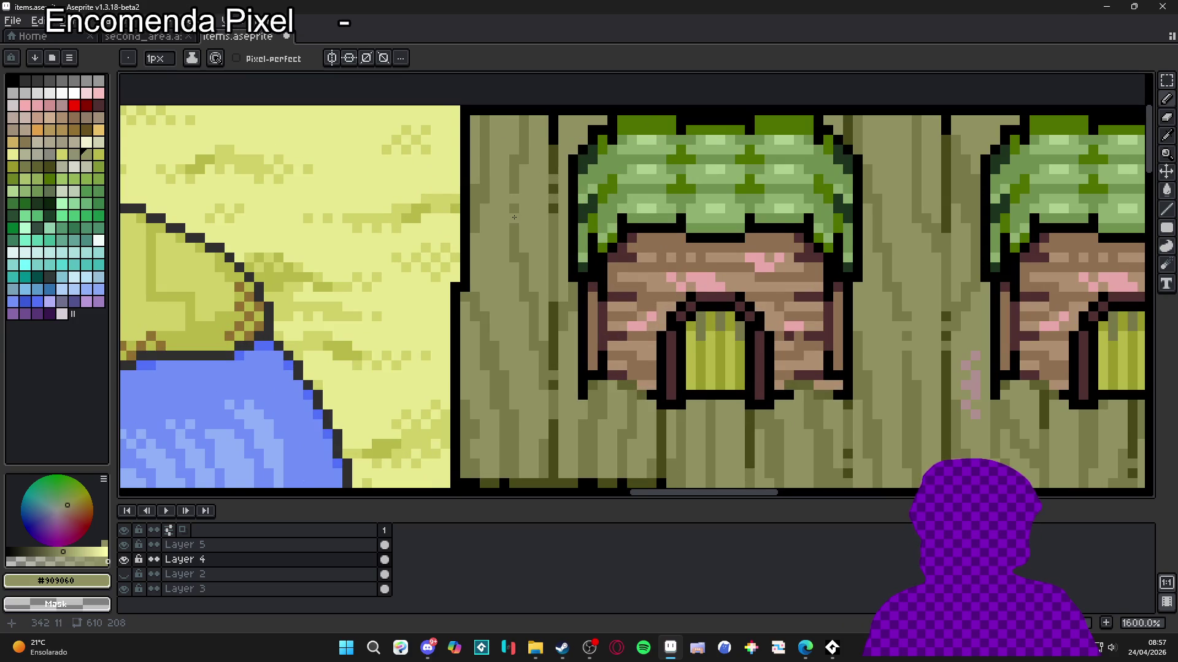
scroll(514, 217, down, 4)
scroll(715, 318, up, 4)
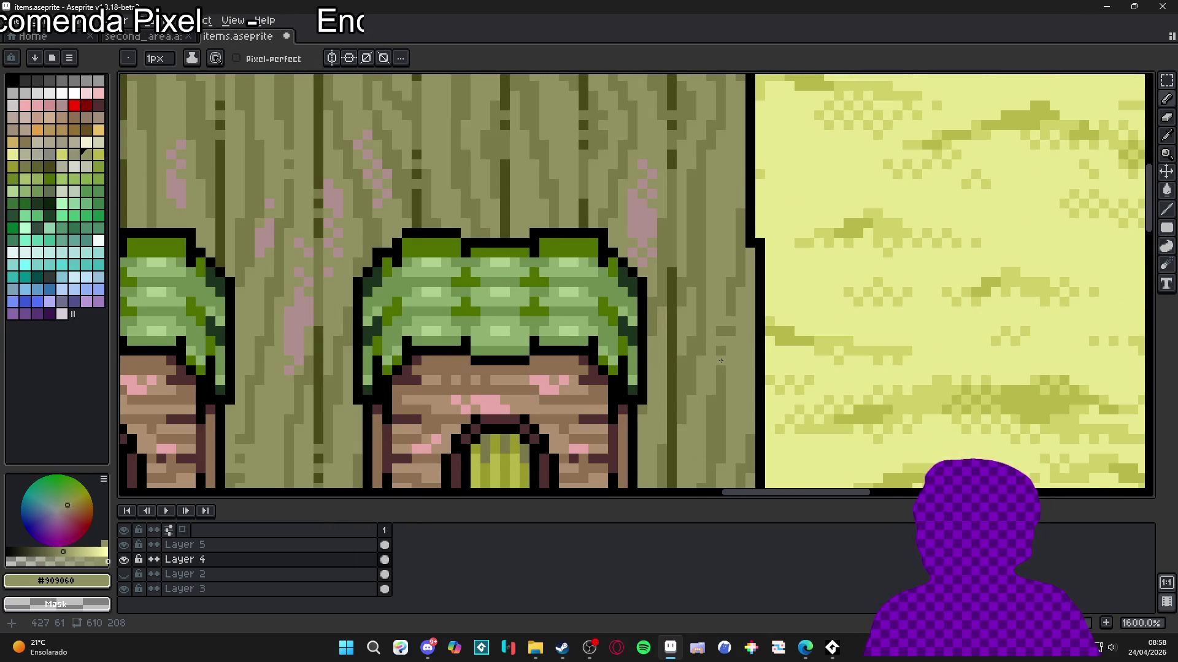
scroll(721, 365, down, 4)
drag(614, 378, 615, 321)
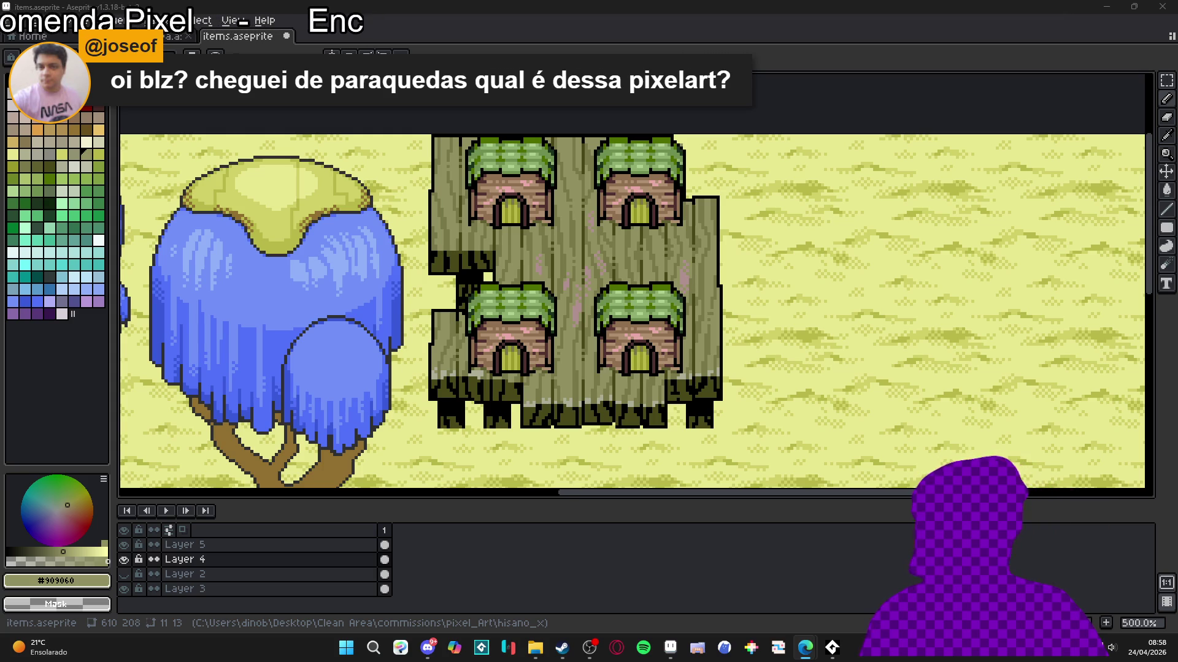
Step: Save the item sheet and merge Layer 5 down into Layer 4
scroll(652, 254, down, 3)
key(ctrl+s)
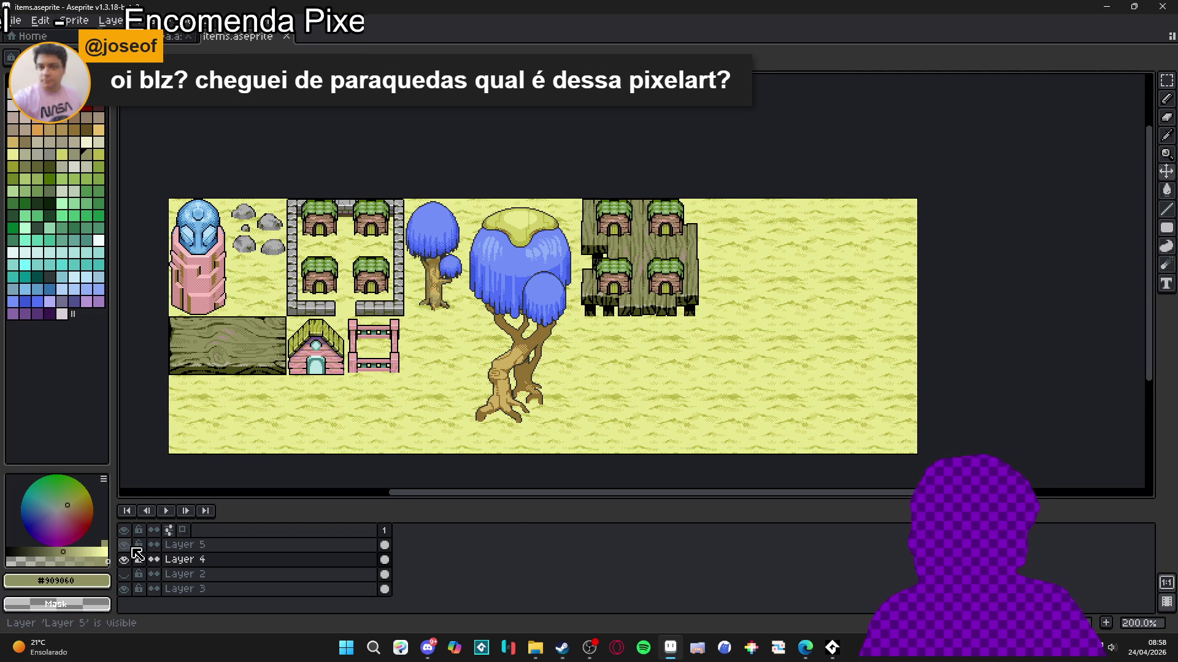
click(223, 544)
right_click(245, 544)
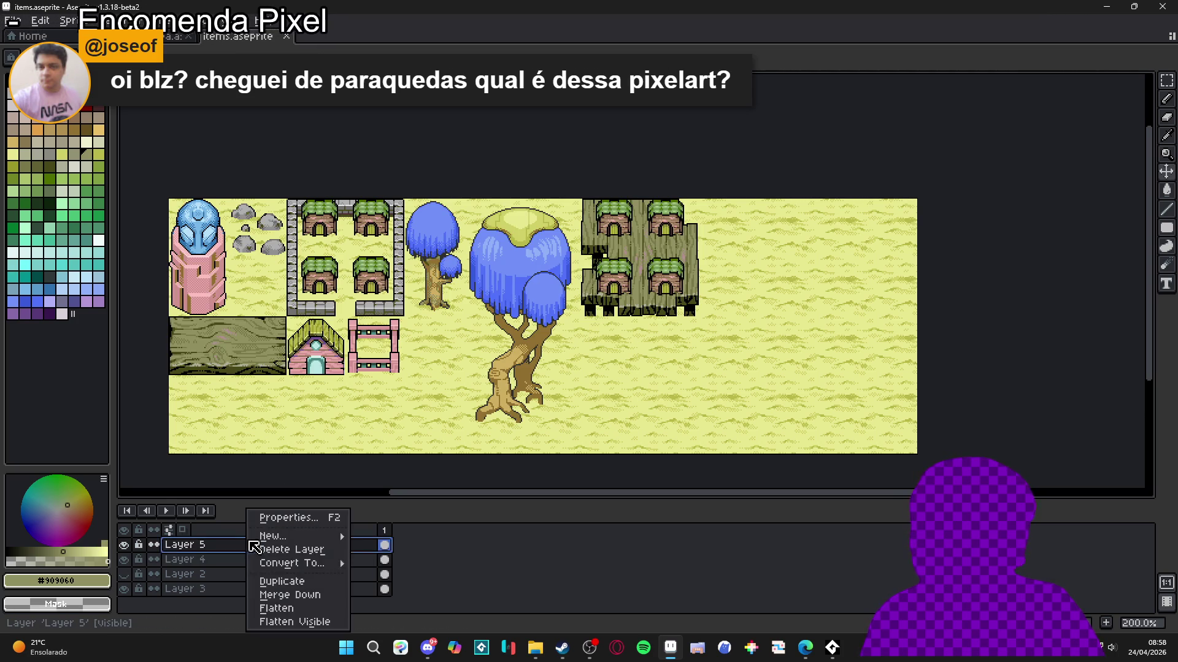
click(276, 595)
Step: Toggle Layer 4's visibility to check it, show the pixel grid, and switch to the second_area map
click(124, 545)
click(124, 545)
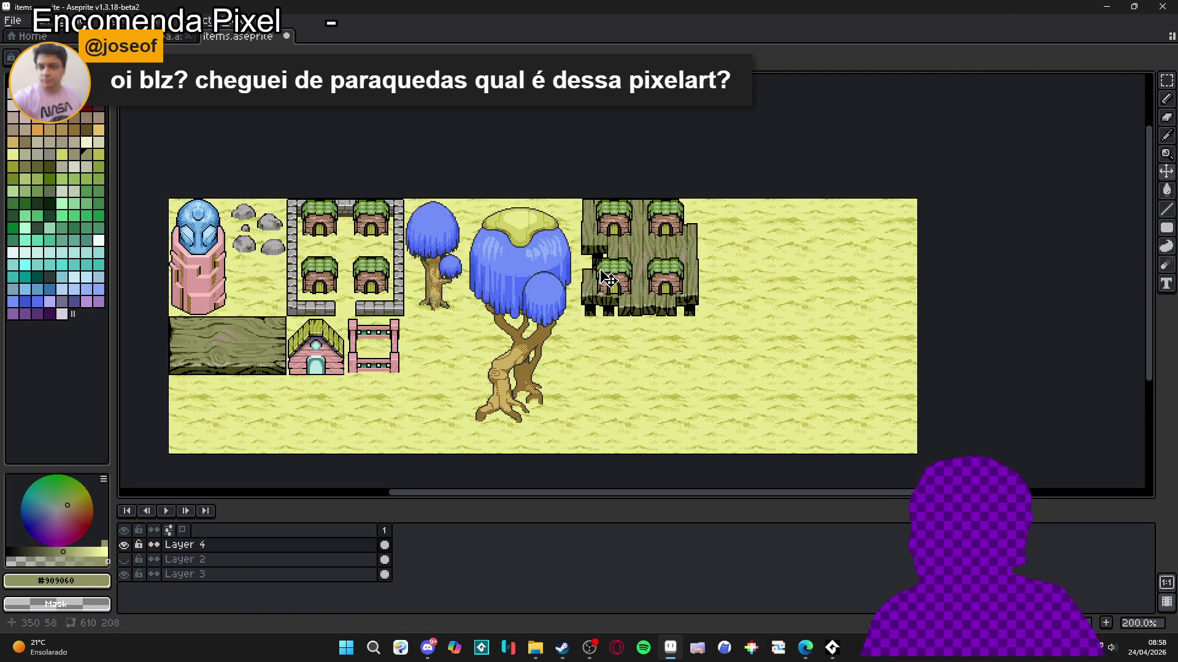
key(ctrl+apostrophe)
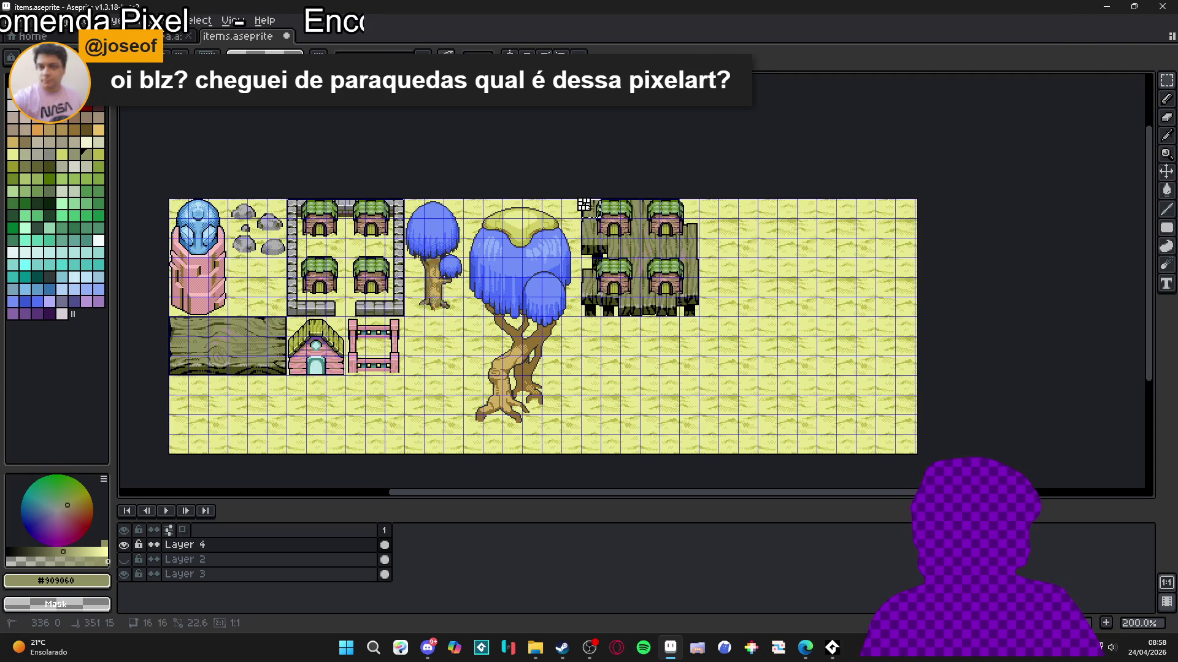
click(163, 38)
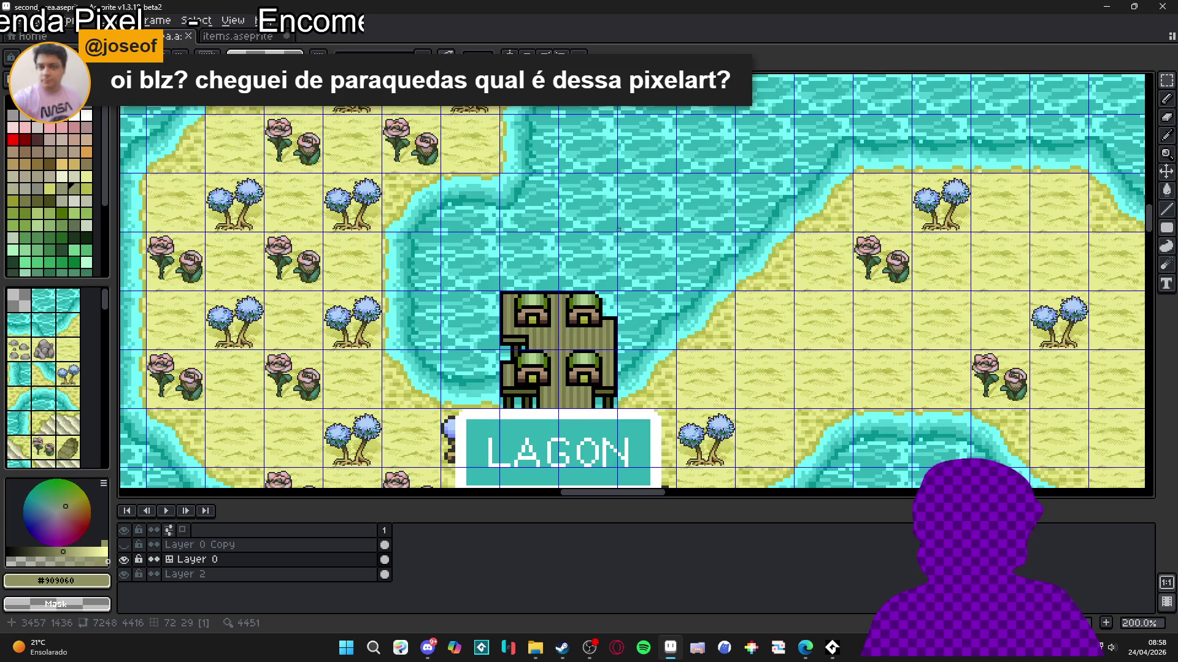
Step: Paste the copied house block onto the LAGON building, nudging it one pixel left before committing
scroll(637, 295, down, 2)
scroll(636, 295, up, 4)
scroll(636, 295, down, 1)
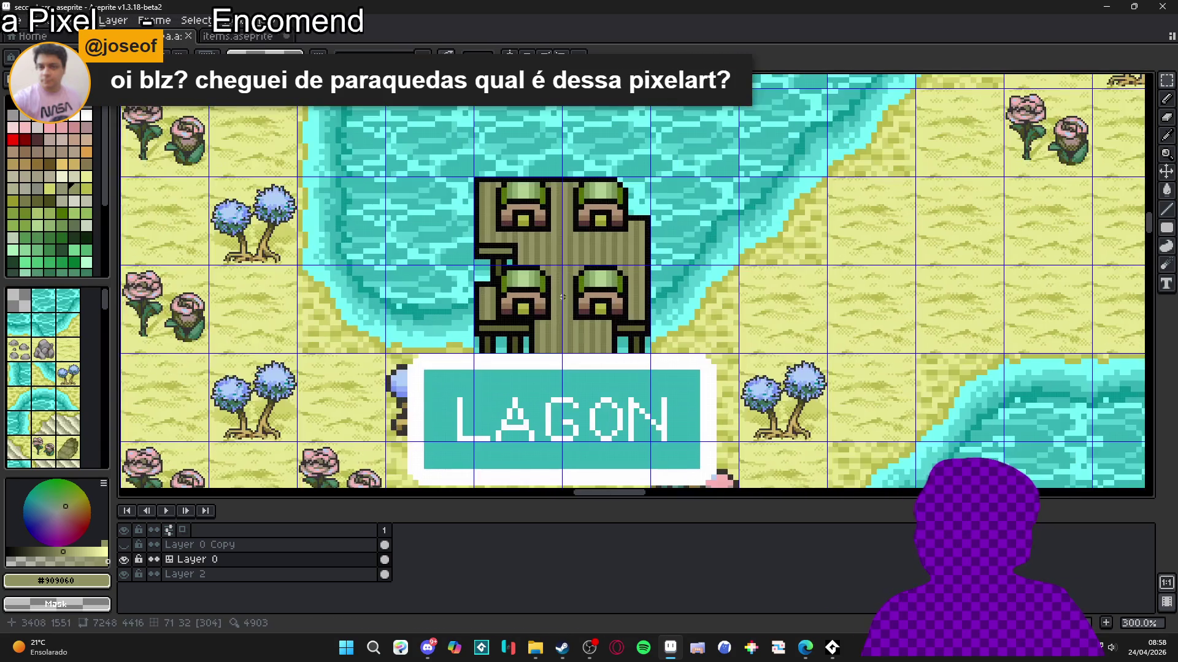
key(ctrl+v)
drag(625, 288, 491, 263)
scroll(490, 263, up, 1)
scroll(517, 233, up, 3)
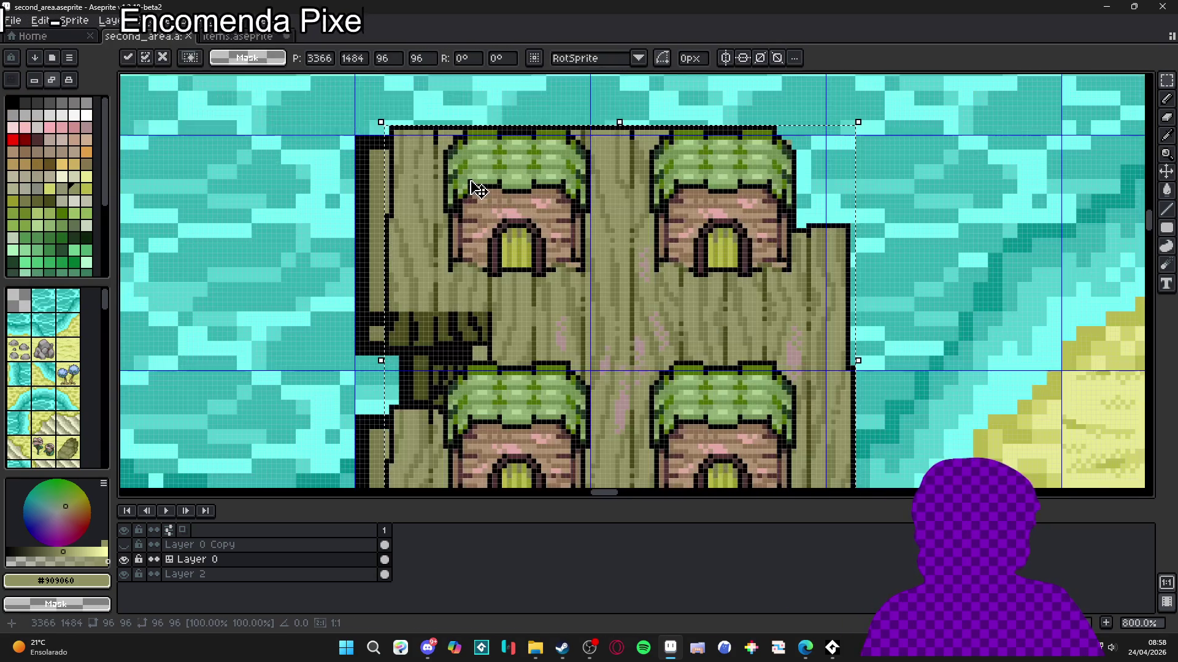
drag(466, 205, 441, 215)
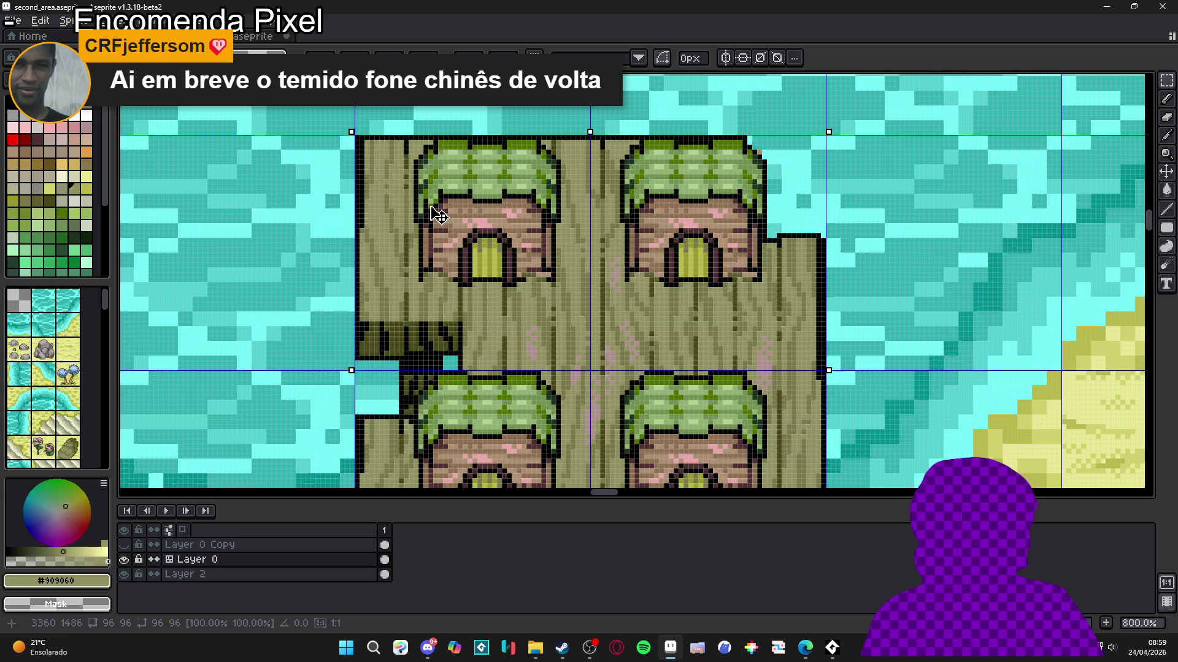
key(Left)
key(Return)
Step: Toggle Layer 0 Copy on and off repeatedly to compare the houses, leaving it hidden
scroll(525, 257, down, 7)
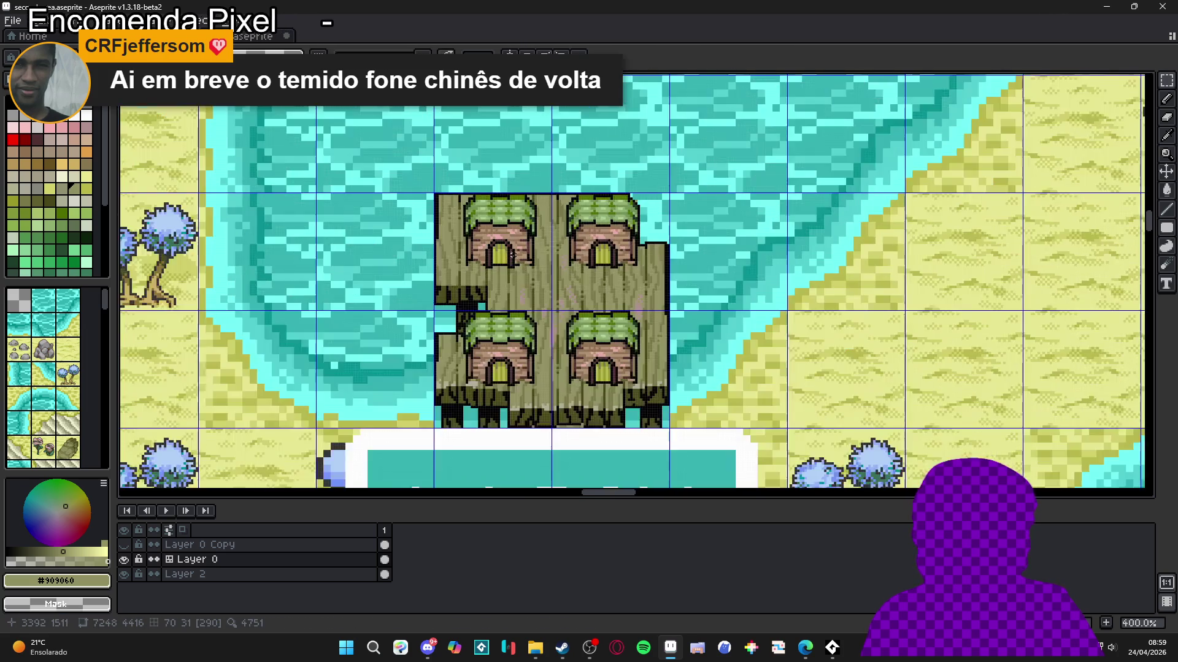
scroll(567, 339, up, 2)
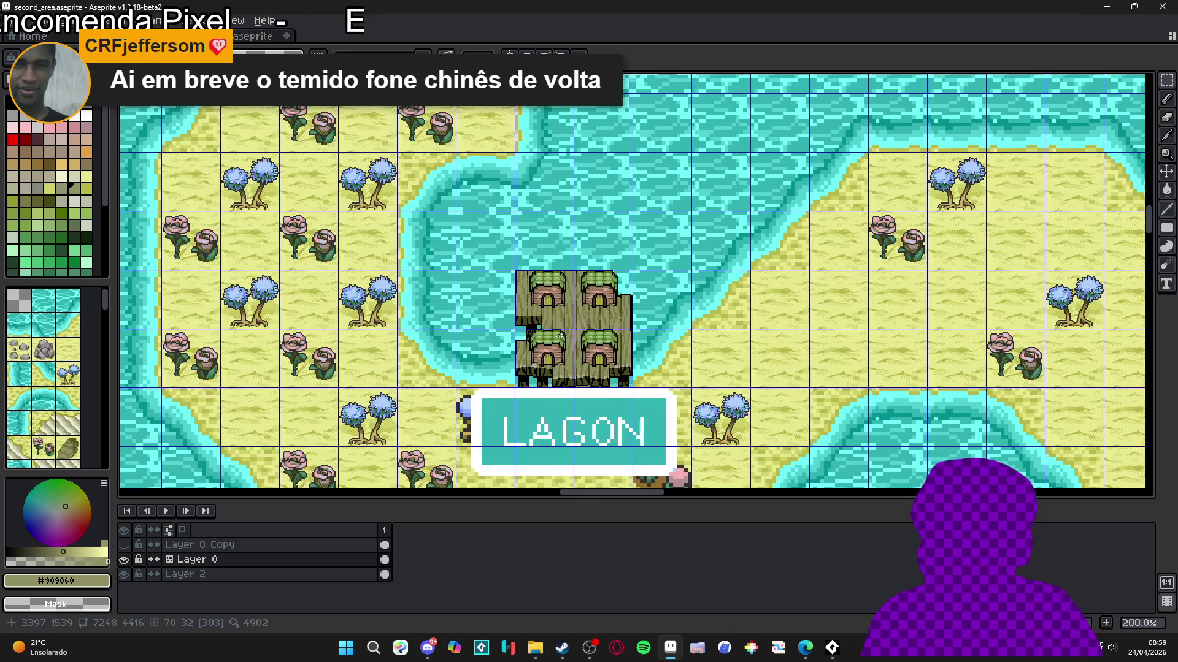
scroll(598, 326, down, 1)
scroll(599, 326, up, 1)
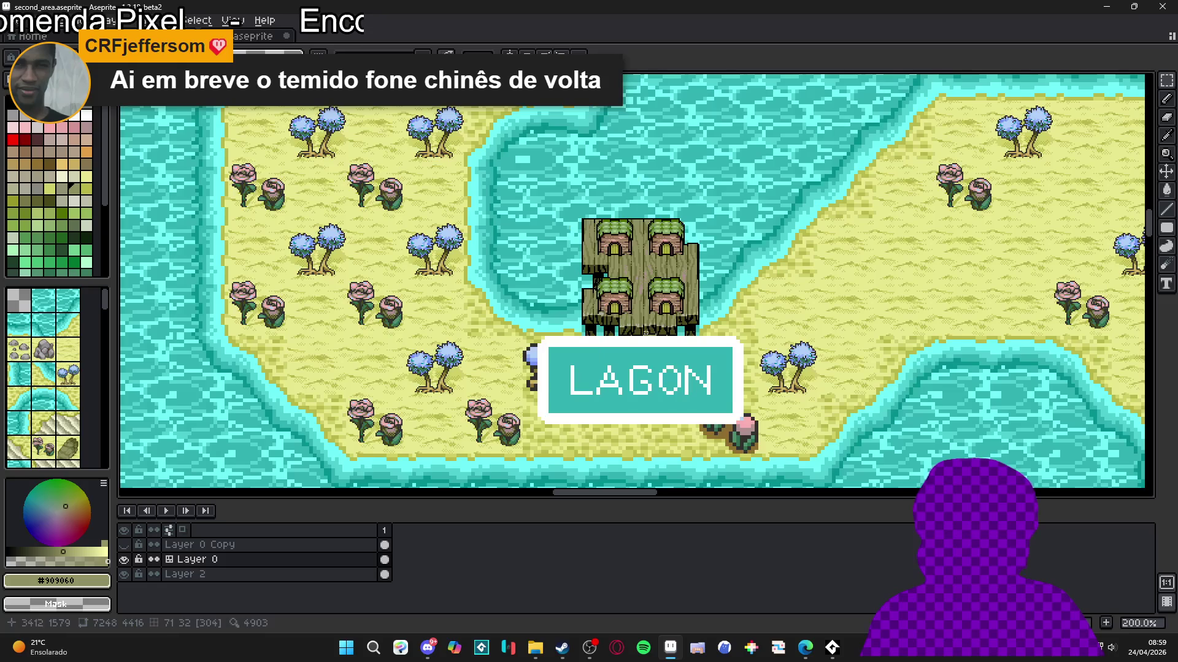
click(129, 545)
click(129, 546)
click(129, 545)
click(128, 545)
click(129, 545)
click(129, 546)
click(129, 545)
click(128, 545)
click(128, 546)
click(129, 546)
click(129, 545)
click(129, 545)
click(129, 545)
click(130, 545)
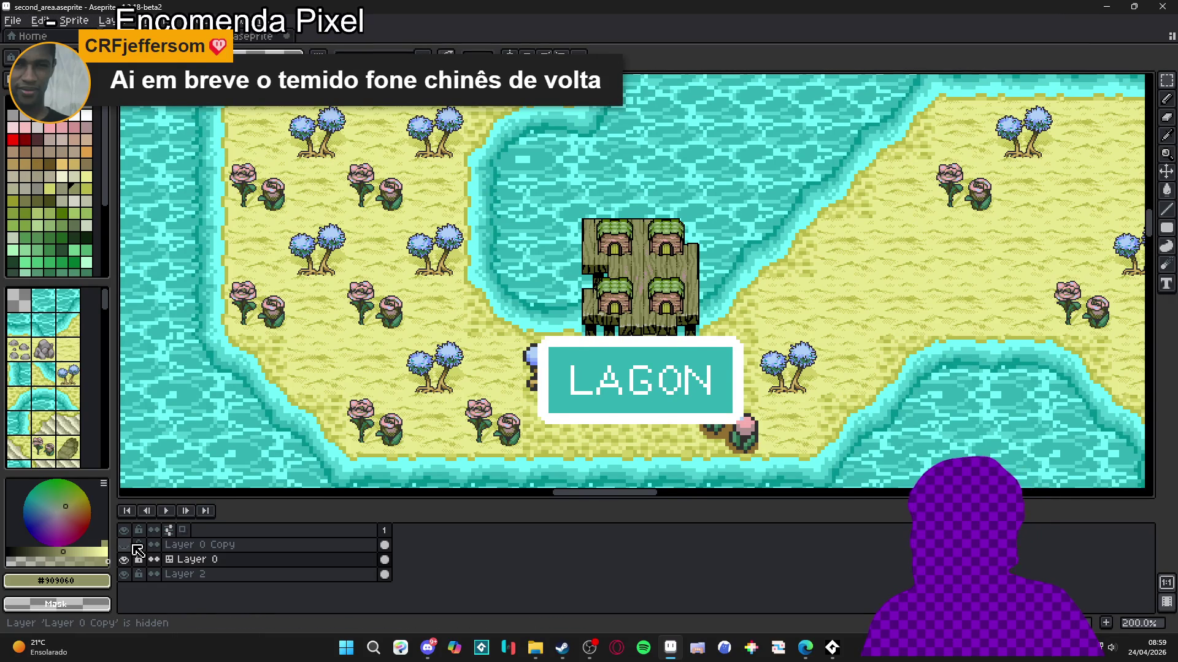
click(130, 545)
click(130, 545)
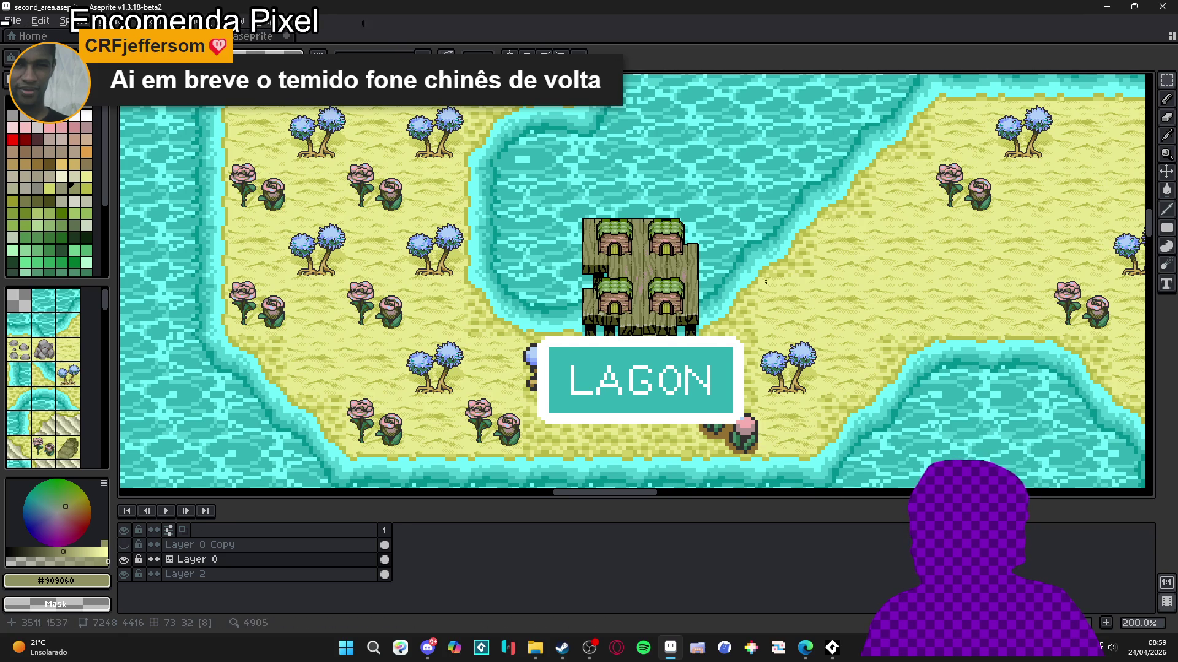
scroll(704, 301, down, 2)
scroll(704, 301, left, 5)
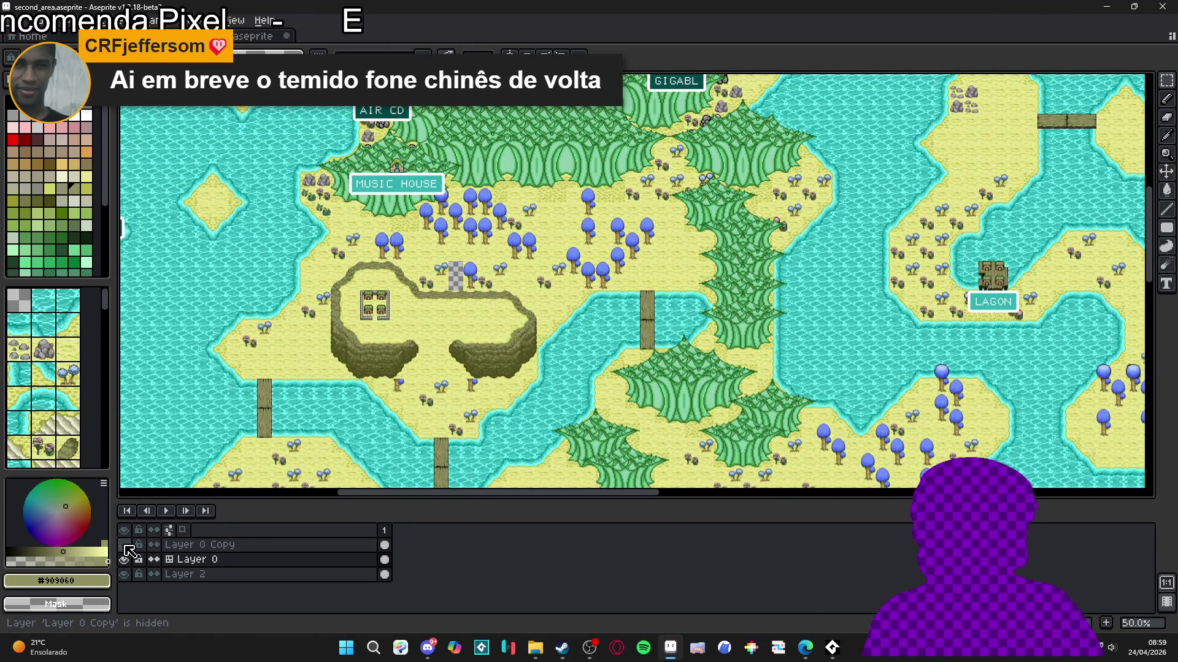
click(126, 545)
click(125, 545)
scroll(509, 268, down, 8)
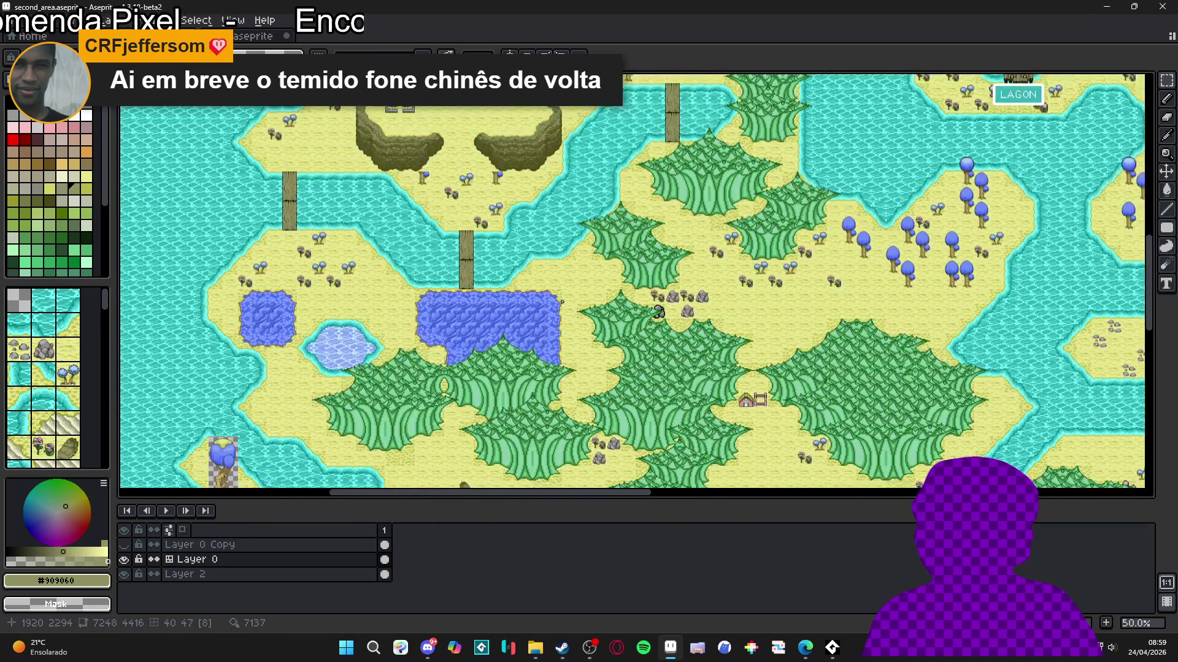
scroll(337, 260, down, 4)
scroll(336, 260, up, 1)
Step: Save second_area.aseprite with Ctrl+S, keeping the new stump houses in place
scroll(337, 260, down, 1)
scroll(336, 260, down, 3)
key(ctrl+s)
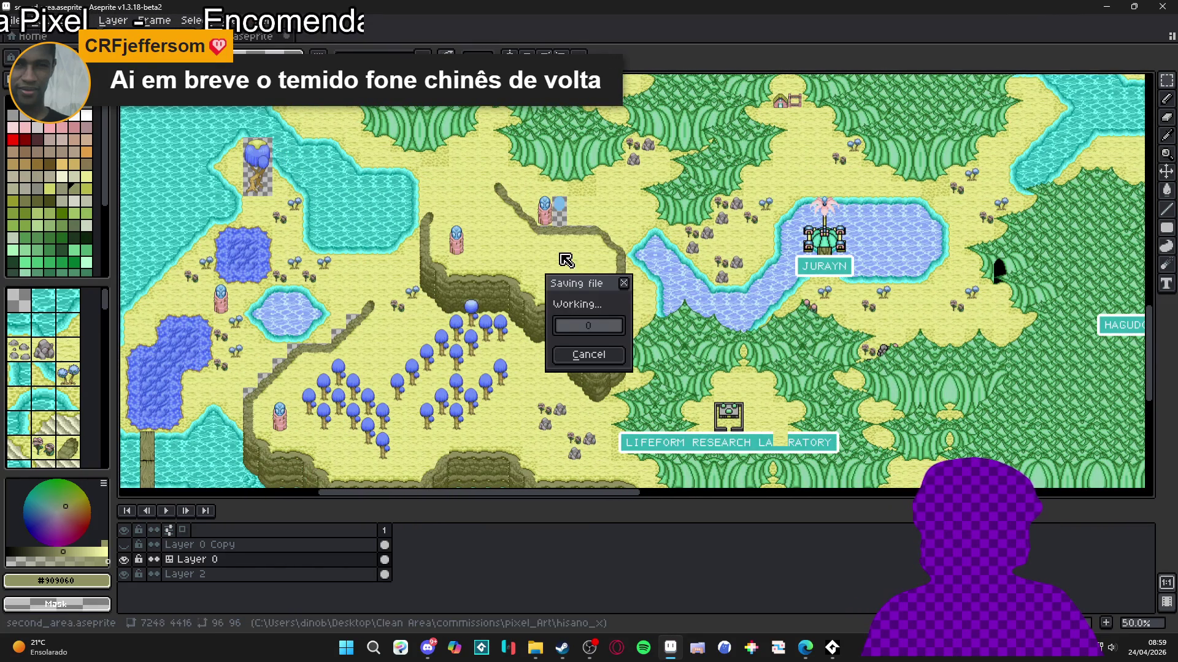
scroll(539, 300, up, 5)
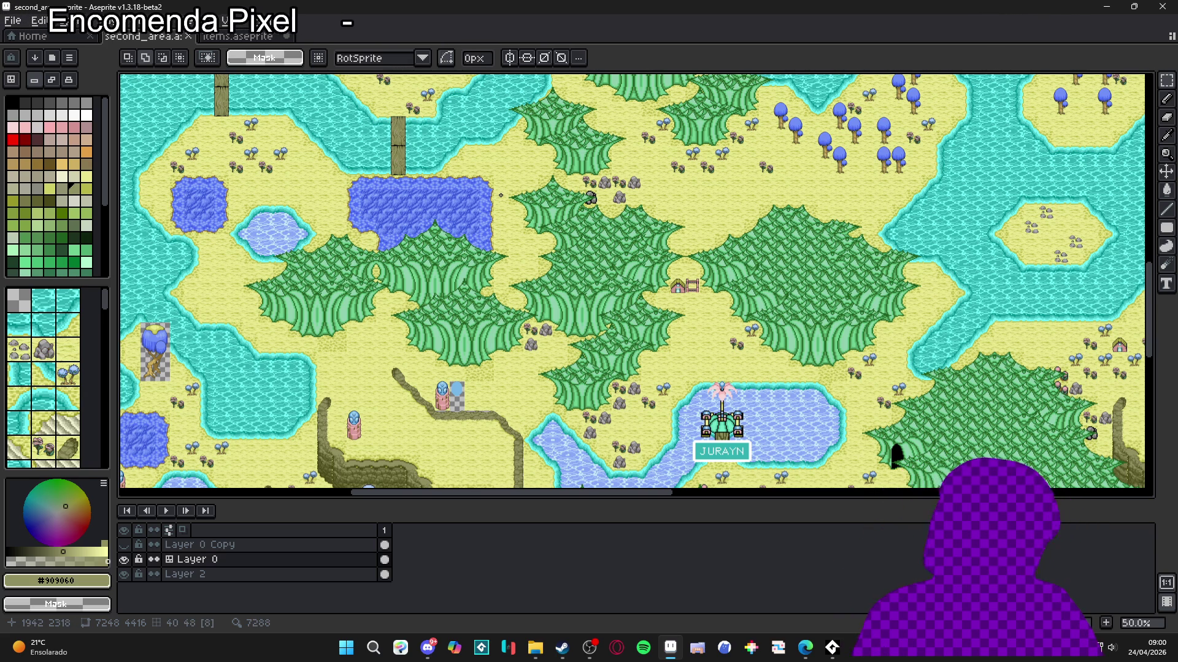
scroll(682, 286, up, 1)
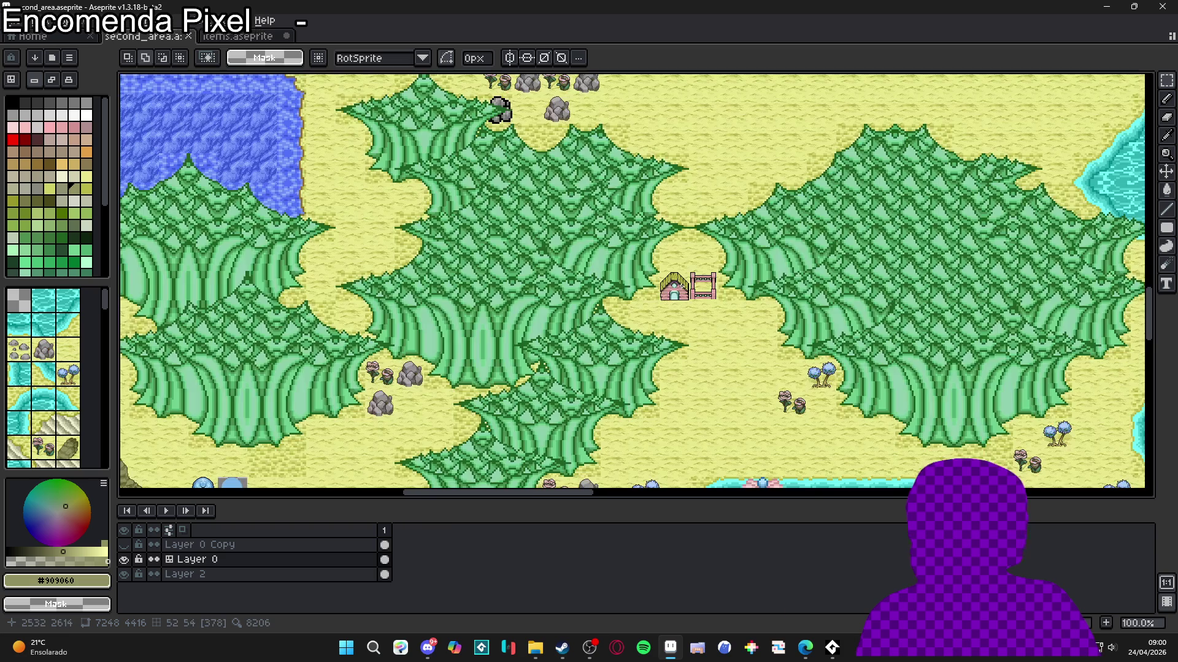
scroll(687, 285, up, 1)
scroll(687, 285, down, 1)
scroll(693, 283, down, 2)
scroll(579, 306, up, 1)
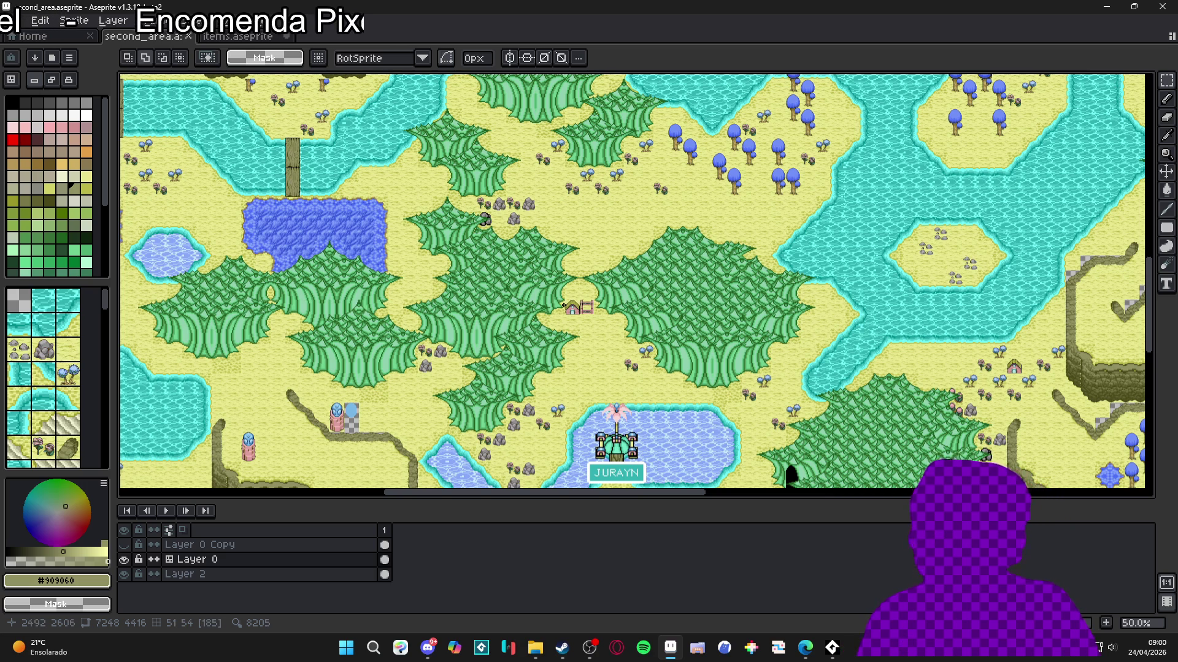
scroll(579, 303, up, 2)
scroll(575, 294, up, 2)
scroll(575, 293, up, 1)
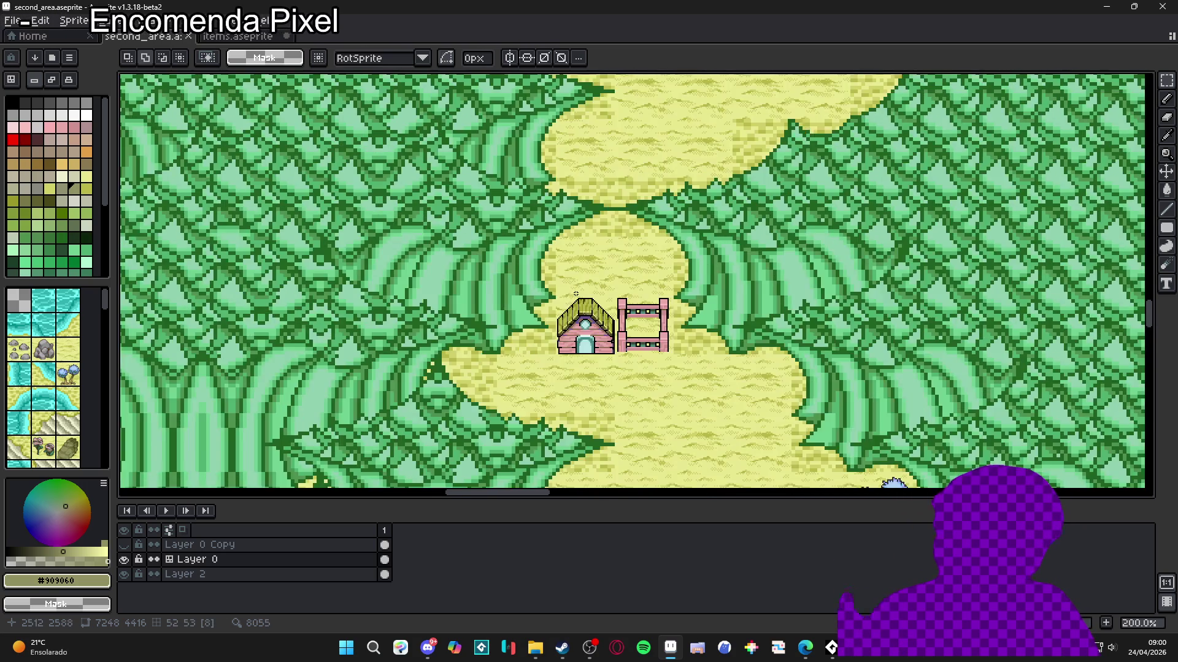
scroll(575, 294, down, 2)
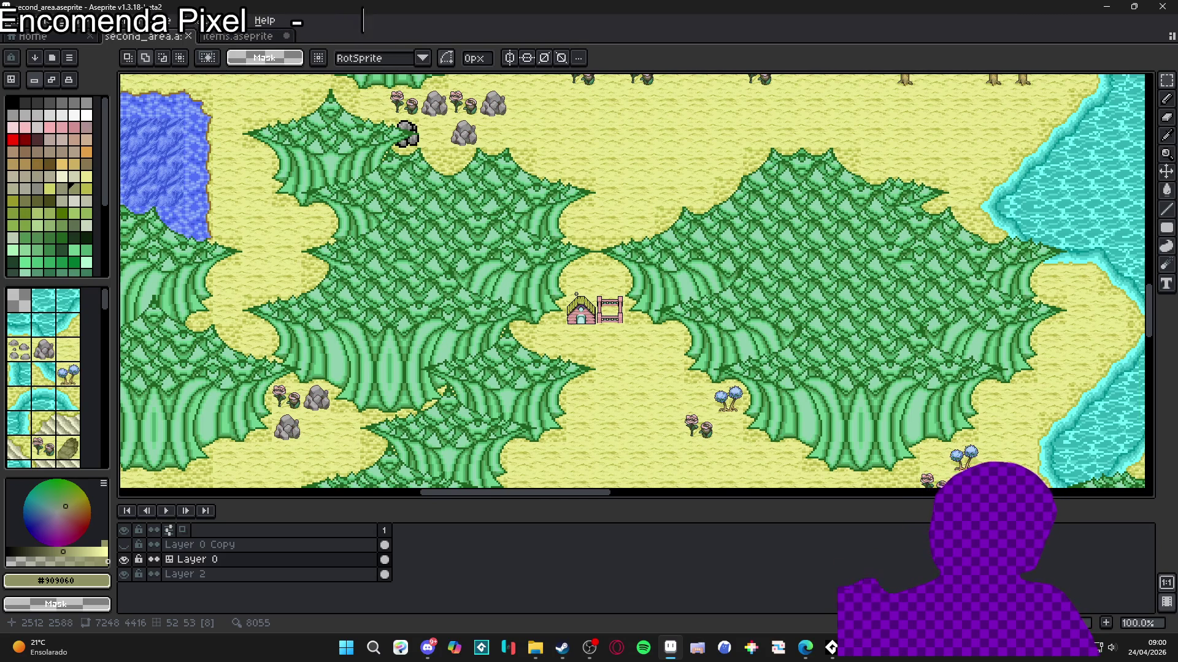
scroll(576, 294, down, 1)
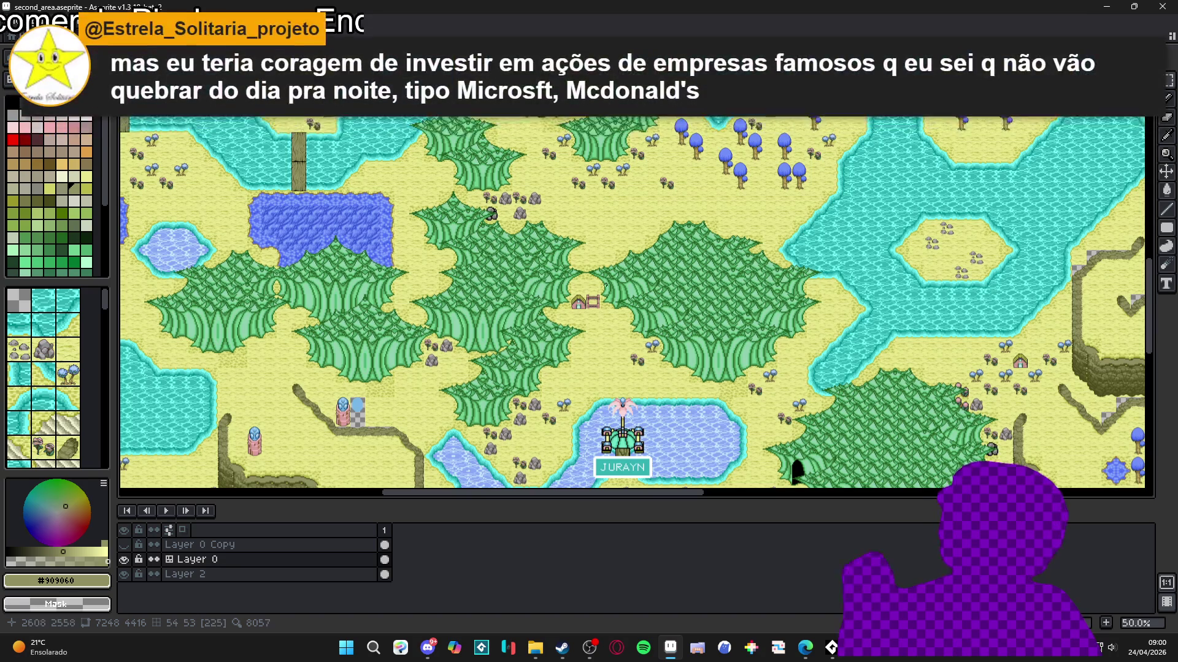
scroll(564, 285, up, 1)
scroll(553, 274, up, 1)
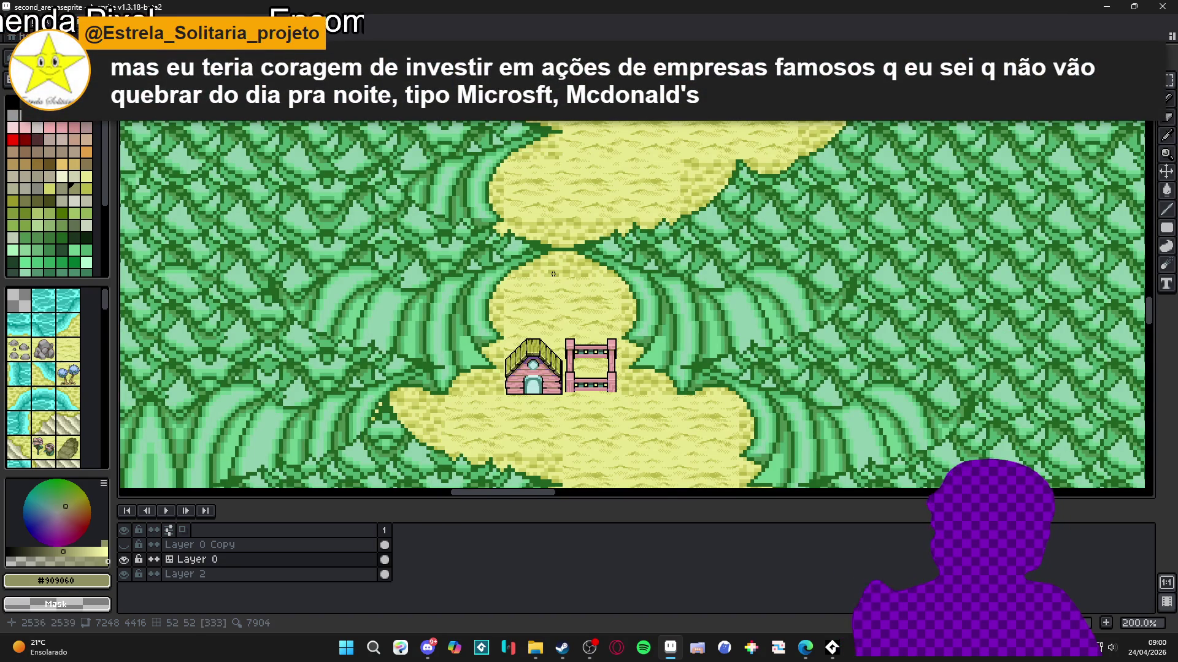
scroll(552, 274, down, 1)
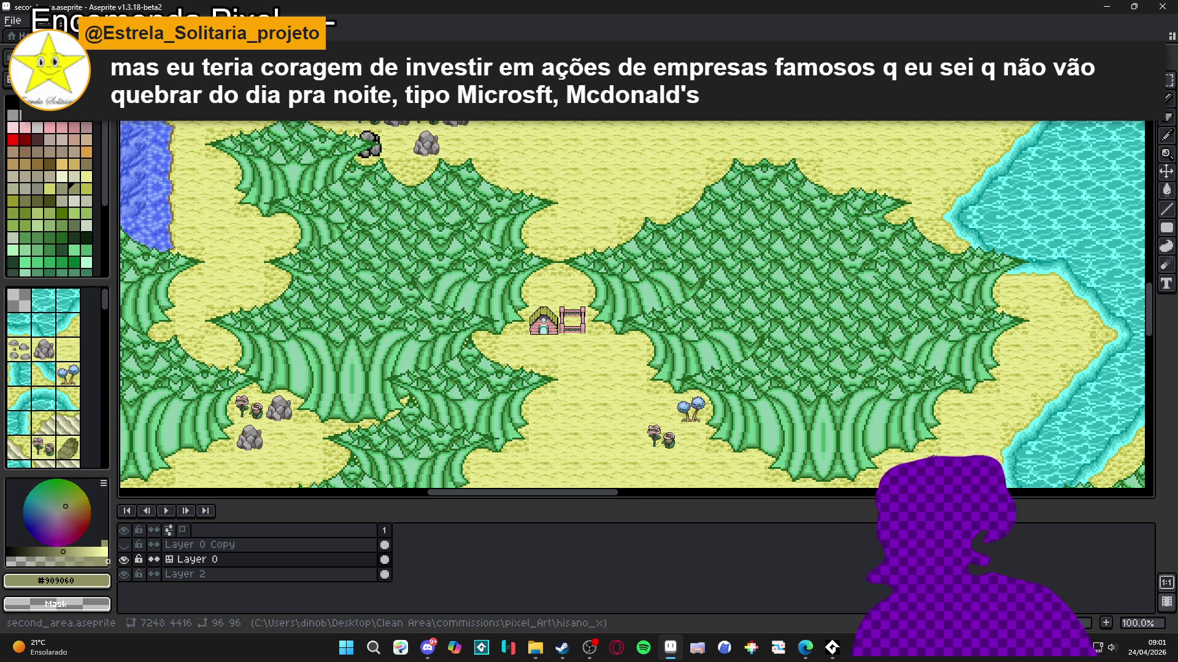
key(alt+Tab)
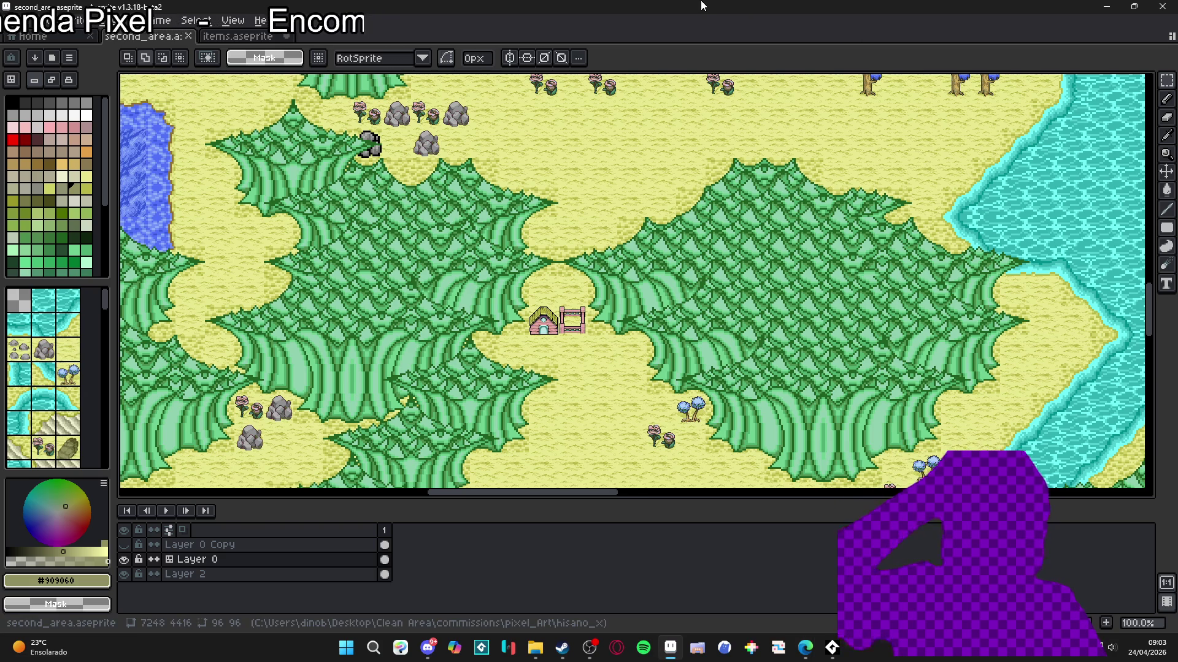
scroll(716, 211, down, 2)
scroll(560, 141, up, 2)
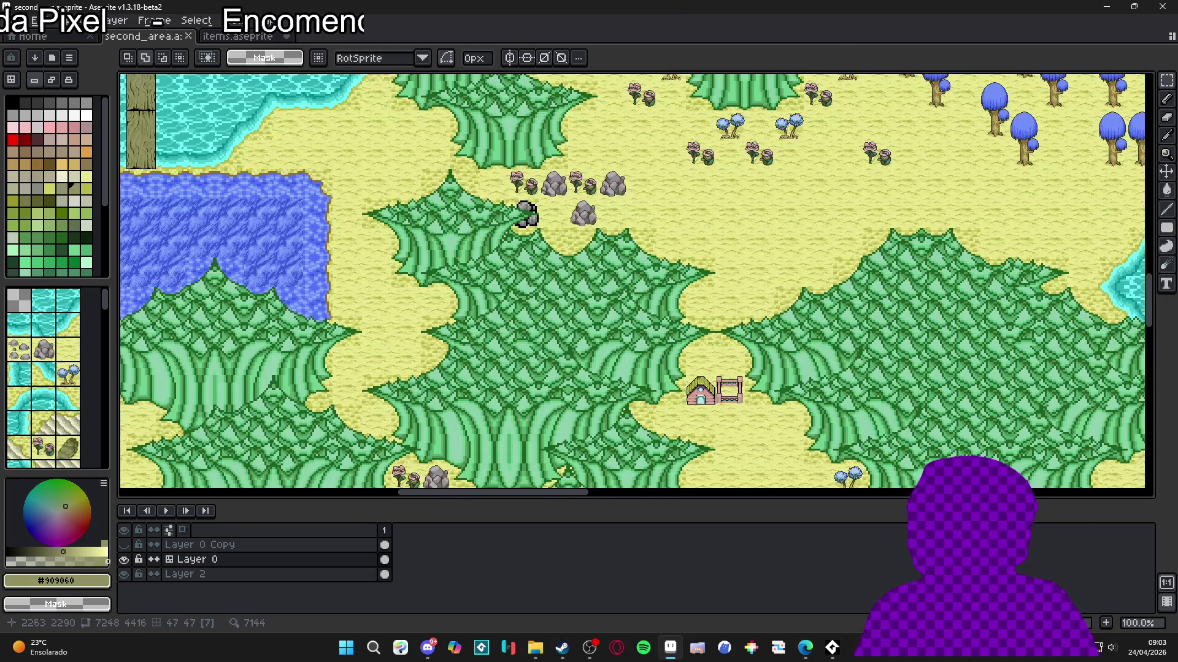
drag(513, 301, 525, 303)
scroll(525, 303, down, 1)
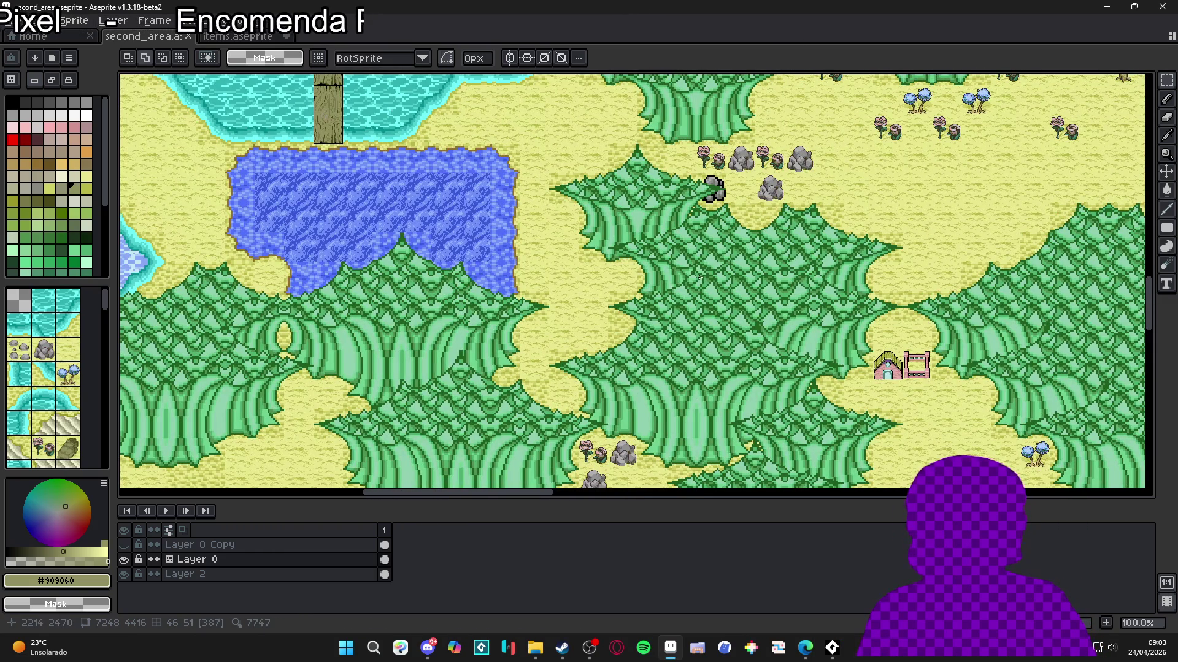
scroll(251, 408, up, 2)
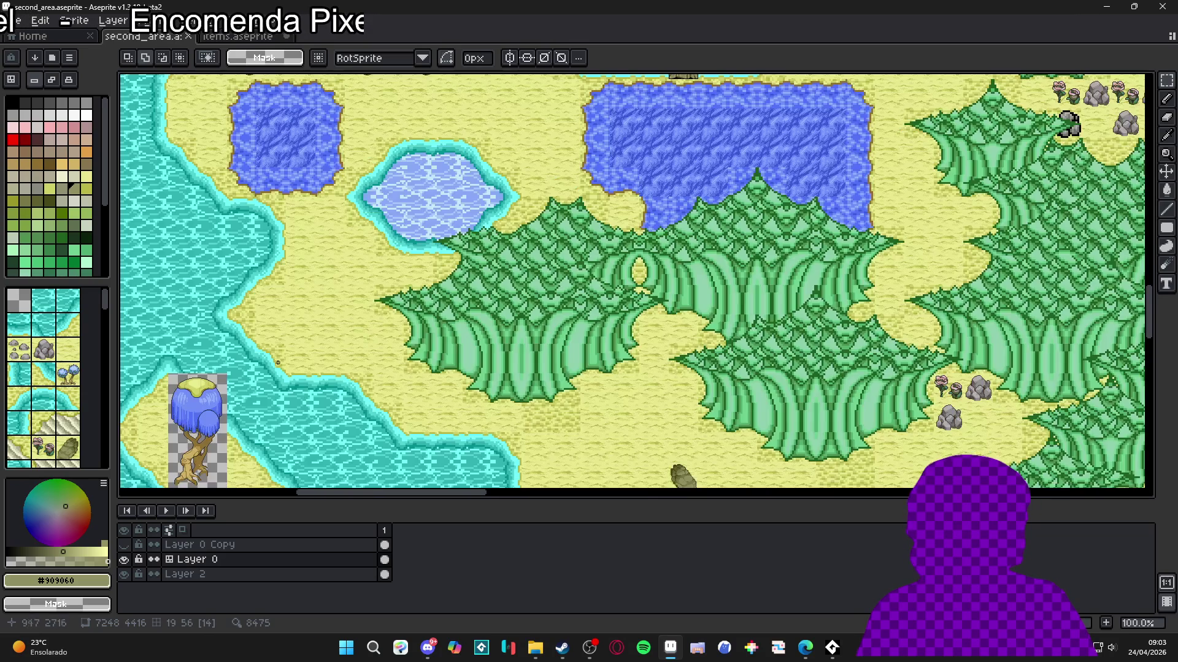
key(v)
key(ctrl+apostrophe)
key(m)
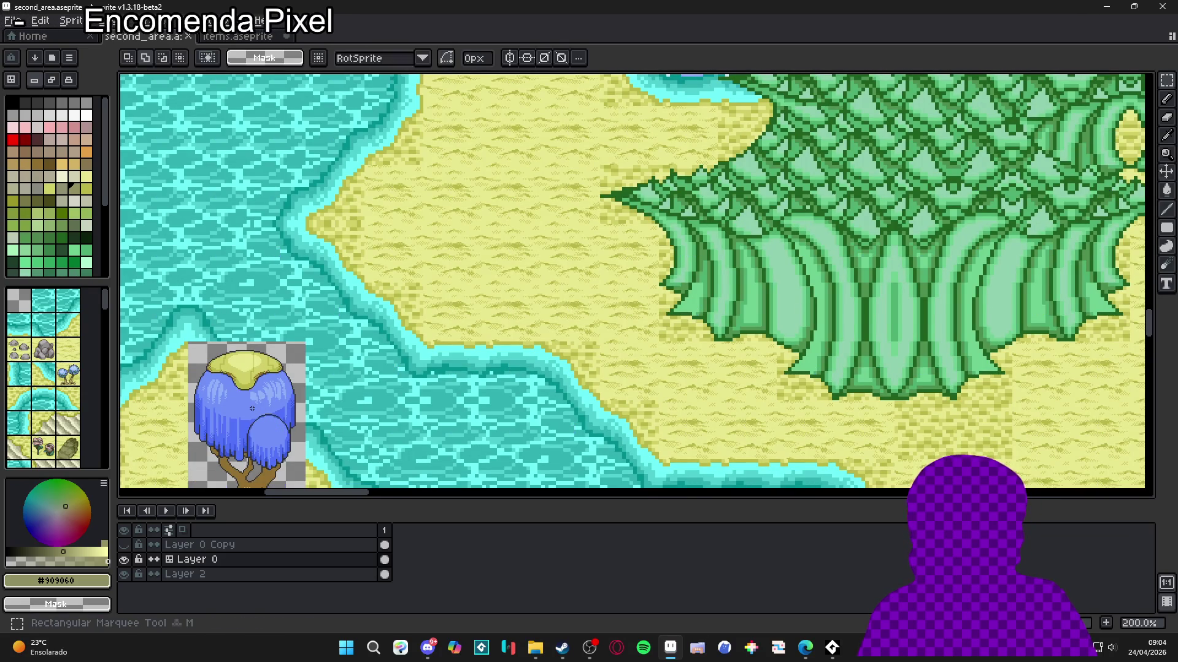
scroll(251, 408, down, 1)
mouse_move(249, 407)
mouse_down()
mouse_move(246, 342)
mouse_move(263, 233)
mouse_move(284, 248)
mouse_up()
key(v)
key(m)
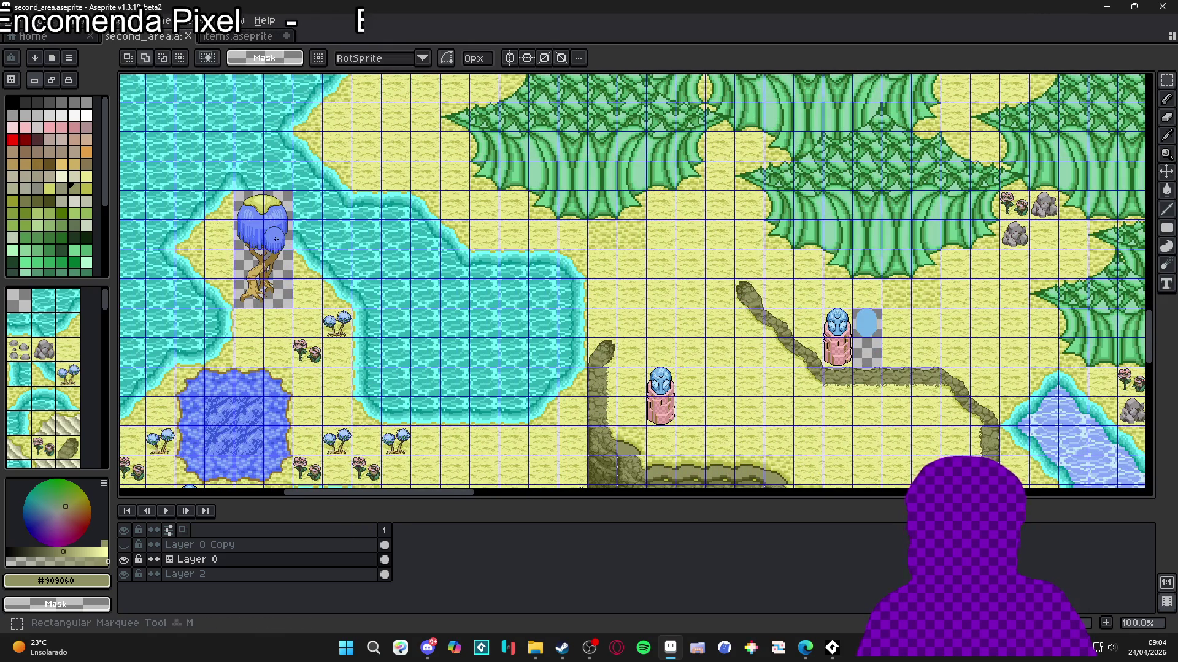
scroll(535, 305, down, 1)
scroll(536, 305, up, 1)
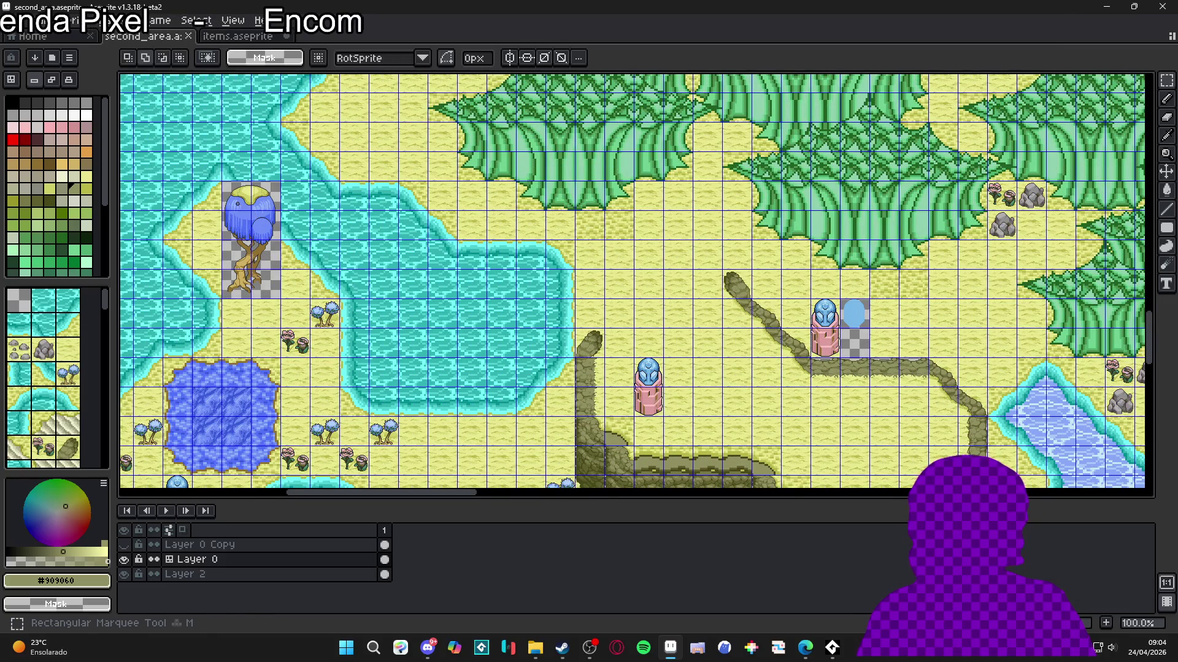
scroll(237, 203, down, 1)
scroll(657, 305, right, 3)
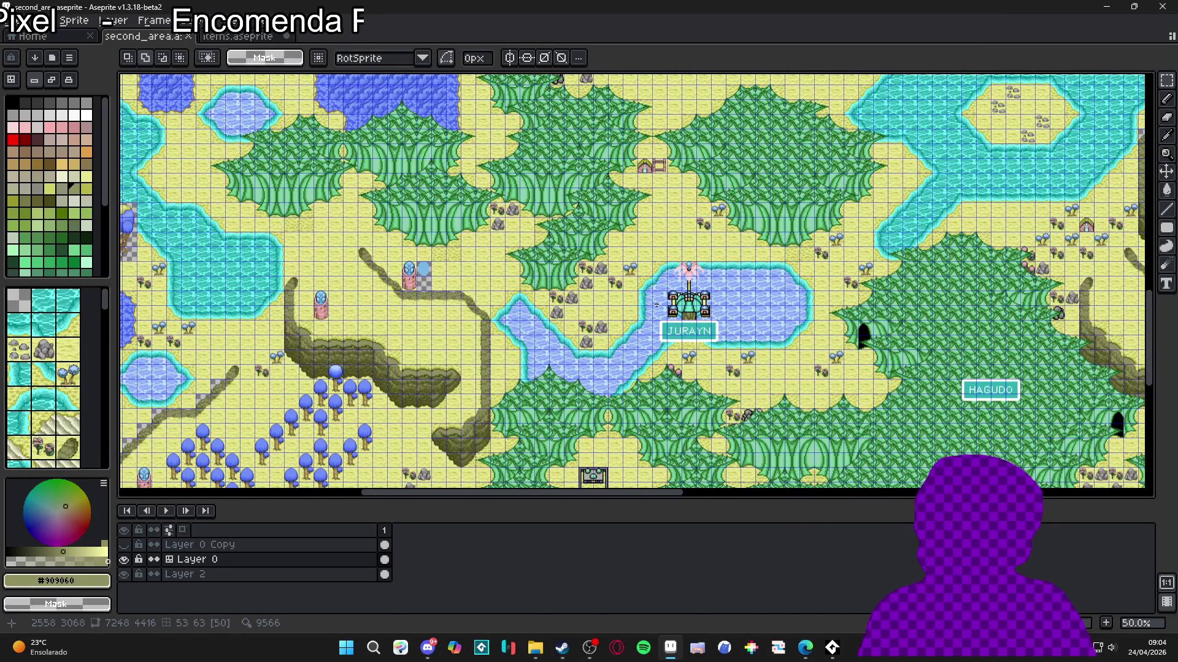
scroll(598, 277, down, 3)
scroll(599, 277, up, 2)
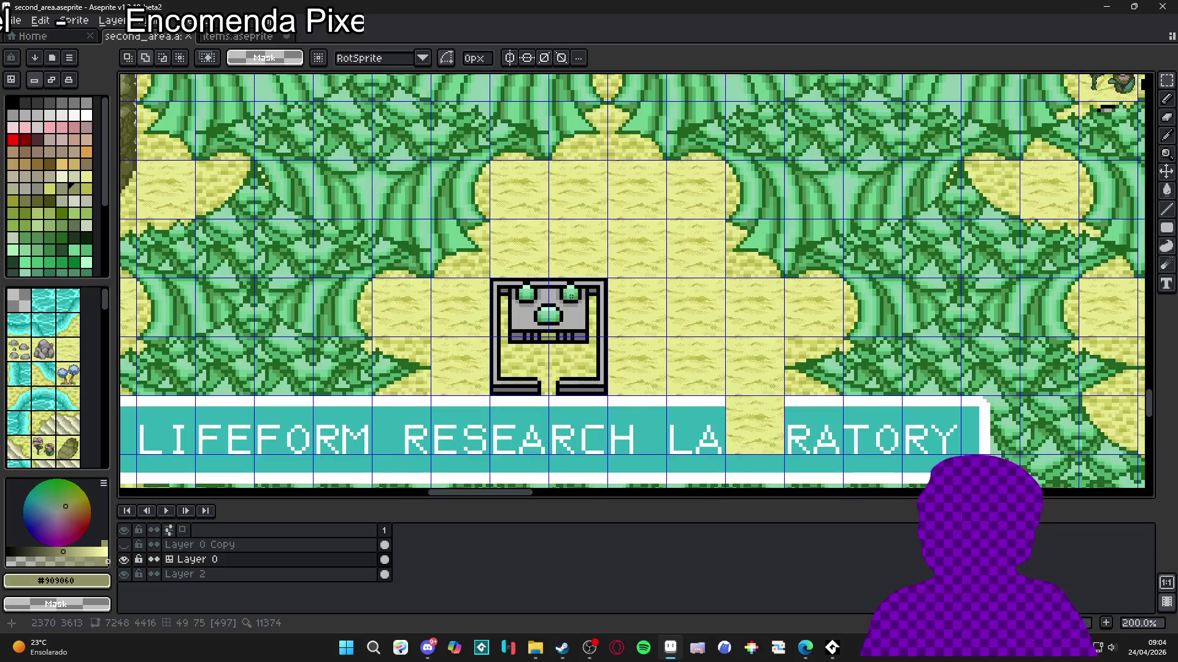
scroll(543, 254, down, 1)
scroll(544, 254, down, 1)
scroll(552, 233, up, 5)
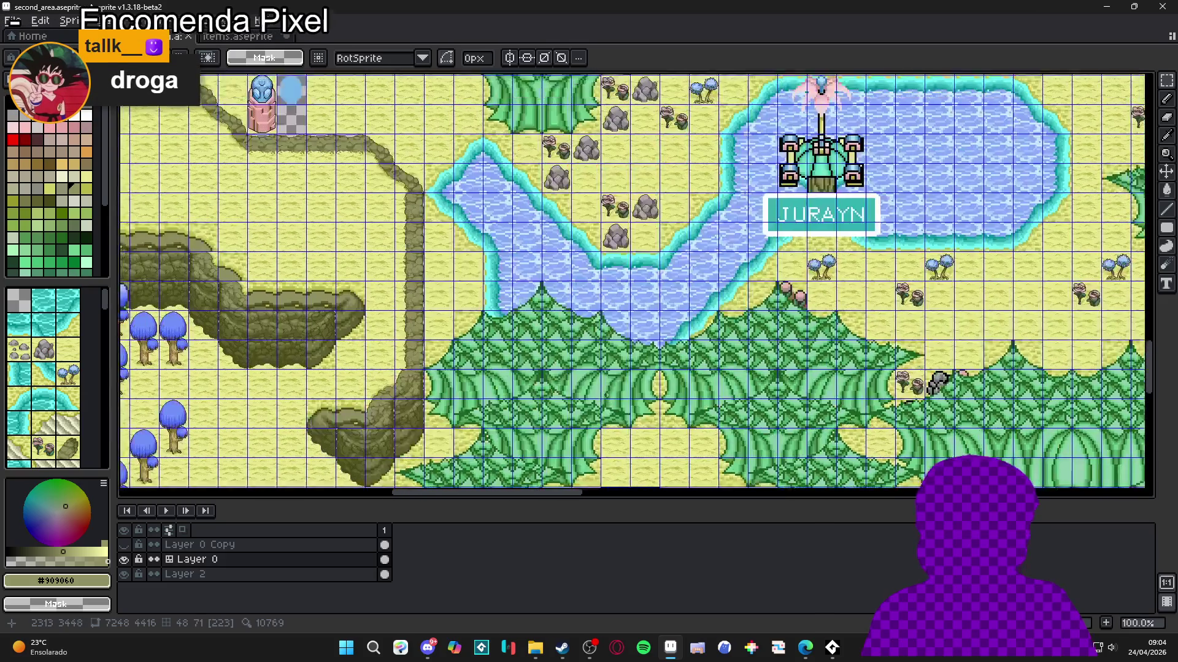
scroll(562, 213, up, 5)
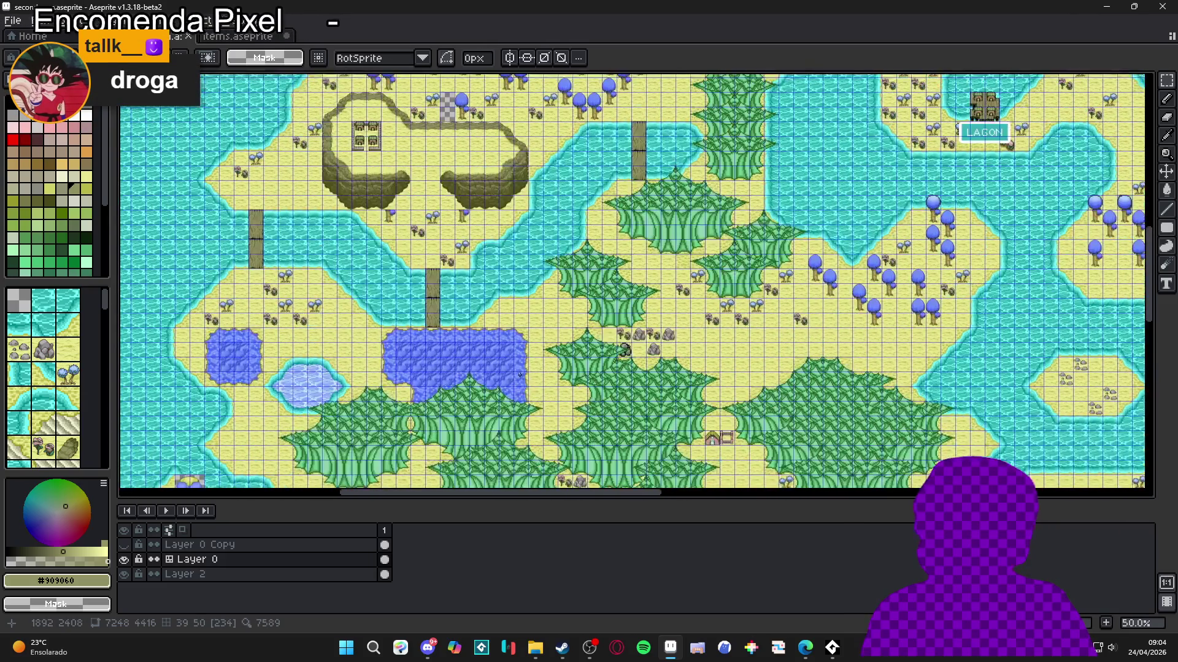
scroll(451, 316, up, 1)
scroll(451, 316, down, 1)
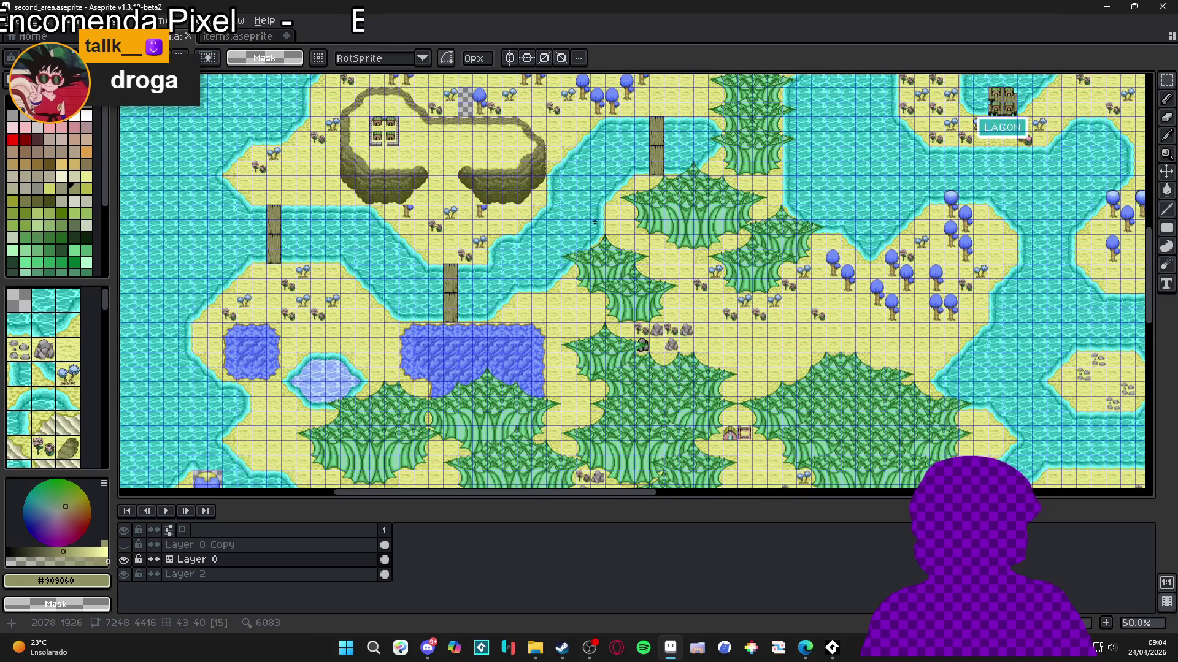
scroll(626, 291, up, 4)
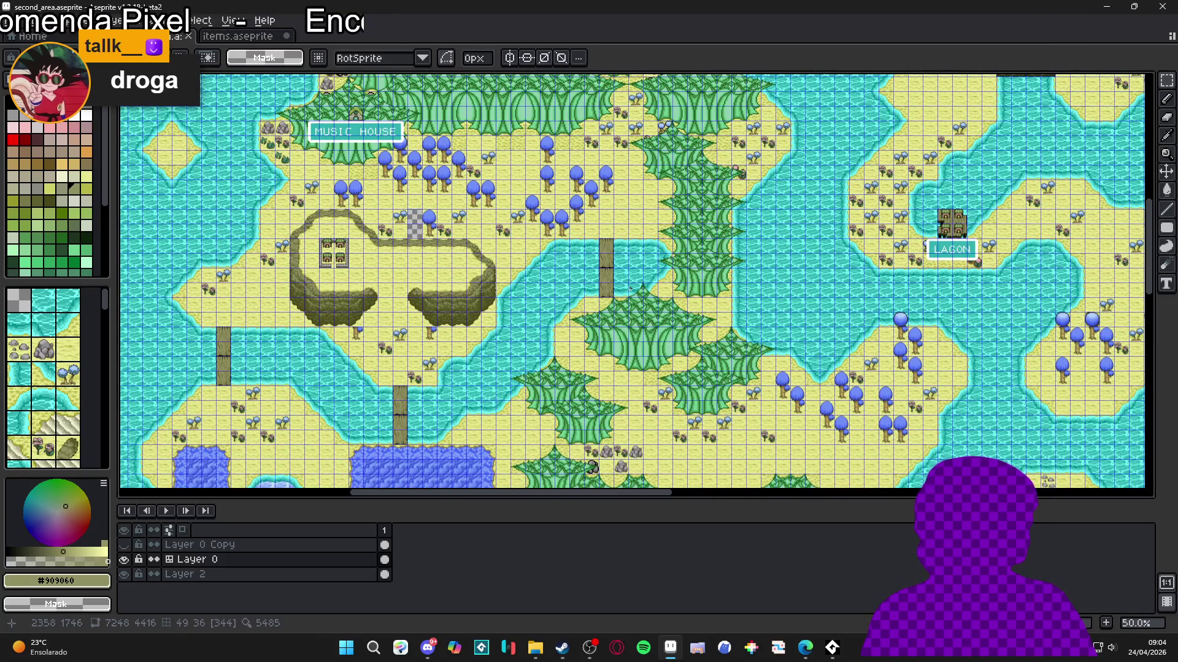
scroll(965, 231, up, 1)
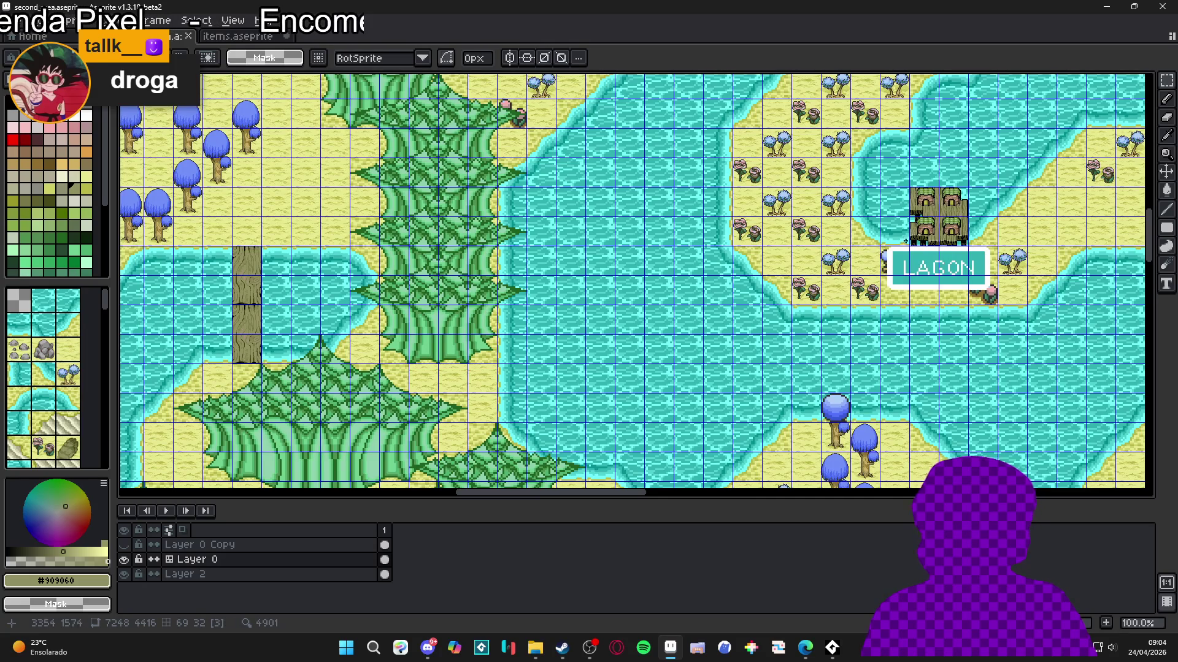
Step: Switch to the Pencil and undo the last eraser edit on the LAGON houses
scroll(736, 270, right, 4)
scroll(669, 282, up, 1)
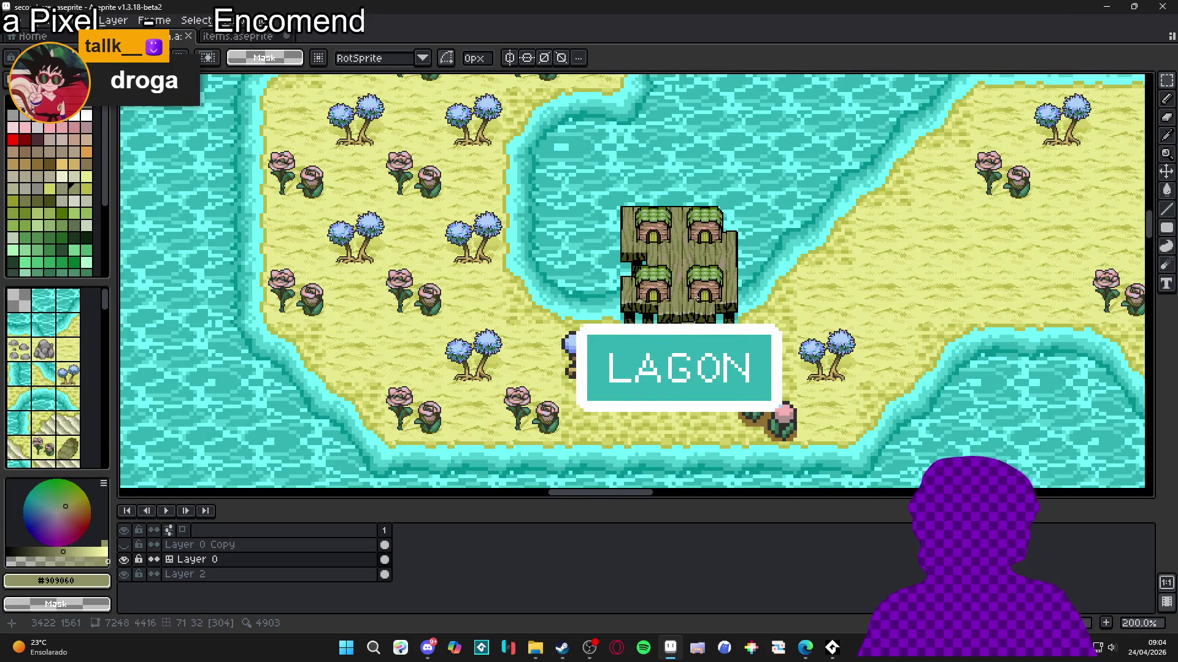
scroll(696, 298, down, 1)
scroll(696, 298, up, 2)
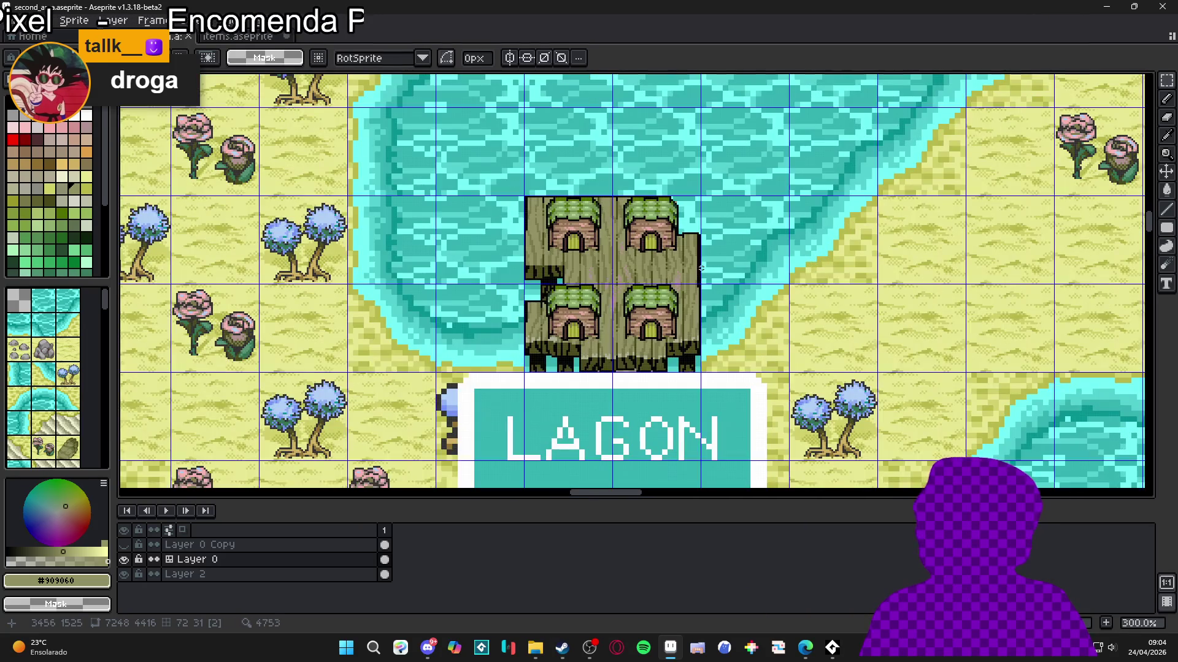
scroll(701, 268, up, 3)
key(b)
scroll(702, 196, up, 3)
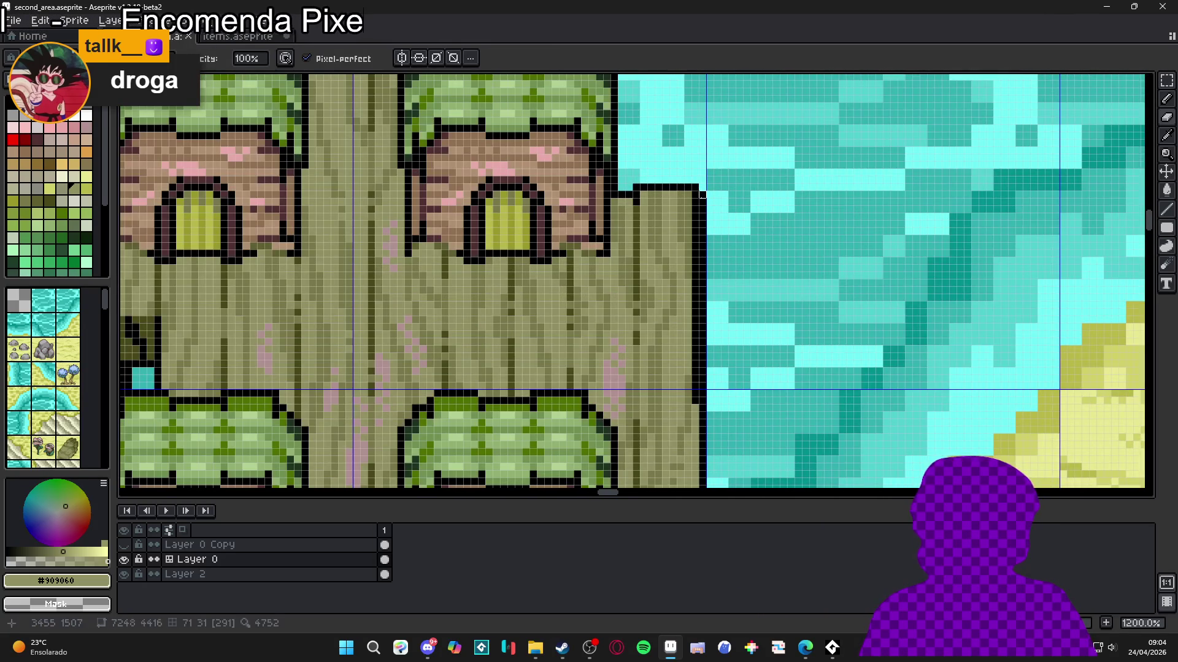
scroll(701, 319, down, 4)
key(ctrl+z)
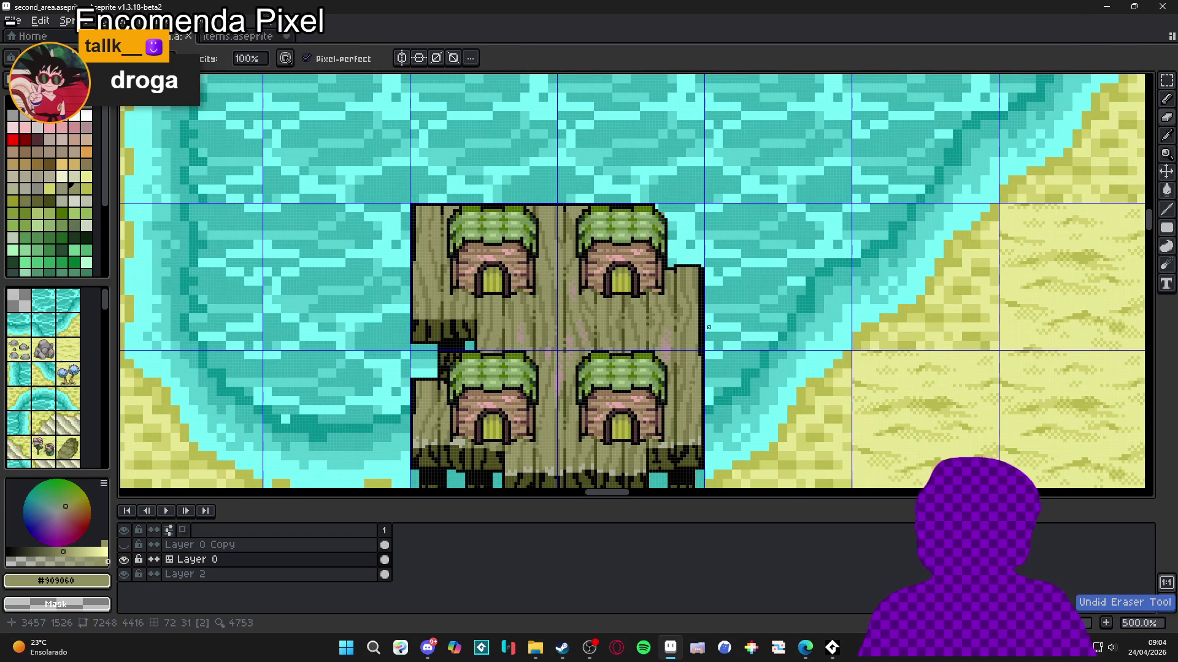
Step: Eyedrop black from the house outline as the drawing colour
scroll(708, 327, down, 2)
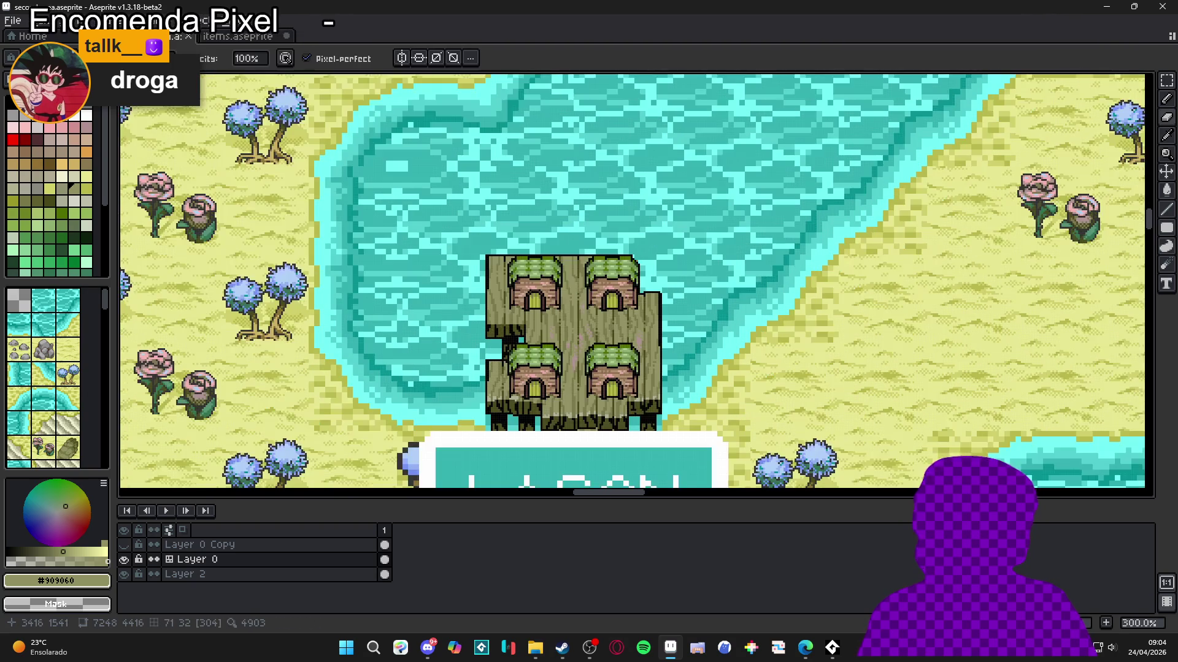
scroll(631, 282, down, 1)
scroll(595, 379, up, 7)
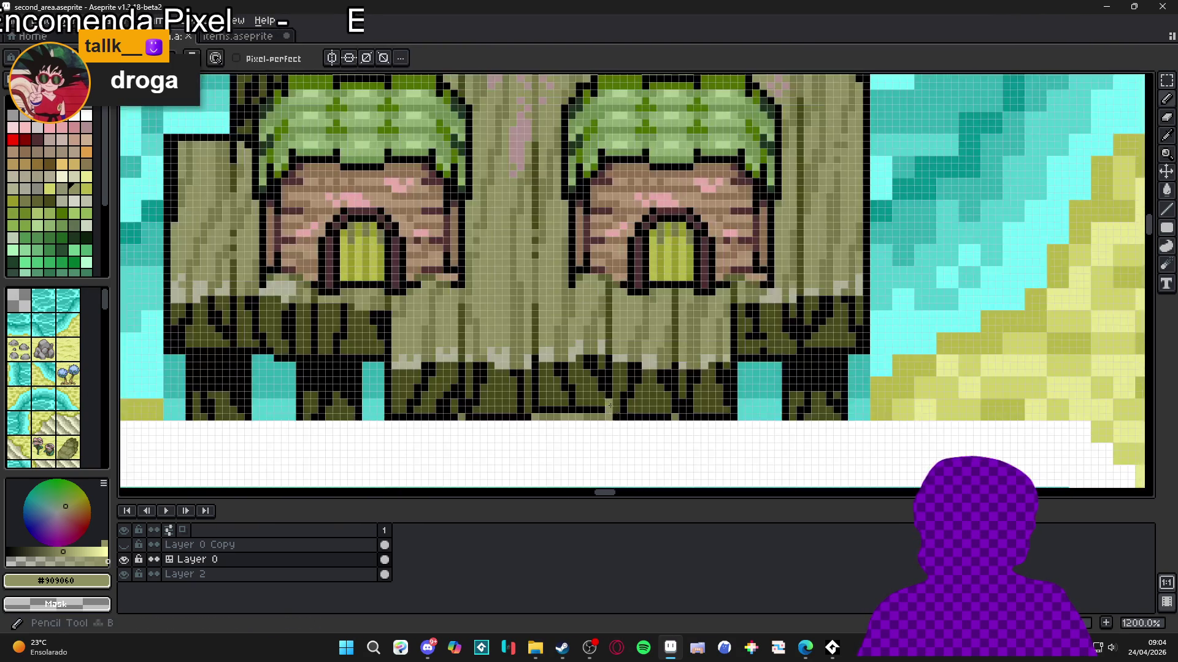
alt+click(603, 410)
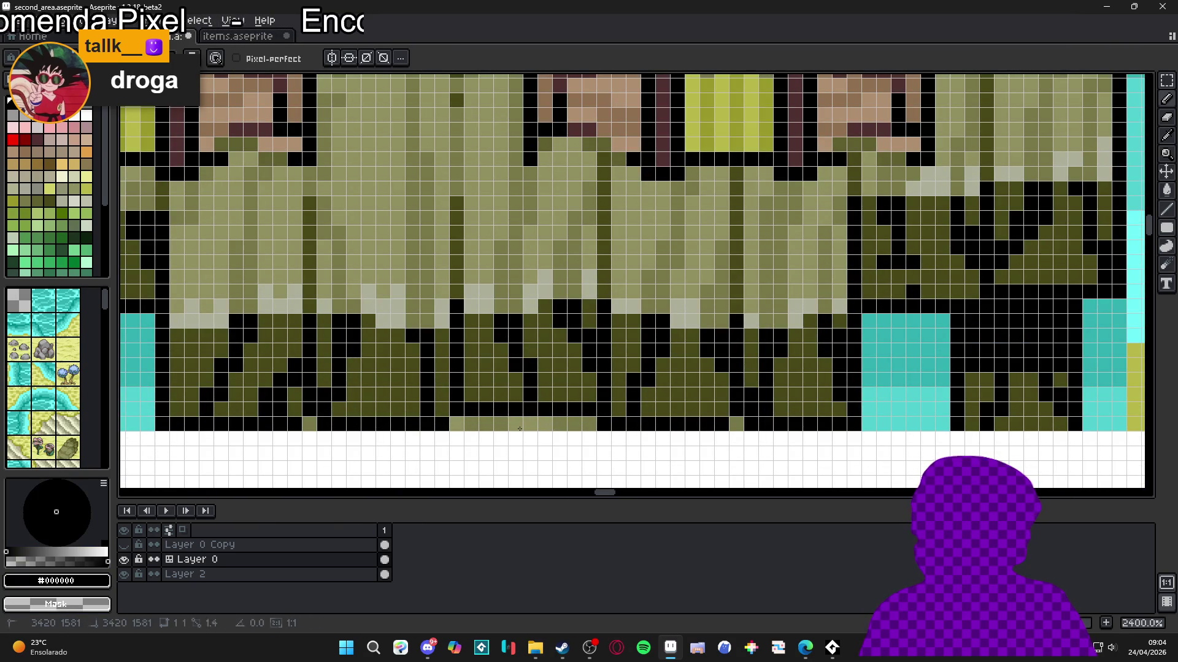
Step: Hide the grid over the map with Ctrl+'
scroll(494, 442, down, 7)
scroll(494, 442, down, 2)
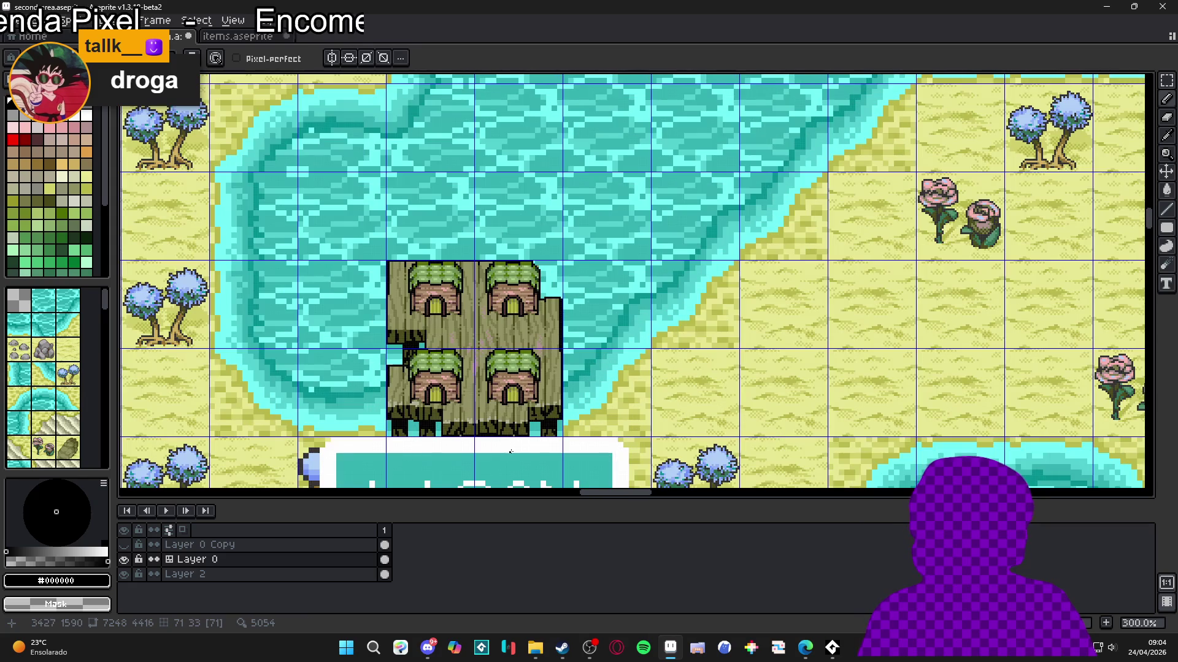
scroll(494, 382, down, 1)
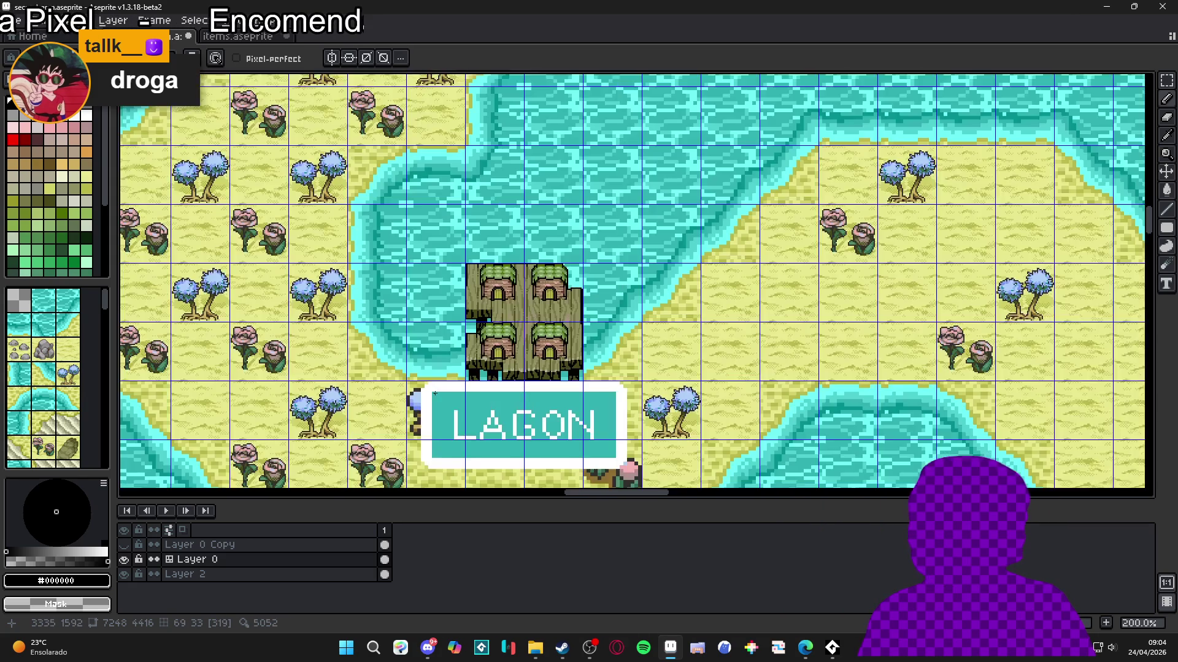
scroll(677, 279, down, 1)
key(ctrl+apostrophe)
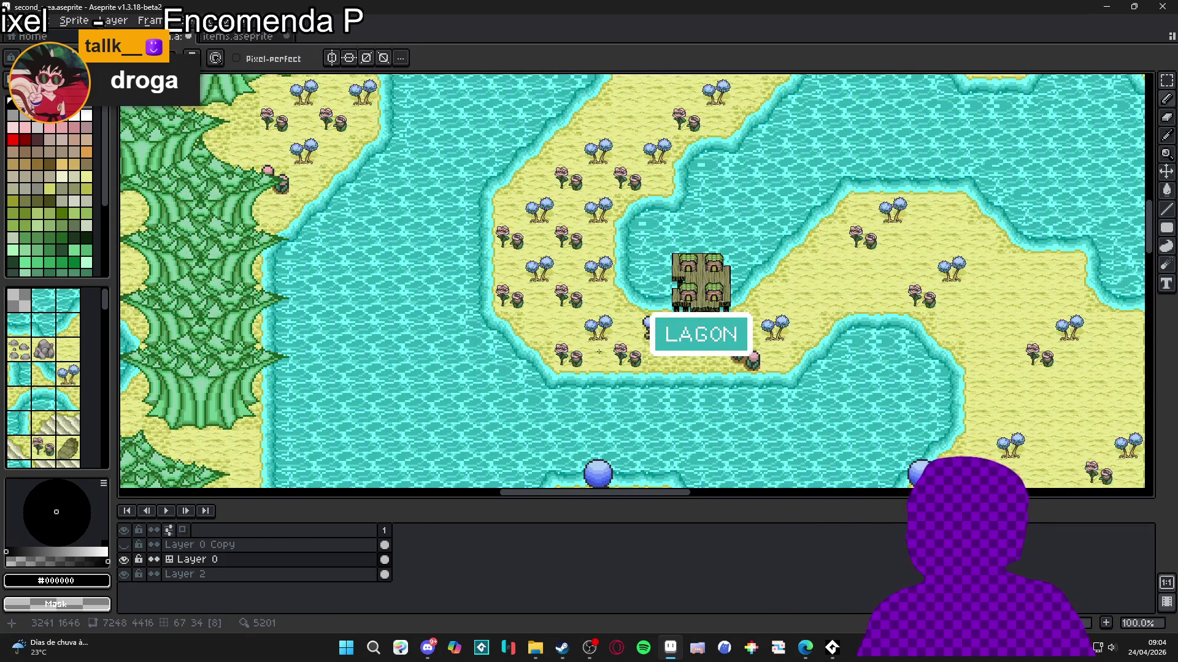
scroll(625, 279, up, 5)
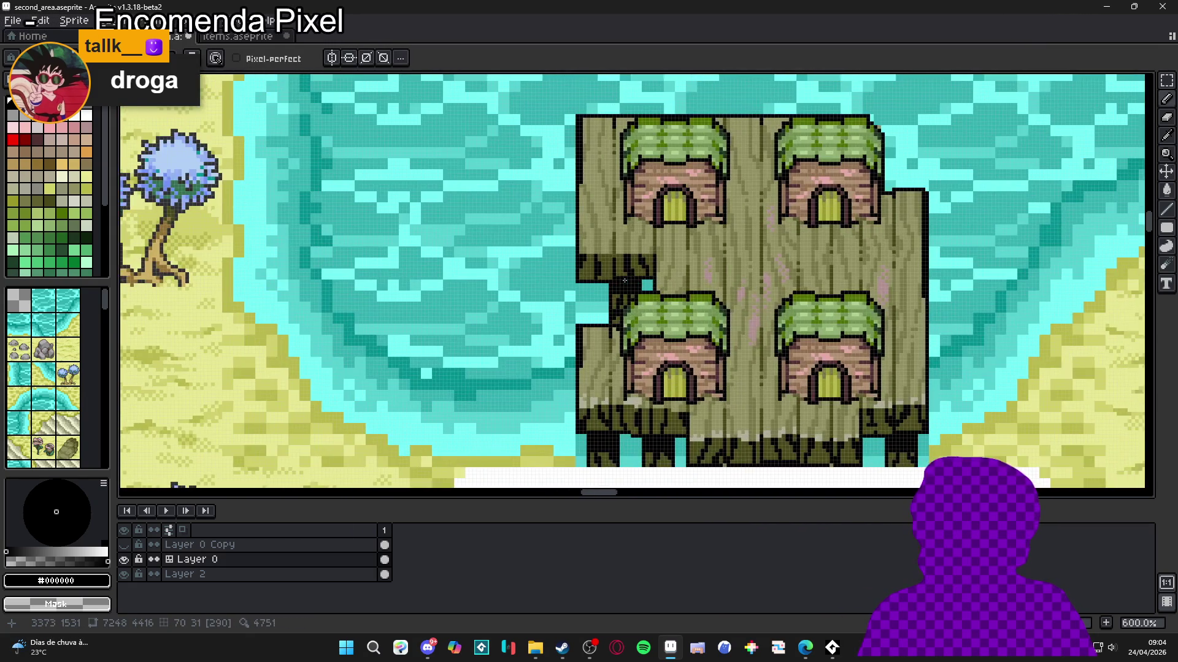
scroll(624, 279, down, 5)
Step: Pan from the lake to the forest and show the tile grid with tile numbers
mouse_move(271, 344)
mouse_down()
mouse_move(592, 307)
mouse_move(581, 540)
mouse_up()
key(ctrl+apostrophe)
scroll(607, 237, up, 1)
scroll(613, 241, down, 1)
Step: Switch from tile editing to pixel drawing and pan the view to the plank bridge over the river
key(Tab)
scroll(520, 182, down, 2)
scroll(659, 297, up, 2)
scroll(694, 161, down, 1)
scroll(659, 420, down, 1)
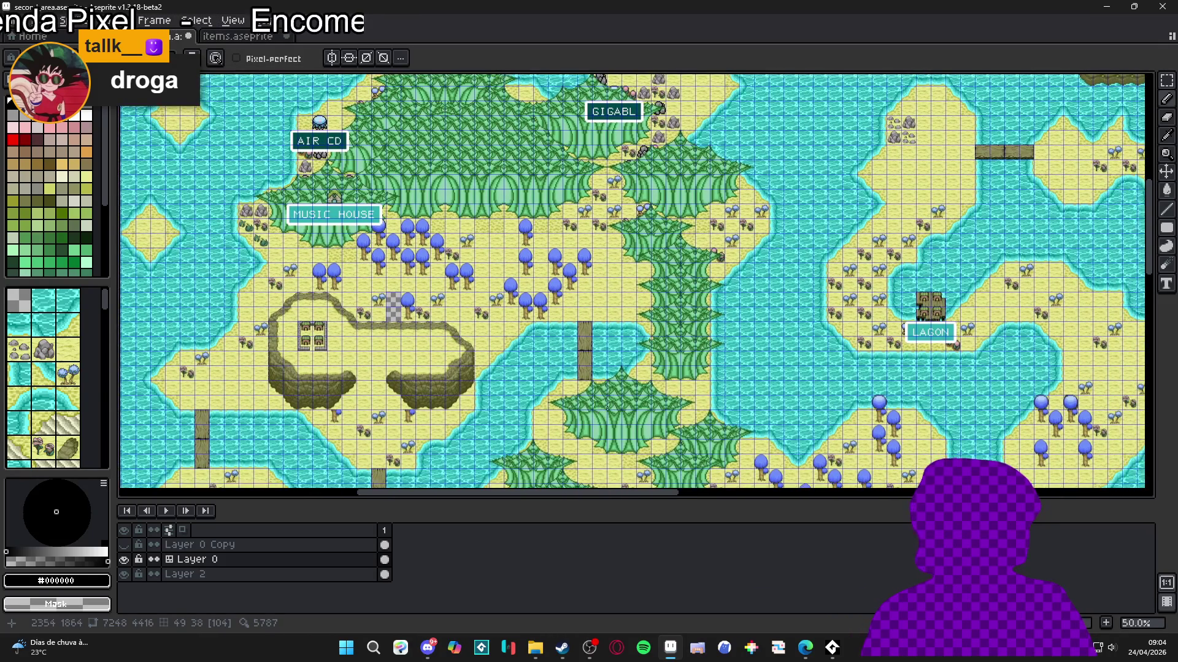
scroll(615, 397, up, 2)
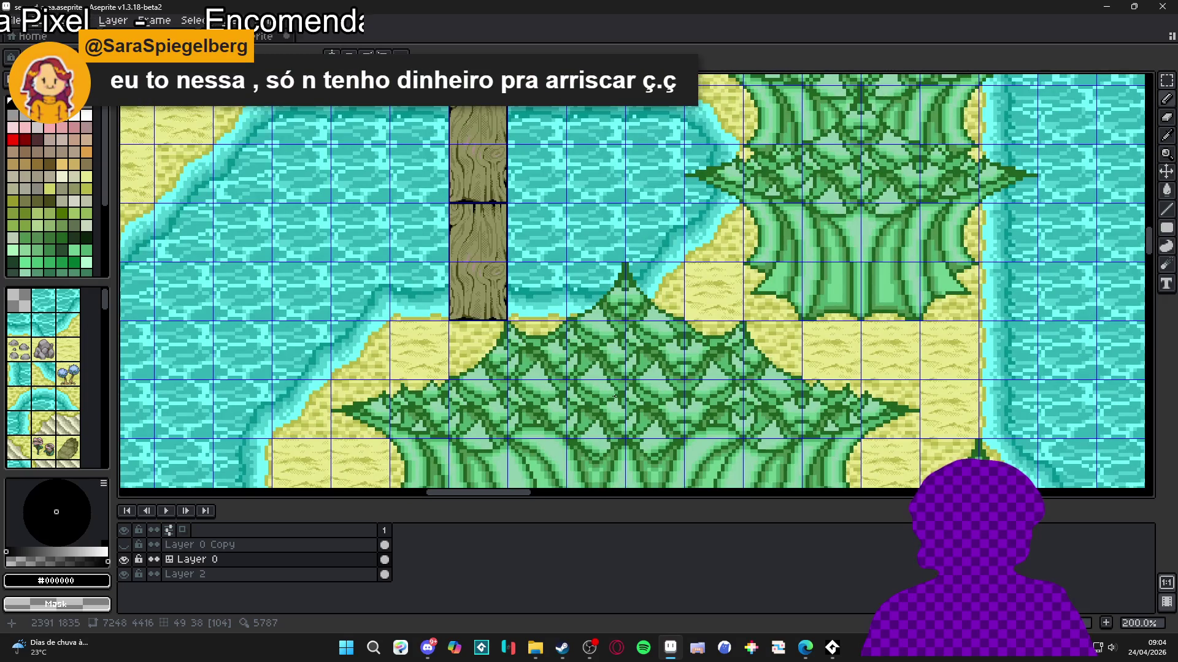
scroll(616, 389, down, 1)
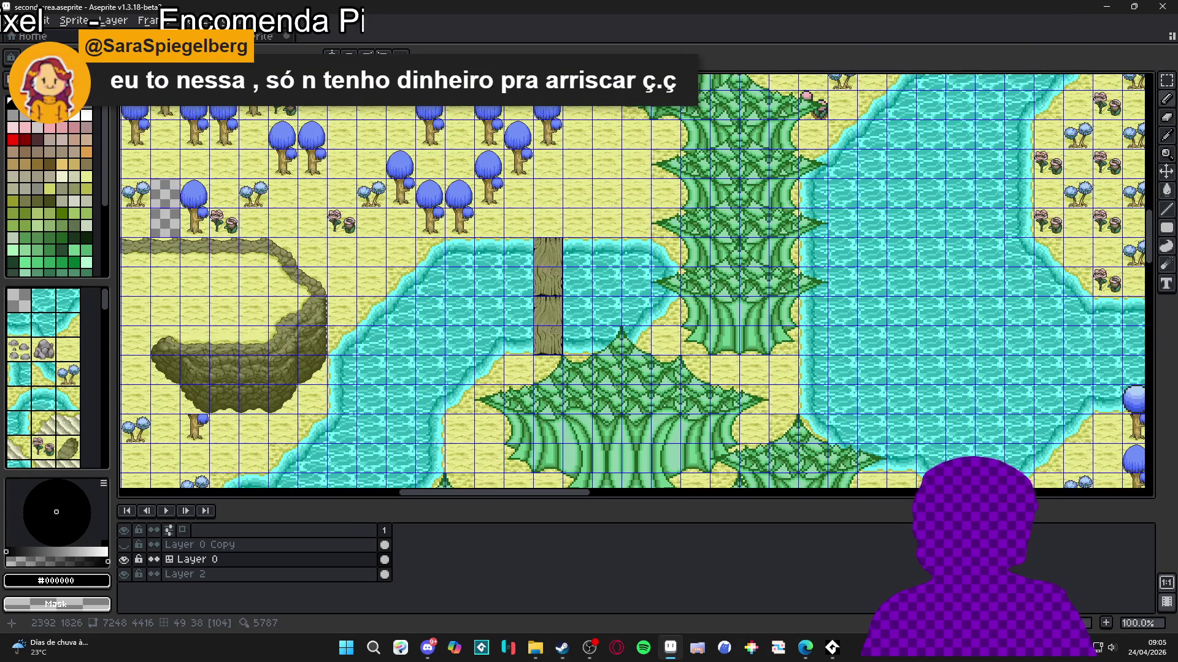
scroll(609, 380, down, 1)
scroll(609, 380, up, 1)
scroll(582, 356, up, 1)
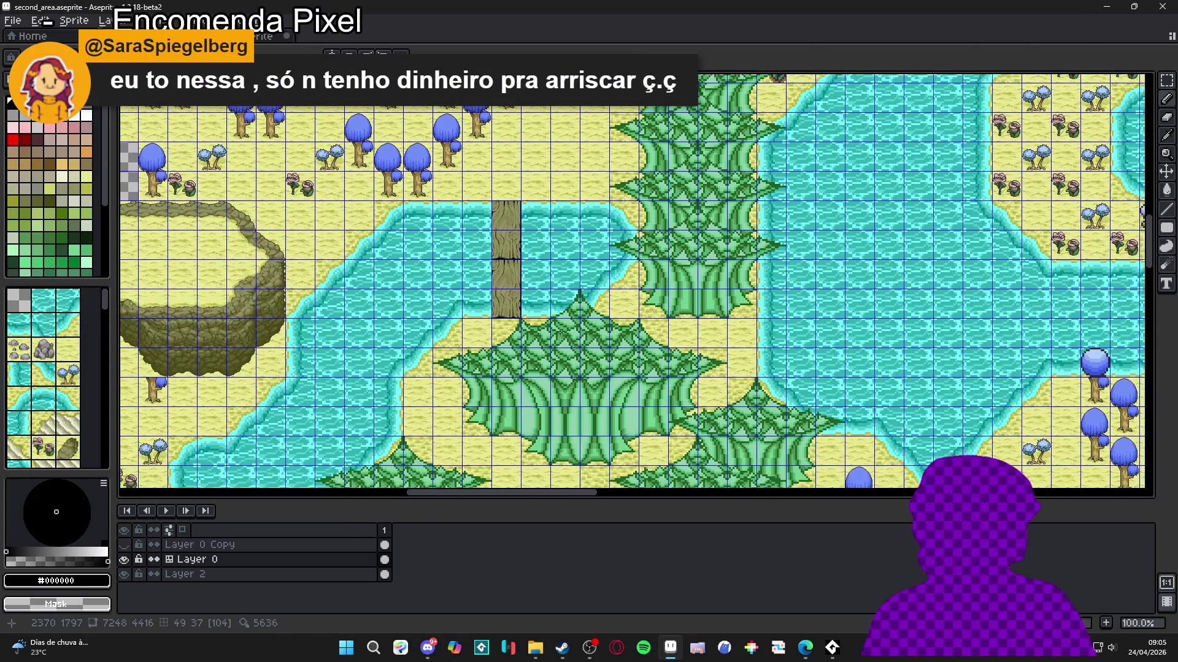
scroll(558, 319, up, 1)
scroll(553, 302, down, 1)
scroll(554, 302, down, 2)
scroll(558, 343, up, 1)
drag(562, 363, 576, 415)
drag(547, 368, 555, 370)
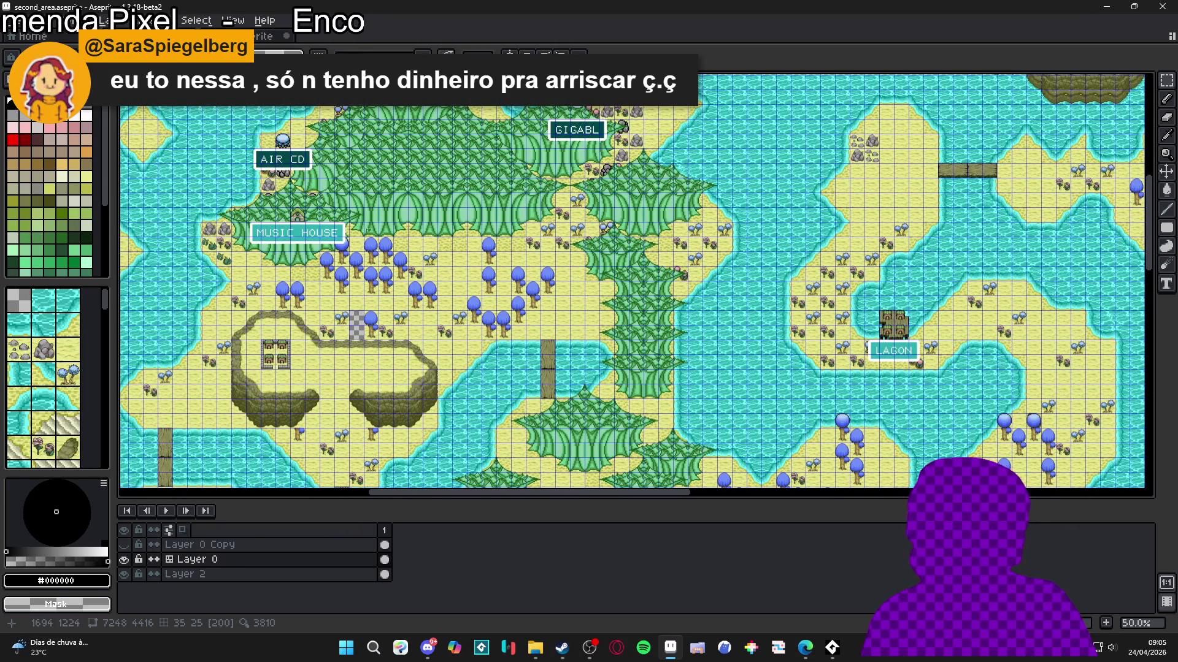
scroll(374, 242, up, 2)
scroll(374, 241, down, 2)
scroll(374, 241, up, 2)
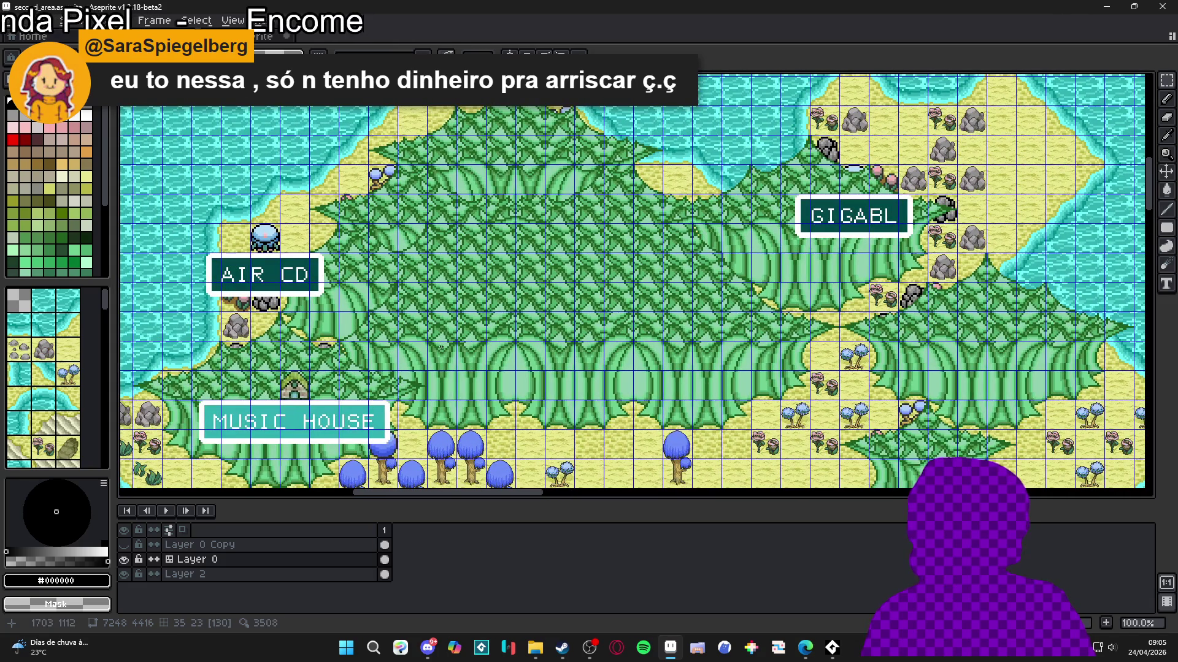
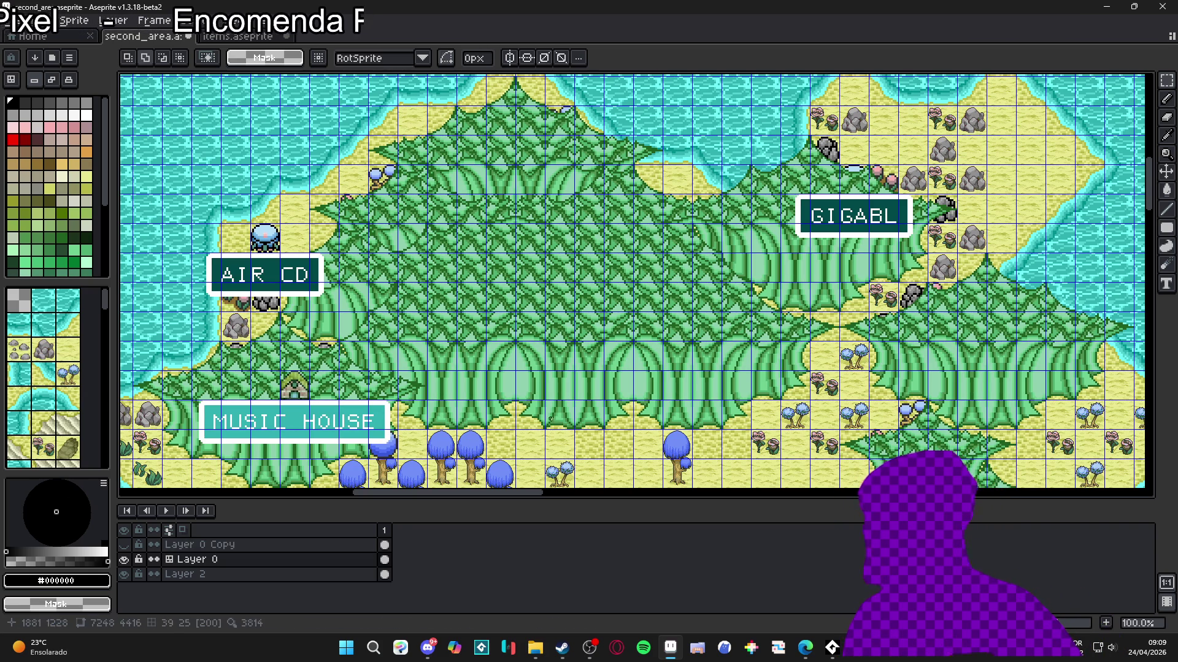
Step: Bring the tree clump east of the GIGABL label and the nearby water into view
scroll(371, 349, up, 2)
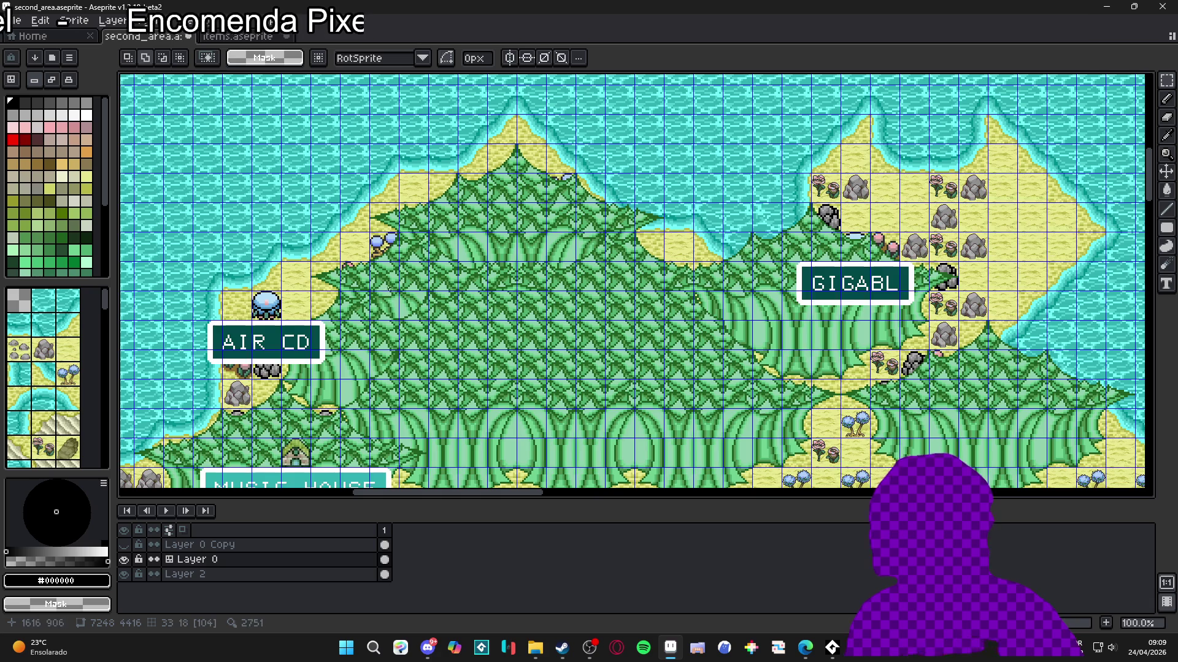
scroll(412, 228, up, 1)
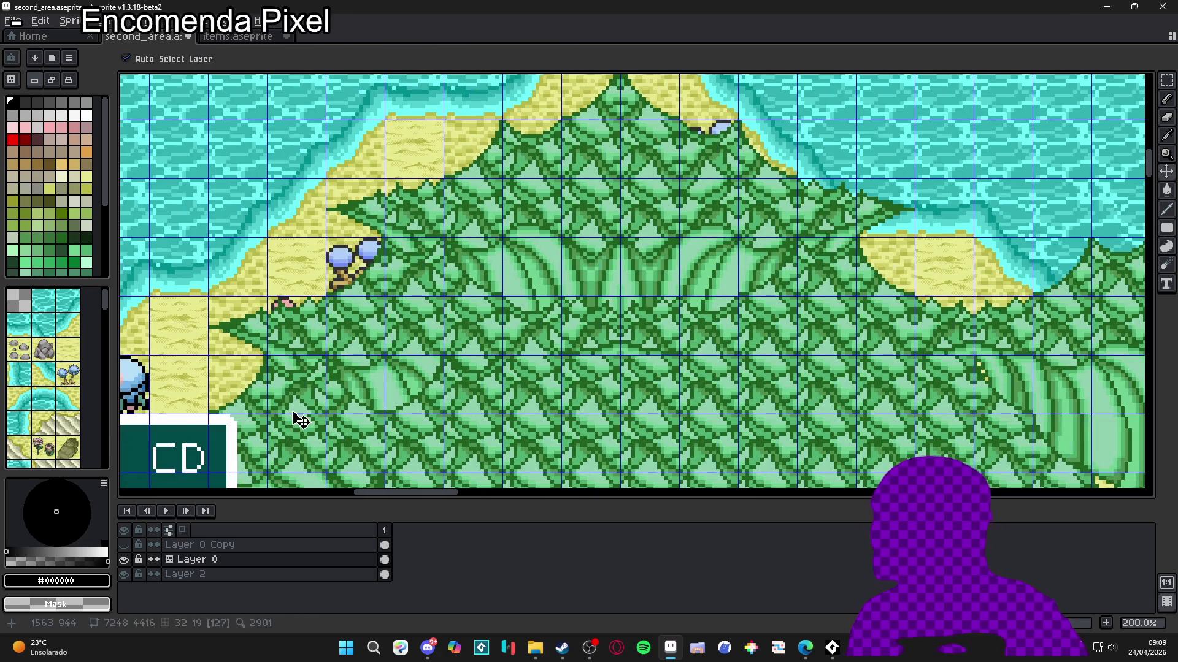
scroll(395, 380, down, 2)
scroll(424, 347, up, 3)
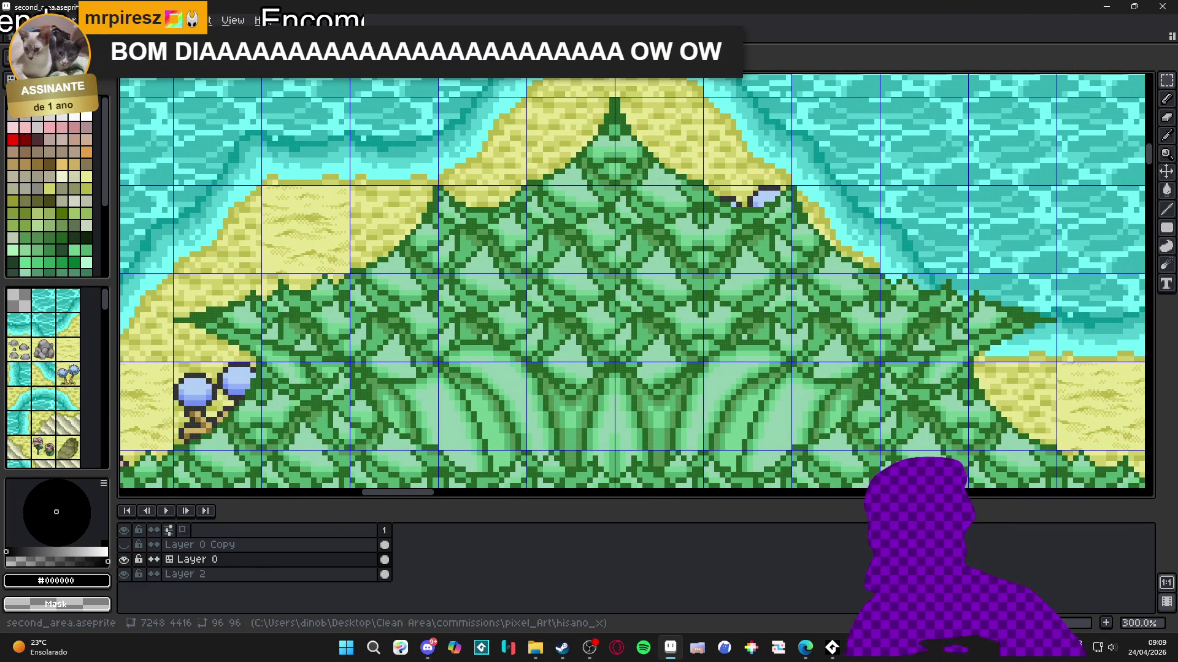
scroll(394, 384, down, 2)
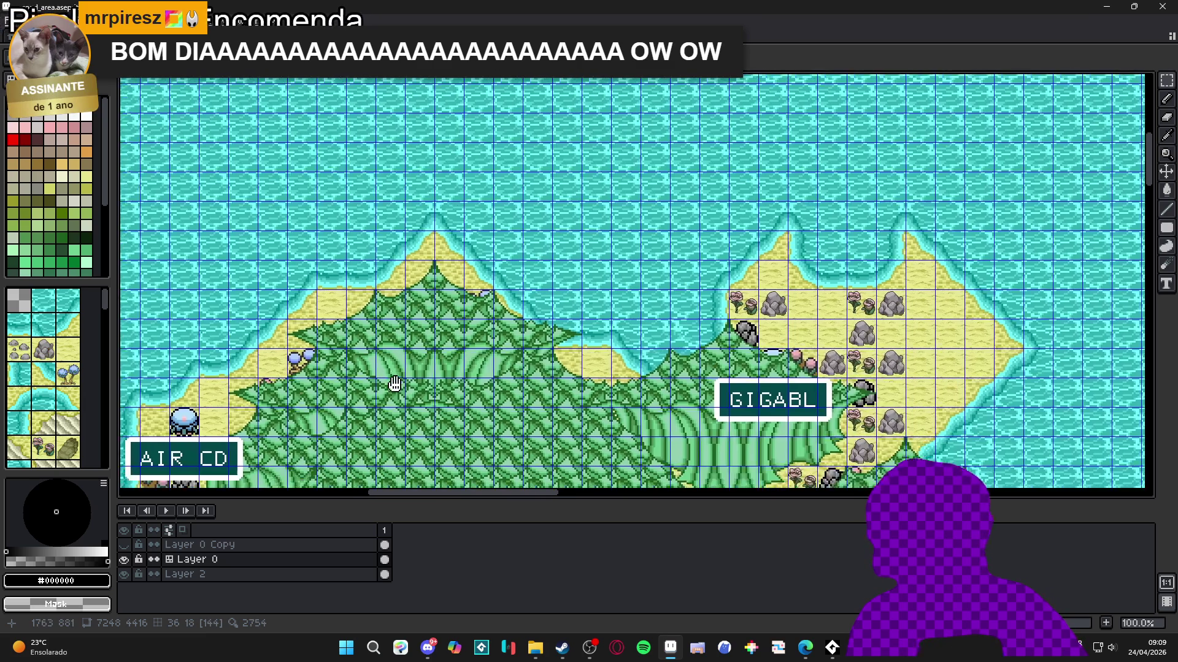
drag(395, 383, 383, 293)
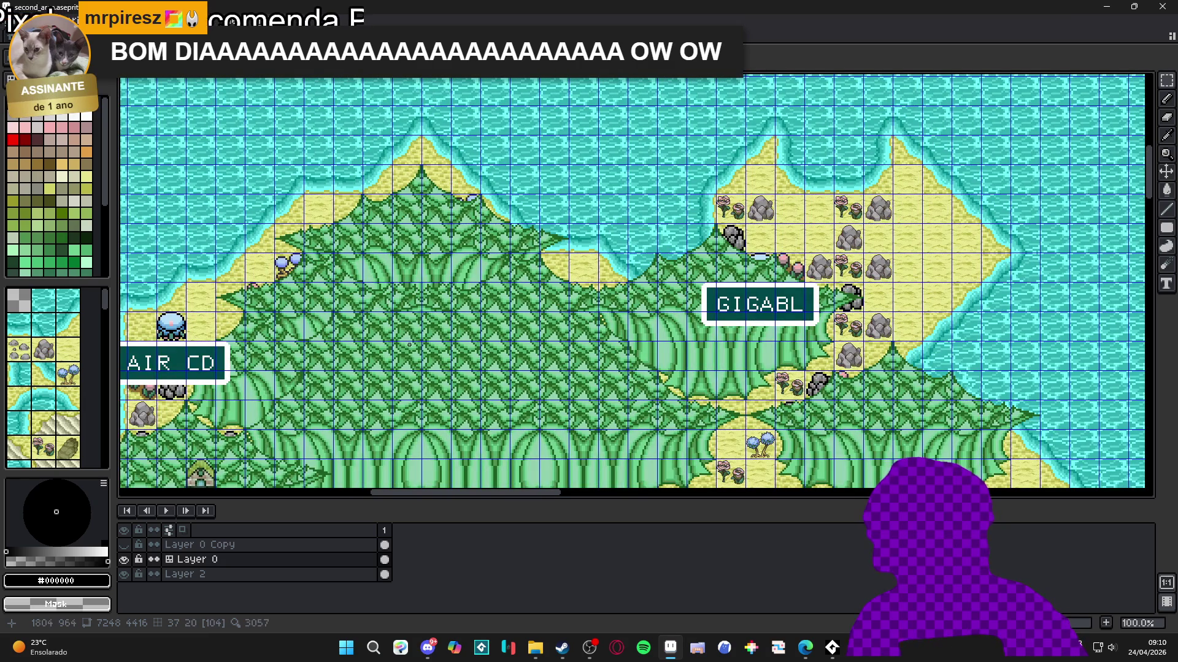
scroll(411, 345, down, 1)
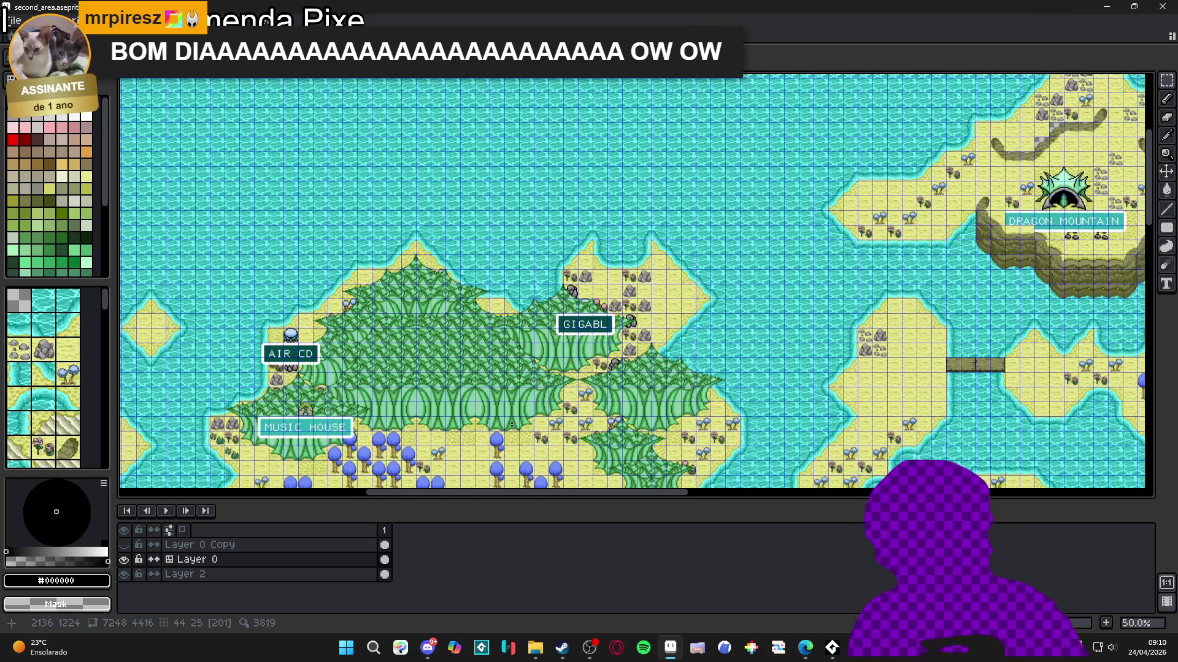
scroll(489, 390, up, 1)
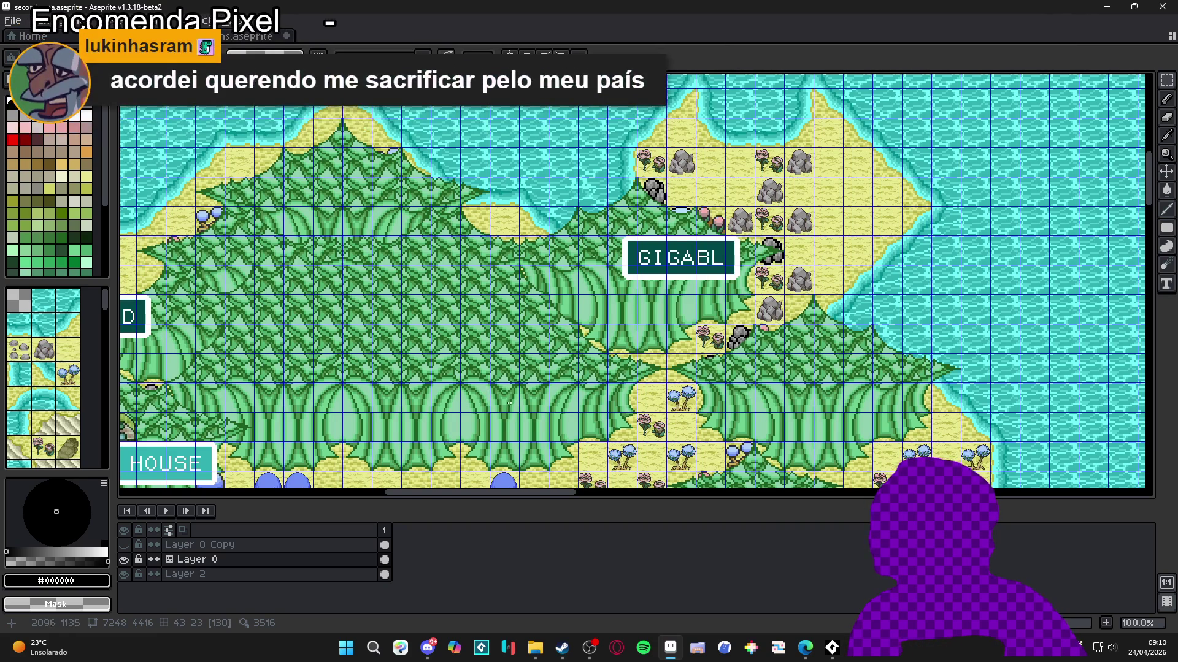
scroll(436, 299, down, 1)
drag(437, 300, 437, 140)
scroll(437, 140, up, 1)
drag(437, 208, 472, 259)
Step: Draw a first rectangular marquee around the tree clump east of GIGABL
key(m)
scroll(473, 247, up, 1)
drag(449, 173, 493, 339)
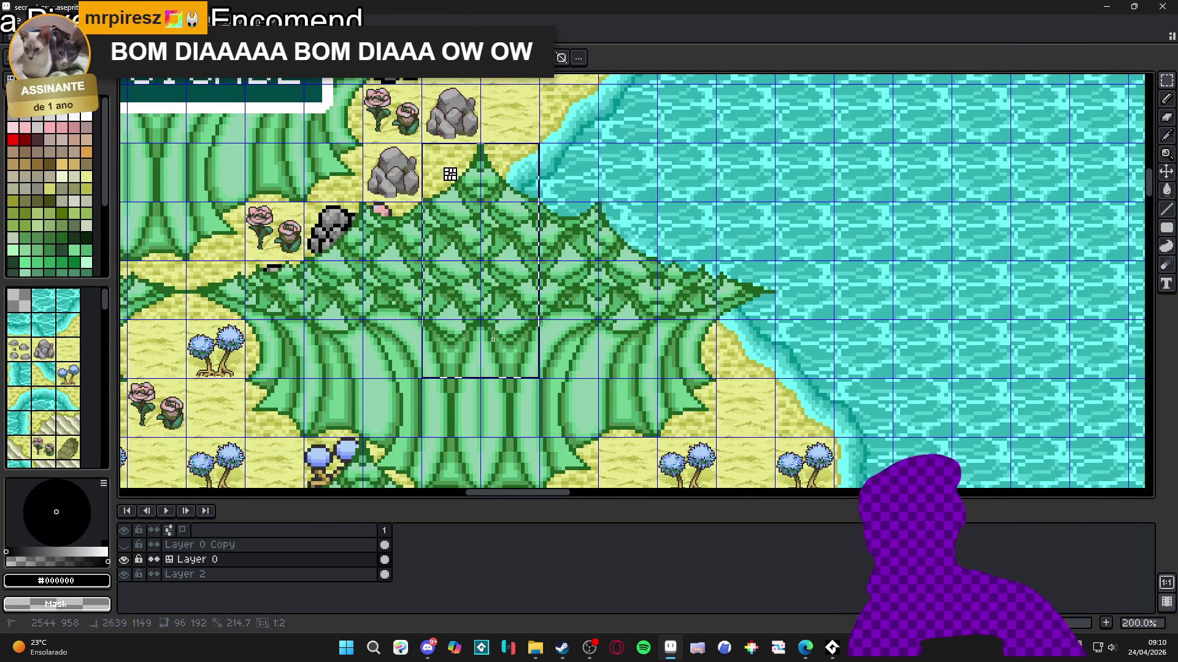
drag(492, 339, 492, 339)
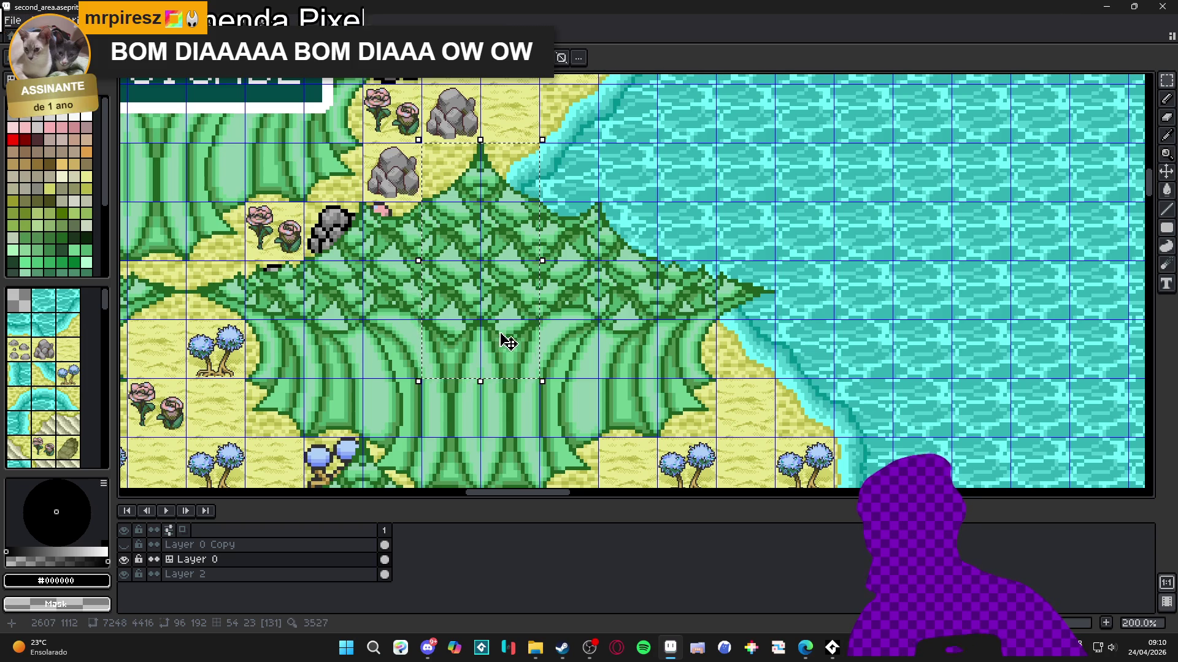
scroll(508, 342, down, 1)
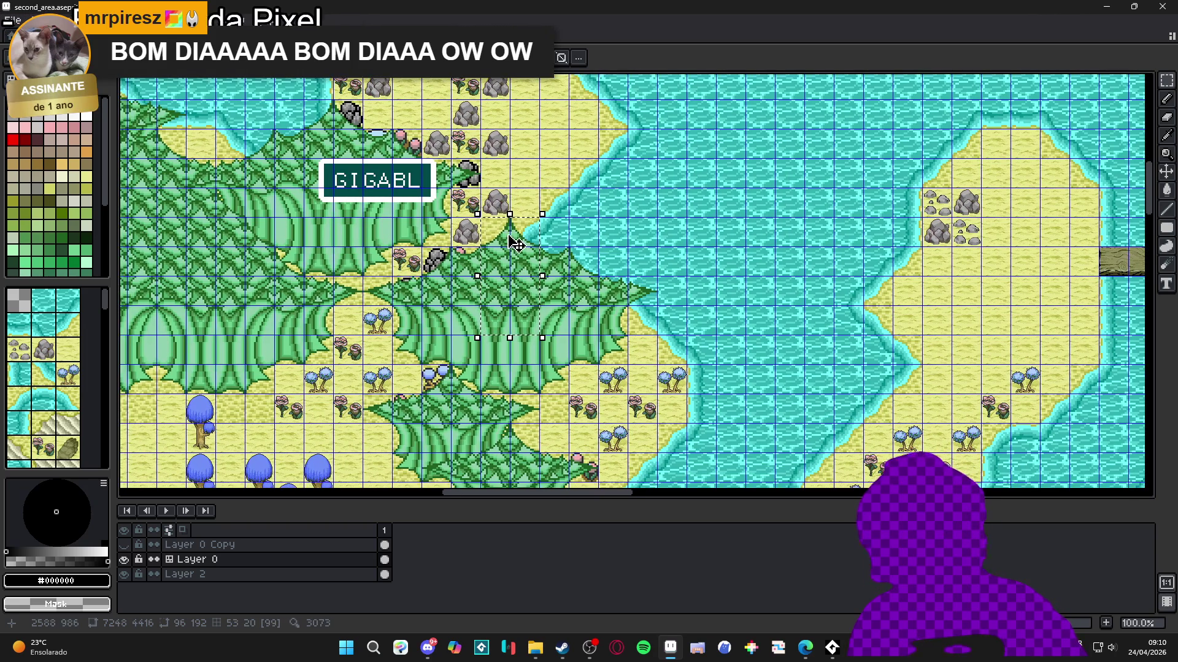
Step: Add rectangles to grow the selection to 480×288, covering the clump's spiky edges
drag(509, 338, 509, 397)
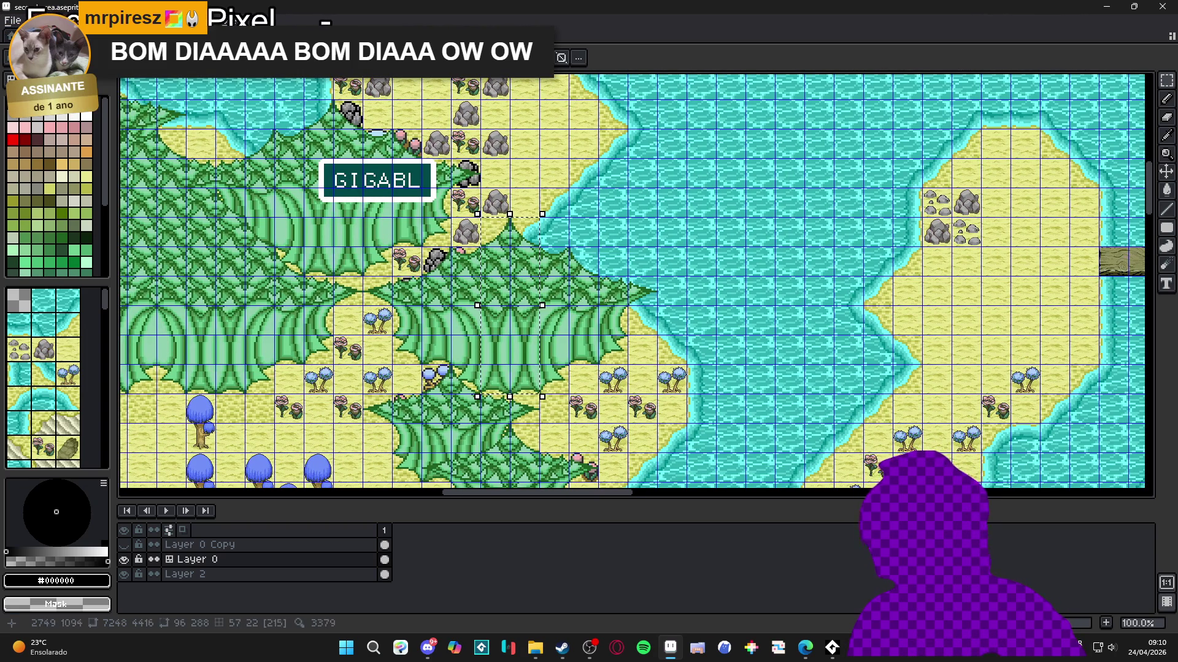
drag(543, 305, 649, 304)
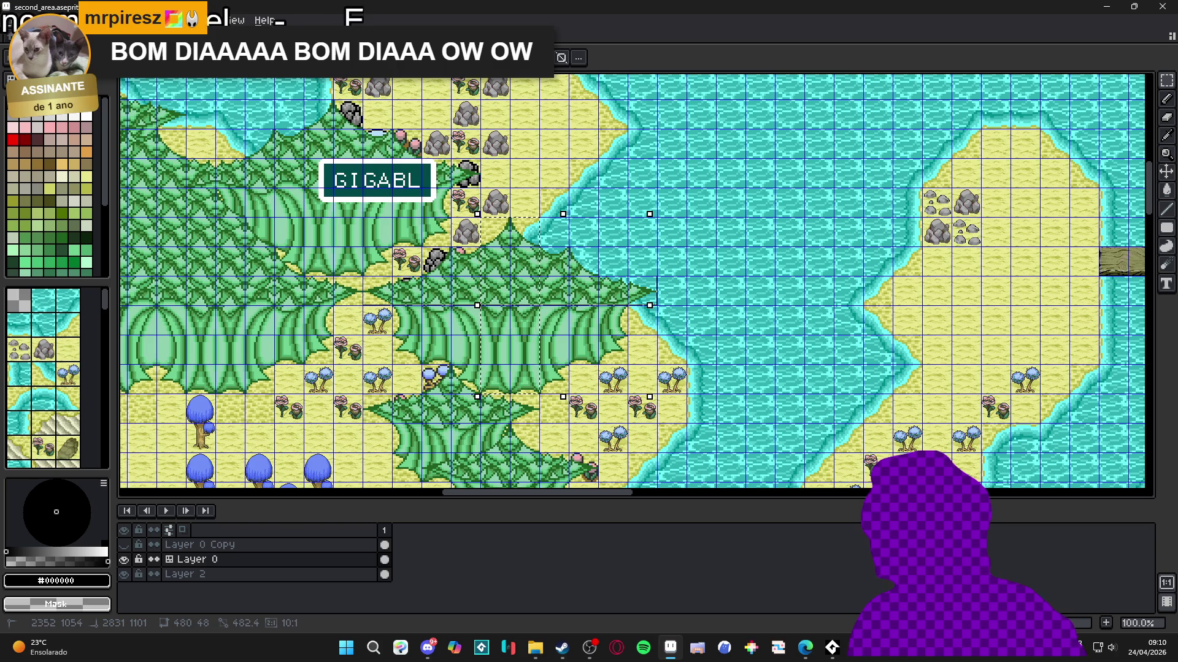
drag(376, 288, 386, 292)
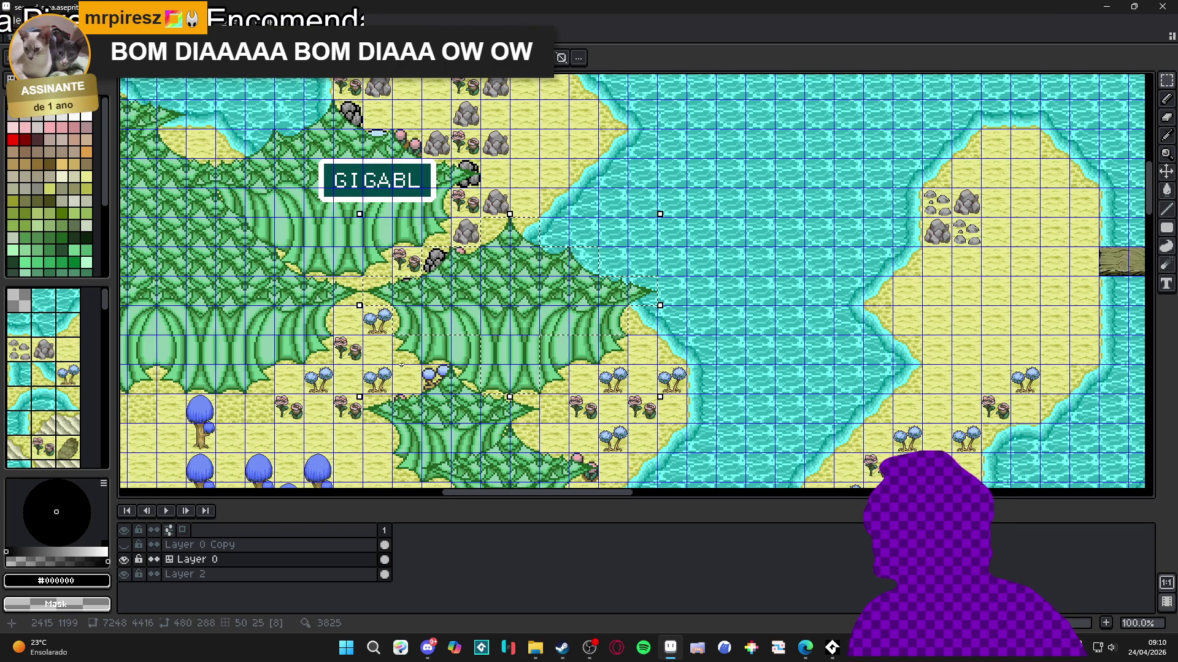
drag(410, 358, 564, 342)
drag(628, 364, 628, 364)
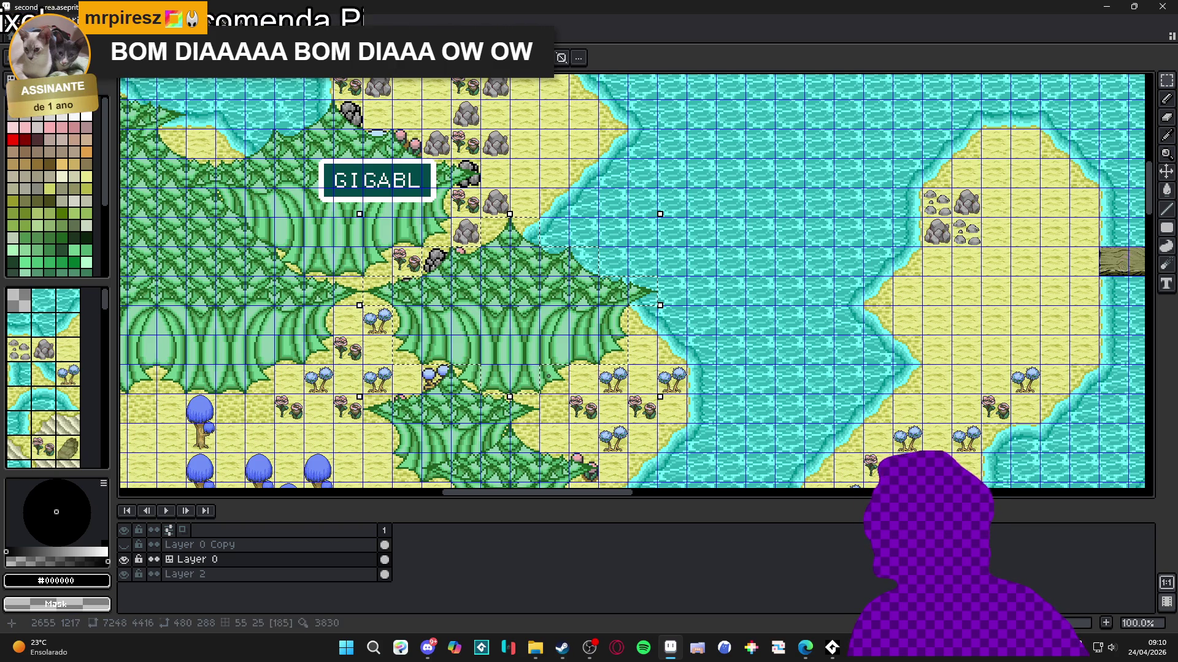
drag(481, 364, 568, 393)
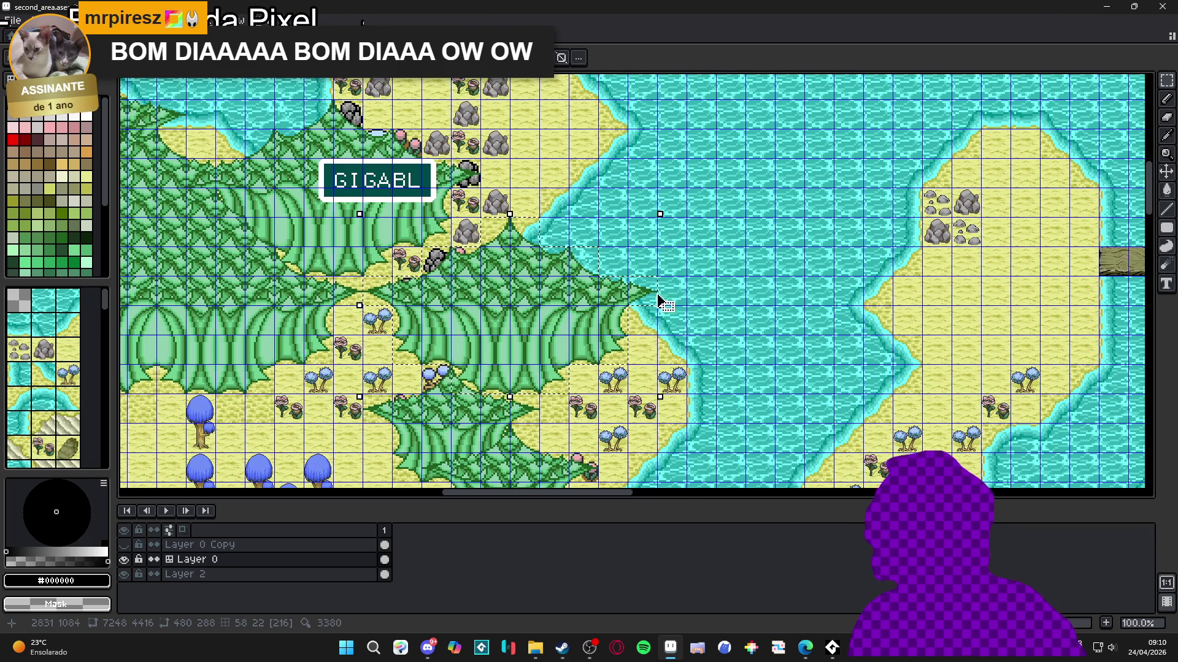
scroll(561, 273, up, 1)
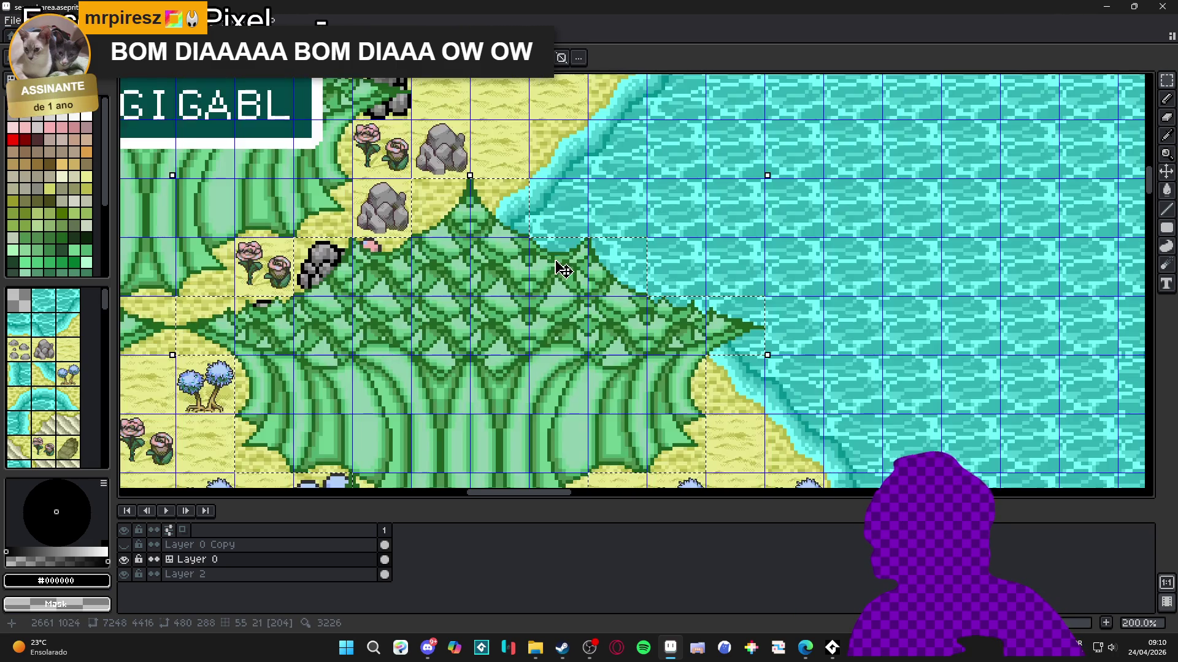
scroll(560, 265, down, 3)
scroll(539, 270, up, 1)
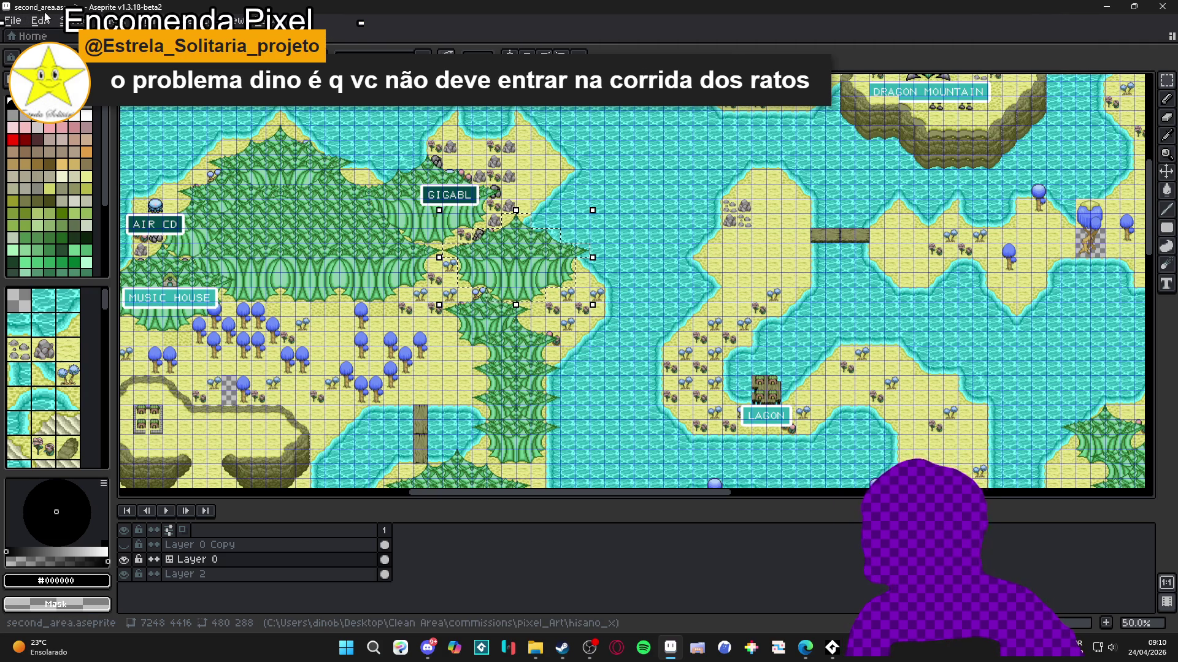
Step: Create a new empty 480×288 sprite
click(26, 21)
click(24, 34)
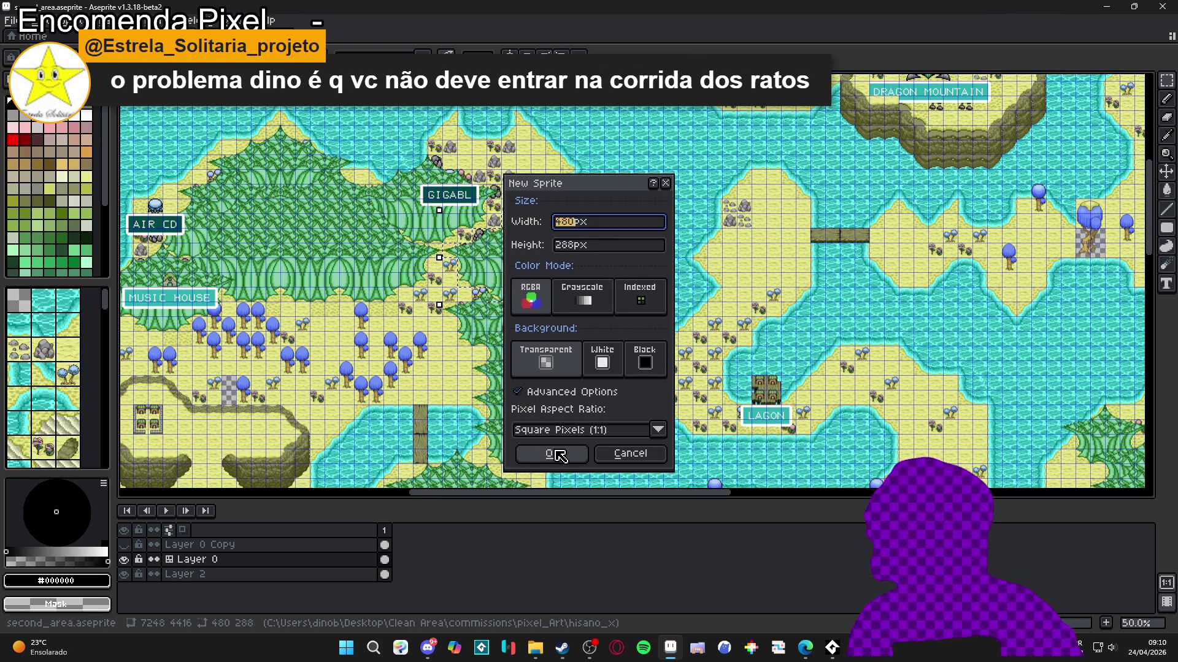
click(554, 452)
Step: Paste the copied tree clump into the new sprite and inspect it
key(ctrl+v)
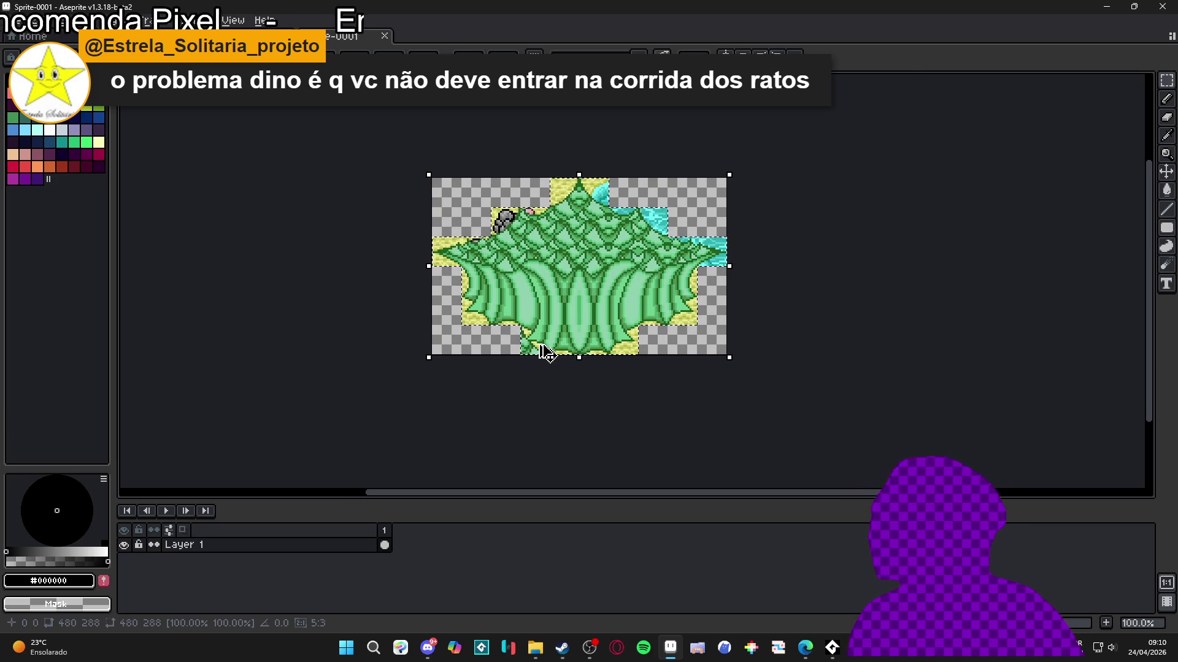
scroll(536, 342, up, 1)
scroll(533, 345, up, 1)
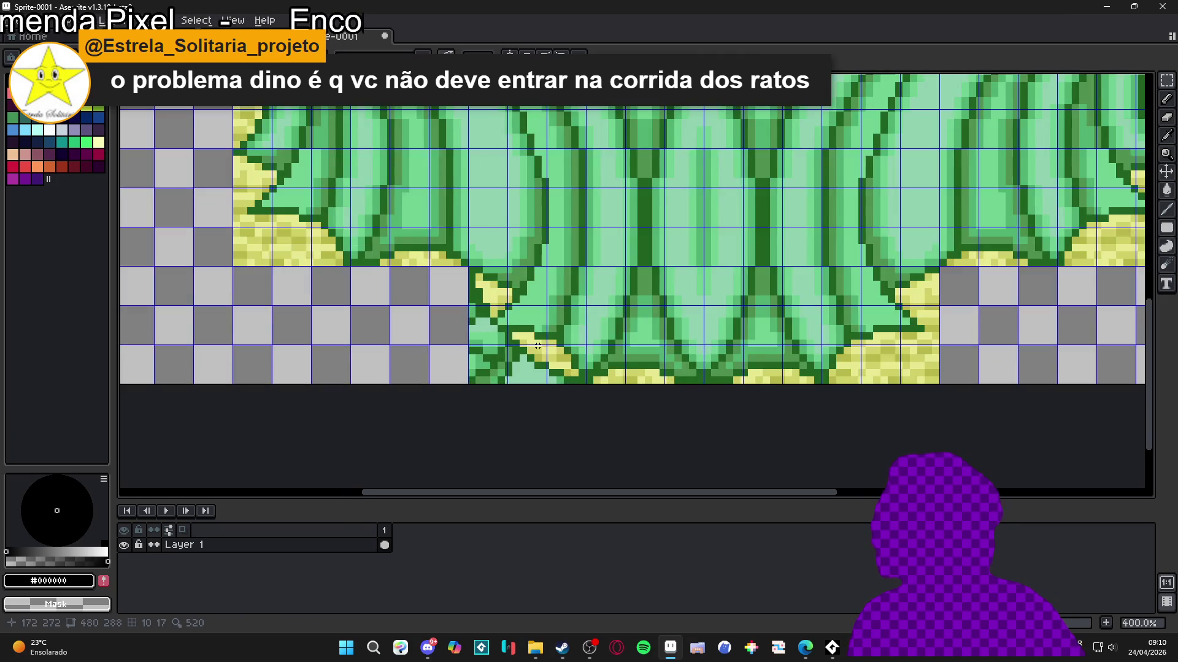
scroll(539, 348, down, 2)
scroll(552, 227, up, 2)
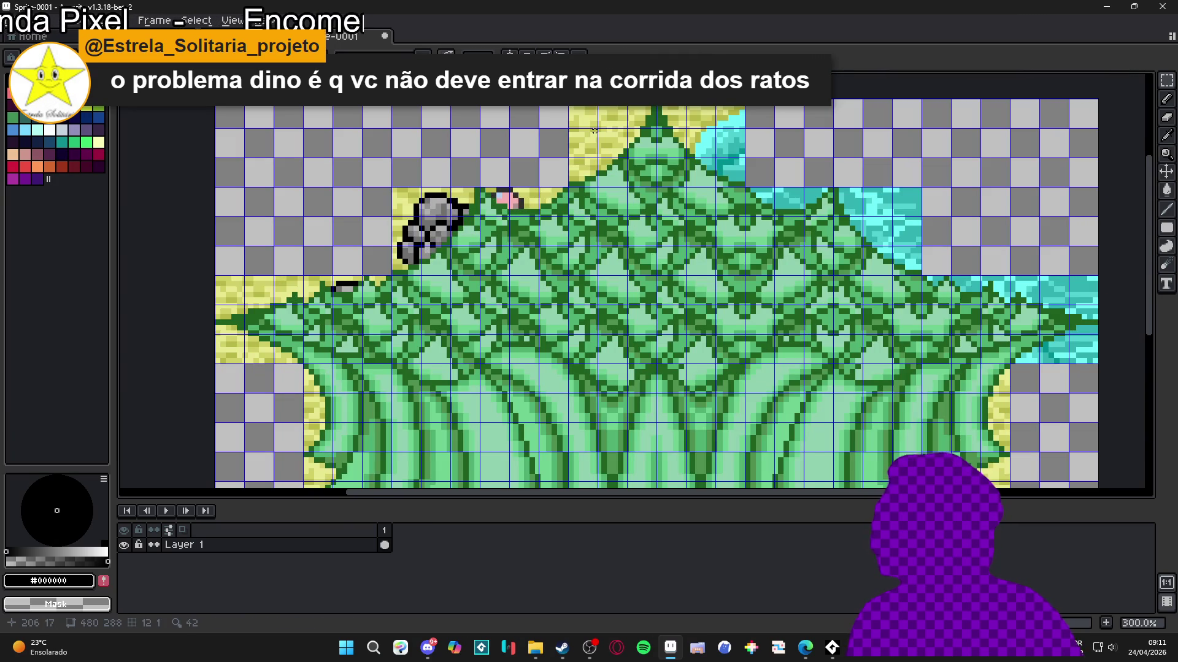
scroll(607, 132, up, 4)
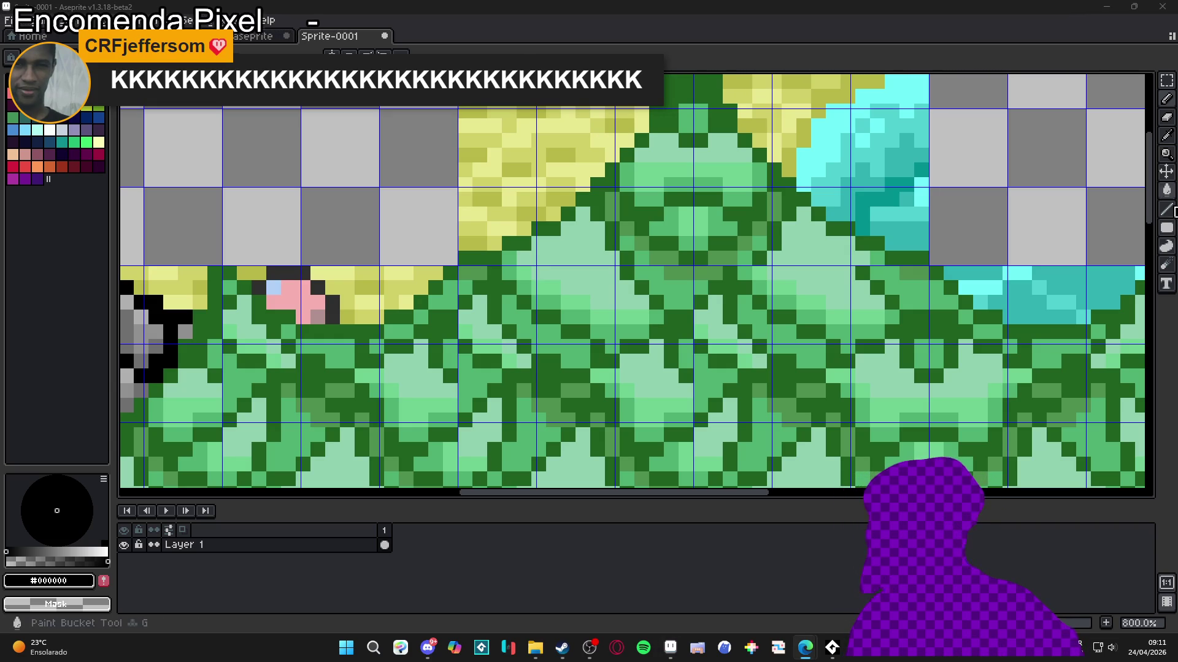
scroll(533, 250, down, 4)
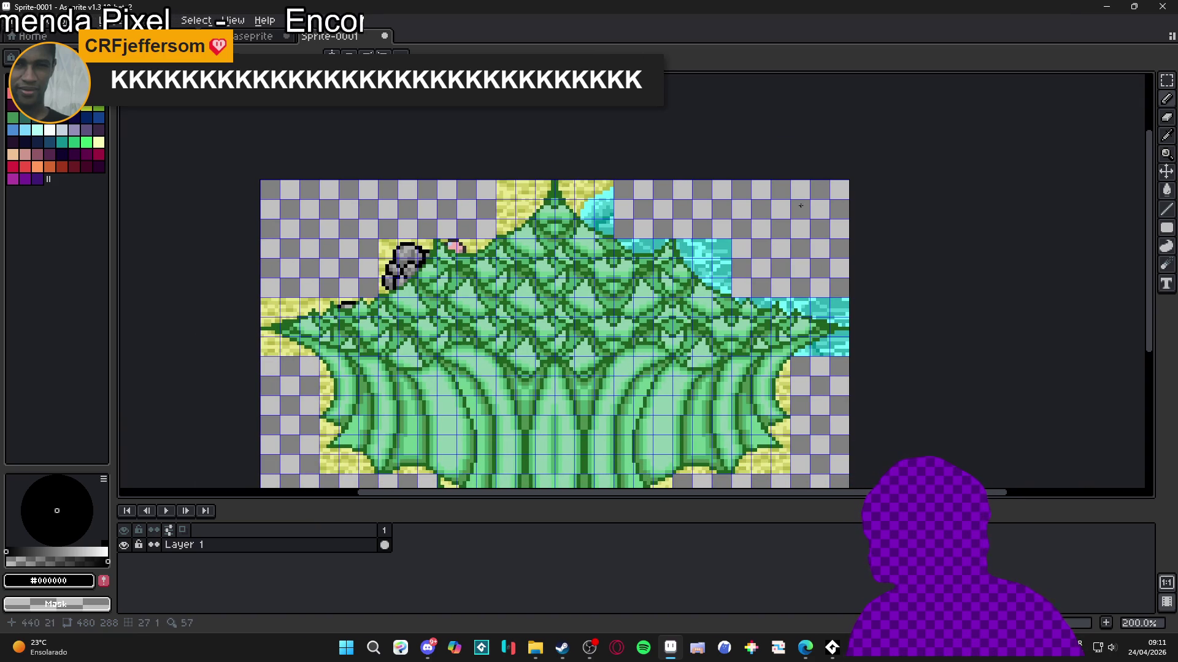
click(1167, 80)
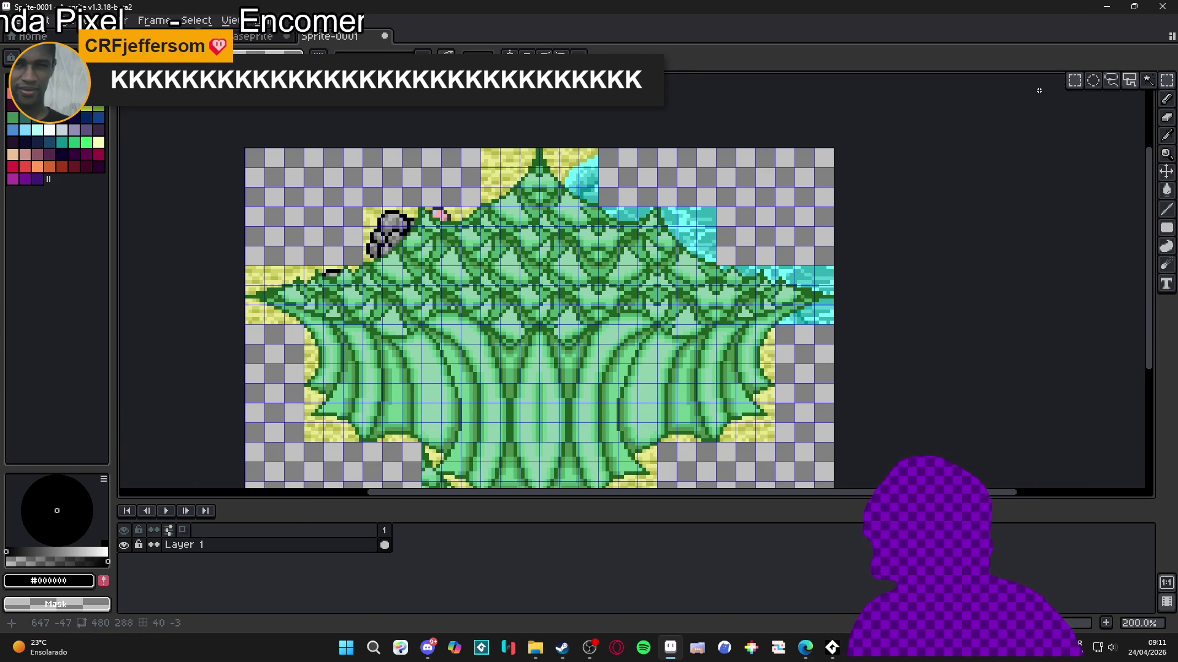
Step: Select the whole canvas and clear the sand yellows #c8c890, #b8b848 and #d0d068 to transparency
scroll(760, 193, down, 1)
scroll(736, 210, up, 1)
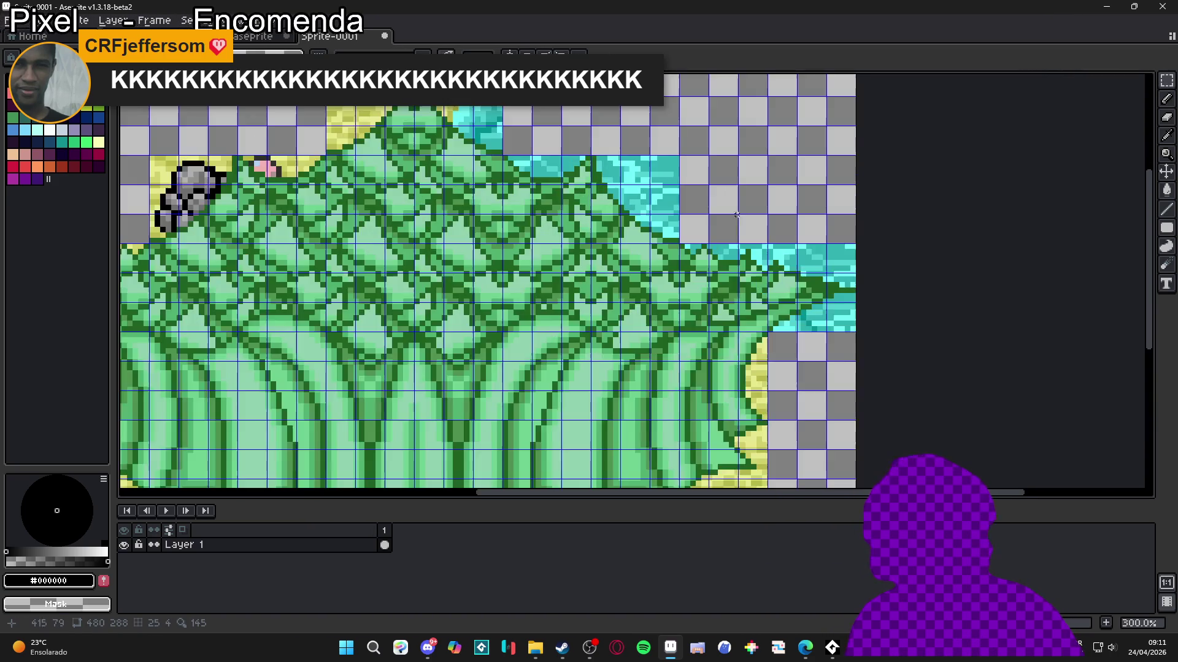
scroll(737, 209, up, 1)
scroll(749, 203, down, 1)
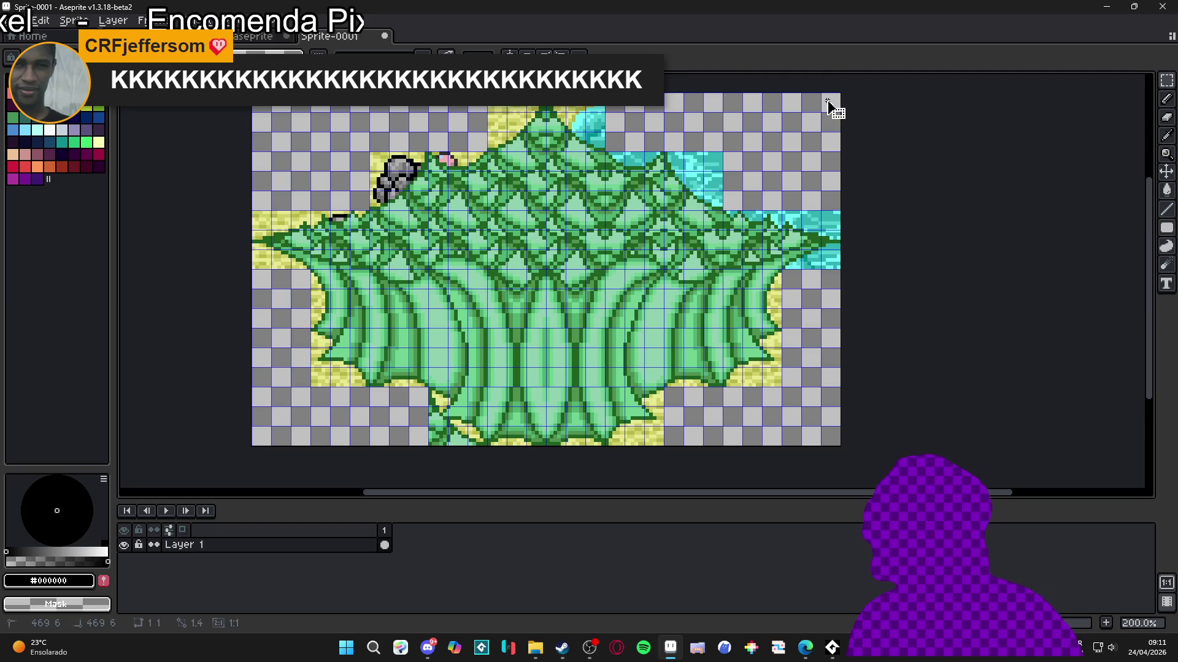
scroll(826, 100, down, 1)
key(ctrl+a)
key(g)
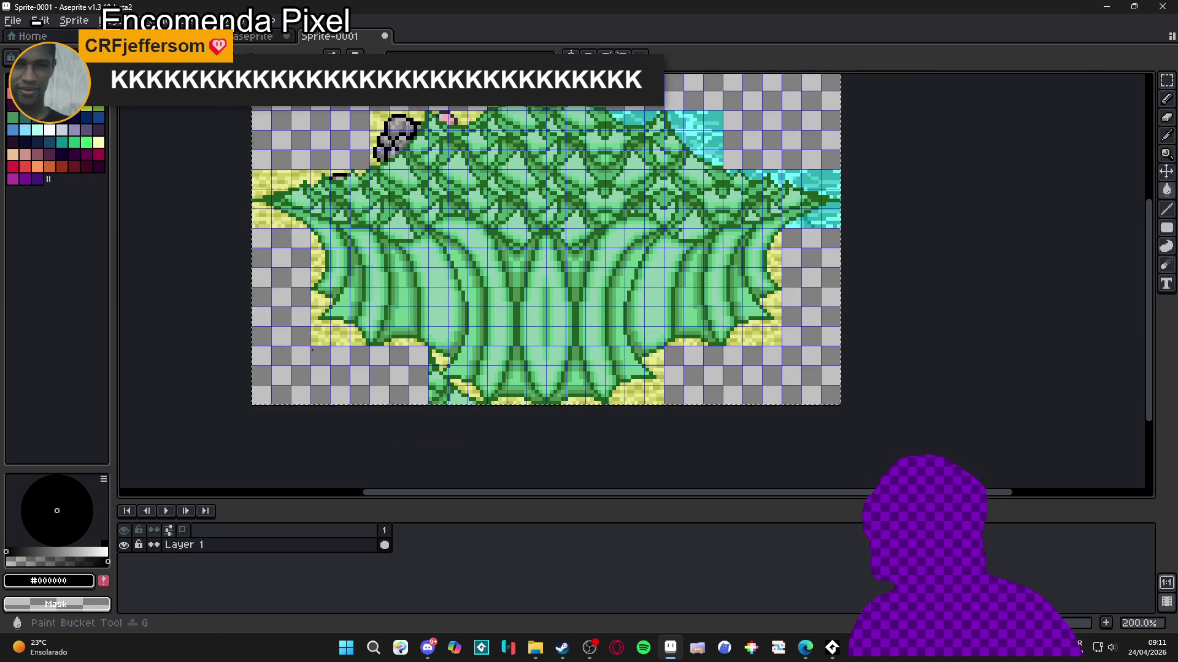
scroll(311, 354, up, 4)
alt+click(337, 329)
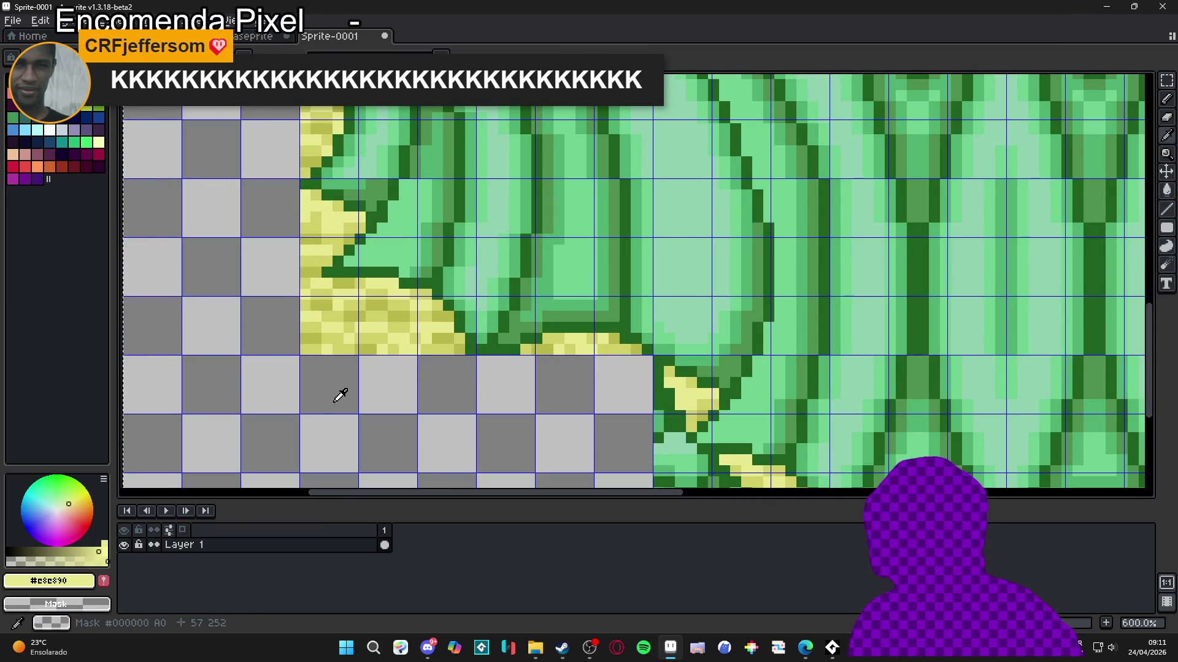
key(shift+r)
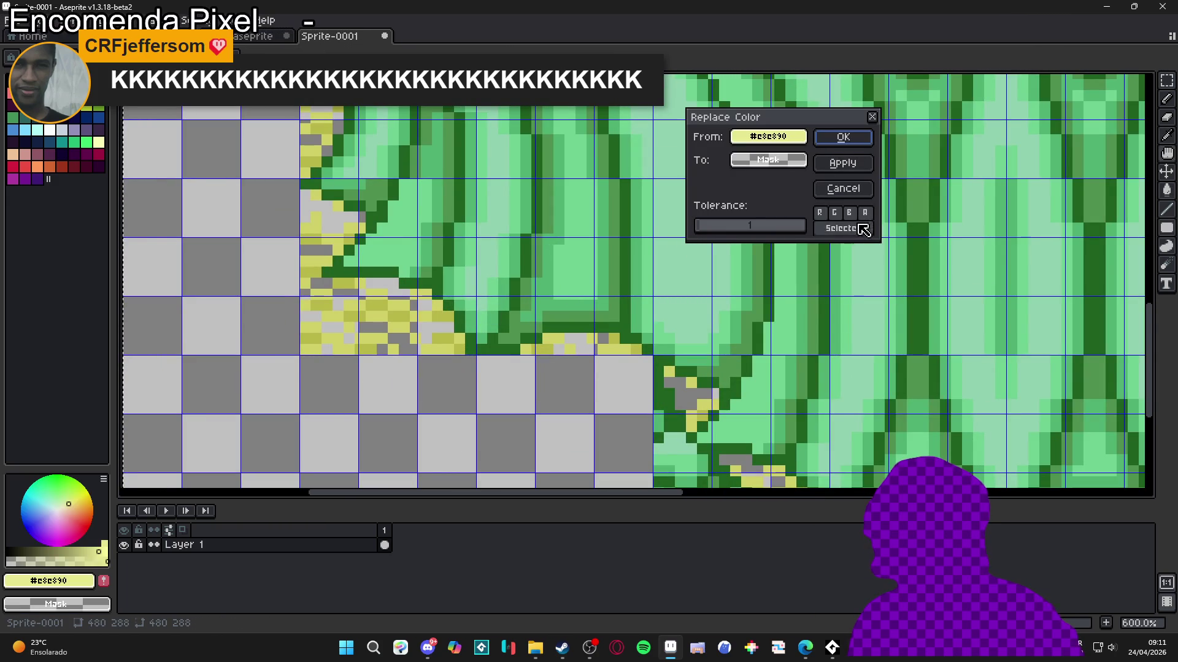
click(842, 137)
alt+click(468, 345)
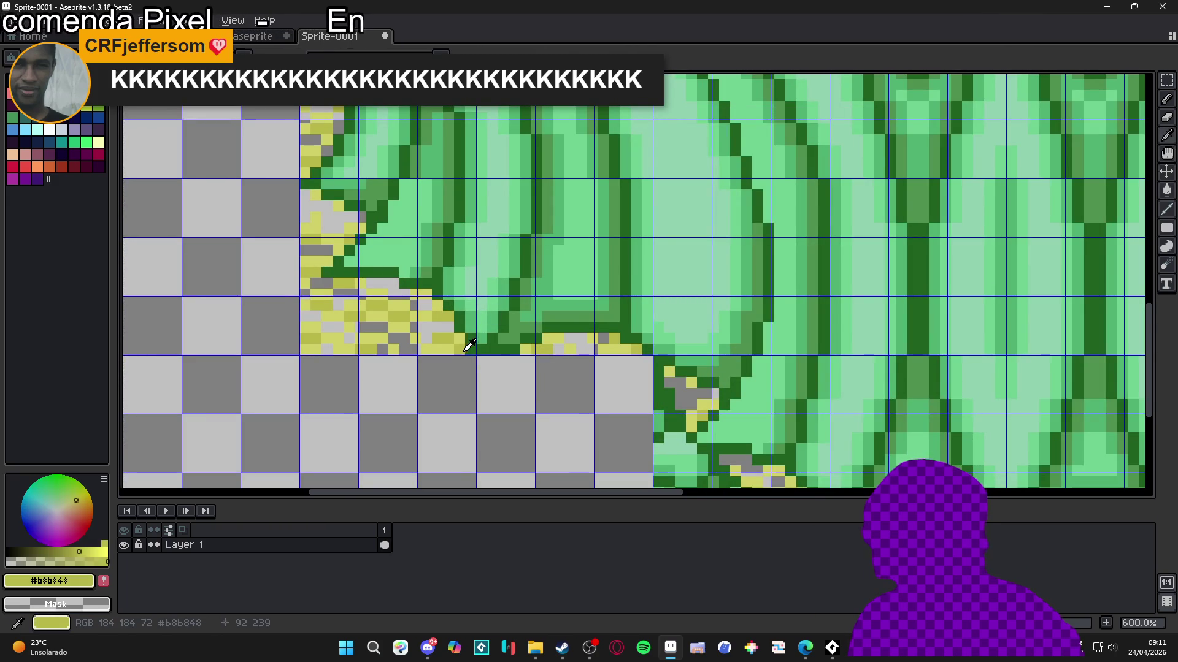
key(shift+r)
click(841, 137)
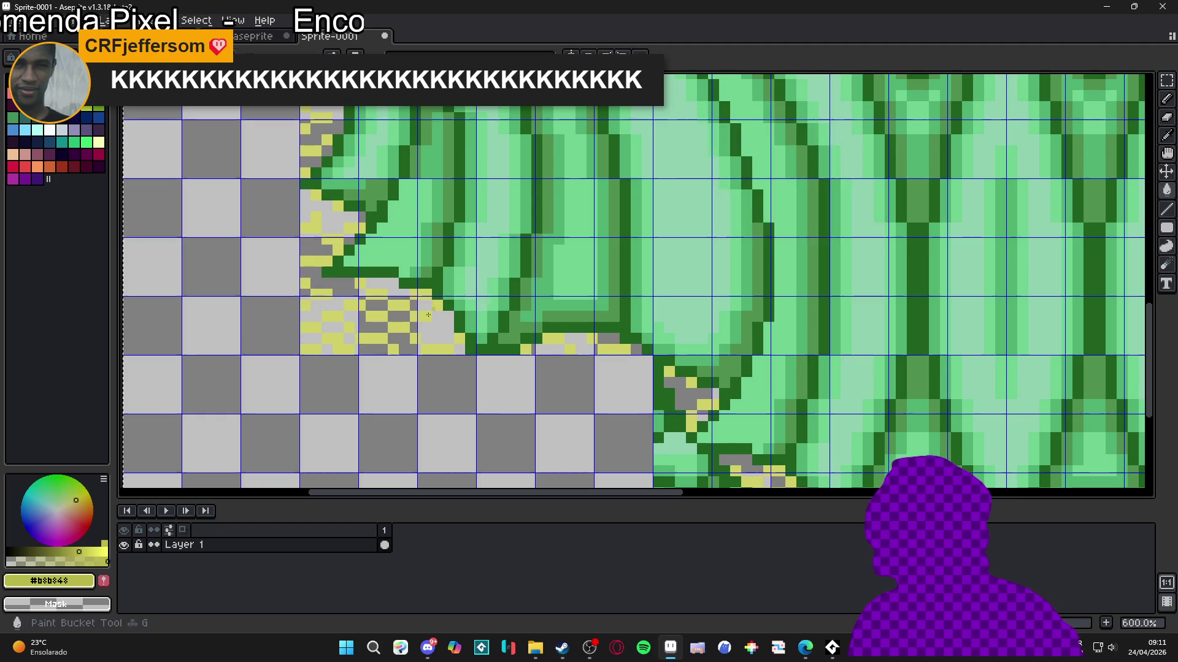
alt+click(433, 347)
key(shift+r)
click(855, 137)
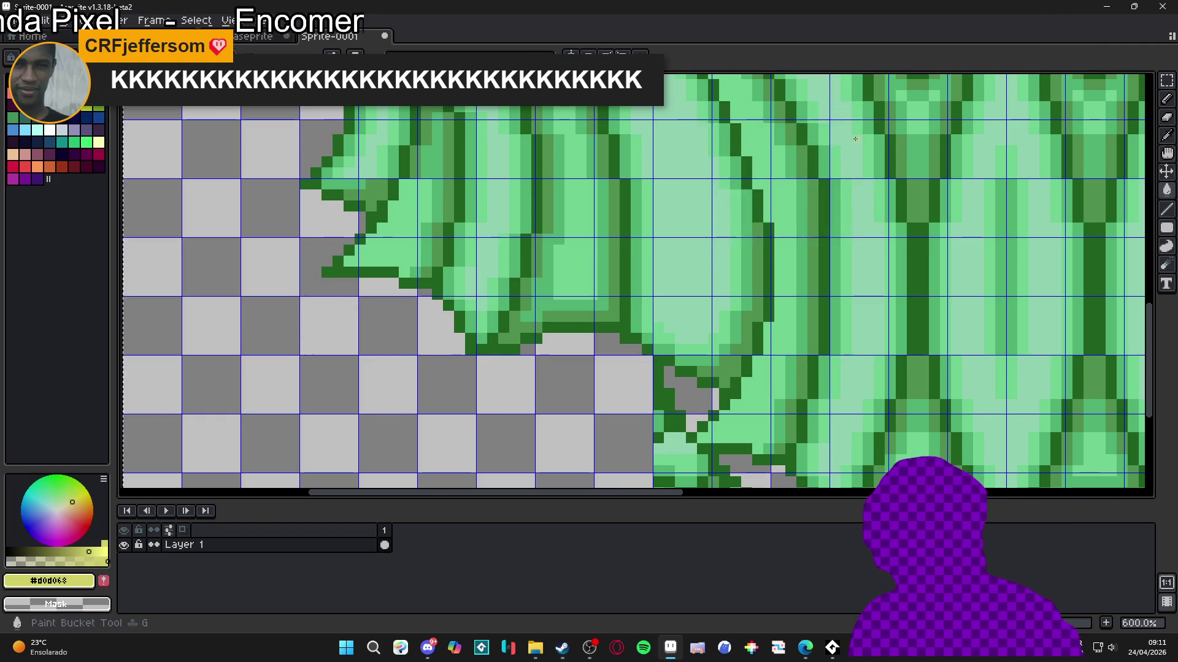
Step: Clear the water cyans #30b0b0, #50d0d0, #70f8f8 and teal #009090 to transparency
scroll(855, 139, down, 5)
scroll(759, 257, up, 3)
scroll(801, 204, up, 2)
key(w)
alt+click(668, 278)
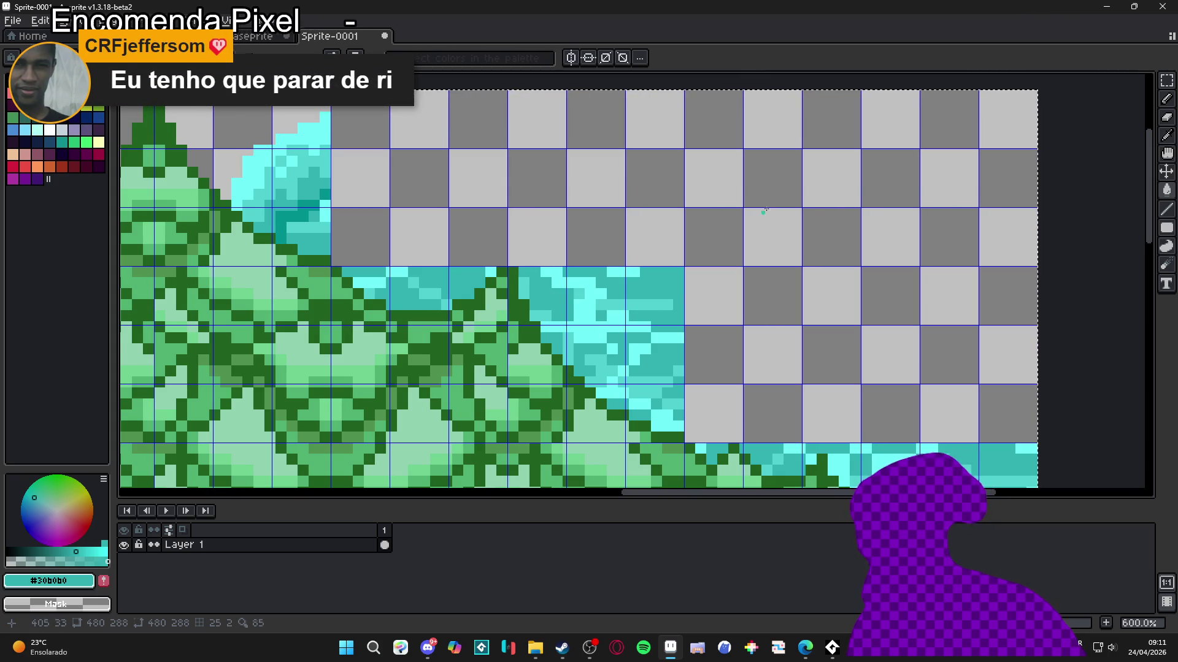
key(shift+r)
click(839, 134)
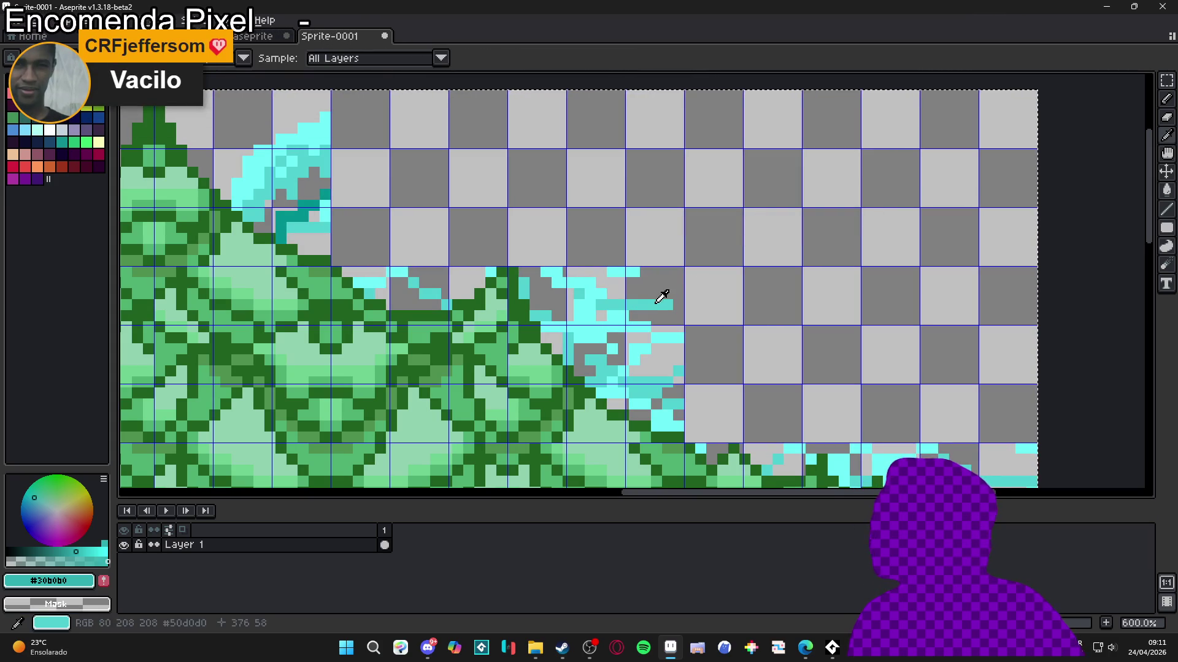
click(662, 297)
key(shift+r)
click(841, 135)
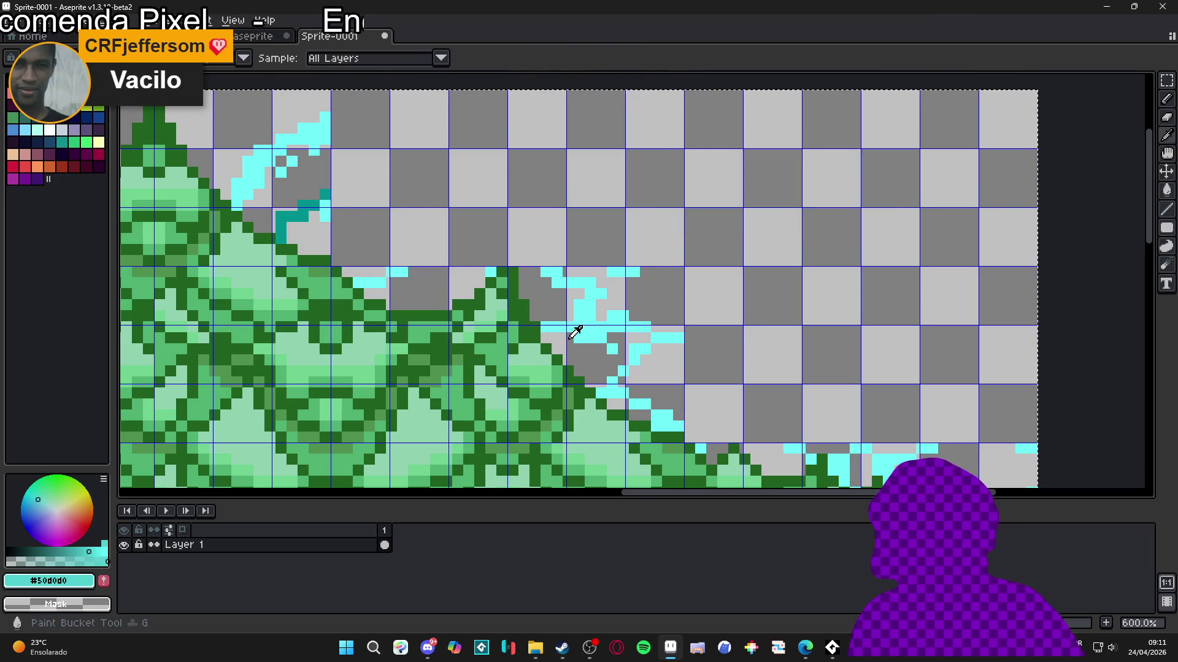
click(575, 331)
key(shift+r)
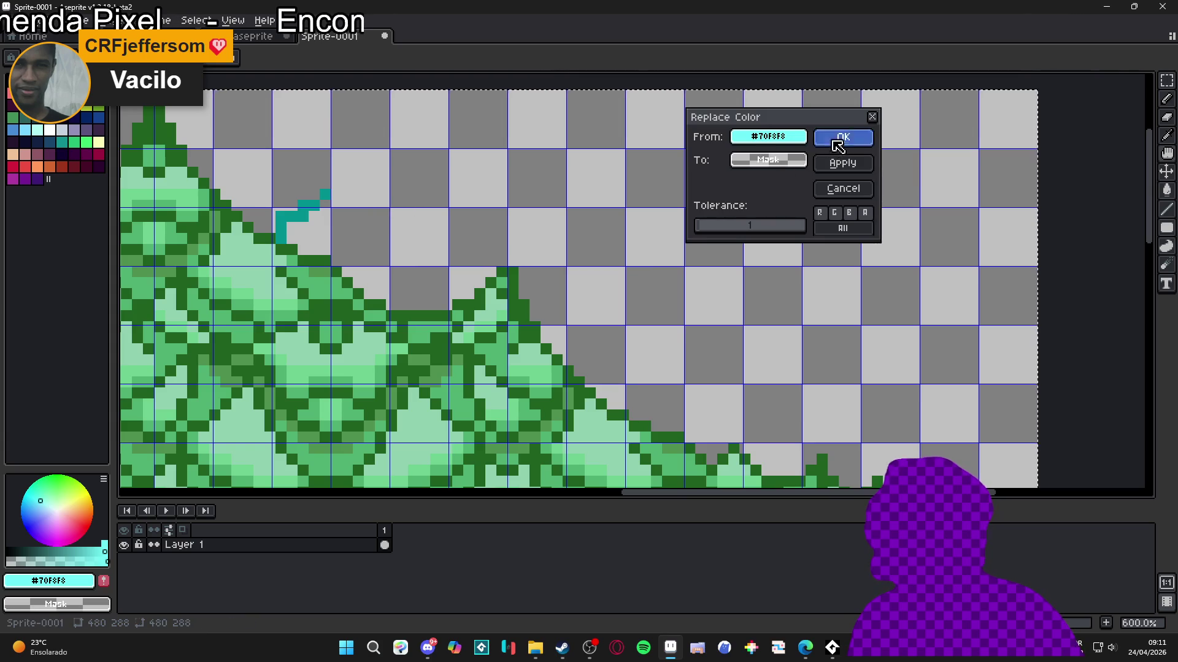
click(835, 142)
click(303, 208)
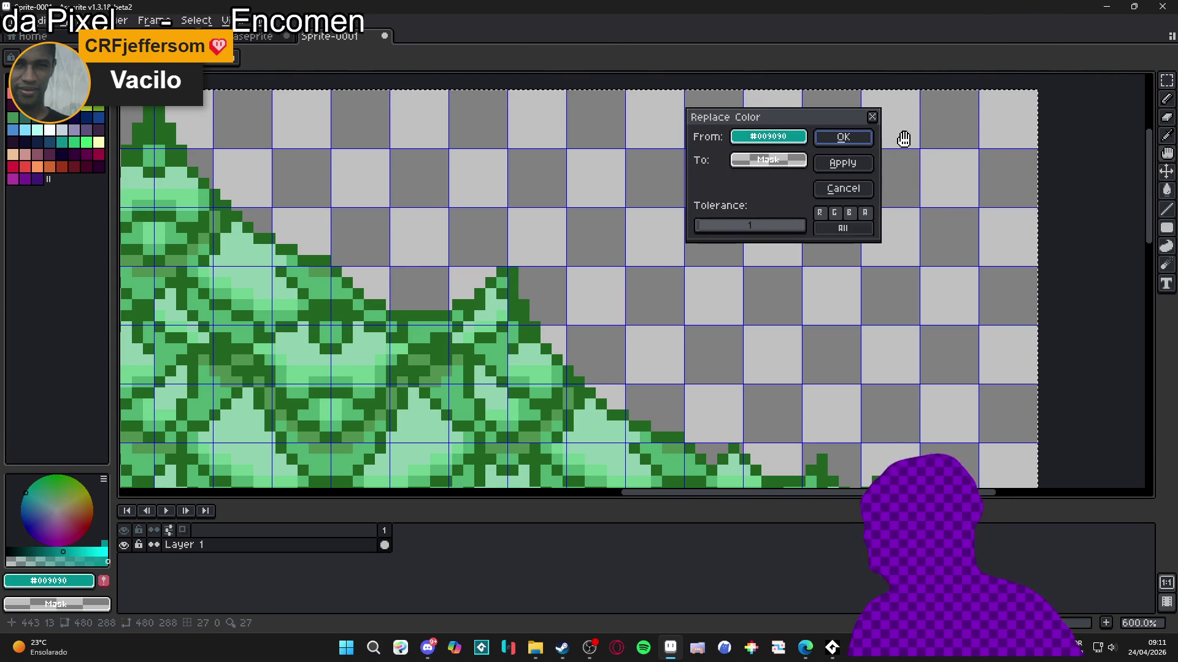
click(838, 136)
Step: Remove the rat by clearing its greys #909090, #707070, #b0b0b0 and black outline
scroll(557, 272, down, 2)
scroll(557, 272, down, 1)
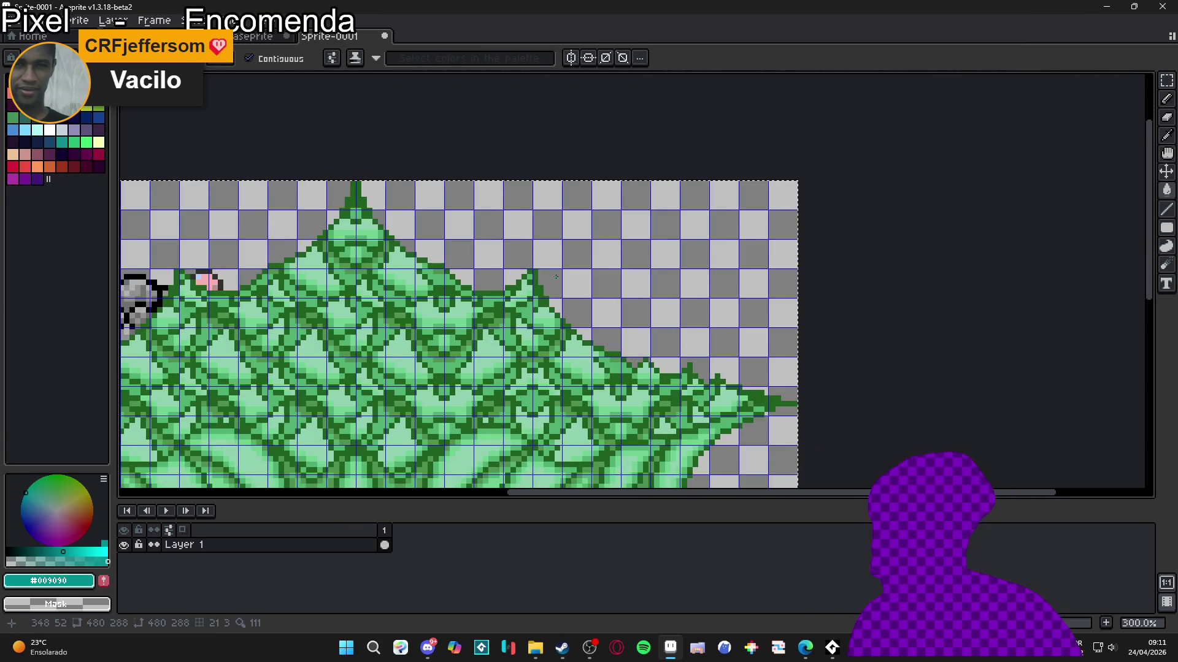
scroll(556, 267, down, 2)
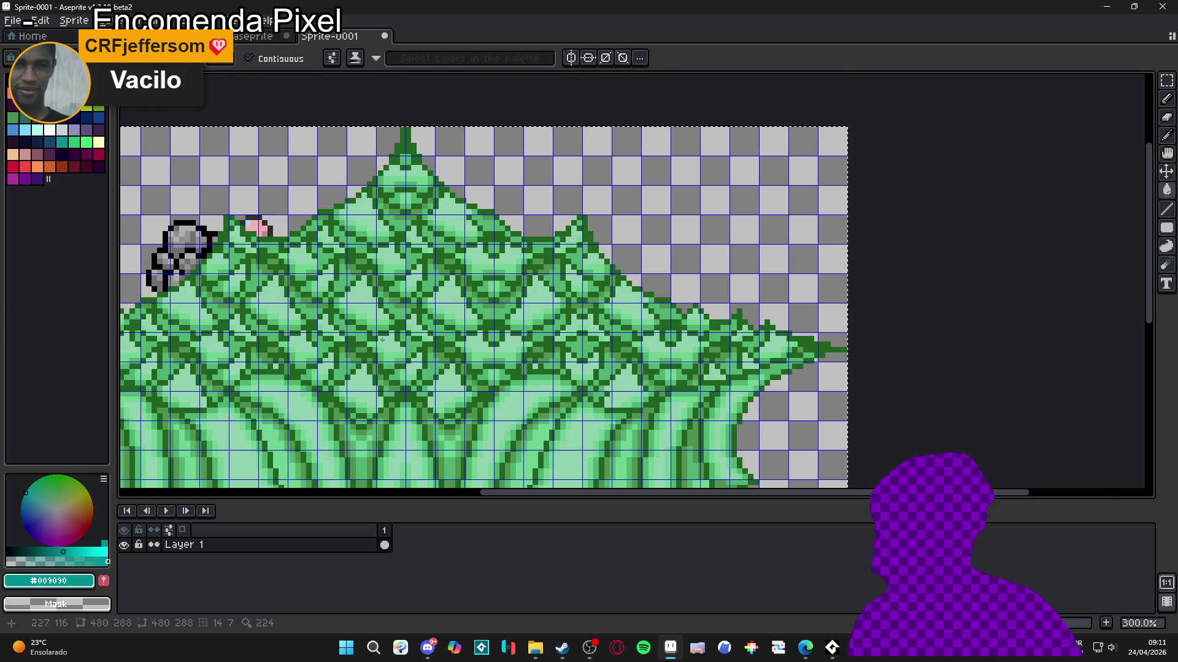
scroll(233, 327, down, 1)
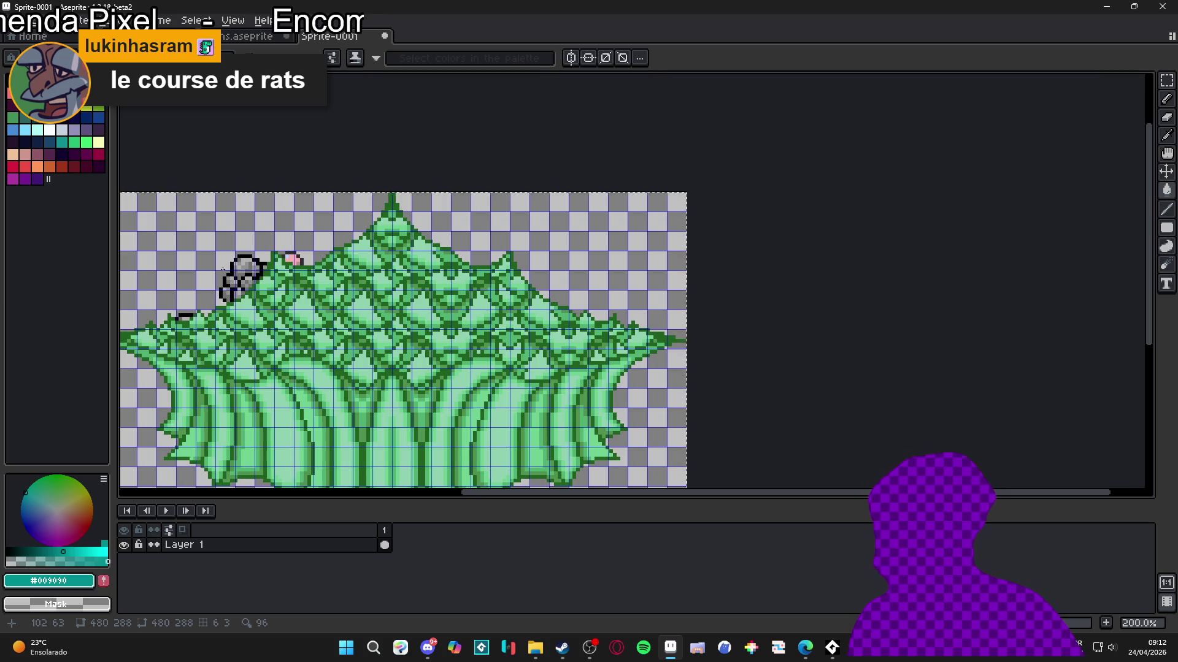
scroll(225, 268, up, 4)
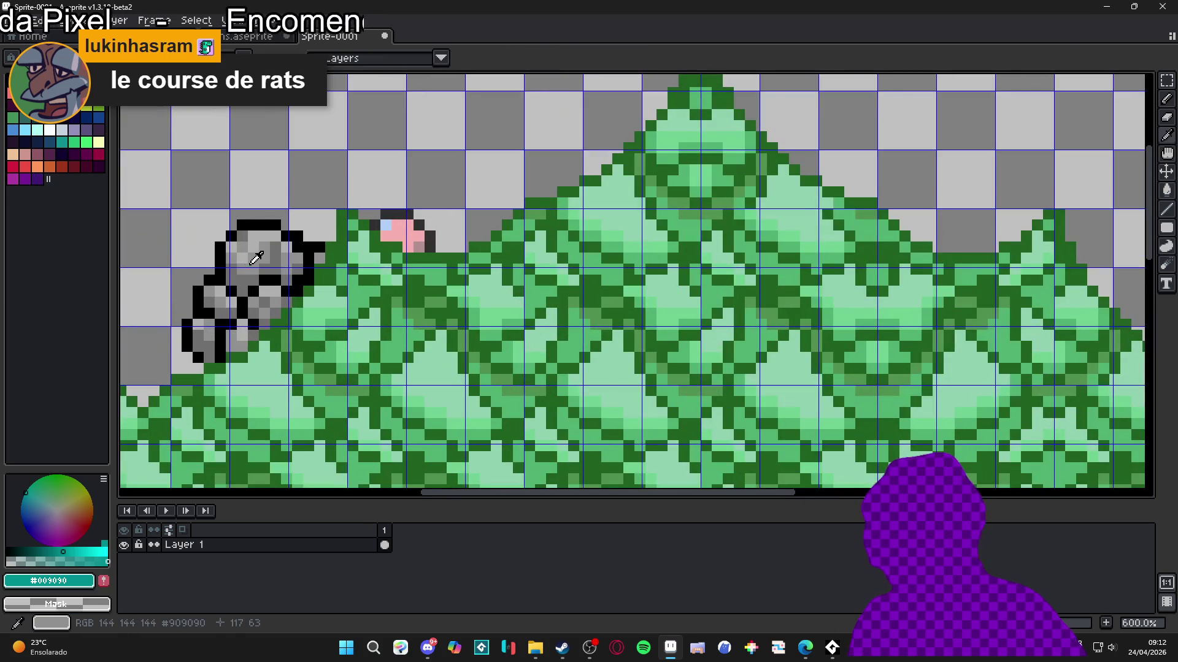
click(256, 257)
key(shift+r)
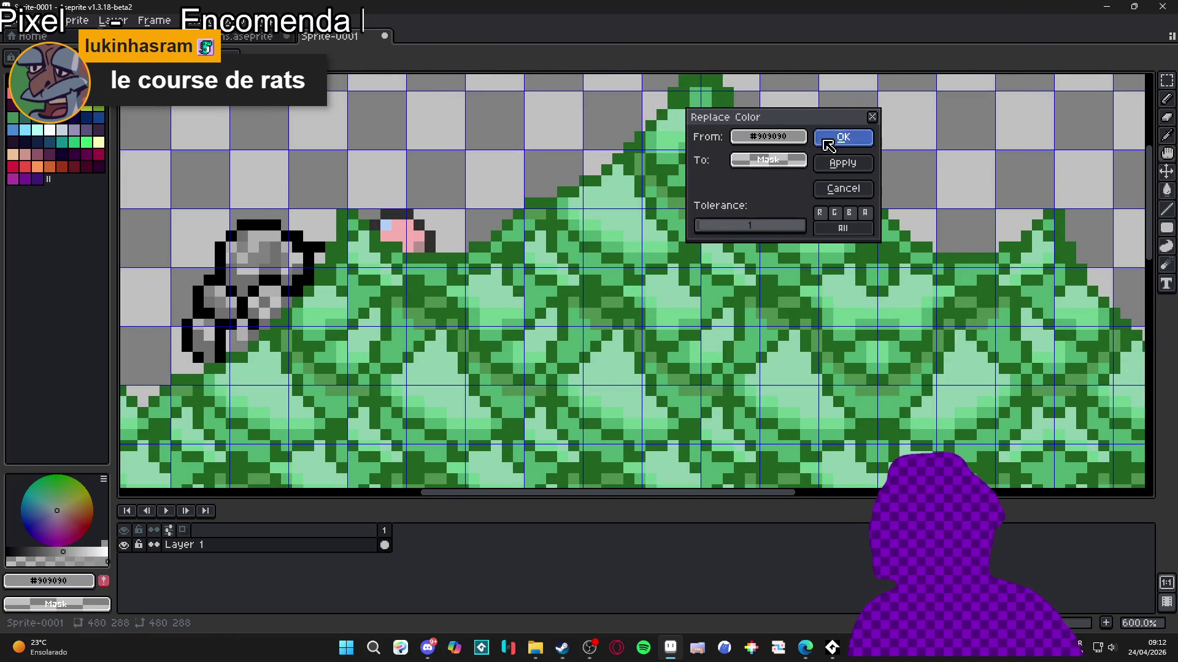
click(825, 143)
click(312, 257)
key(shift+r)
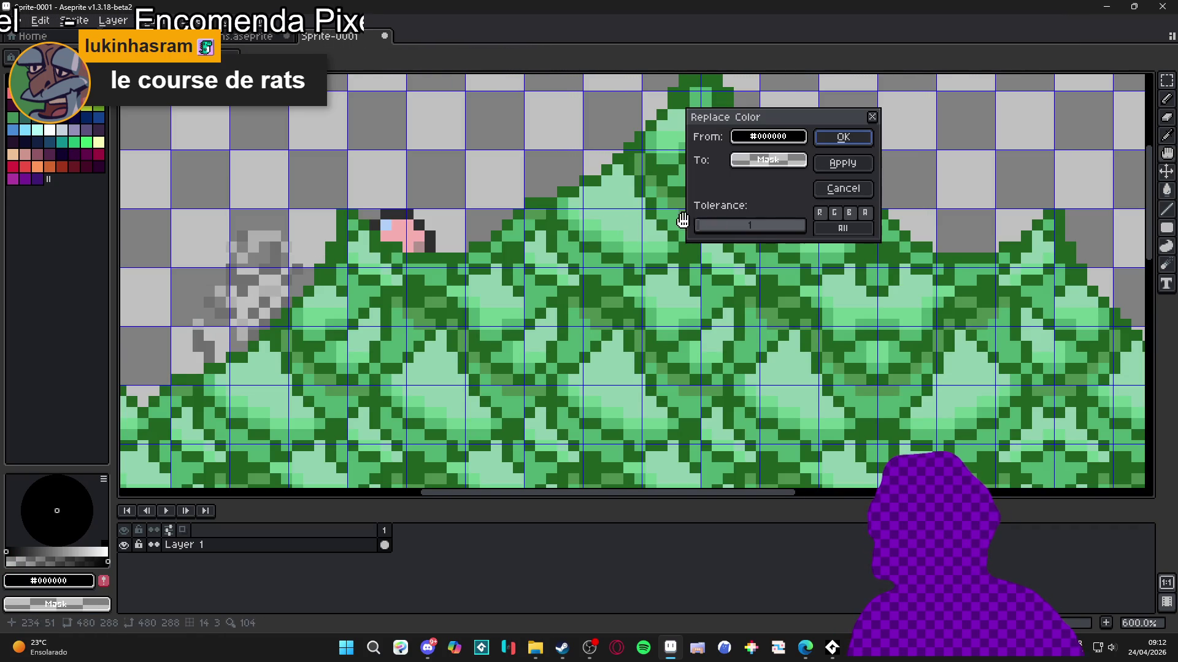
click(843, 137)
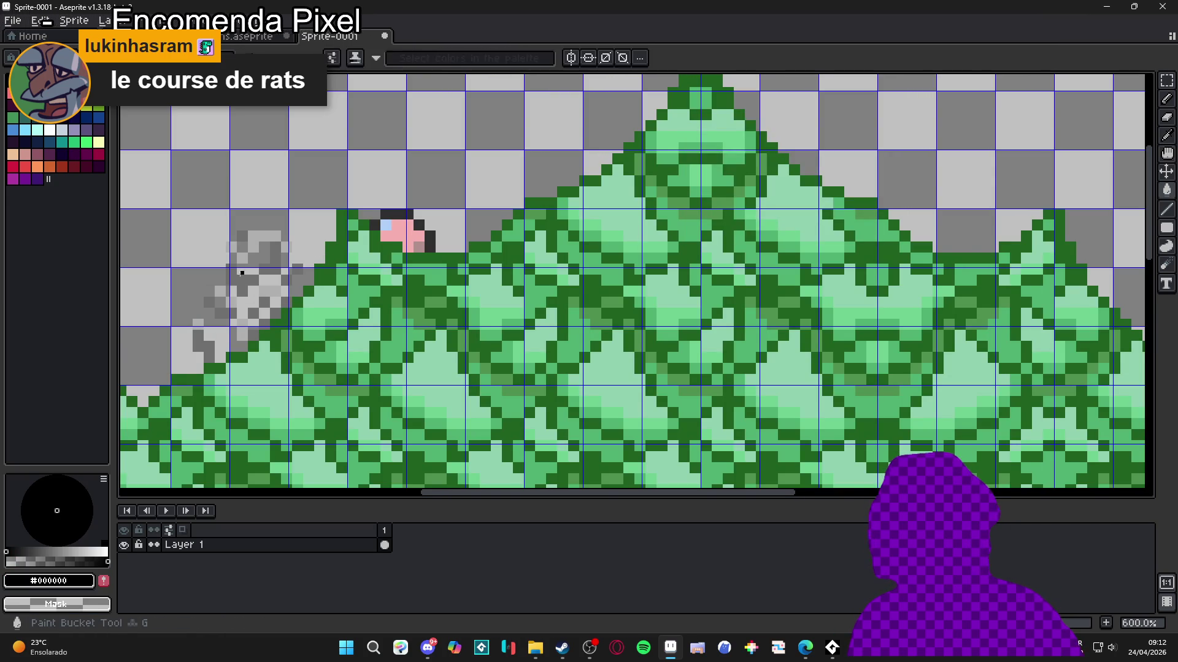
alt+click(293, 293)
key(shift+r)
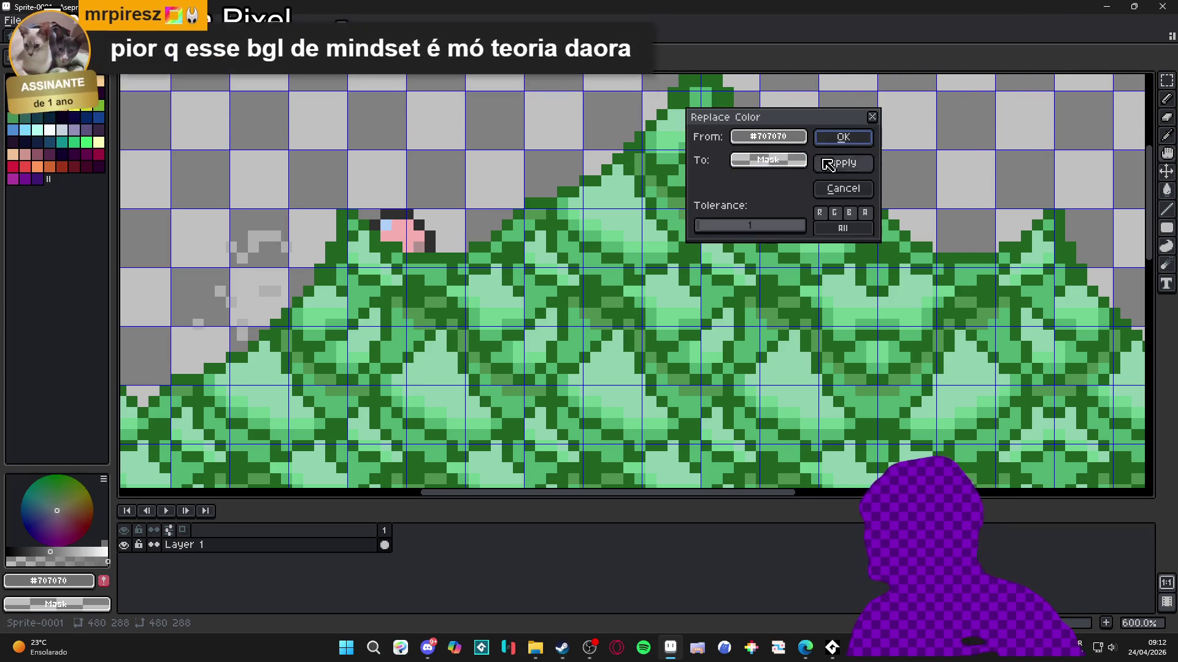
click(843, 137)
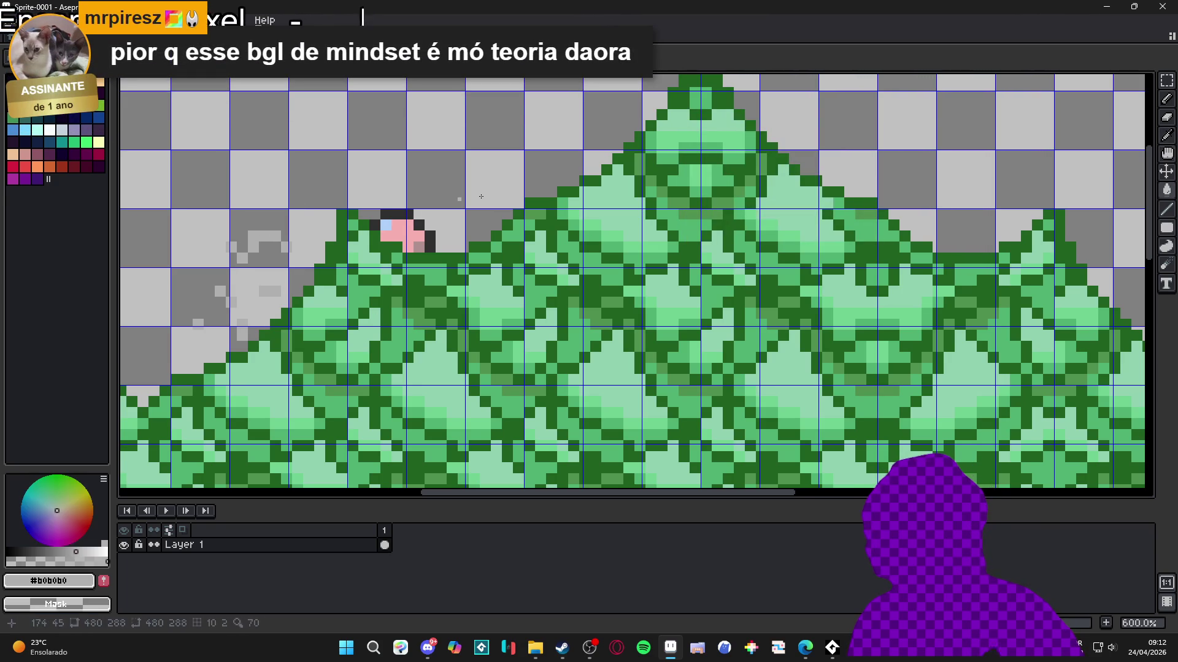
key(shift+r)
click(842, 137)
Step: Clear the pinks #f8b0b0, #b09090, light blue #b0d0f8 and dark grey #303030 to transparency
alt+click(409, 229)
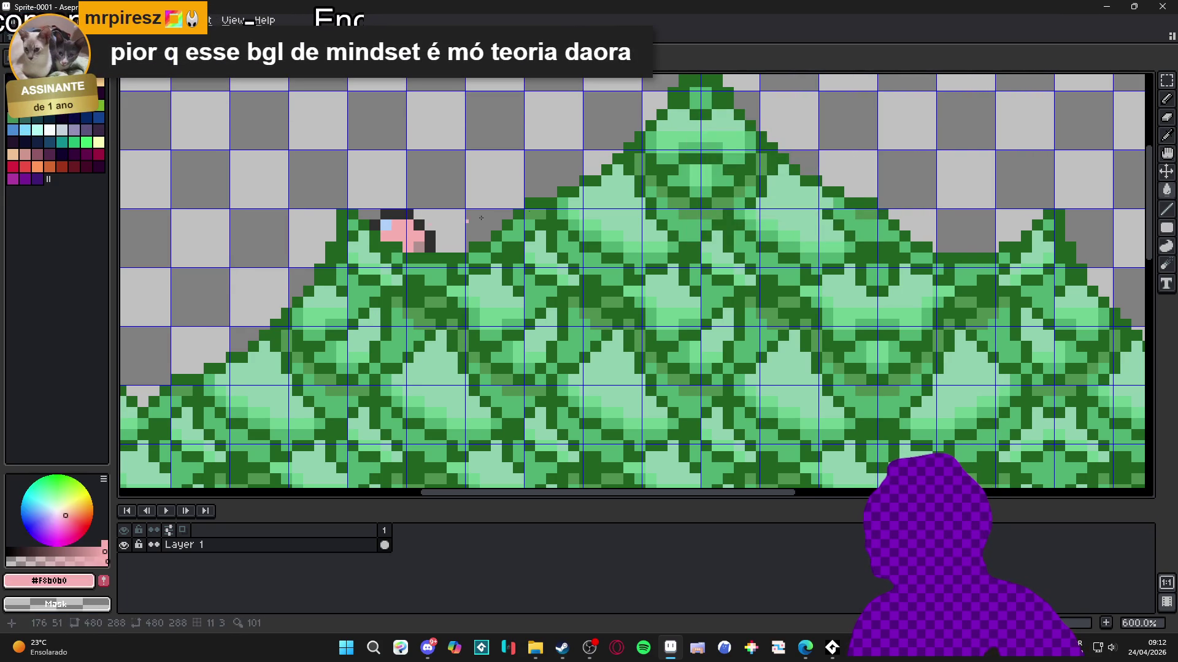
key(shift+r)
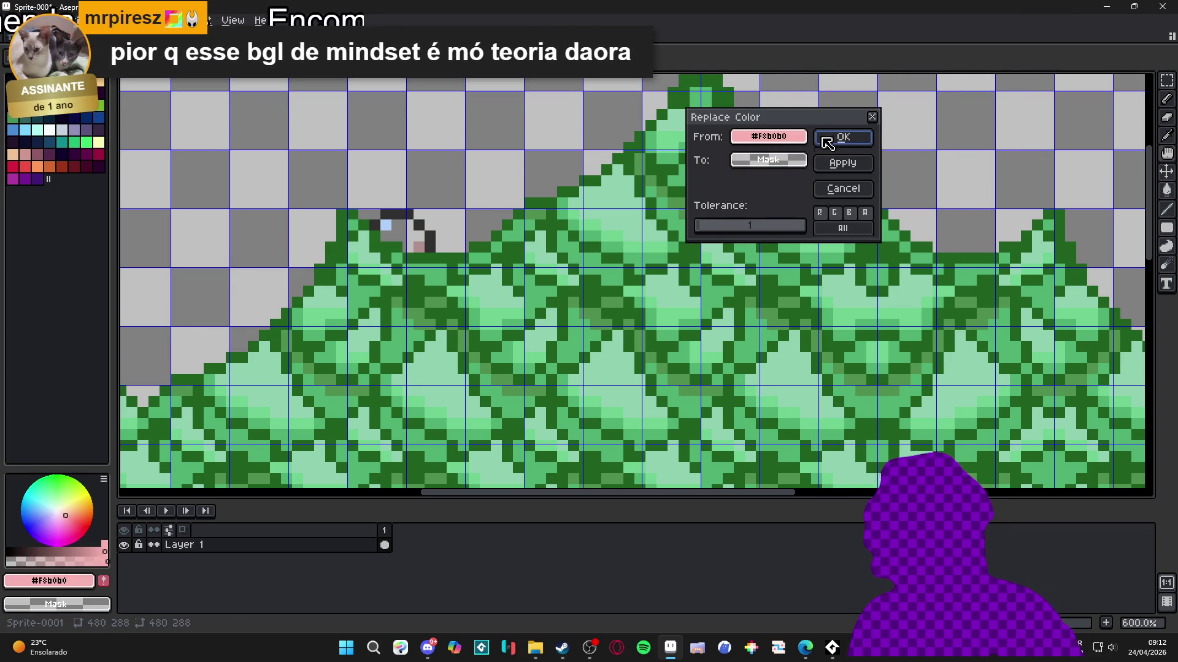
click(843, 137)
key(g)
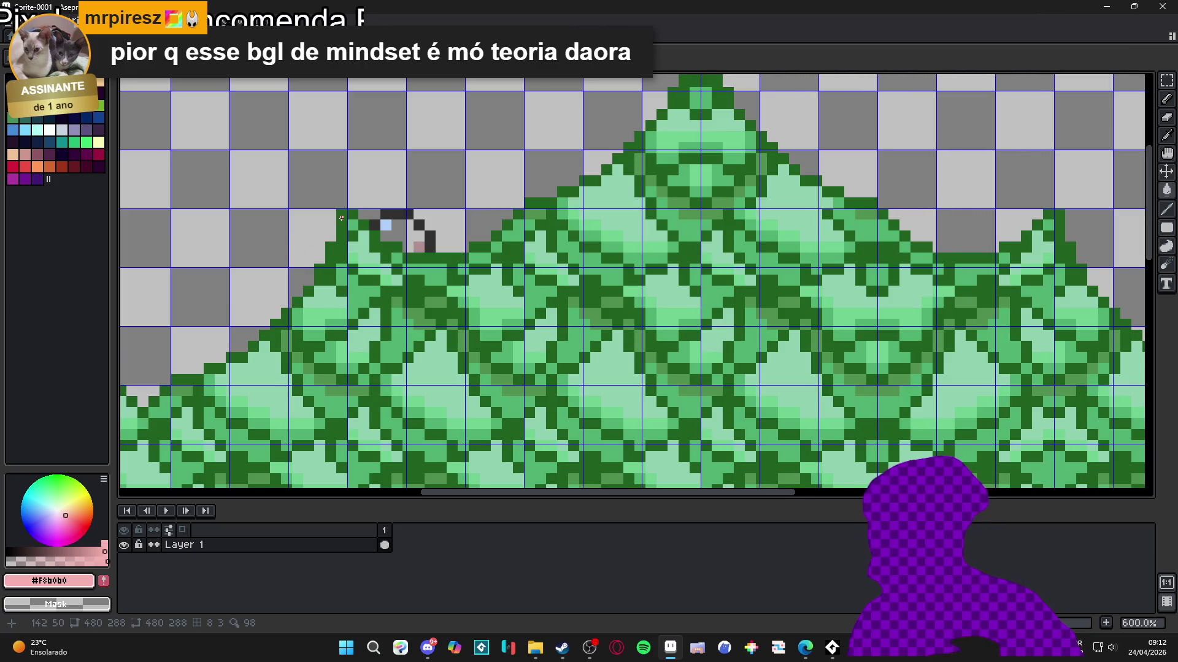
alt+click(419, 246)
key(shift+r)
key(Return)
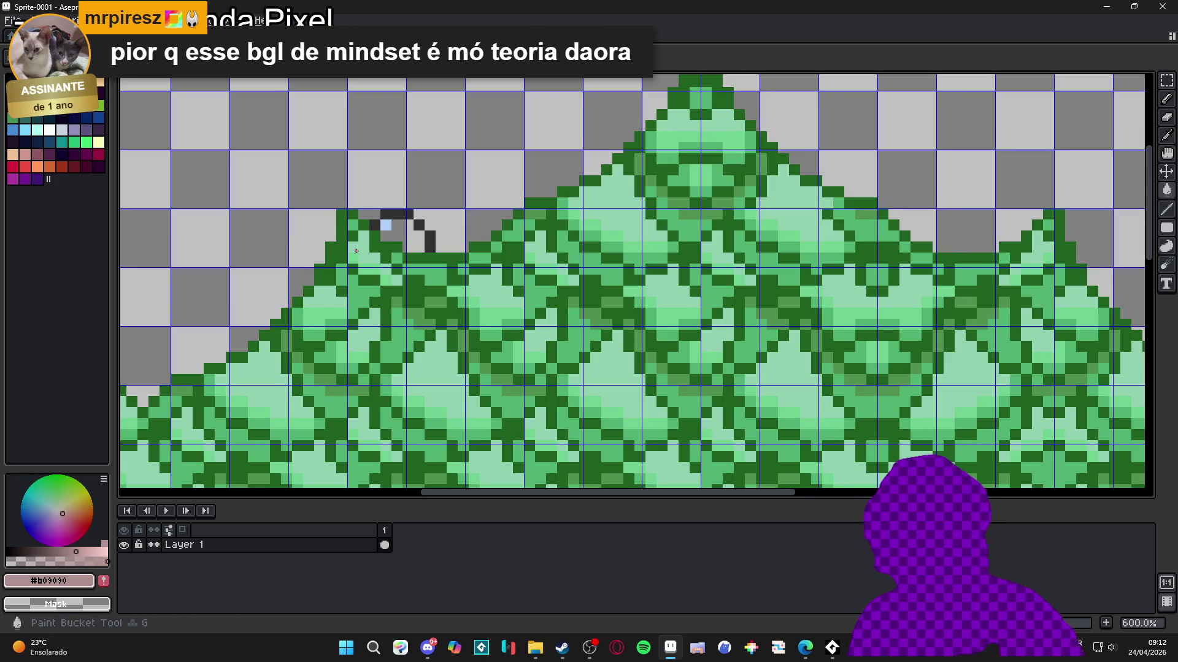
alt+click(386, 225)
key(shift+r)
click(845, 135)
alt+click(395, 215)
key(shift+r)
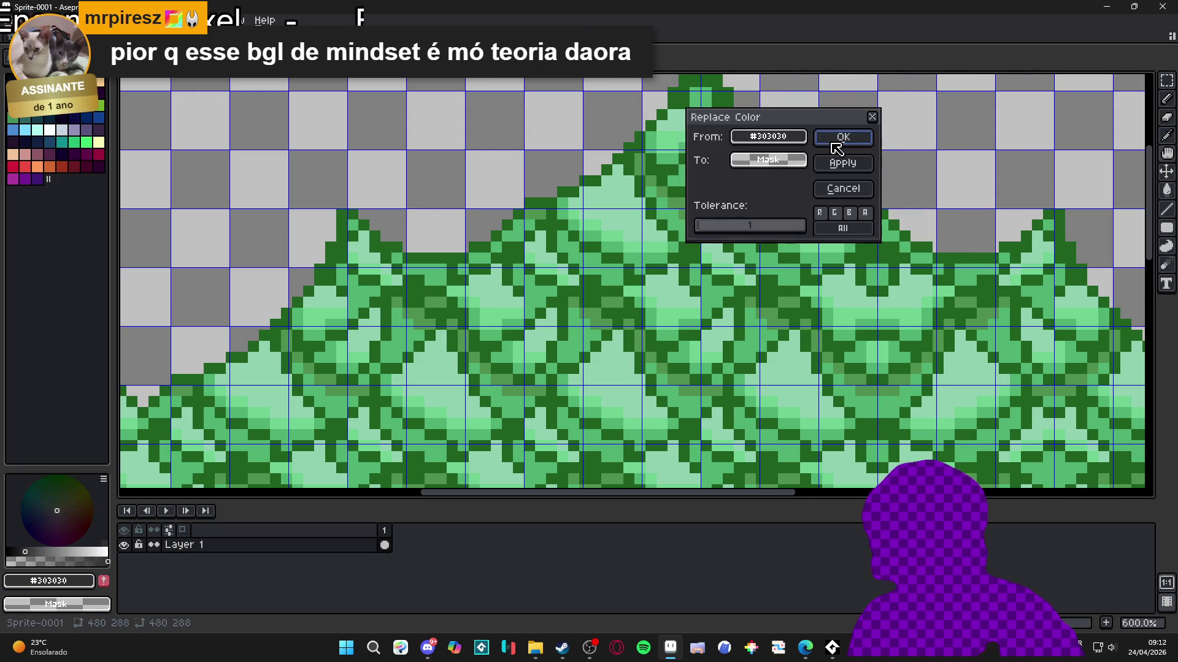
click(837, 137)
scroll(587, 276, down, 5)
Step: Erase the stray green column at the foliage edge and the lower-left grass pixels
scroll(588, 276, up, 1)
scroll(587, 276, down, 1)
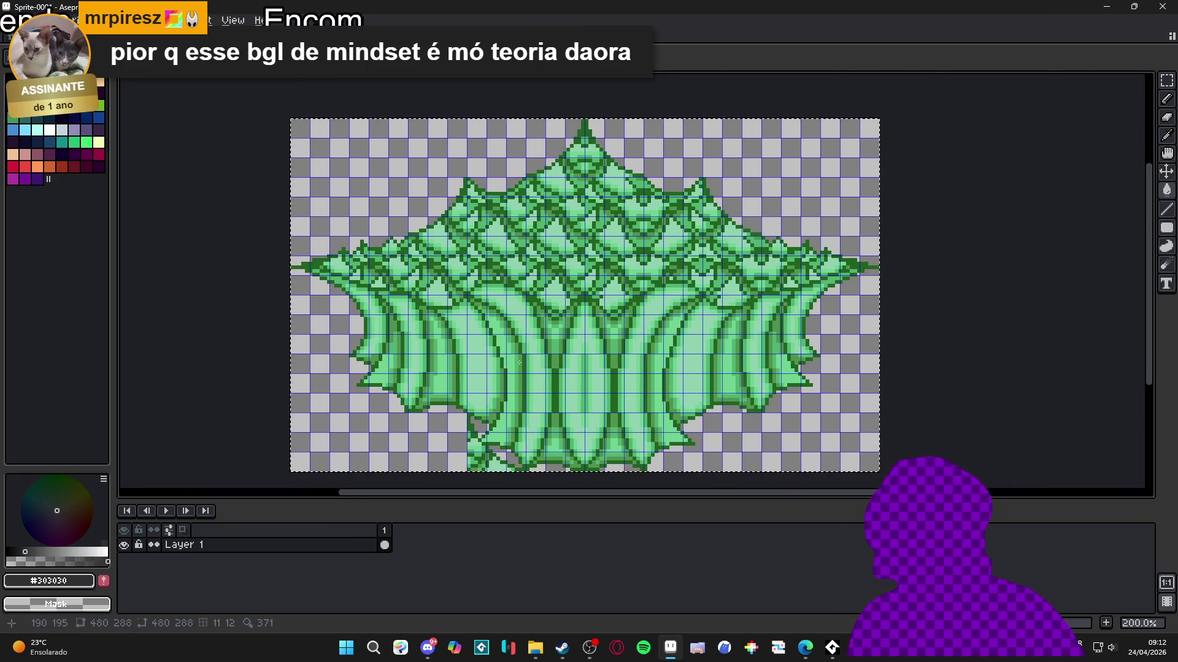
scroll(473, 439, up, 2)
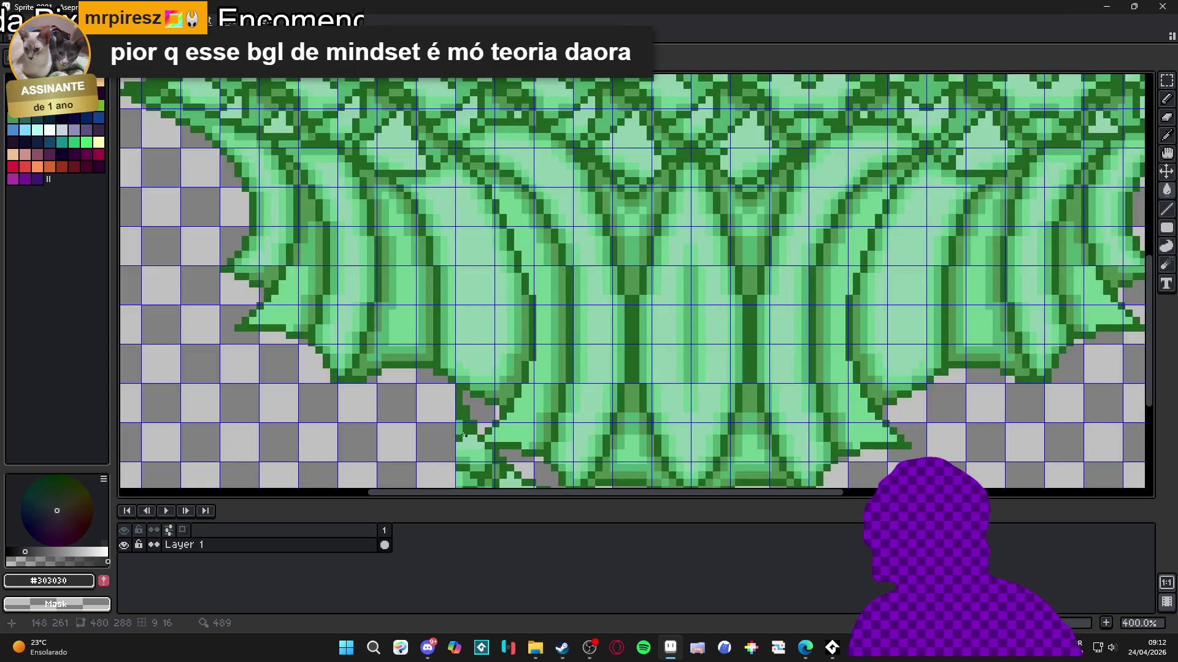
scroll(461, 391, up, 2)
scroll(461, 391, down, 2)
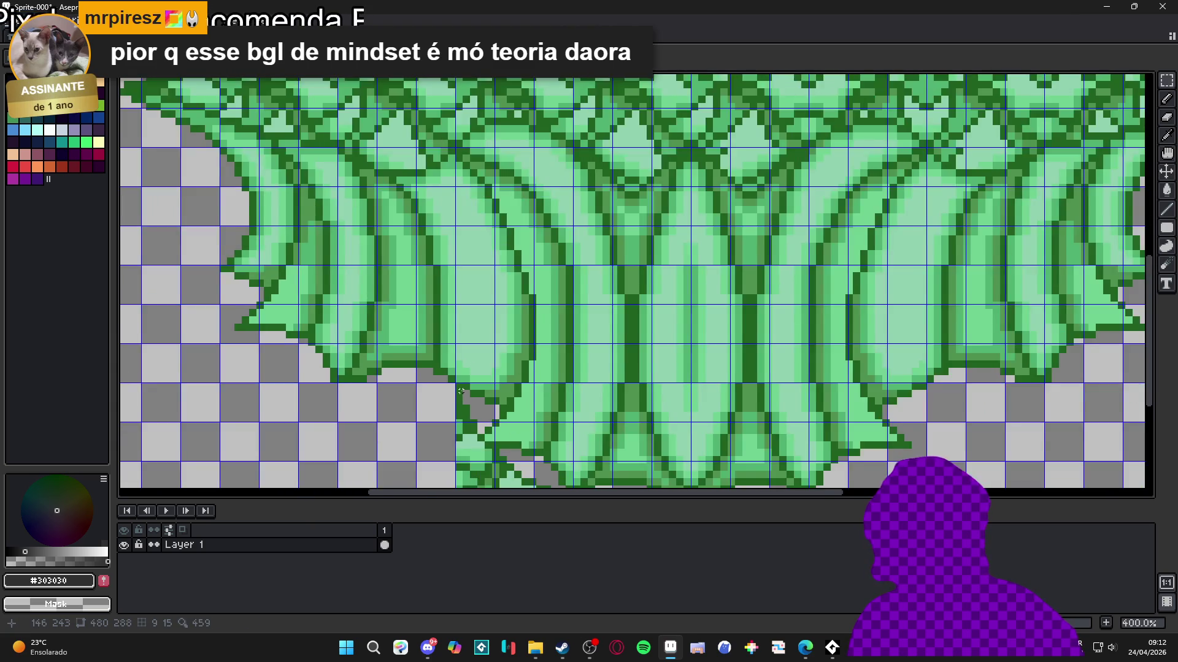
scroll(461, 391, up, 3)
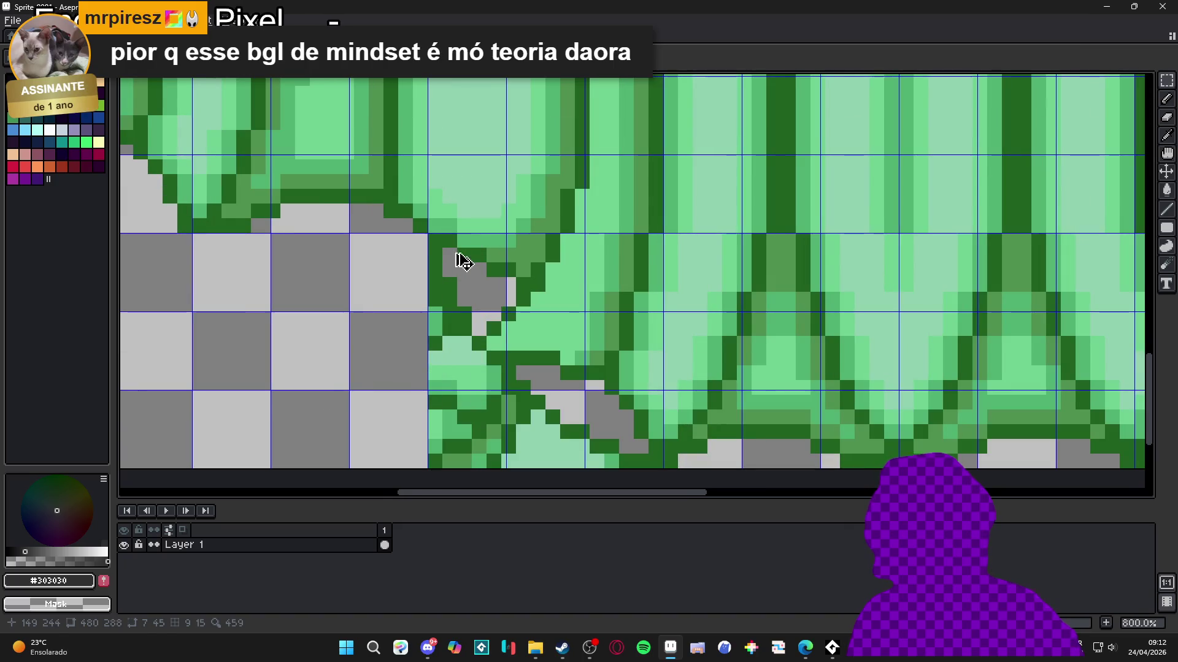
drag(429, 245, 456, 469)
key(Delete)
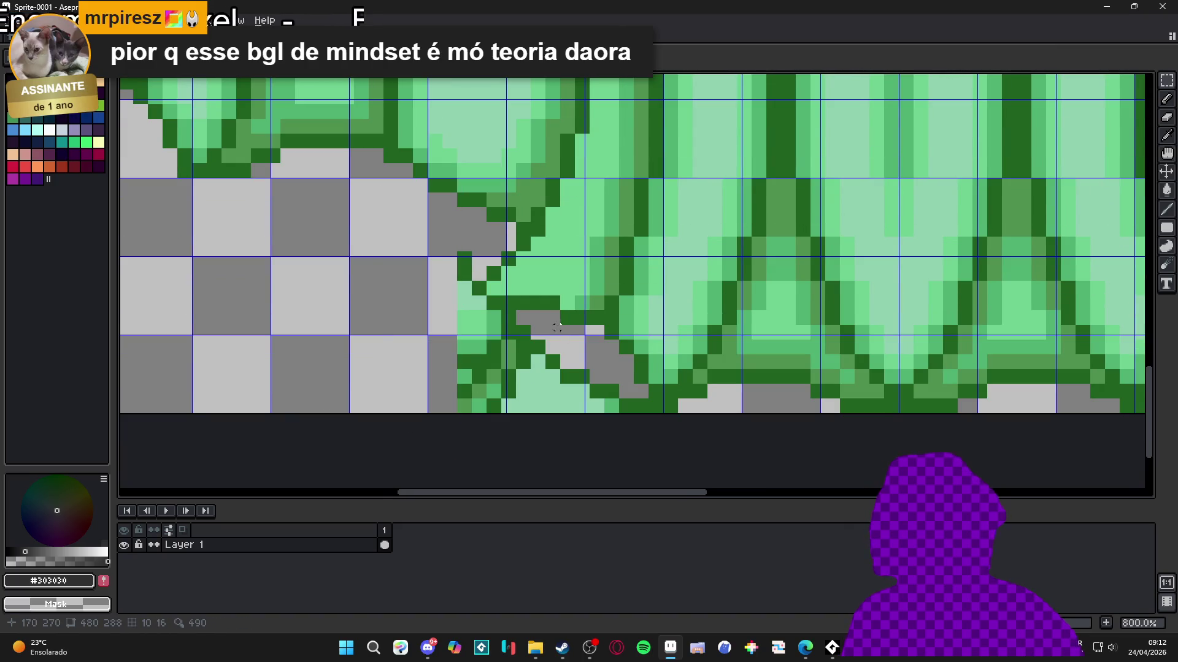
mouse_move(561, 310)
mouse_down()
mouse_move(374, 493)
mouse_move(318, 493)
mouse_up()
key(Delete)
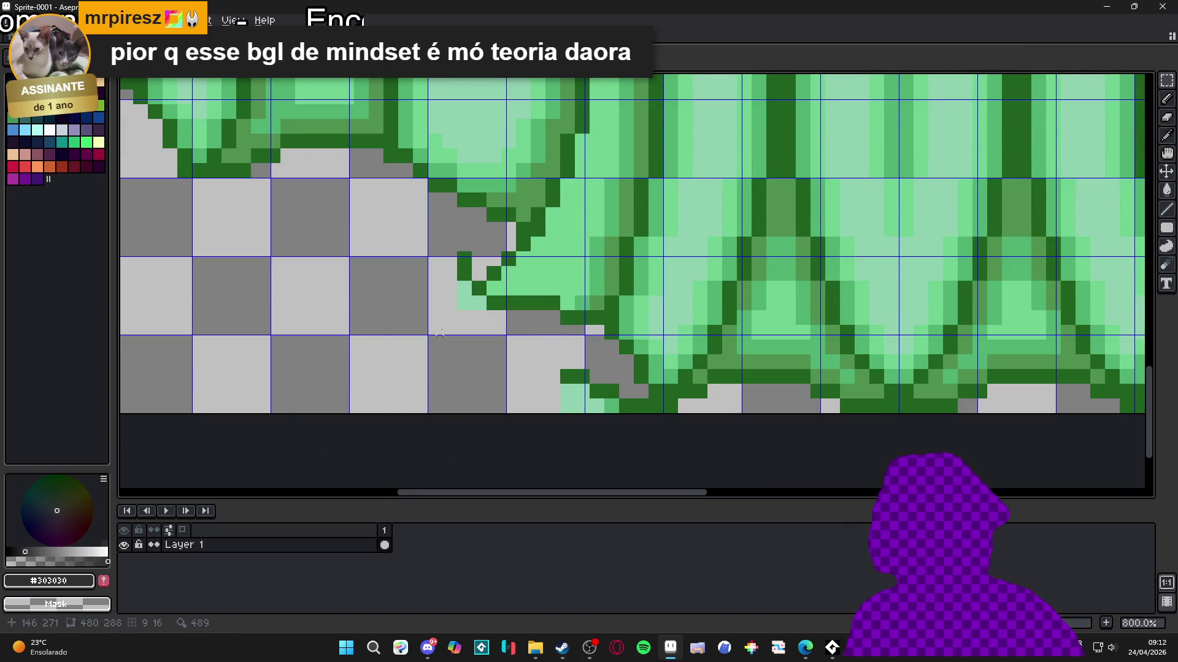
Step: Erase the remaining stray green patches along the bottom row of the clump
drag(482, 299, 368, 394)
drag(429, 234, 474, 327)
key(Delete)
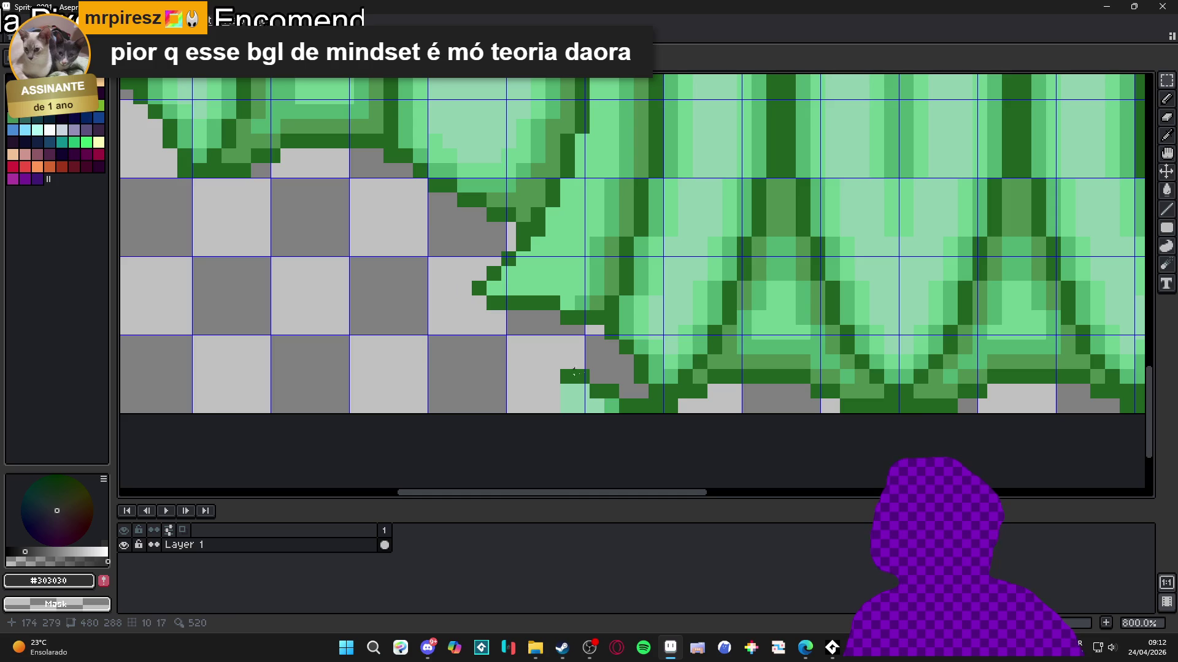
drag(687, 399, 479, 445)
key(Delete)
mouse_move(542, 361)
mouse_down()
mouse_move(609, 412)
mouse_move(622, 404)
mouse_up()
key(Delete)
key(Delete)
scroll(581, 362, down, 5)
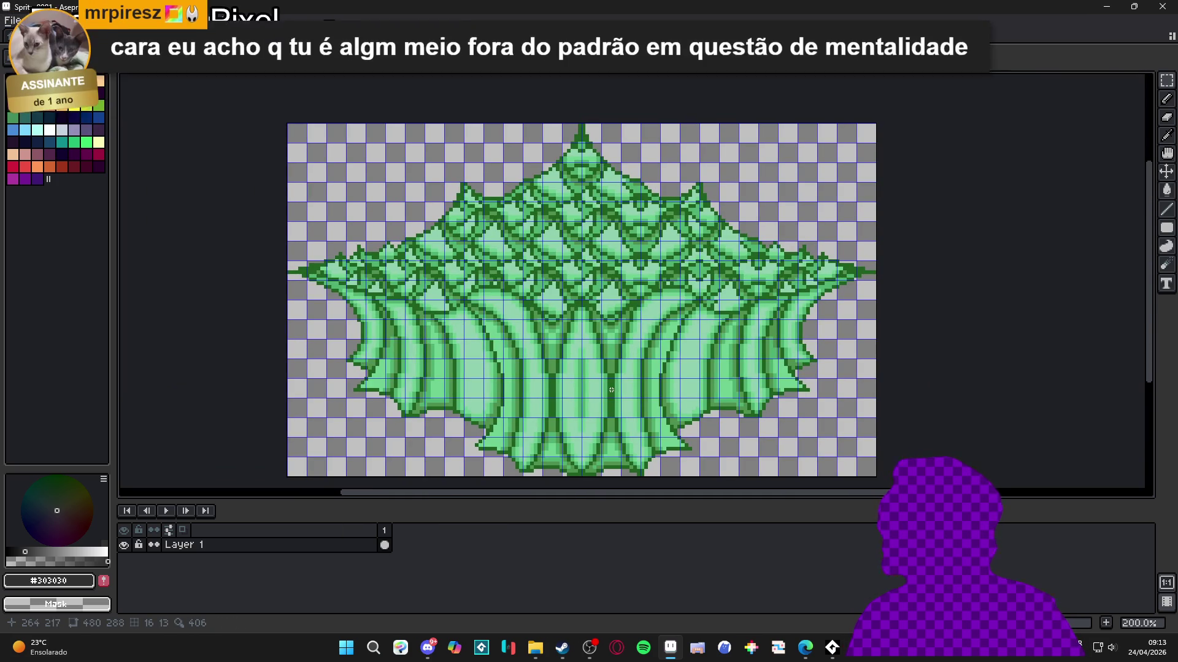
drag(609, 389, 604, 340)
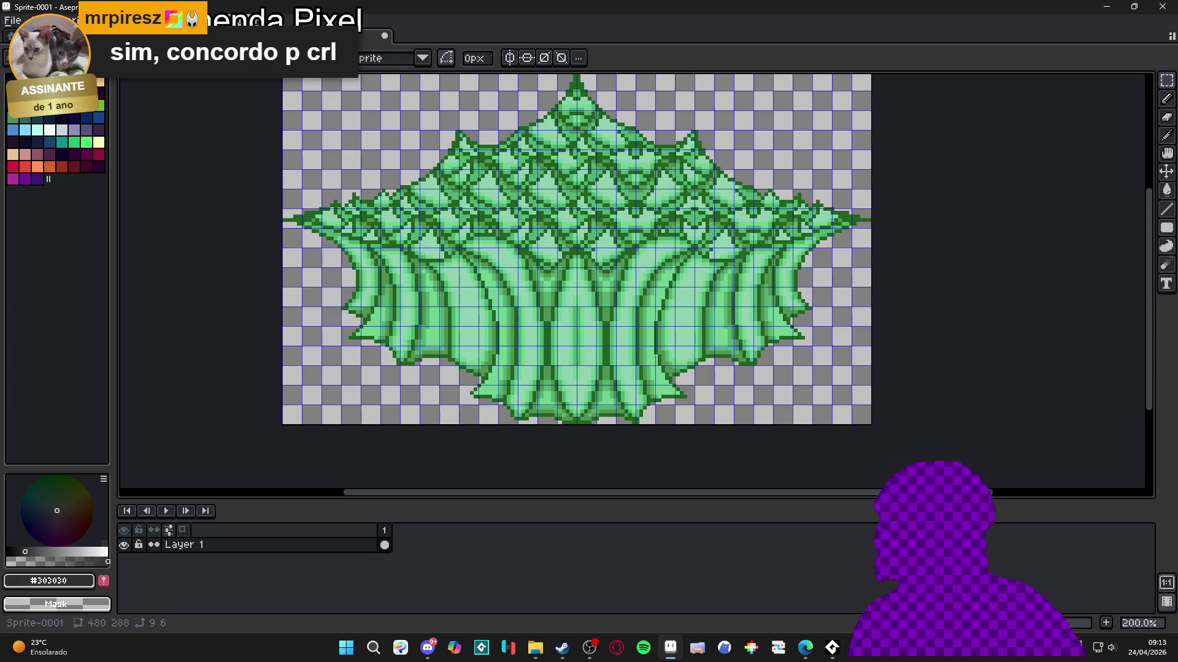
Step: Set the grid width and height to 48 pixels in Grid Settings
click(233, 20)
mouse_move(367, 100)
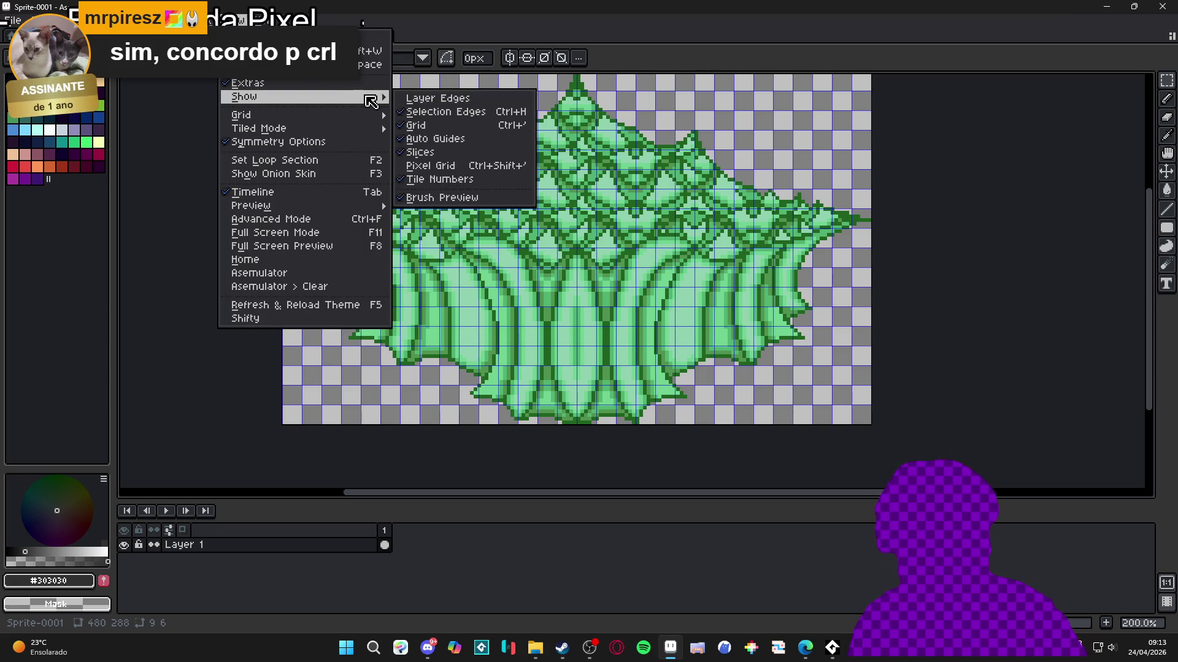
mouse_move(310, 116)
click(441, 116)
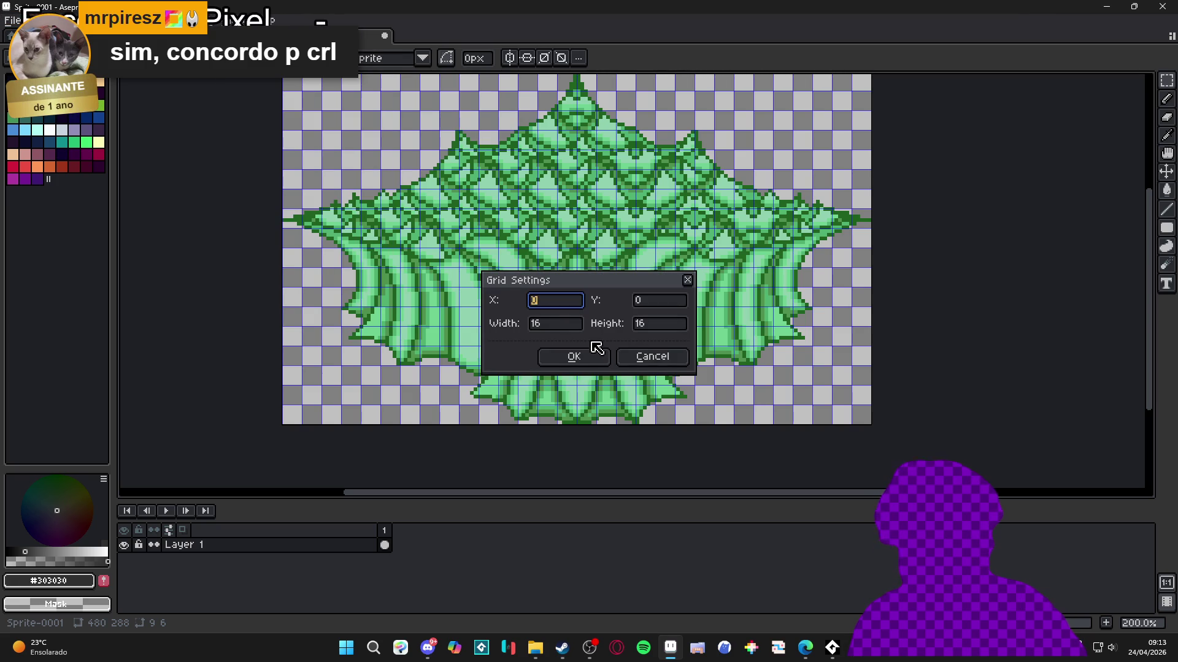
click(575, 325)
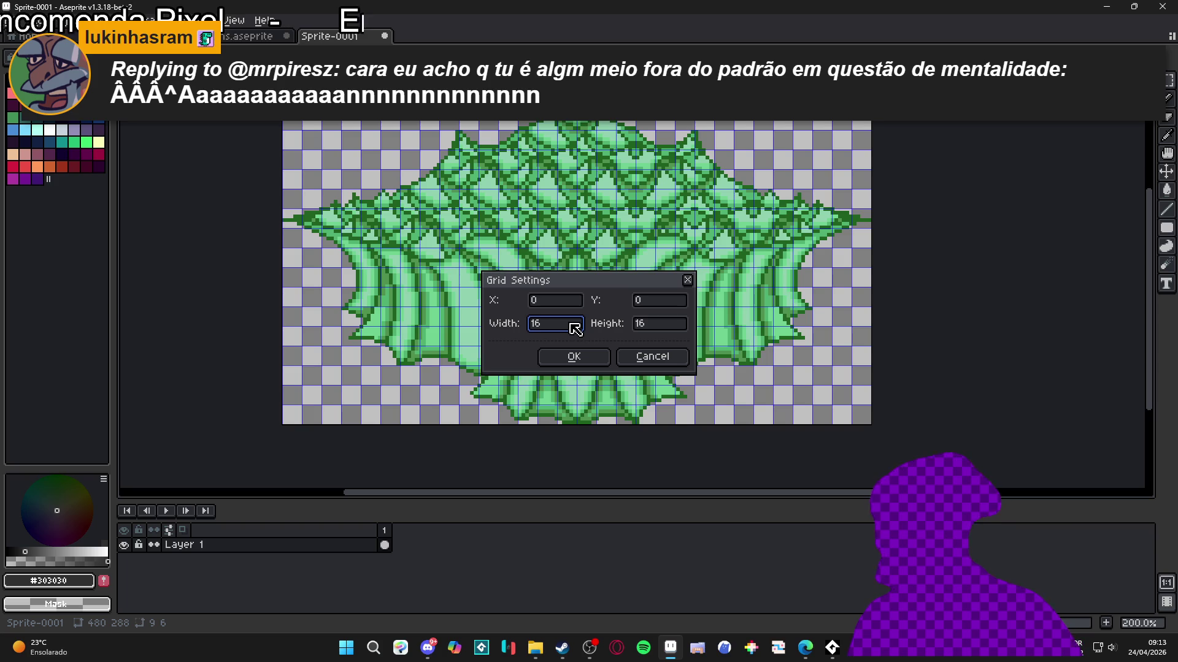
double_click(576, 325)
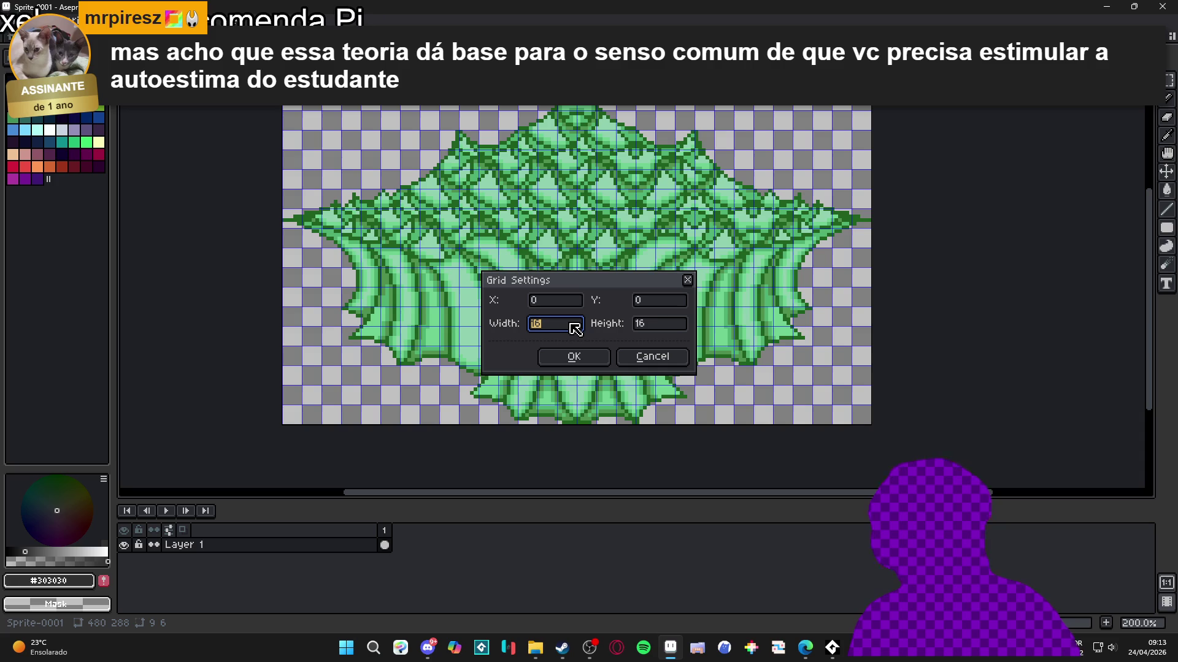
text(48)
key(Tab)
key(Return)
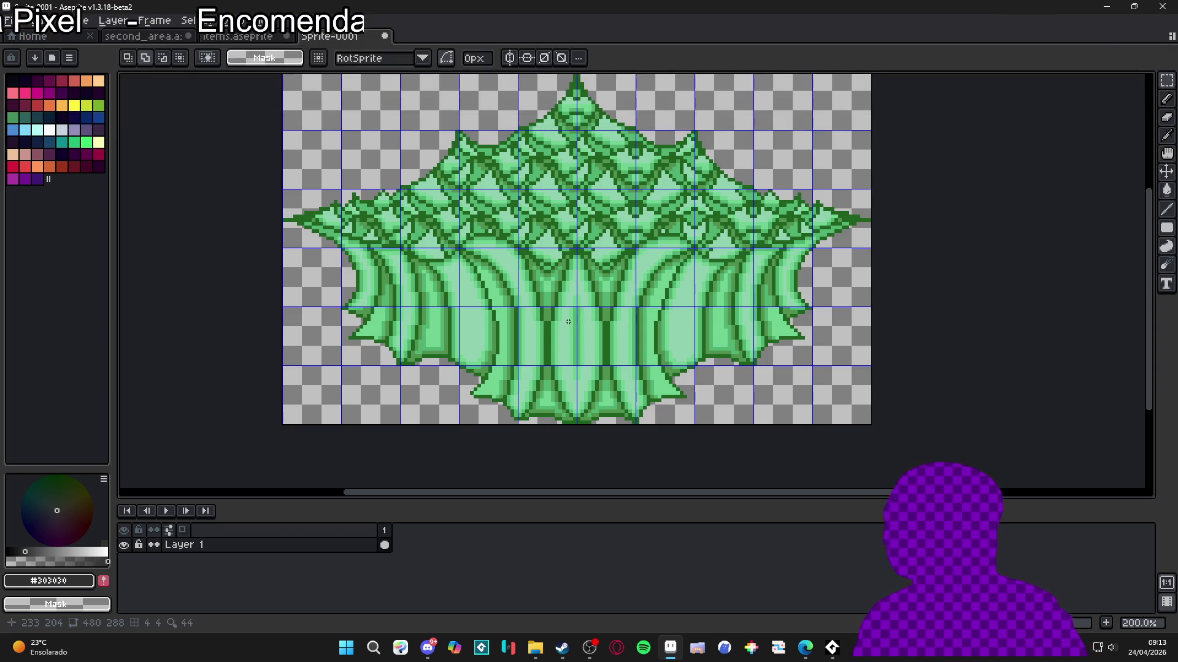
scroll(669, 237, up, 2)
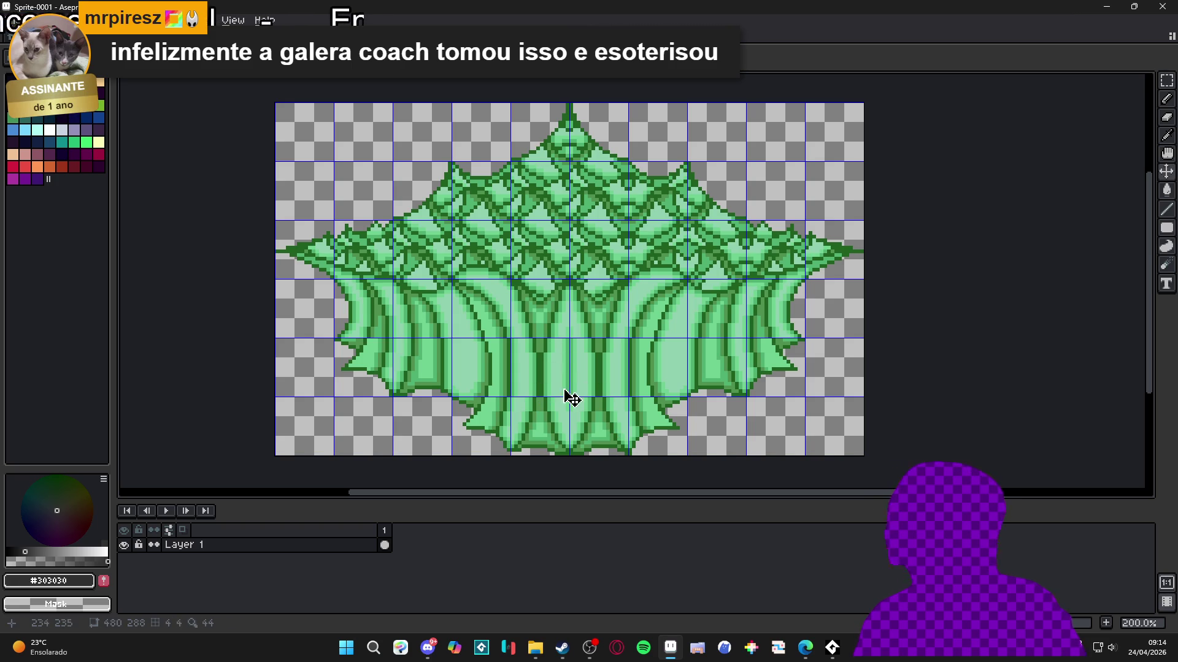
click(265, 552)
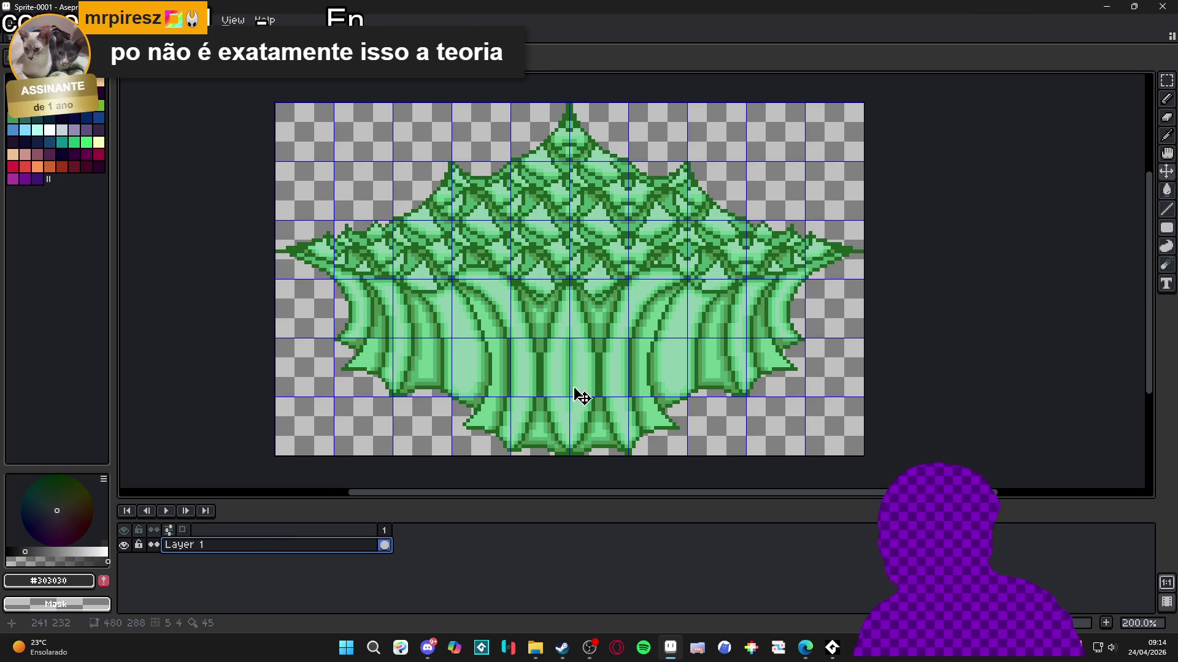
click(596, 386)
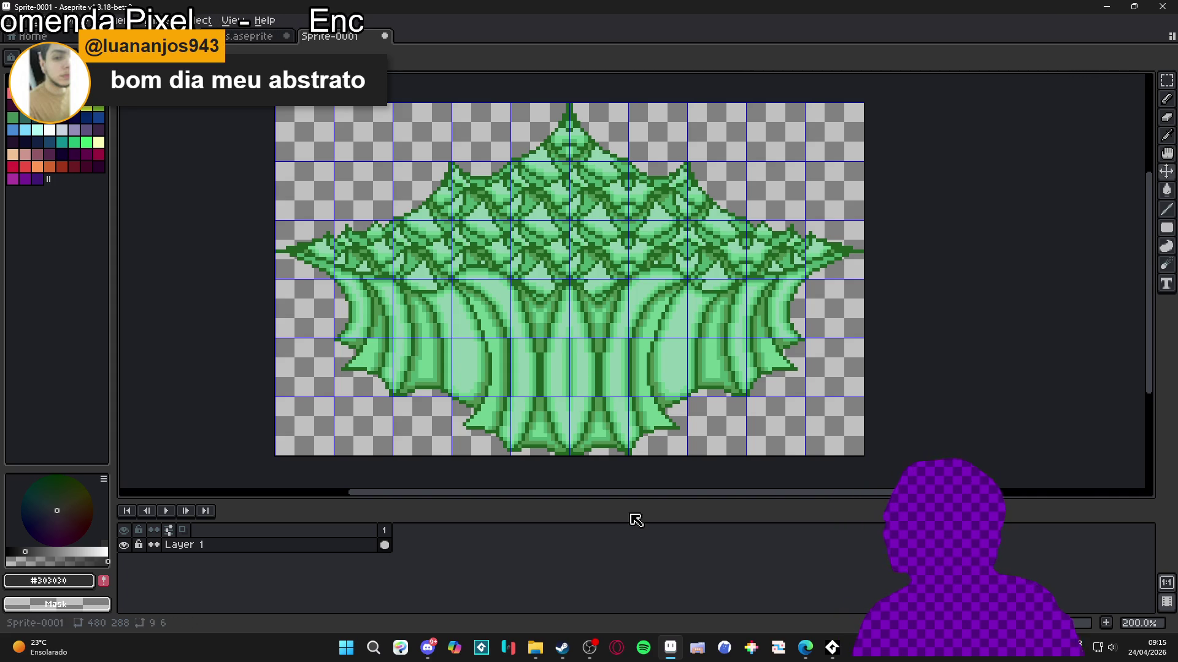
drag(552, 253, 536, 262)
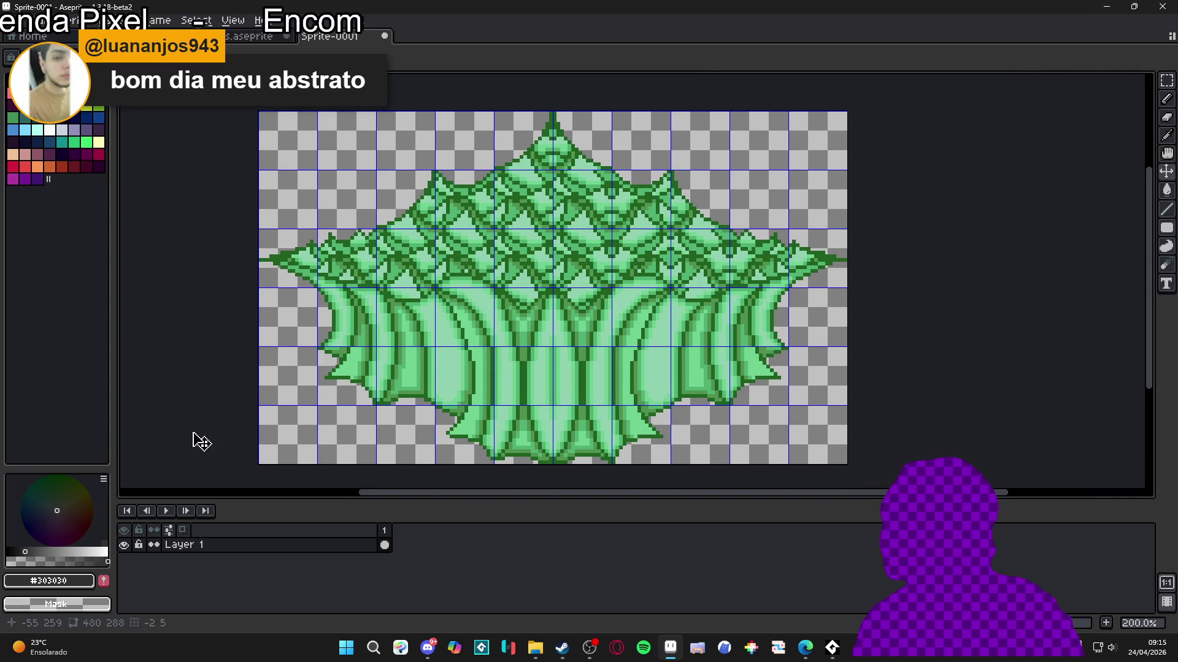
Step: Convert Layer 1 into a tilemap with a 48×48 tileset
right_click(303, 545)
mouse_move(355, 569)
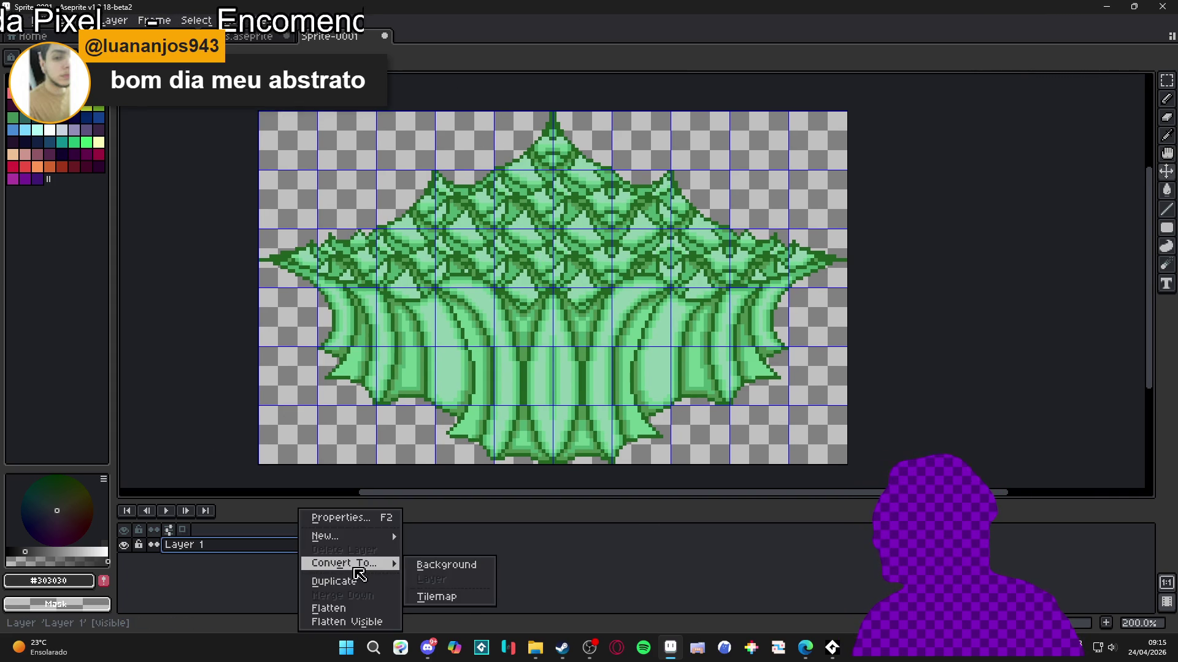
click(462, 597)
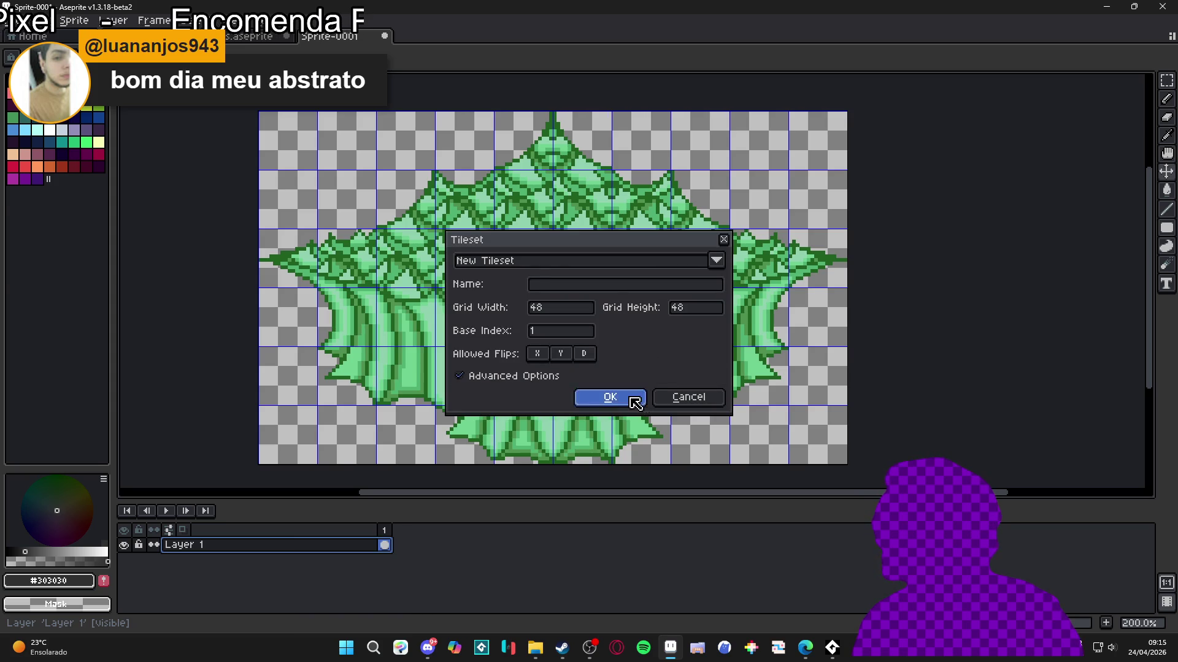
click(634, 402)
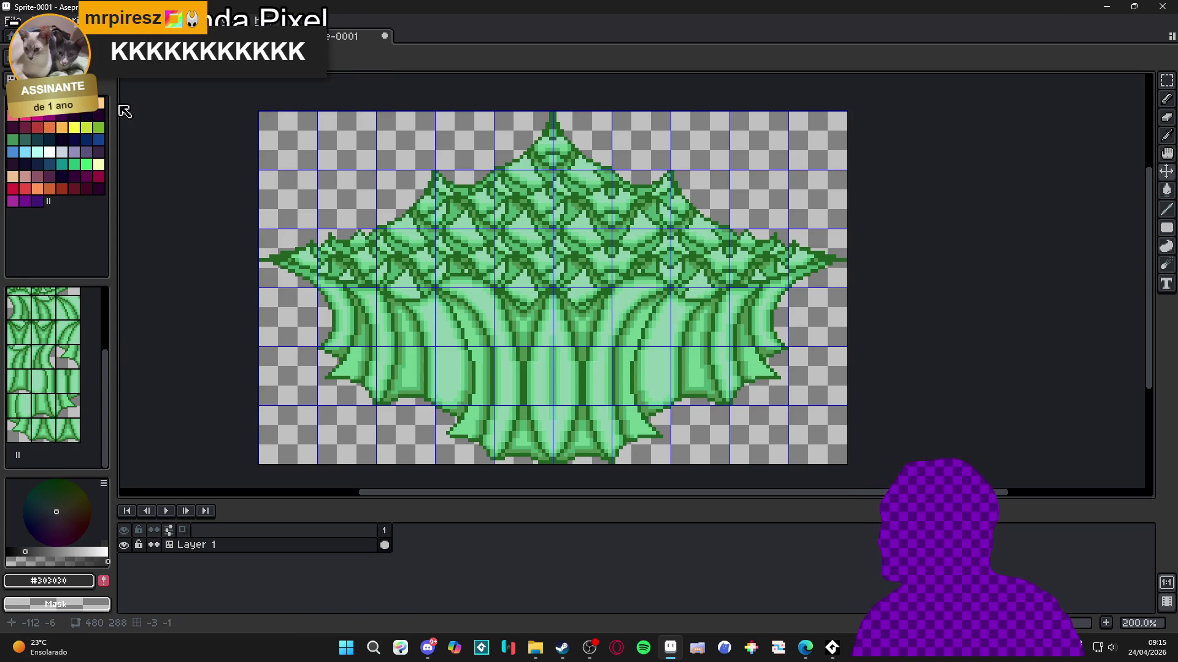
Step: Pick red Idx-18, sketch test curl strokes, undo them, and reselect Layer 1
click(35, 126)
drag(587, 259, 549, 252)
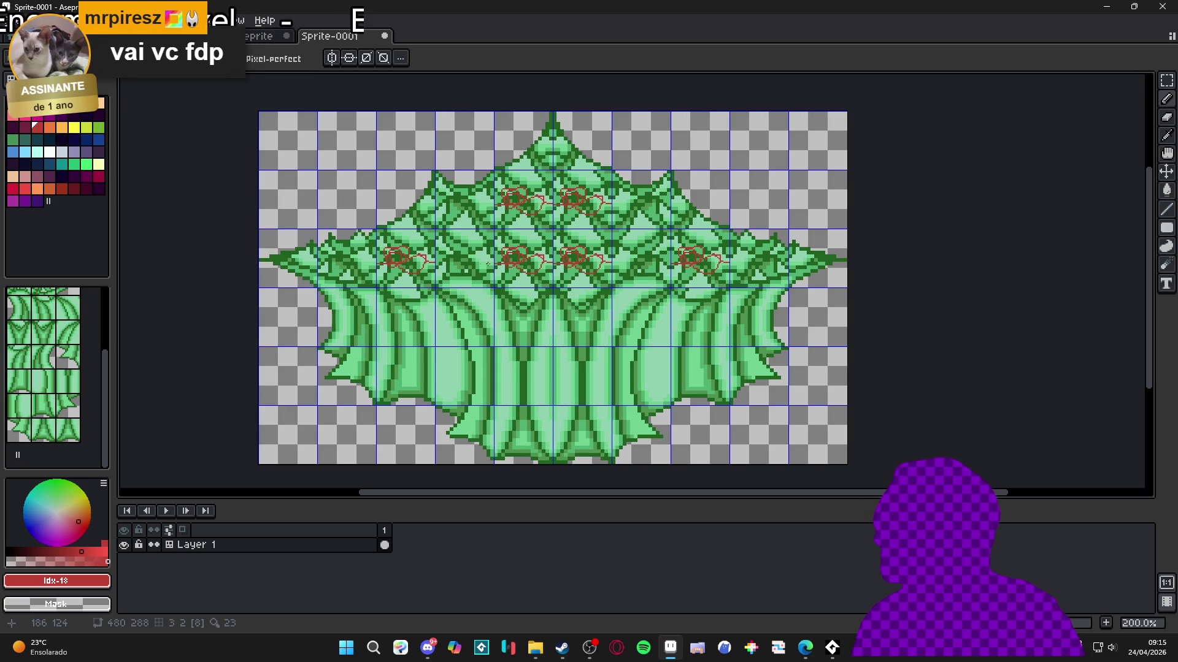
key(ctrl+z)
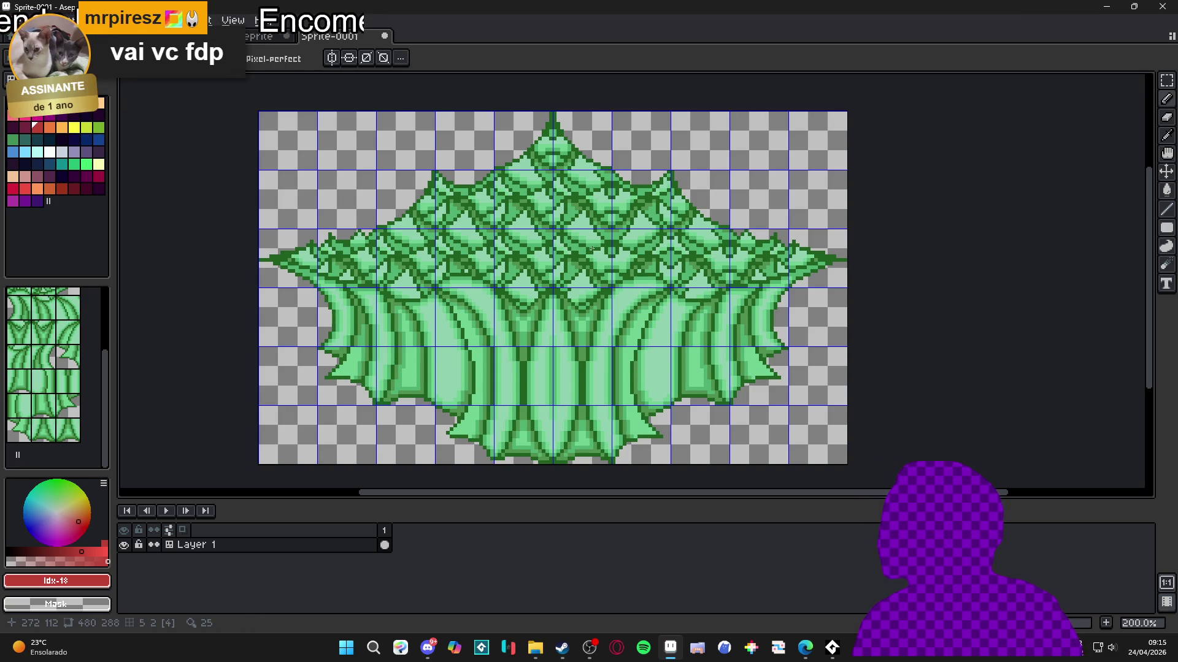
mouse_move(552, 255)
mouse_down()
mouse_move(507, 260)
mouse_move(454, 219)
mouse_move(585, 227)
mouse_move(629, 212)
mouse_move(665, 257)
mouse_up()
key(ctrl+z)
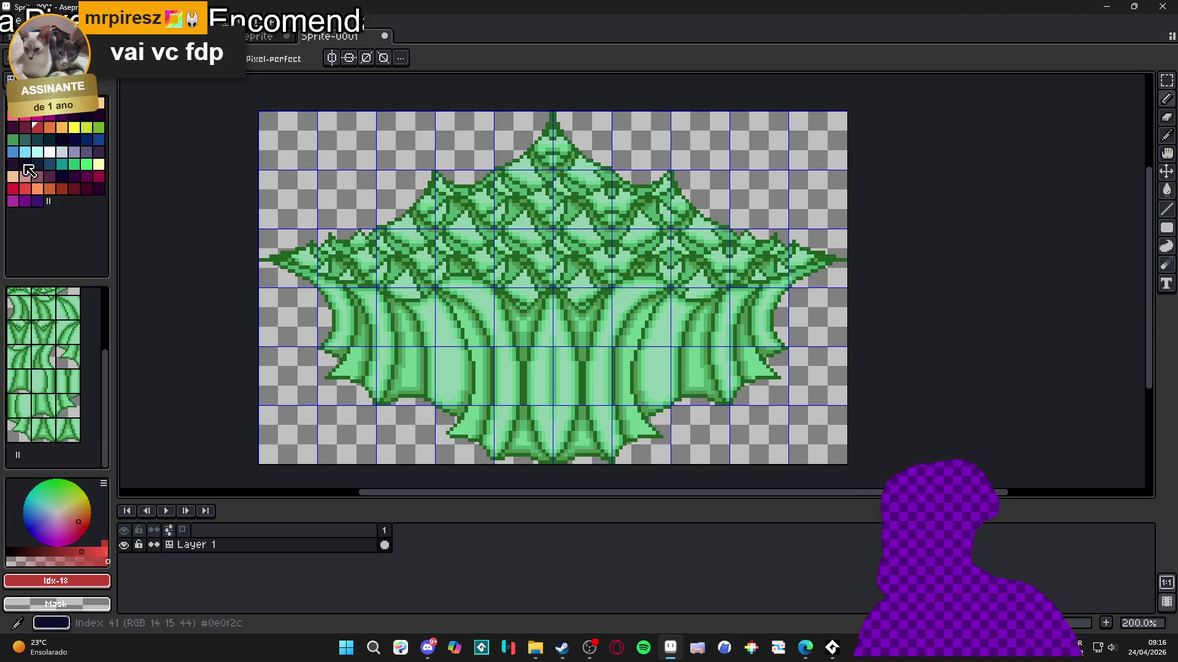
key(alt+Tab)
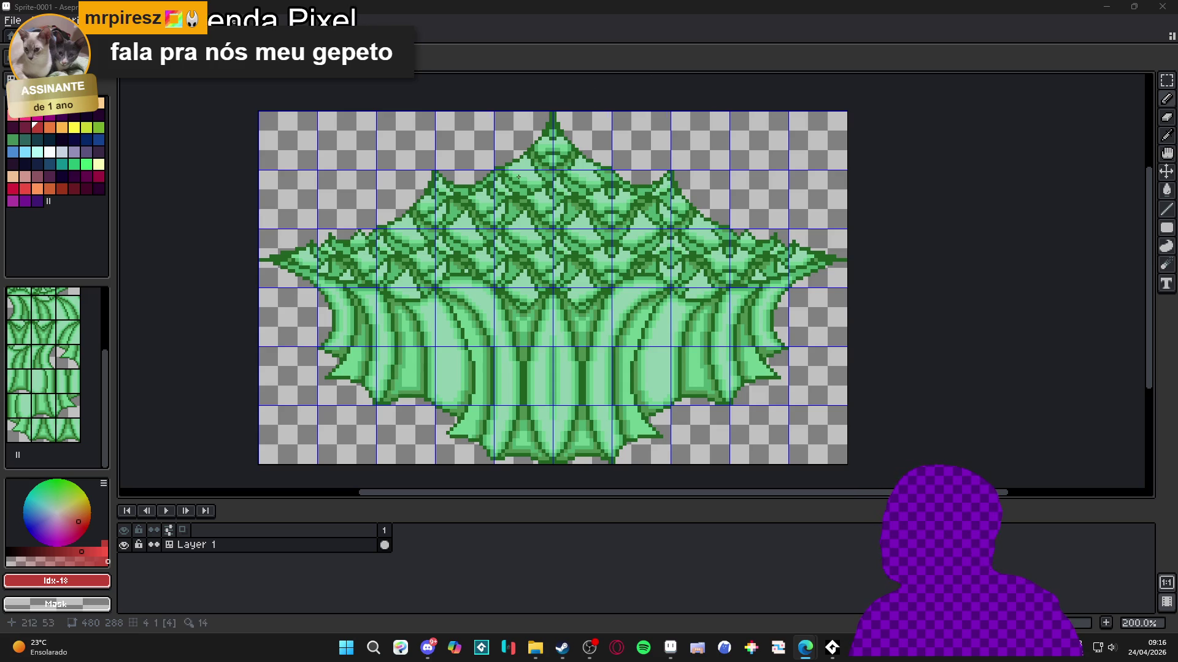
click(229, 546)
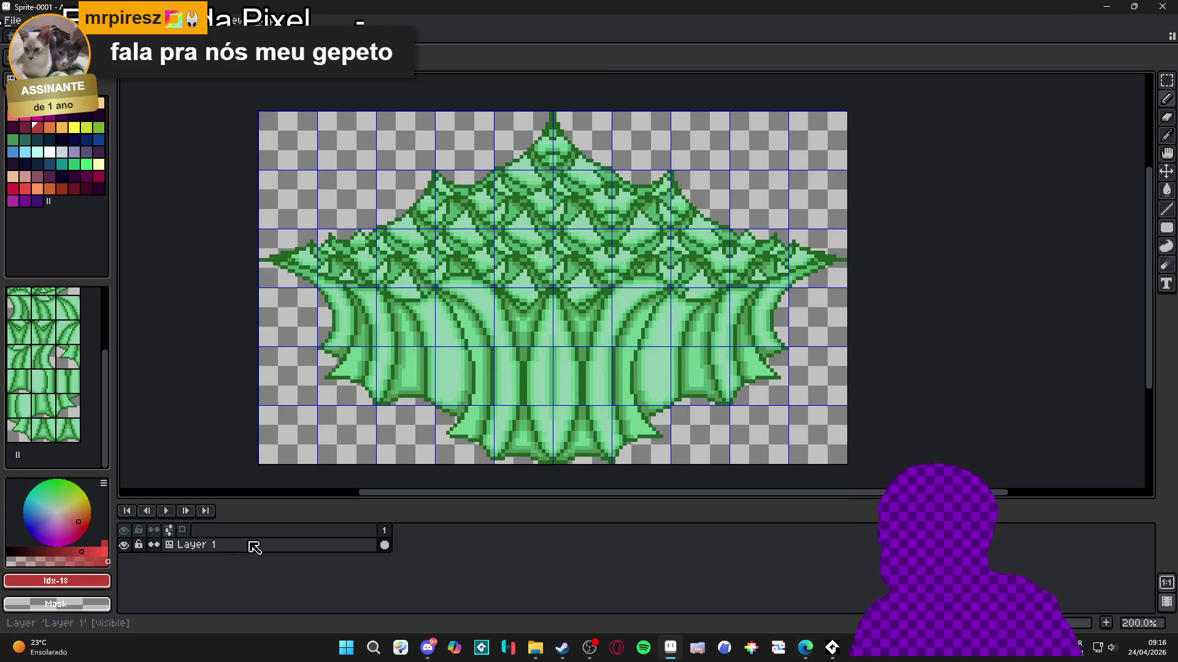
Step: Add an empty Layer 2 below the Layer 1 tilemap and open the palette presets list
key(shift+n)
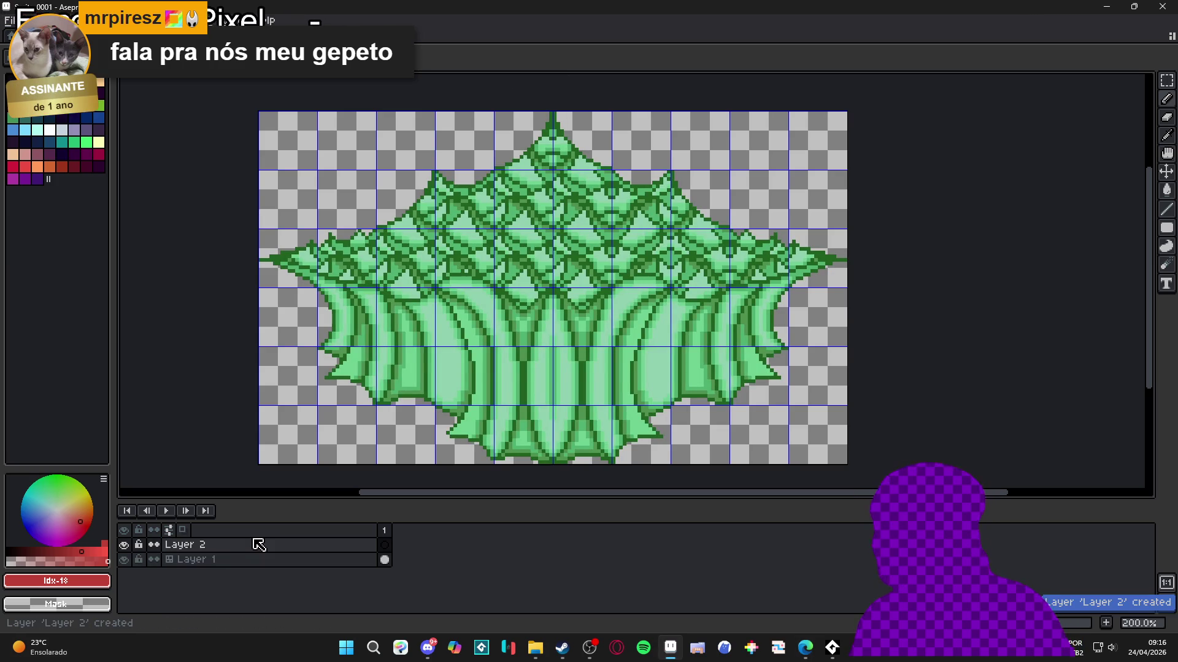
click(334, 544)
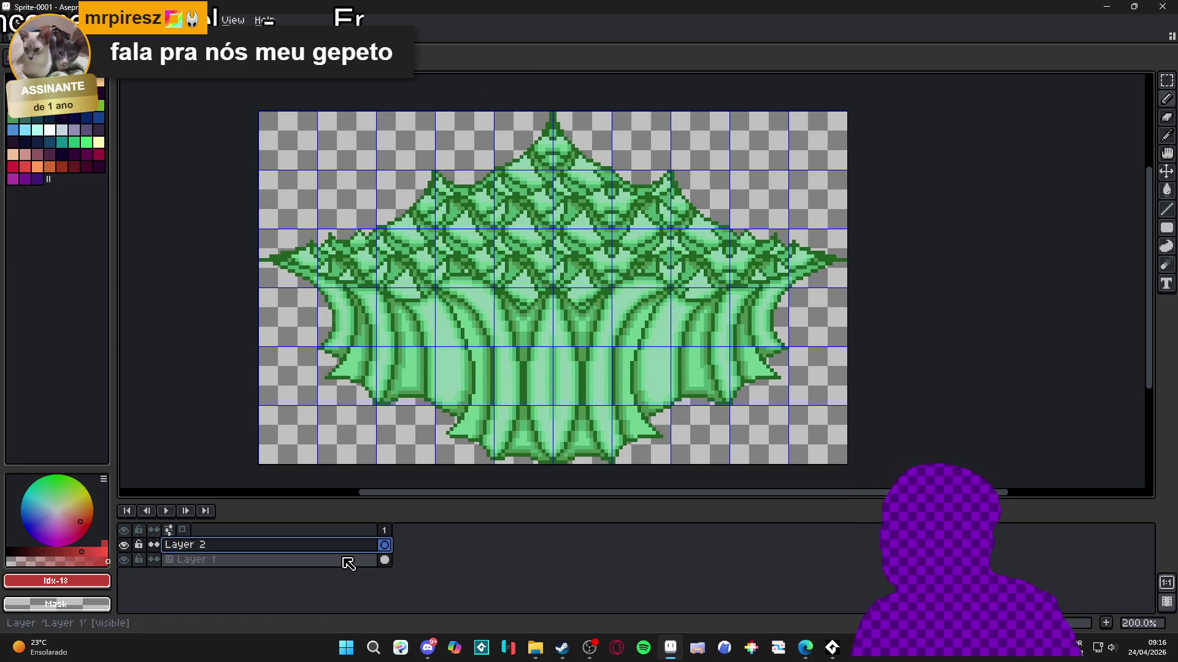
drag(349, 561, 355, 568)
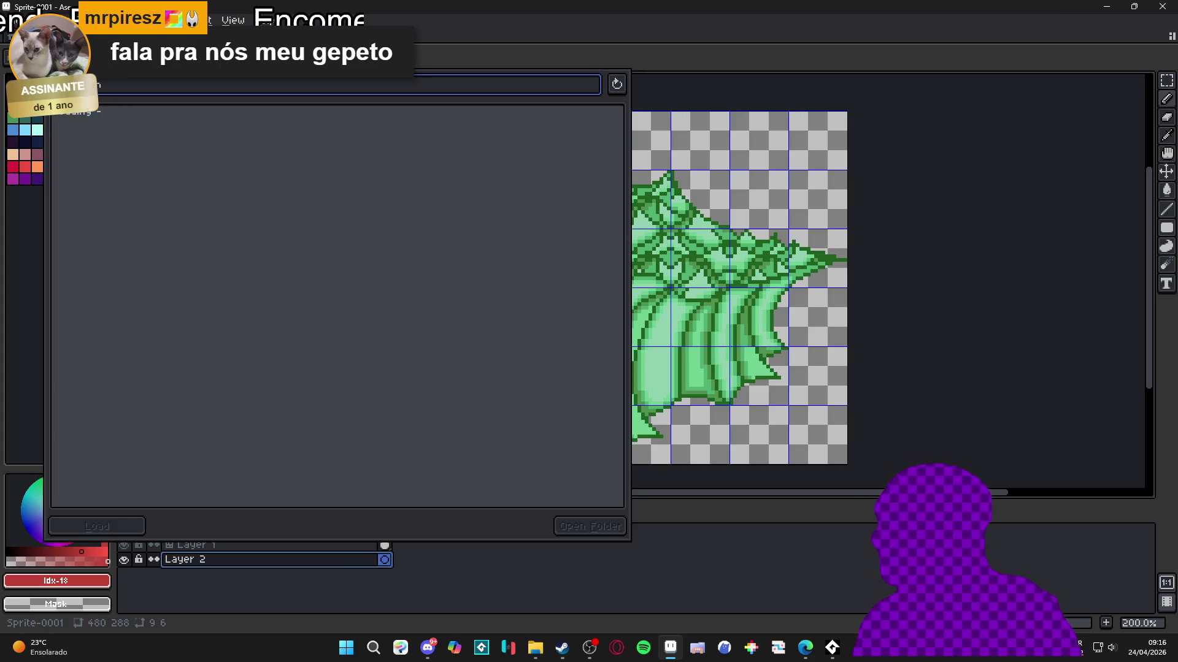
click(102, 101)
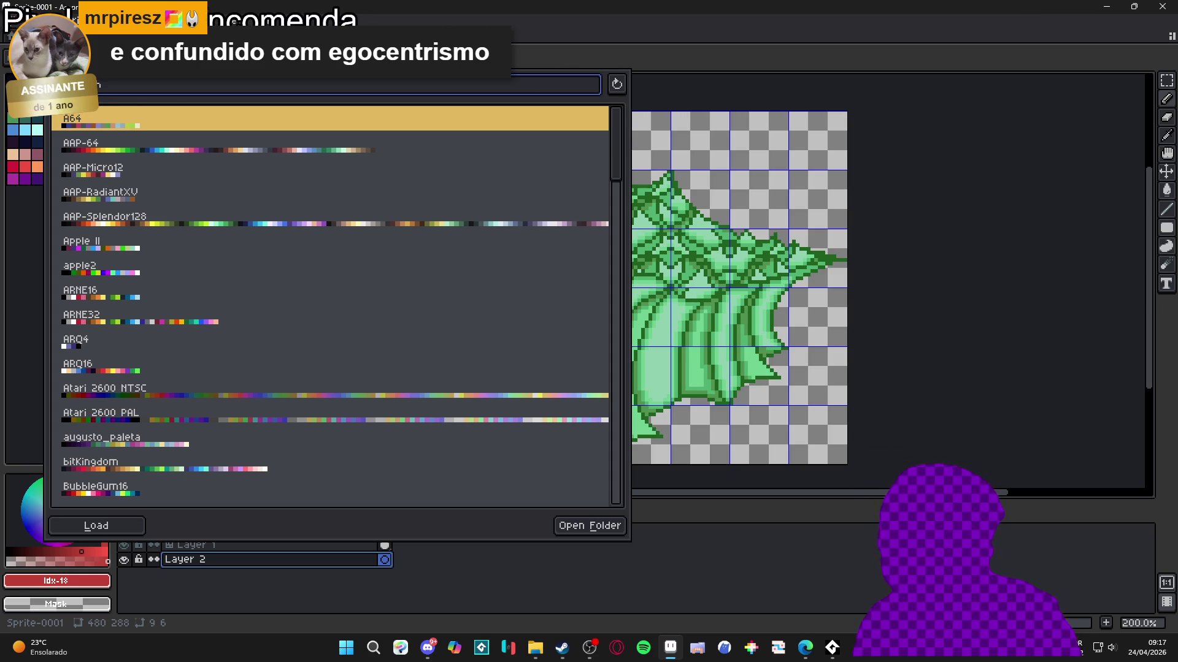
Step: Close the palette presets list, reopening and closing it three more times
key(Escape)
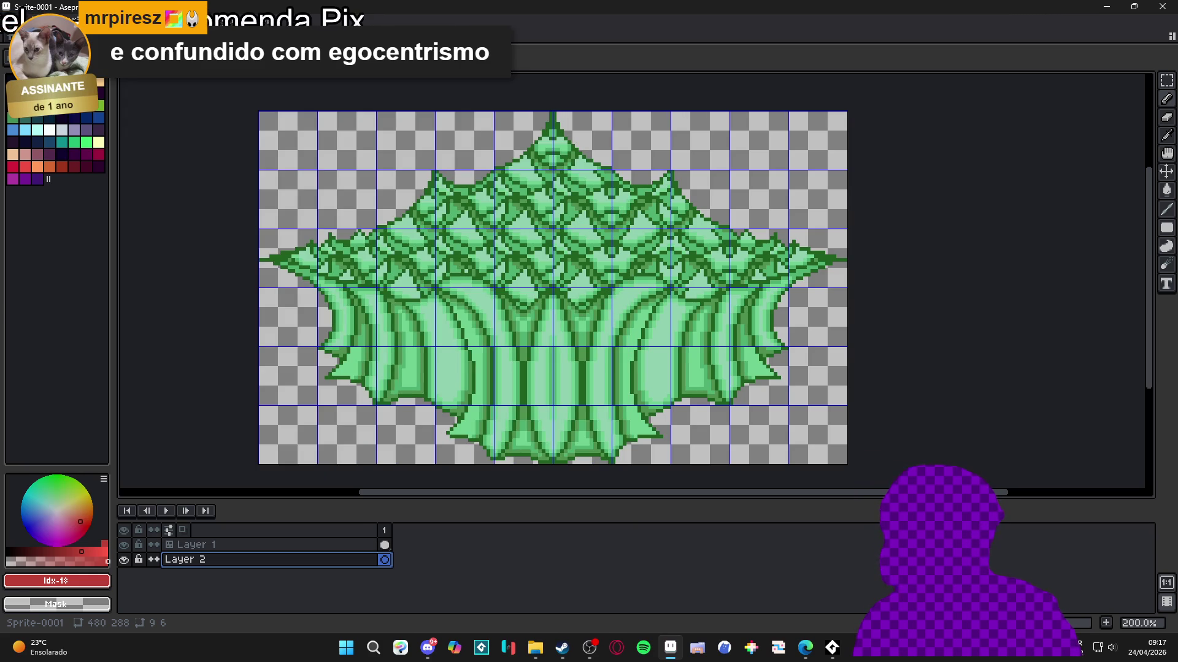
click(23, 58)
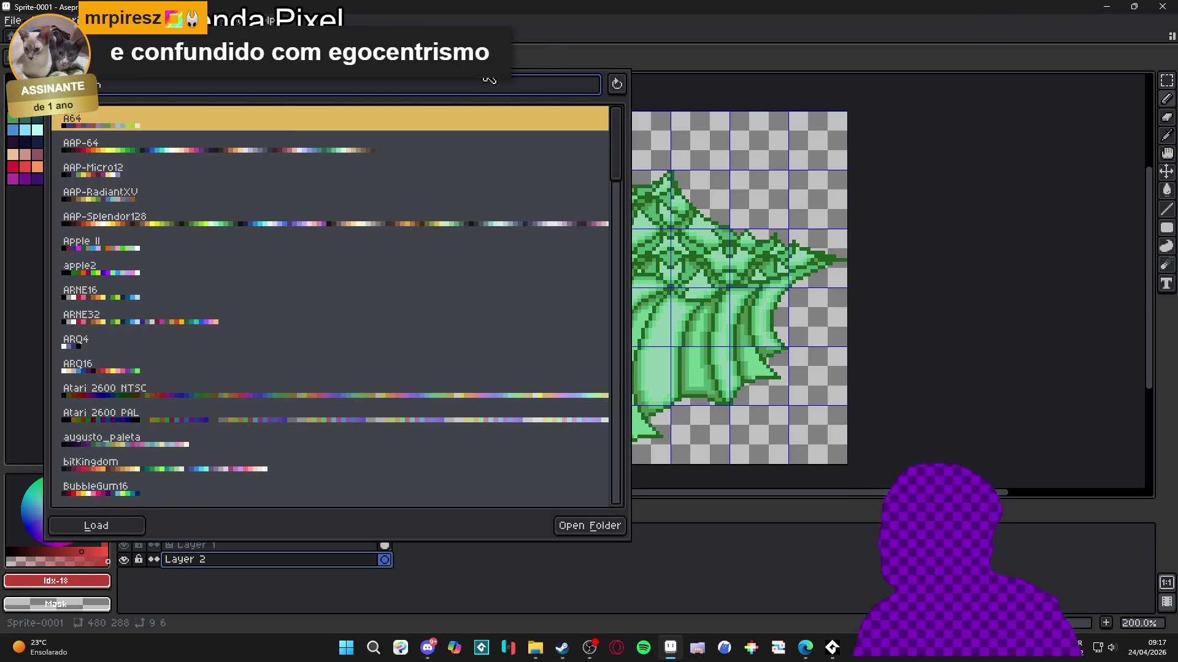
key(Escape)
click(23, 58)
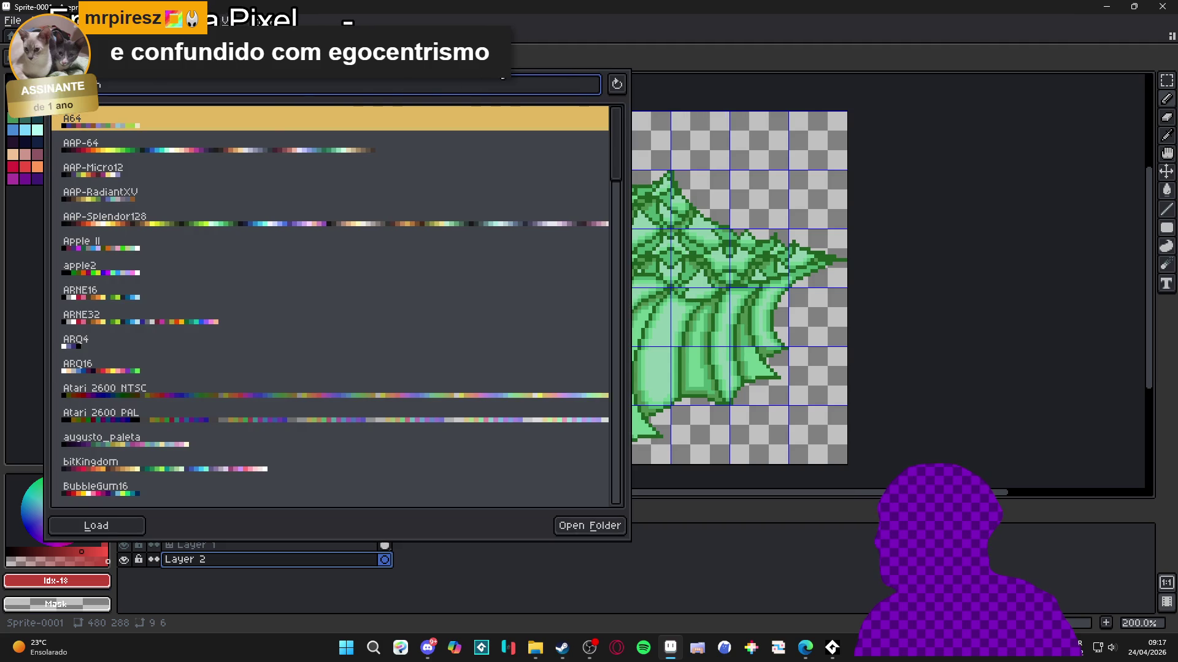
key(Escape)
click(23, 58)
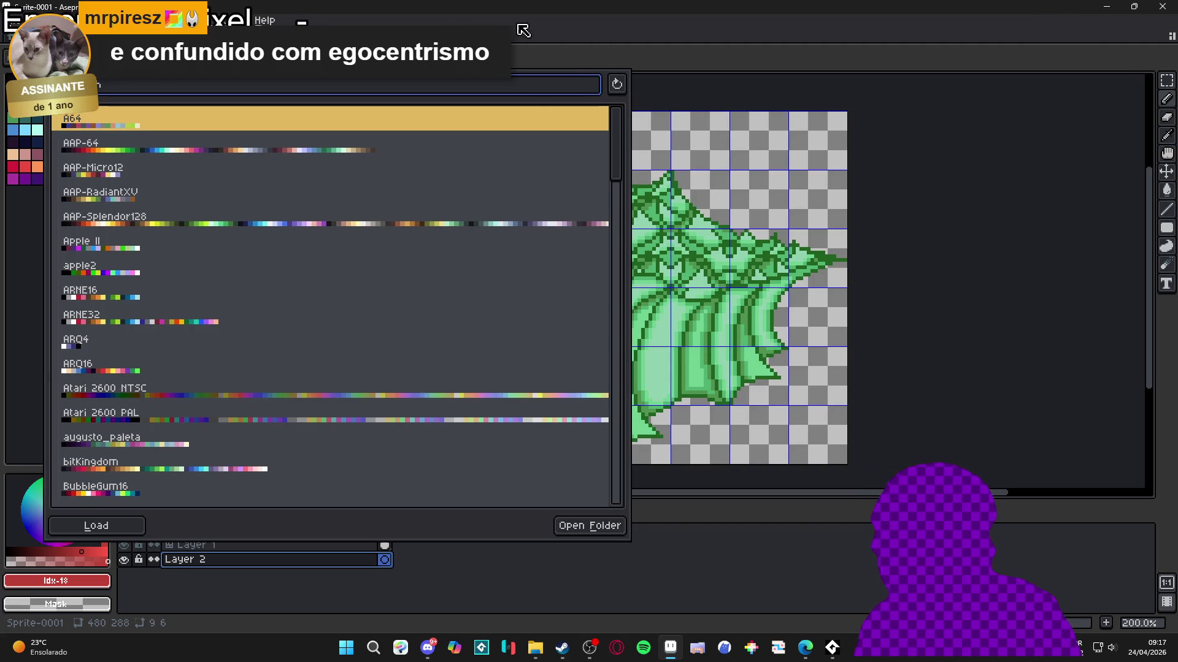
key(Escape)
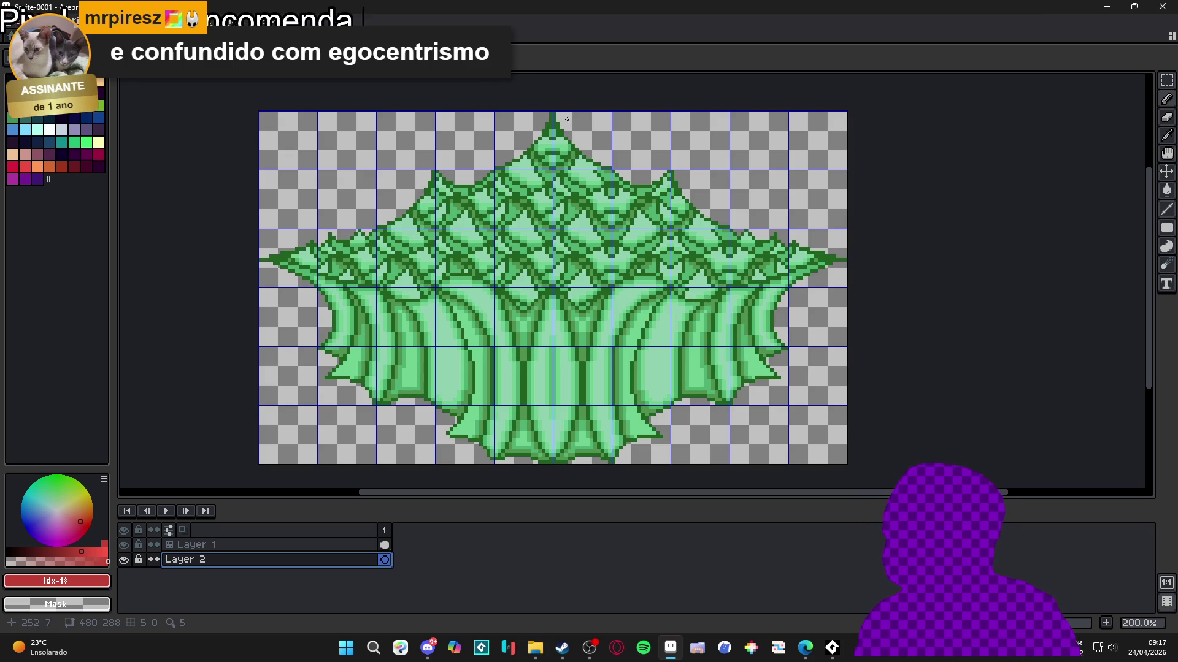
scroll(557, 114, up, 2)
scroll(557, 113, up, 1)
key(alt+Up)
key(m)
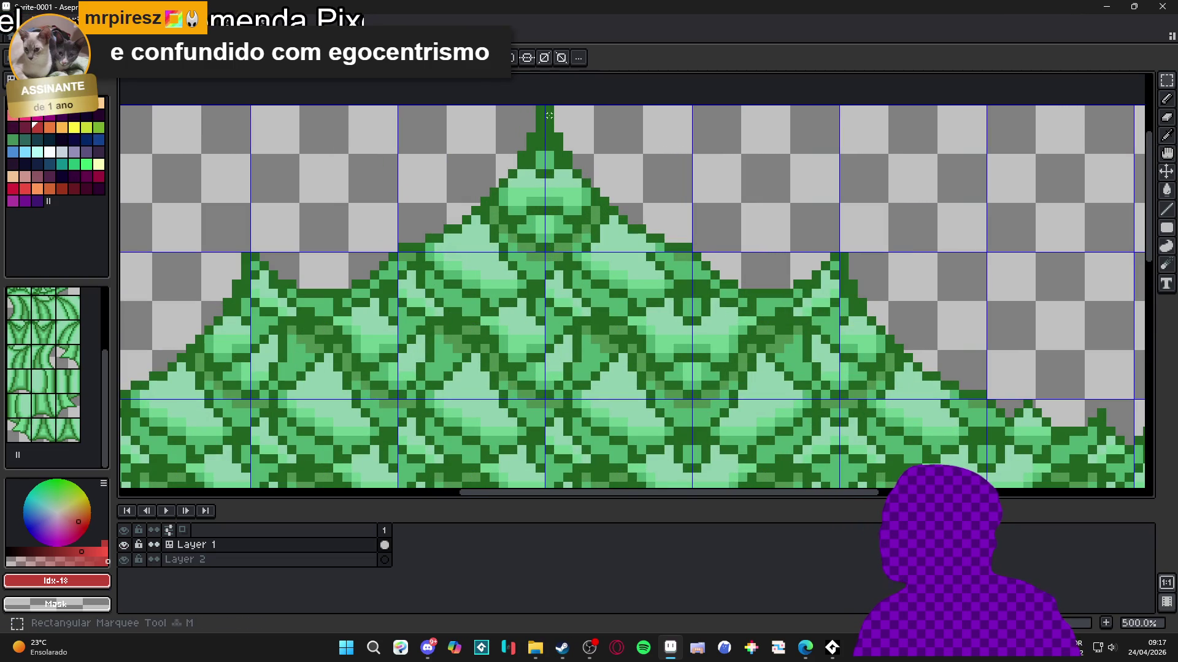
scroll(548, 112, up, 2)
scroll(552, 104, up, 3)
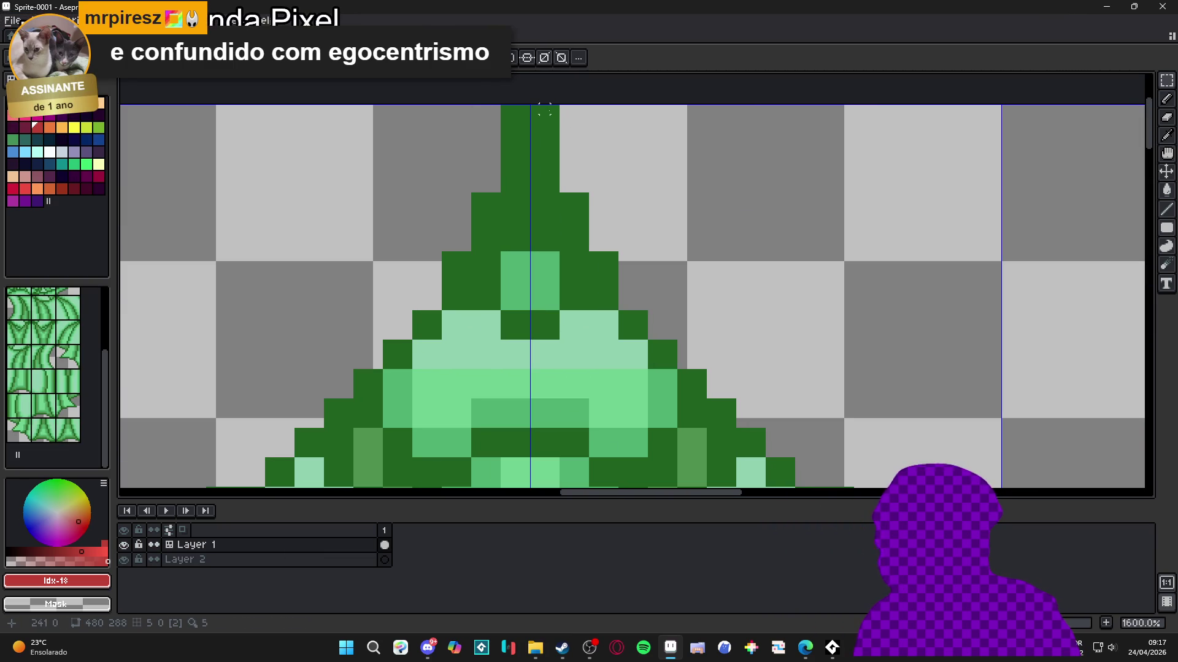
drag(550, 109, 498, 155)
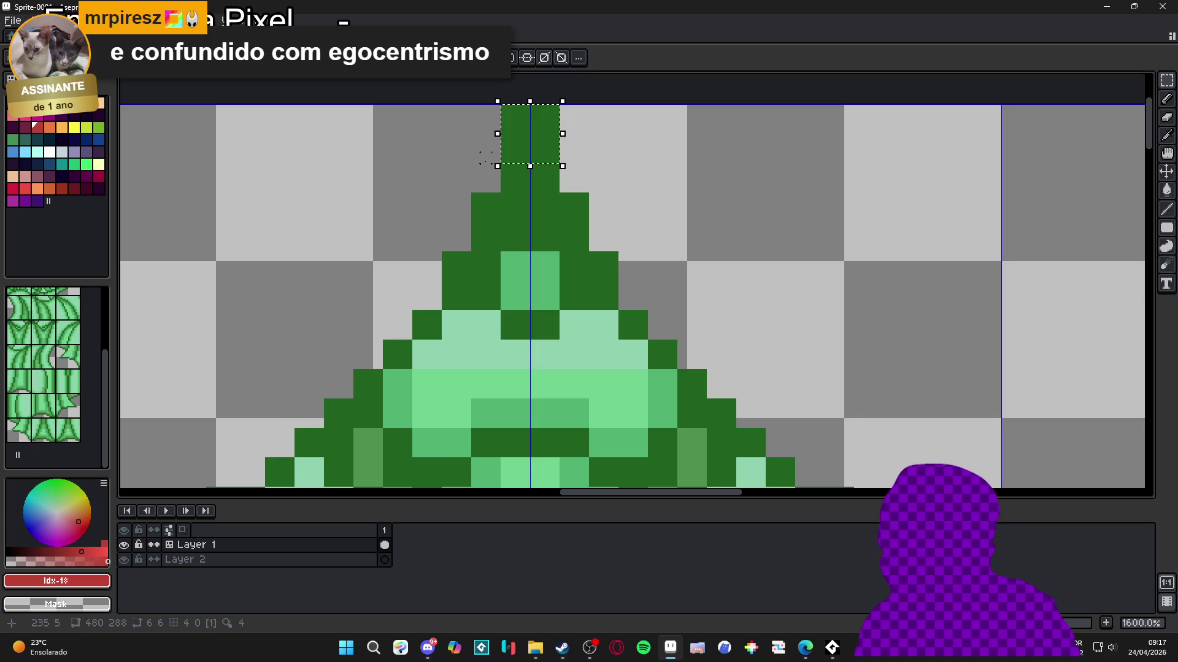
scroll(490, 156, down, 3)
scroll(489, 158, down, 5)
scroll(478, 166, up, 3)
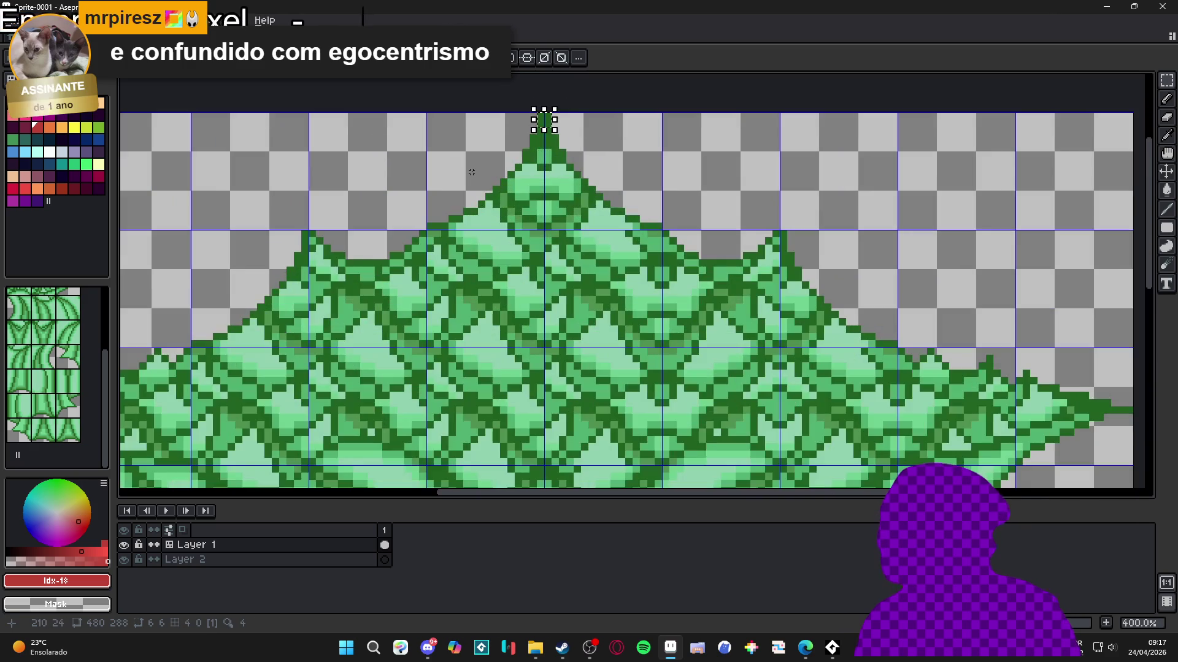
scroll(476, 167, down, 2)
scroll(258, 270, up, 3)
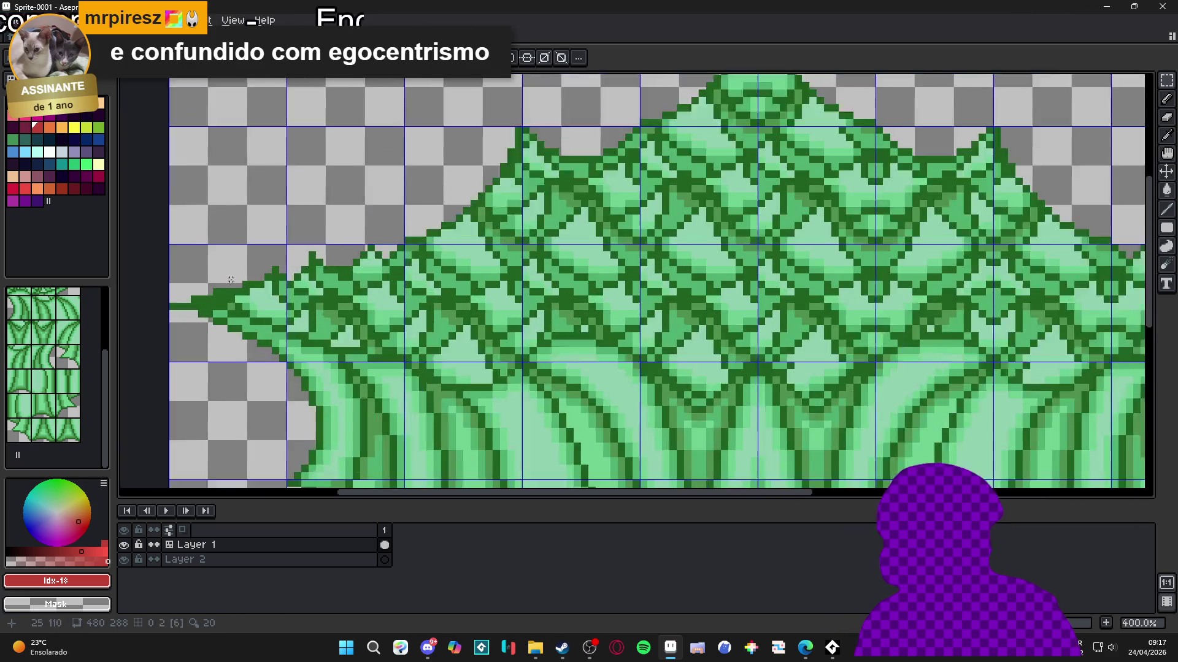
scroll(149, 322, up, 2)
drag(156, 303, 189, 332)
scroll(180, 324, down, 5)
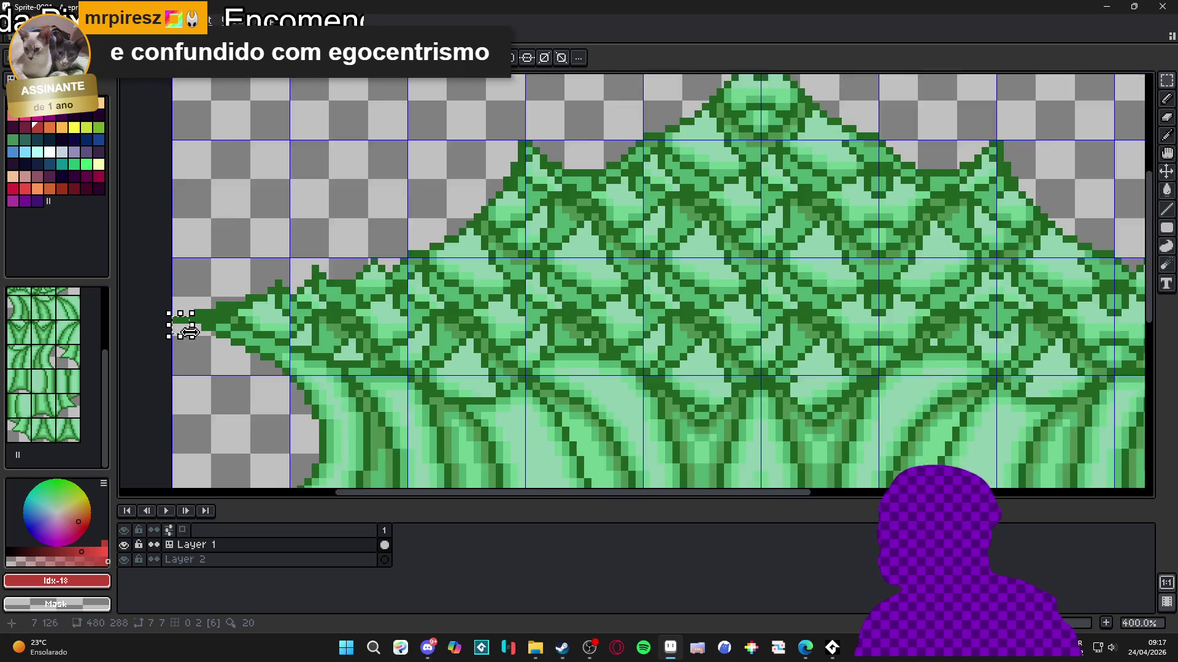
drag(314, 290, 345, 231)
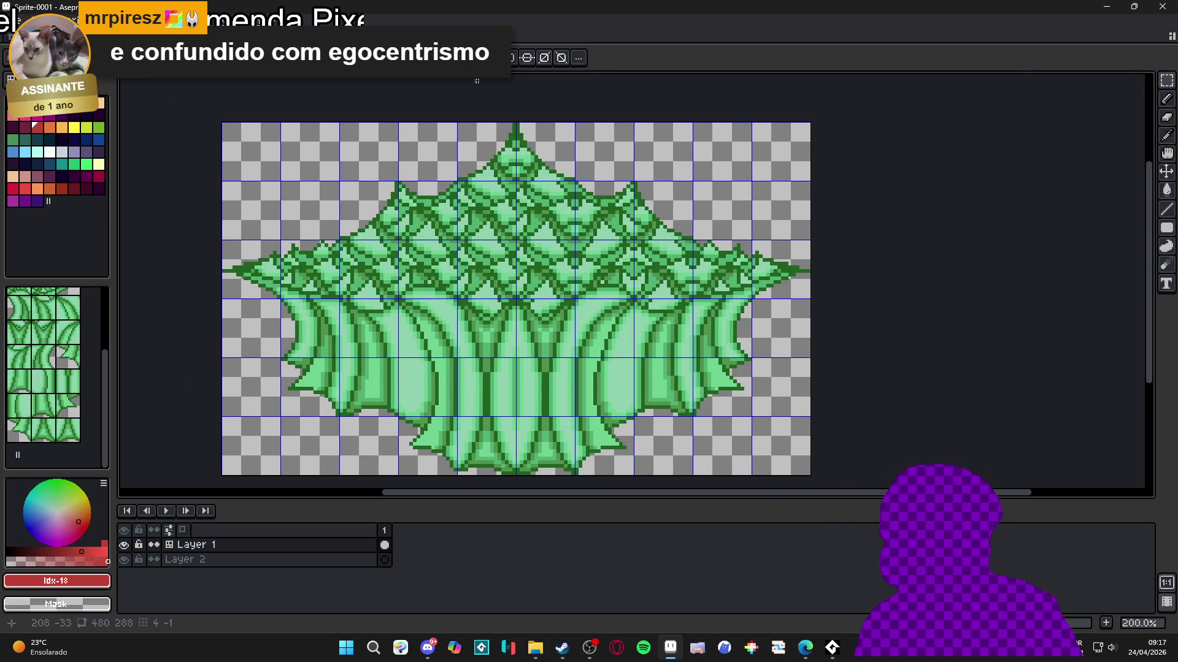
click(513, 58)
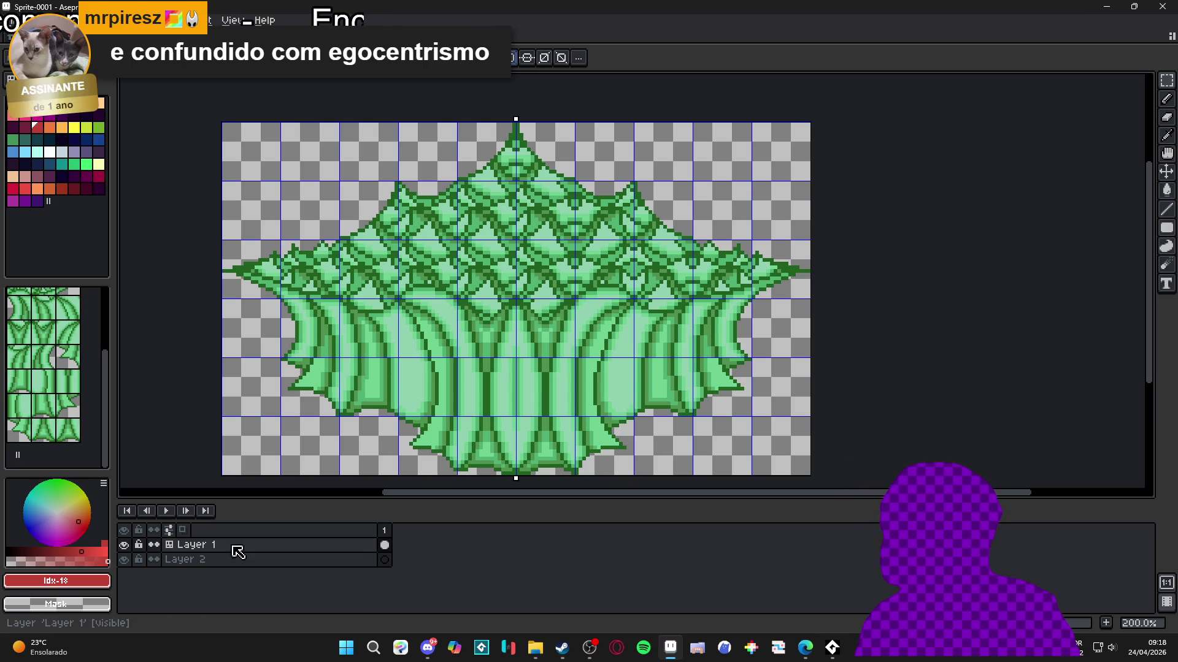
Step: Add a new empty Layer 3 above Layer 1 and open the palette presets list
click(198, 551)
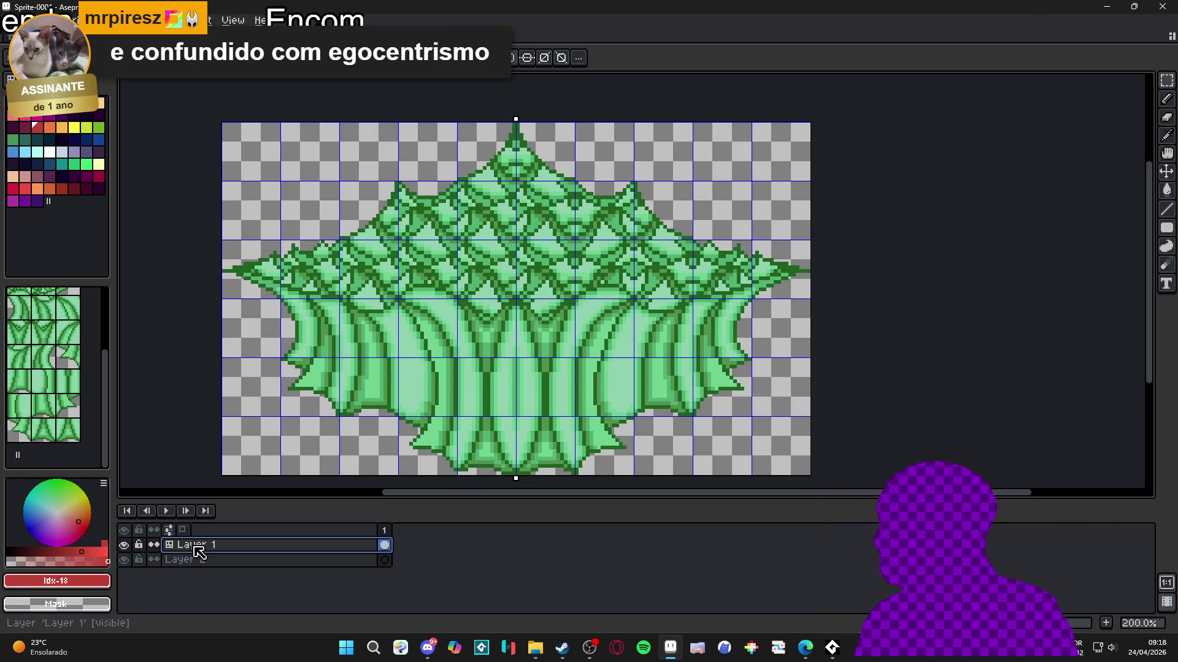
key(shift+n)
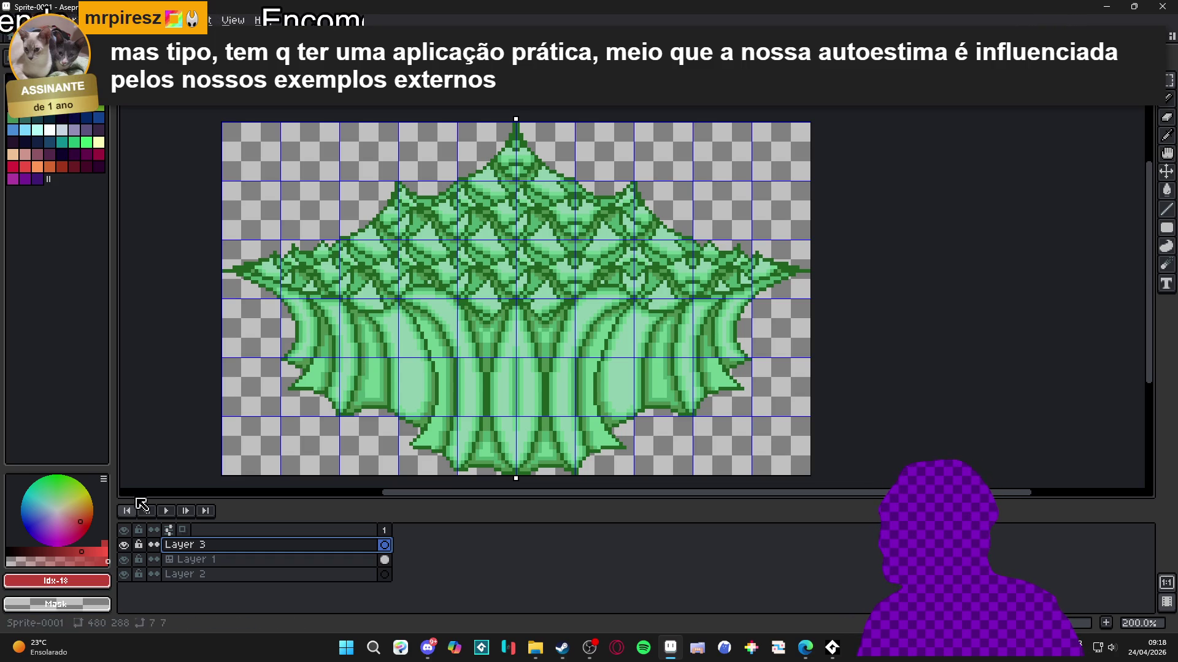
click(16, 59)
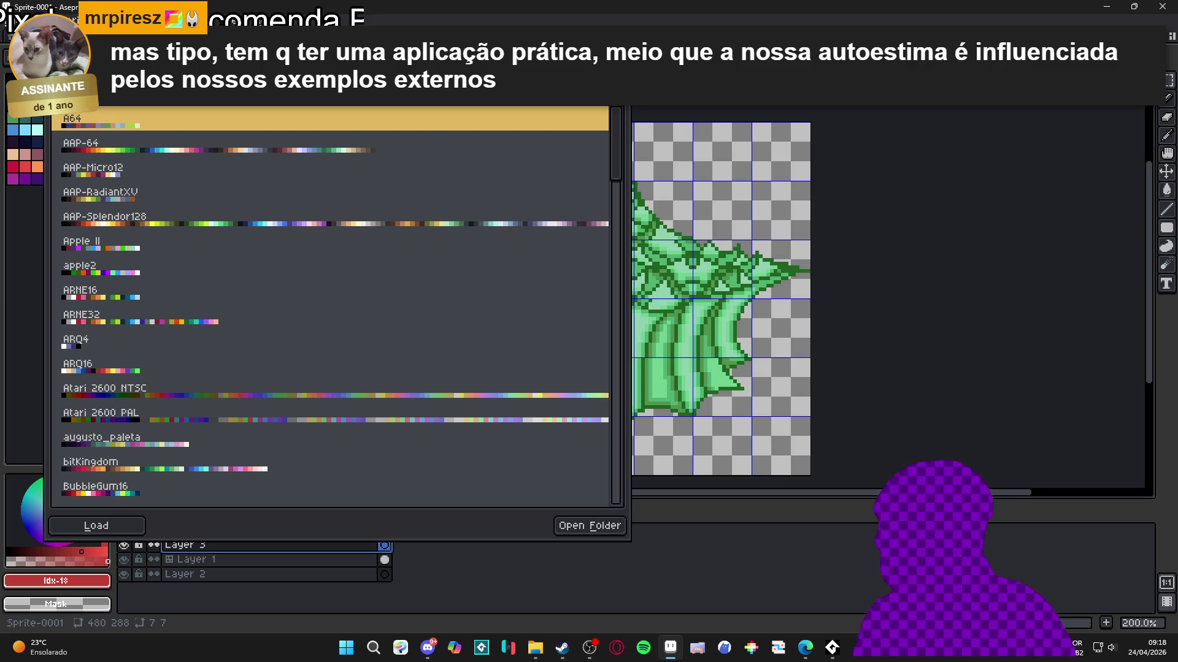
Step: Search the presets for 'paladin', load the paladinsquest palette, and close the list
text(paladin)
click(161, 122)
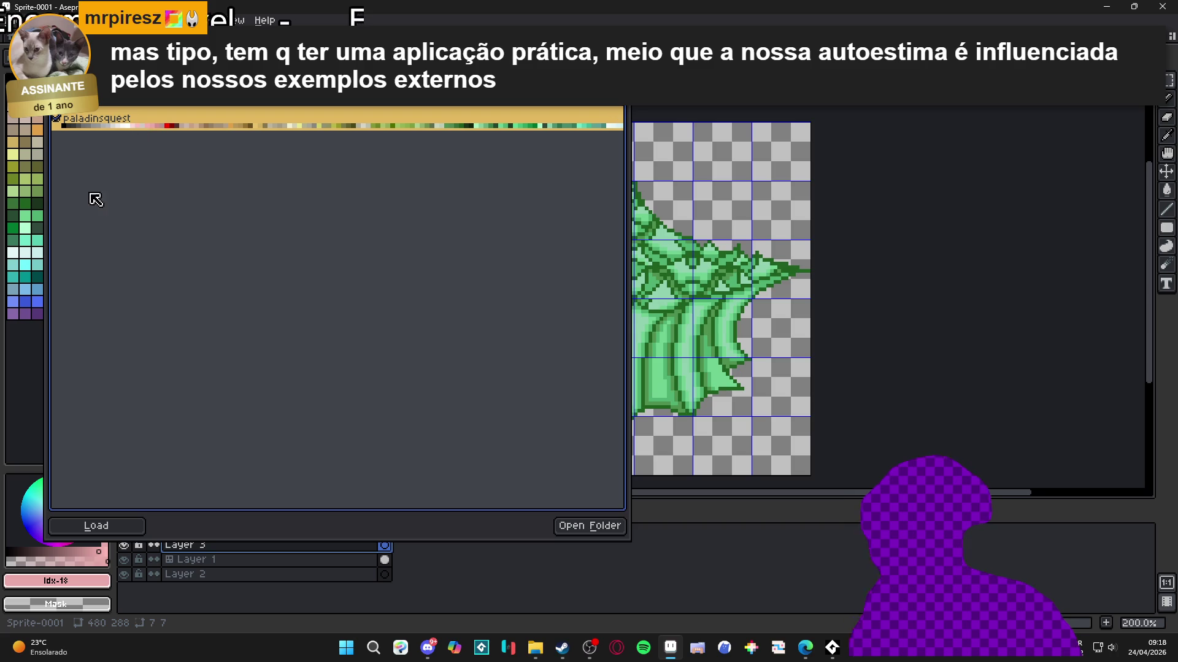
key(Escape)
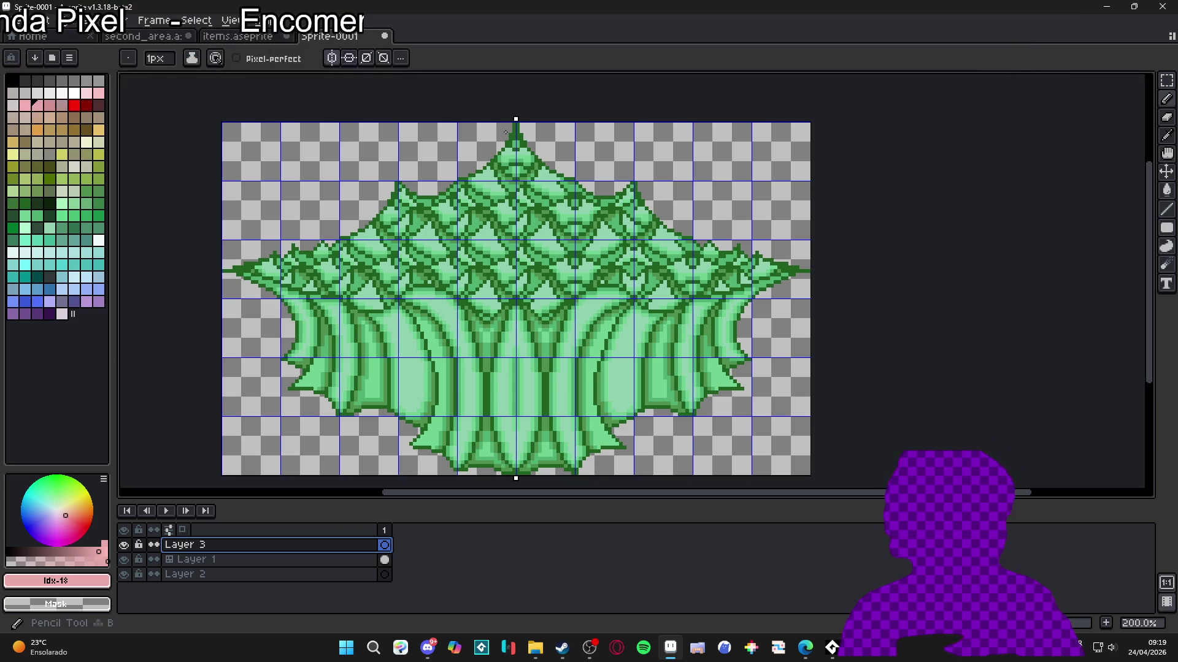
Step: Eyedrop the dark green outline, undo two stray strokes, pick yellow and draw on Layer 1
scroll(501, 160, up, 4)
alt+click(522, 128)
scroll(522, 128, down, 3)
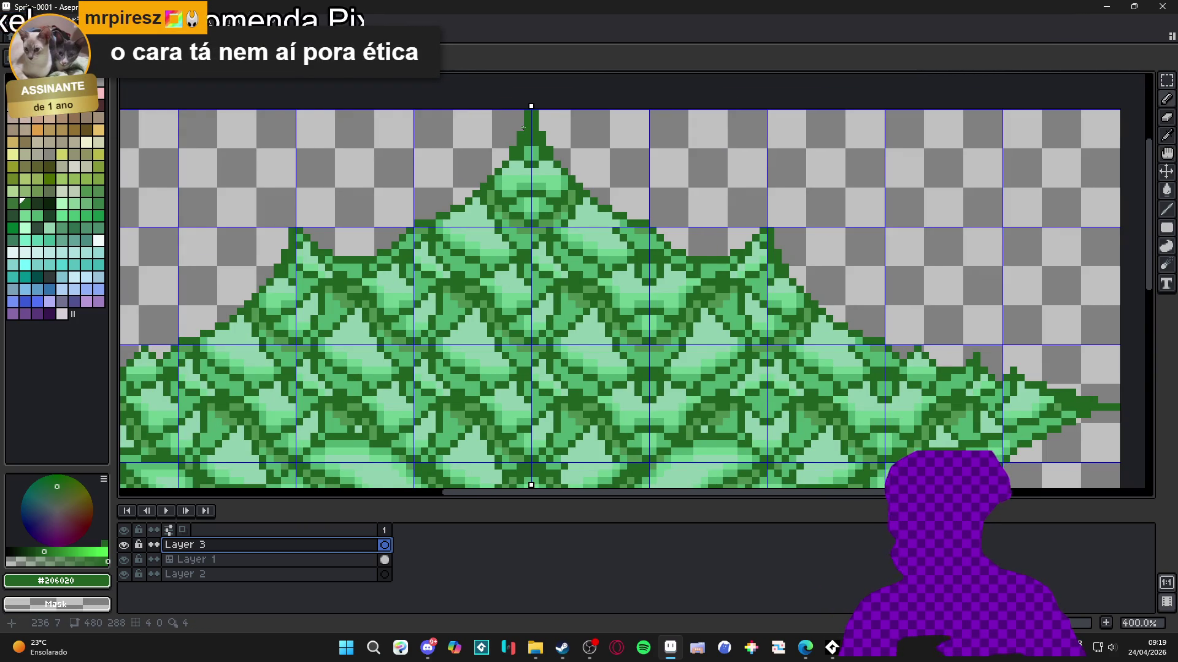
scroll(523, 128, down, 2)
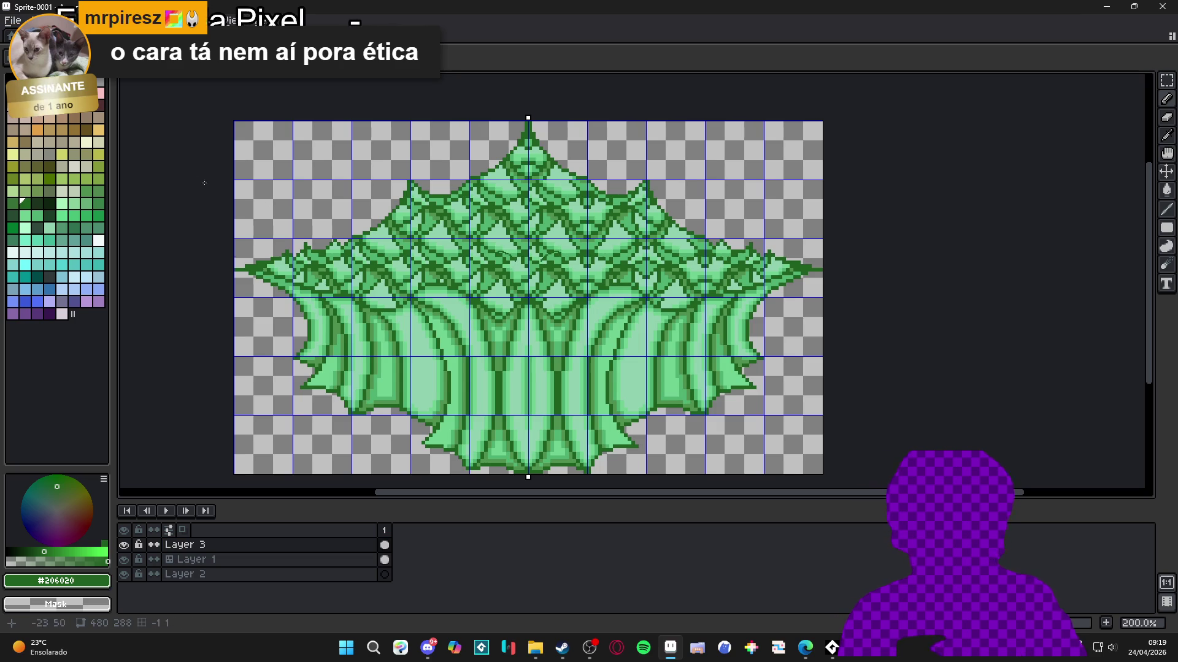
key(ctrl+z)
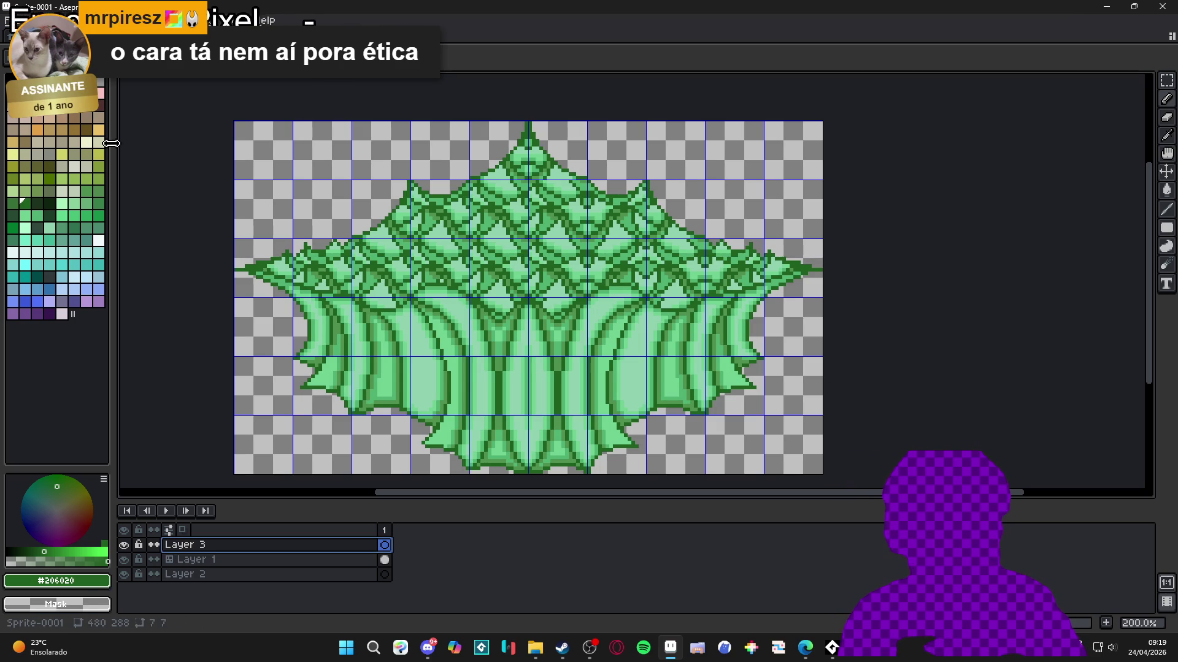
click(62, 154)
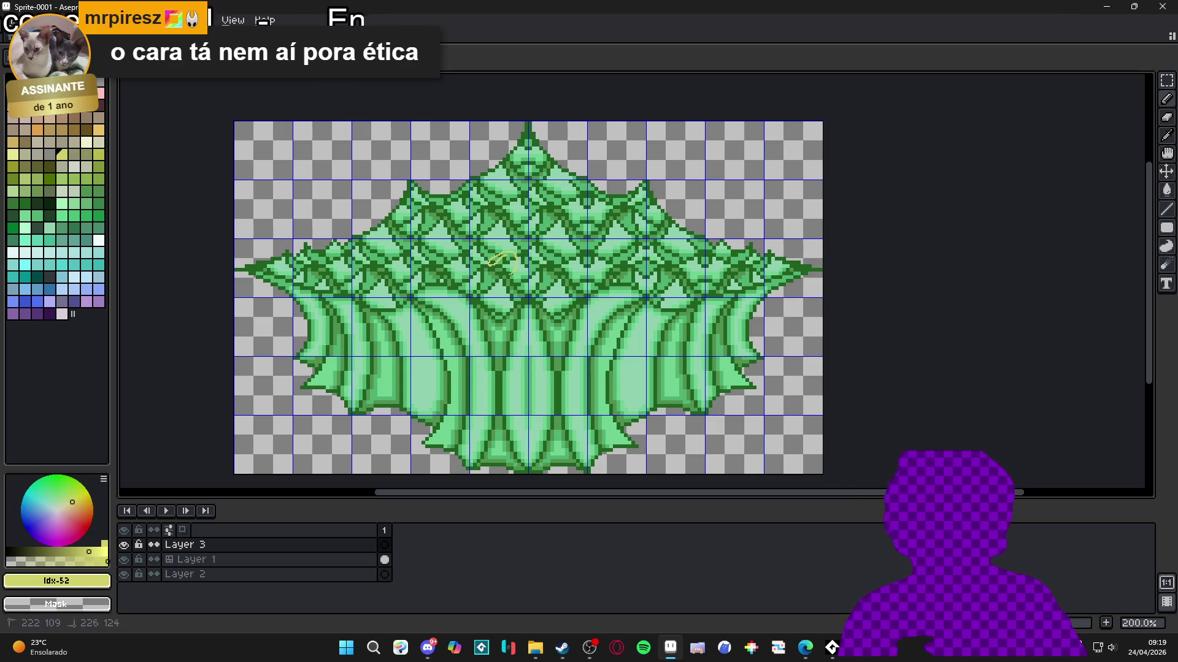
key(ctrl+z)
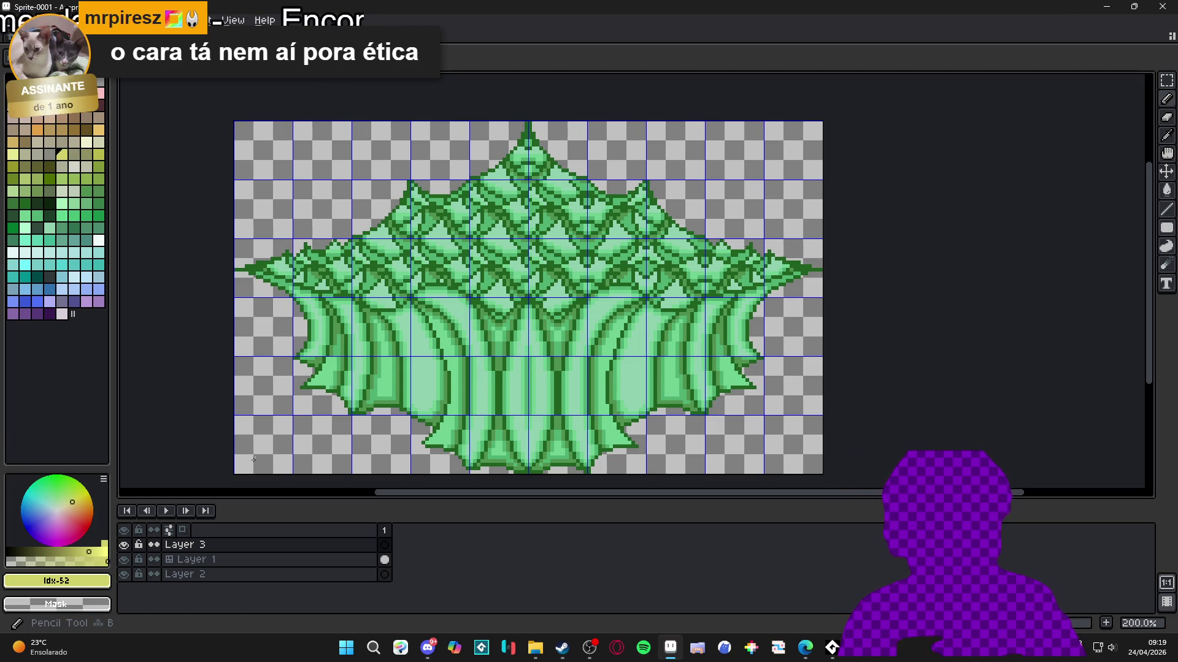
click(181, 560)
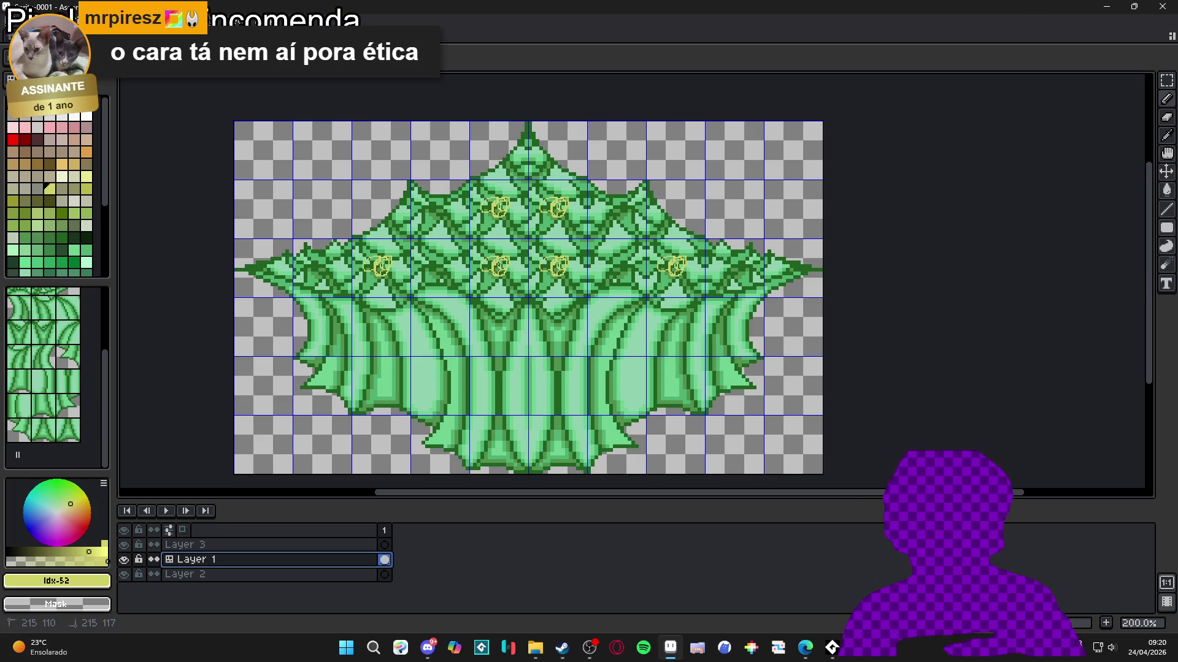
scroll(498, 265, down, 1)
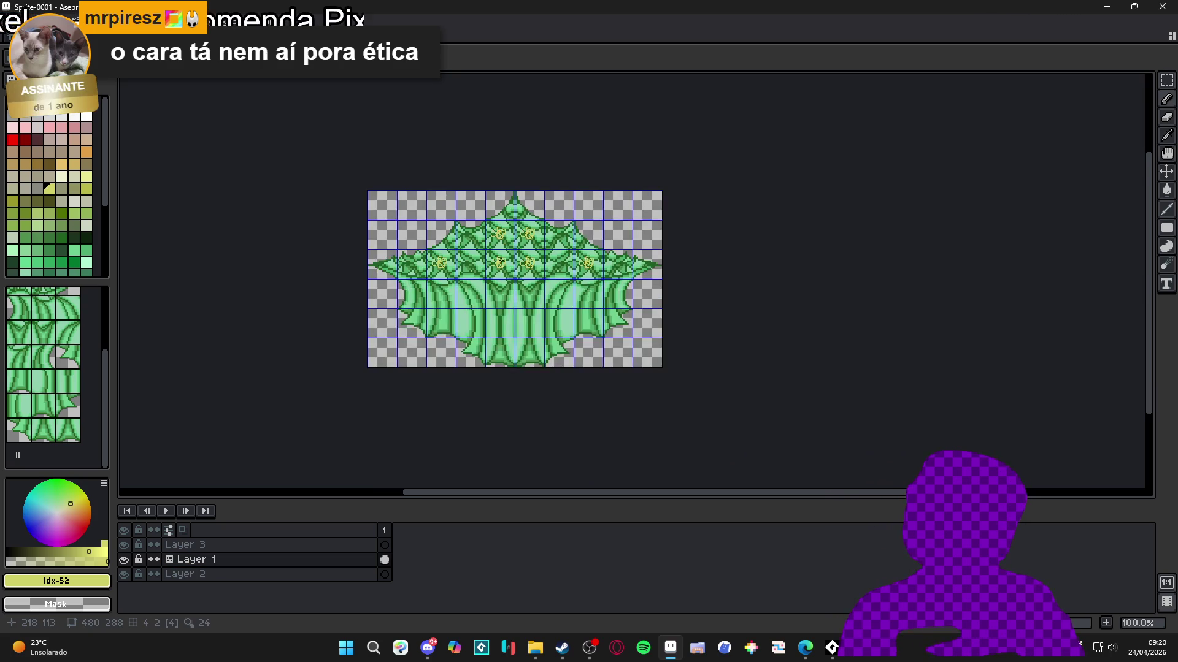
Step: Undo the last yellow stroke and look over the second_area map
key(ctrl+z)
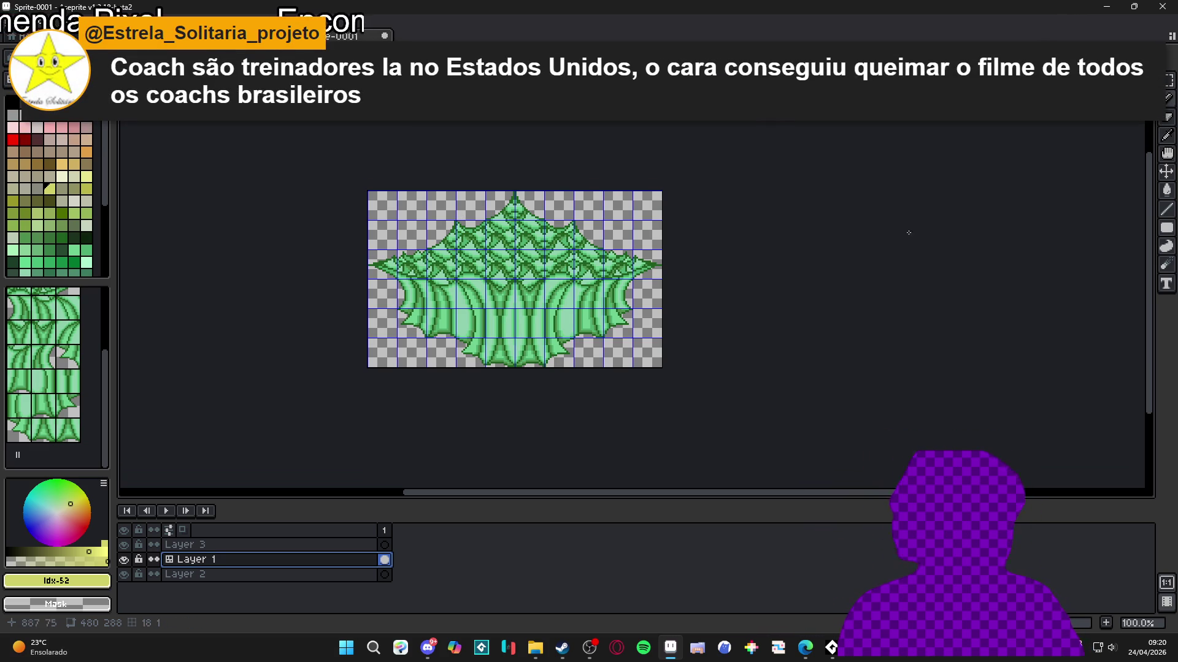
key(ctrl+Tab)
key(ctrl+Tab)
key(ctrl+Tab)
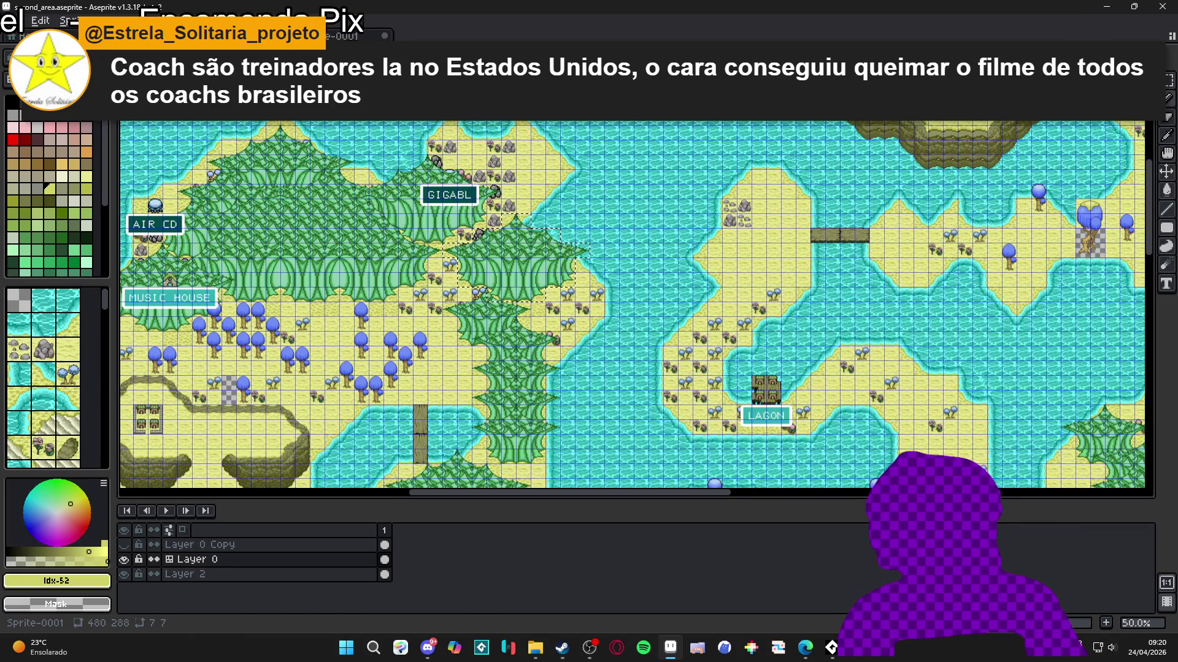
scroll(314, 254, down, 2)
scroll(344, 276, up, 3)
scroll(365, 299, down, 1)
scroll(632, 307, left, 3)
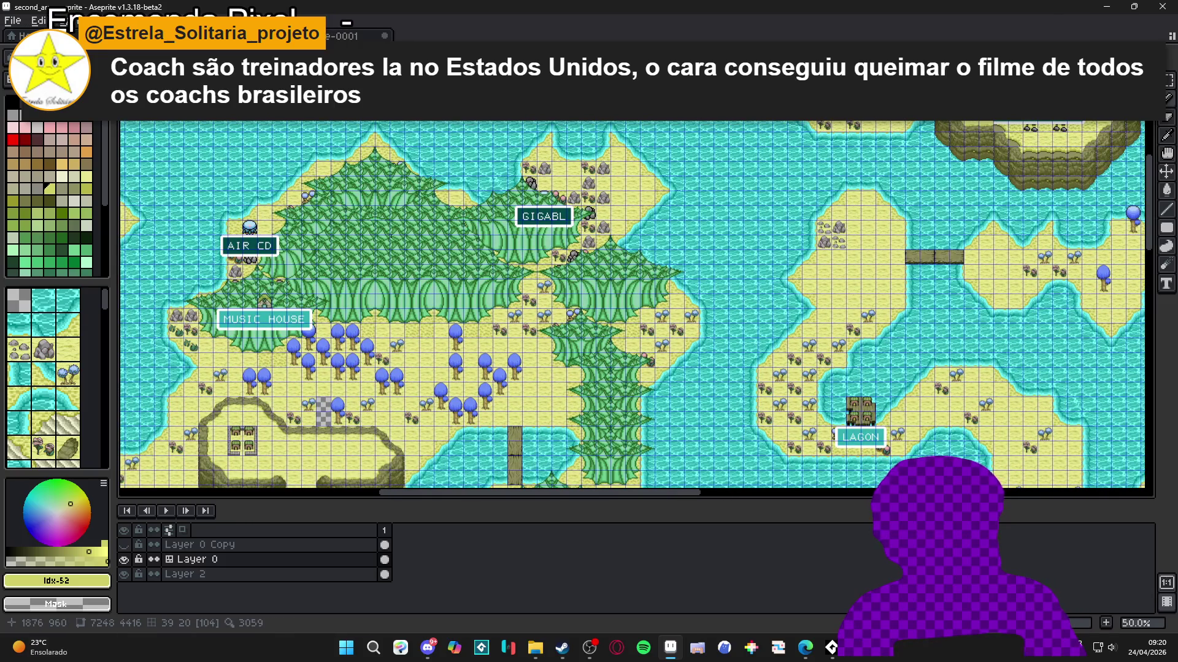
Step: Pan across the map's forest, then return to Sprite-0001
scroll(507, 366, down, 2)
scroll(506, 367, up, 2)
mouse_move(507, 367)
mouse_down()
mouse_move(453, 178)
mouse_move(525, 257)
mouse_up()
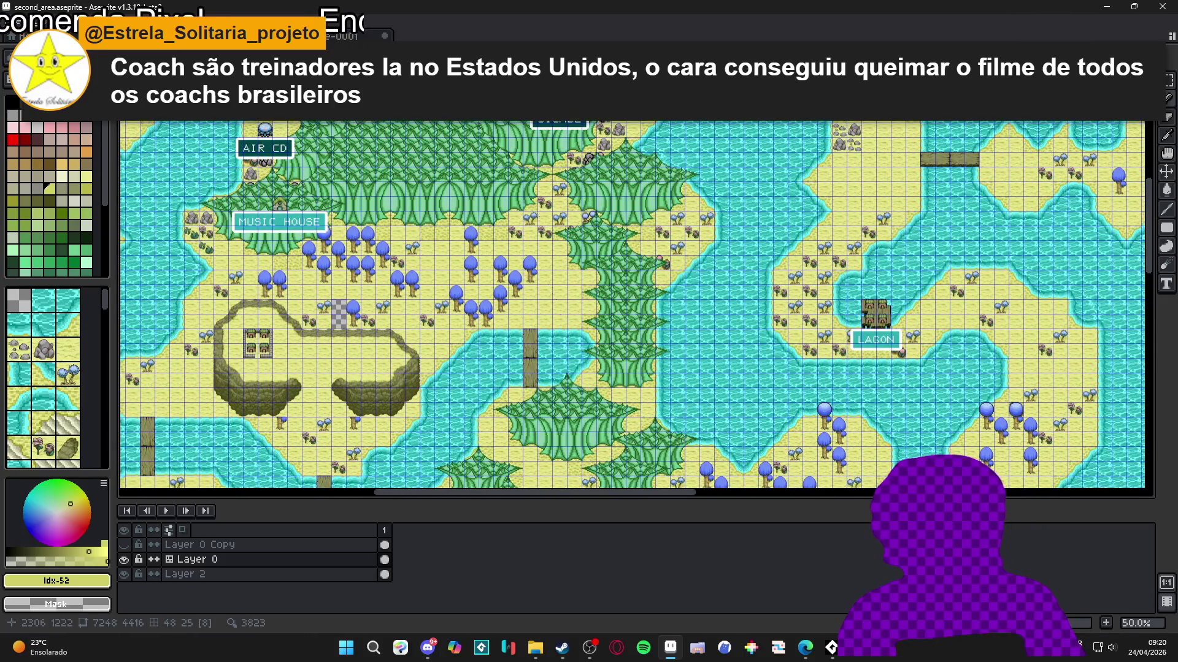
scroll(525, 257, down, 2)
scroll(525, 257, up, 2)
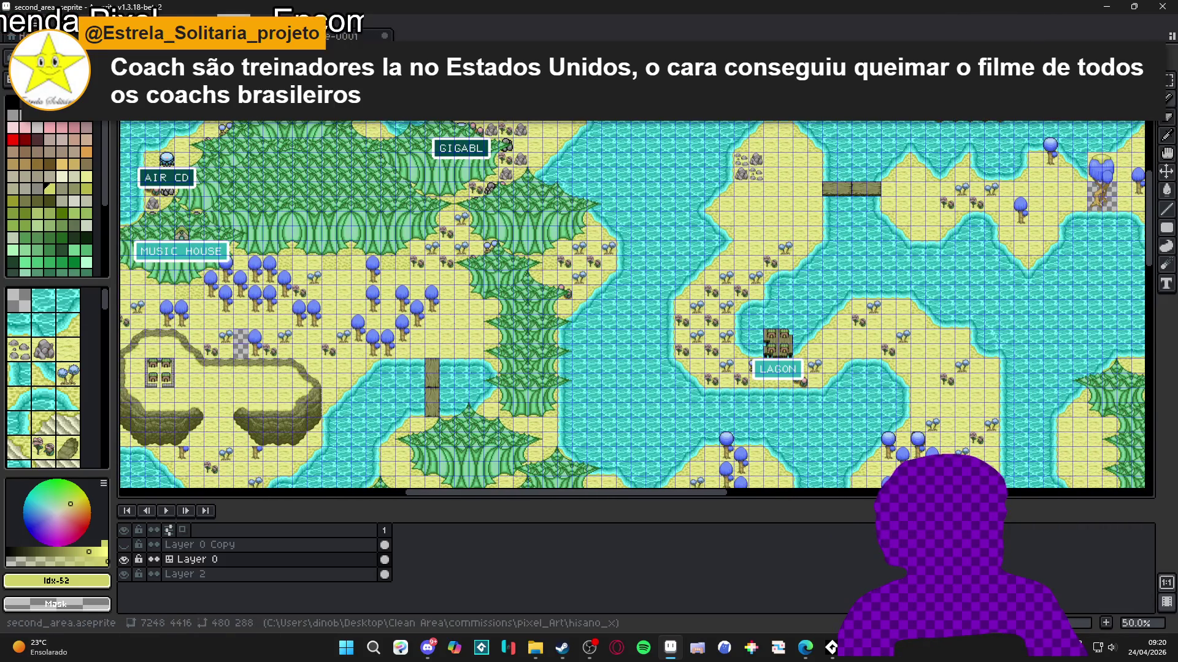
key(ctrl+Tab)
scroll(312, 484, up, 2)
scroll(311, 484, down, 2)
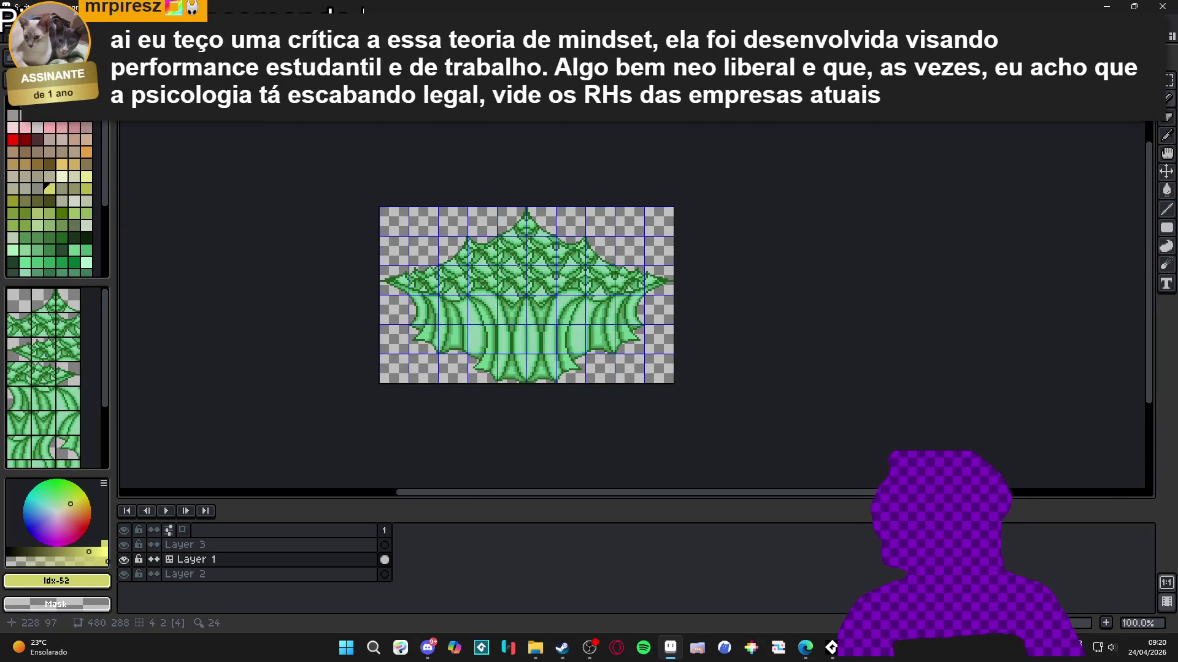
Step: Select the entire tree-clump canvas with the Rectangular Marquee, copy it, and deselect
scroll(538, 280, up, 1)
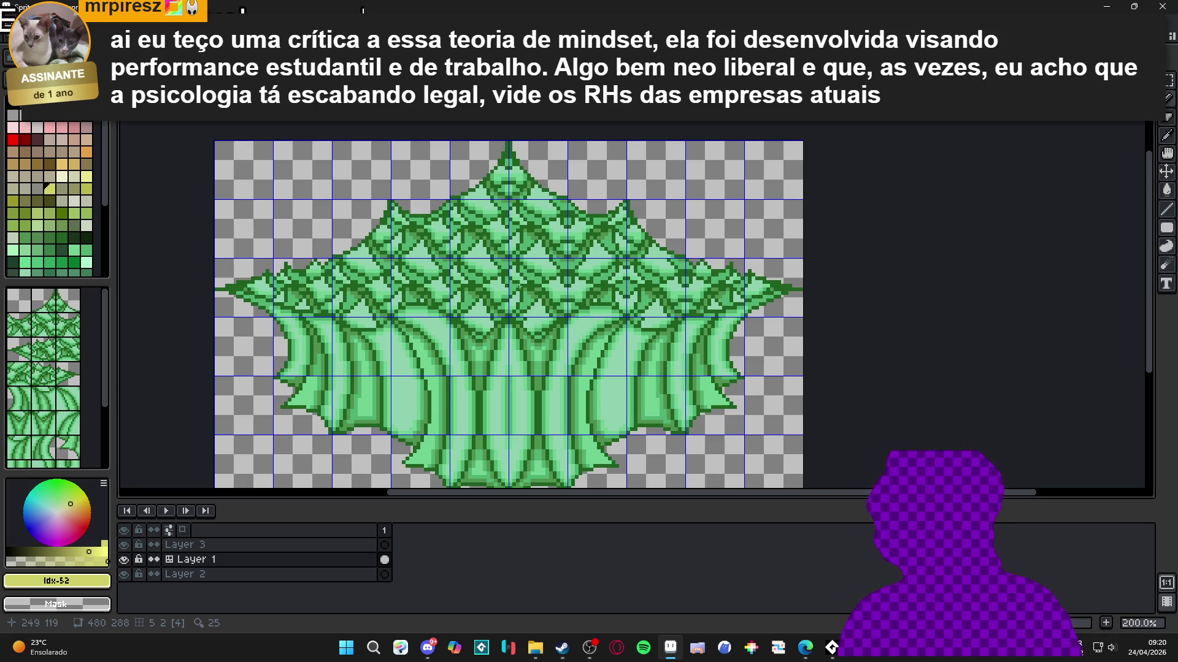
scroll(544, 262, up, 1)
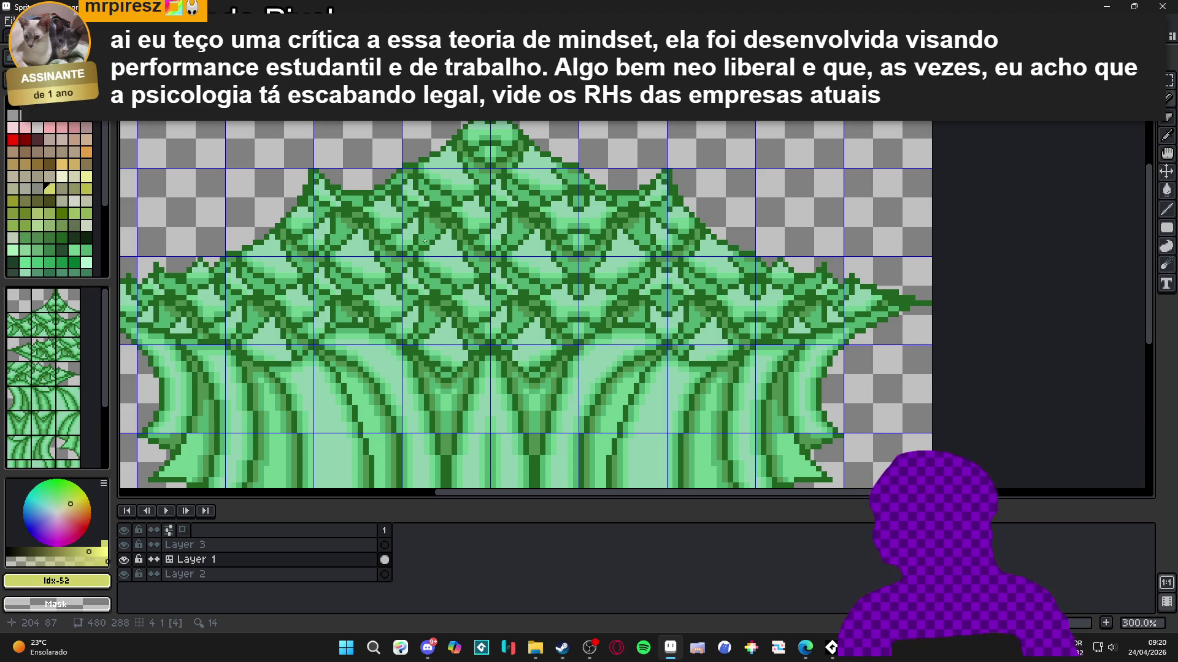
scroll(424, 241, down, 2)
scroll(425, 241, up, 2)
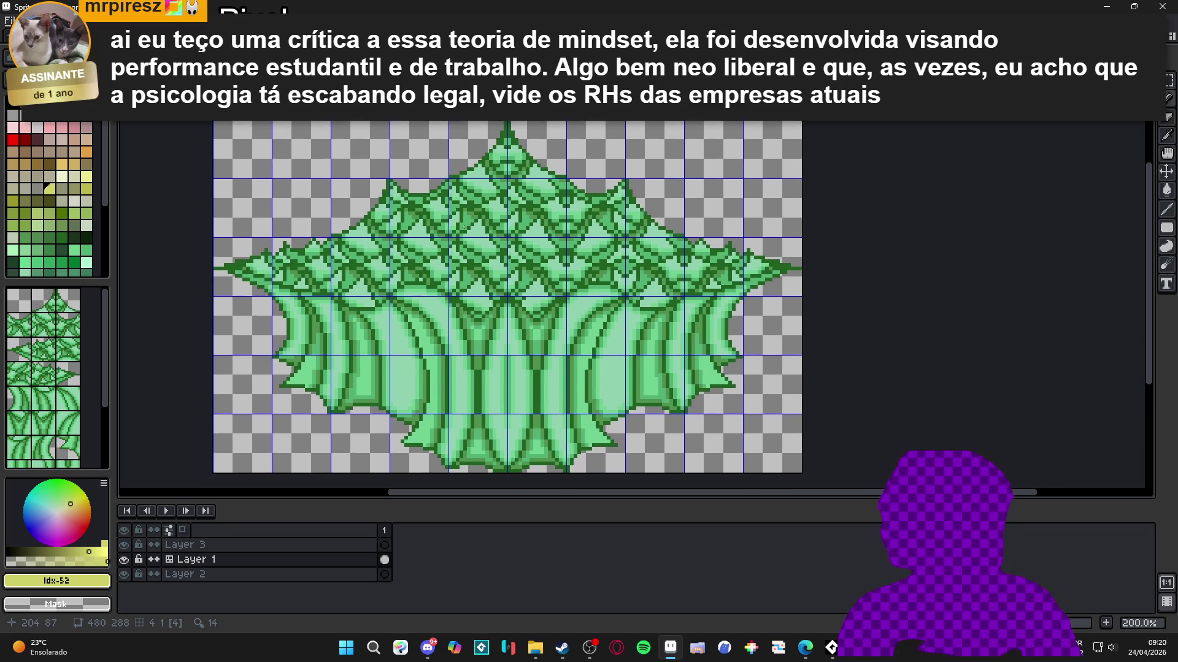
key(m)
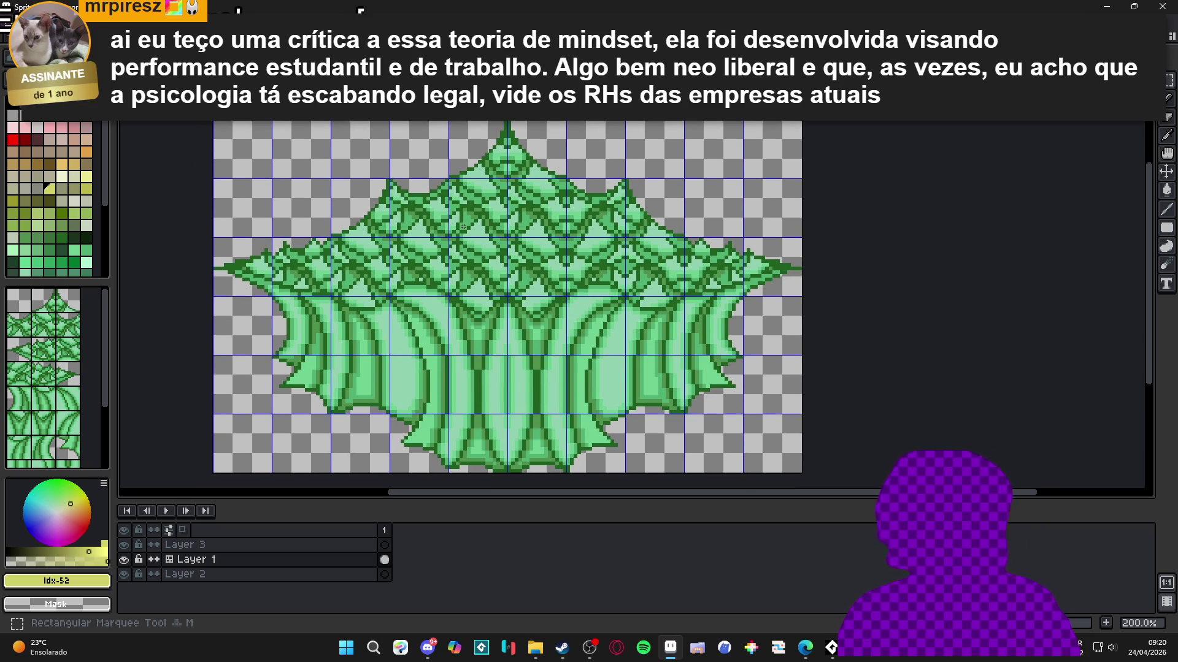
mouse_move(257, 148)
mouse_down()
mouse_move(686, 414)
mouse_move(748, 423)
mouse_up()
scroll(748, 423, down, 2)
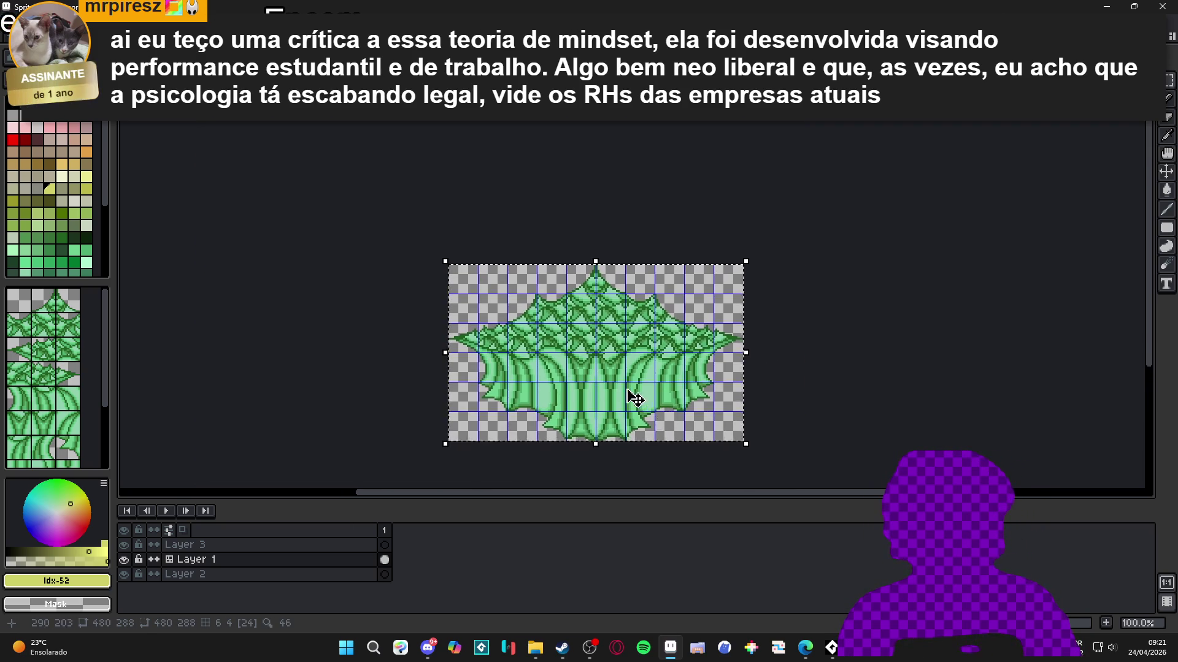
scroll(632, 398, up, 1)
key(ctrl+d)
scroll(586, 318, down, 1)
drag(586, 318, 538, 329)
scroll(538, 330, up, 1)
Step: Create a new sprite and paste the copied tree clump into it
click(8, 30)
click(18, 43)
click(564, 454)
key(ctrl+v)
key(Return)
scroll(611, 271, up, 1)
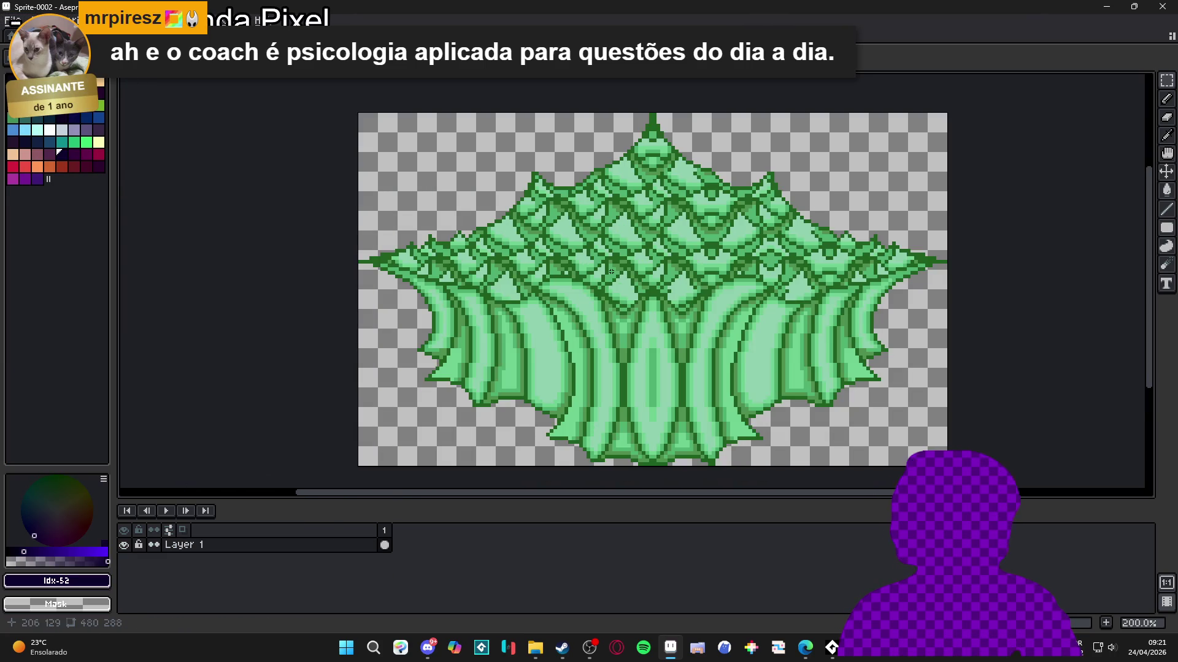
scroll(611, 271, down, 1)
Step: Show the grid over the new sprite
key(ctrl+apostrophe)
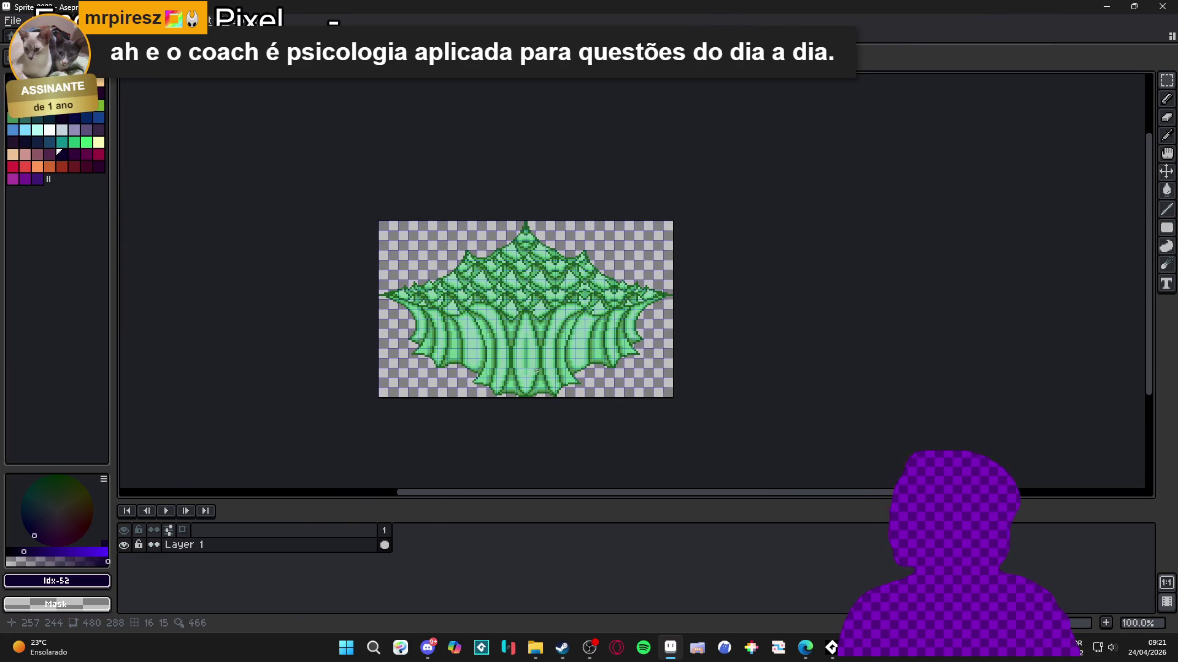
scroll(520, 328, up, 1)
scroll(547, 331, down, 1)
scroll(513, 344, up, 1)
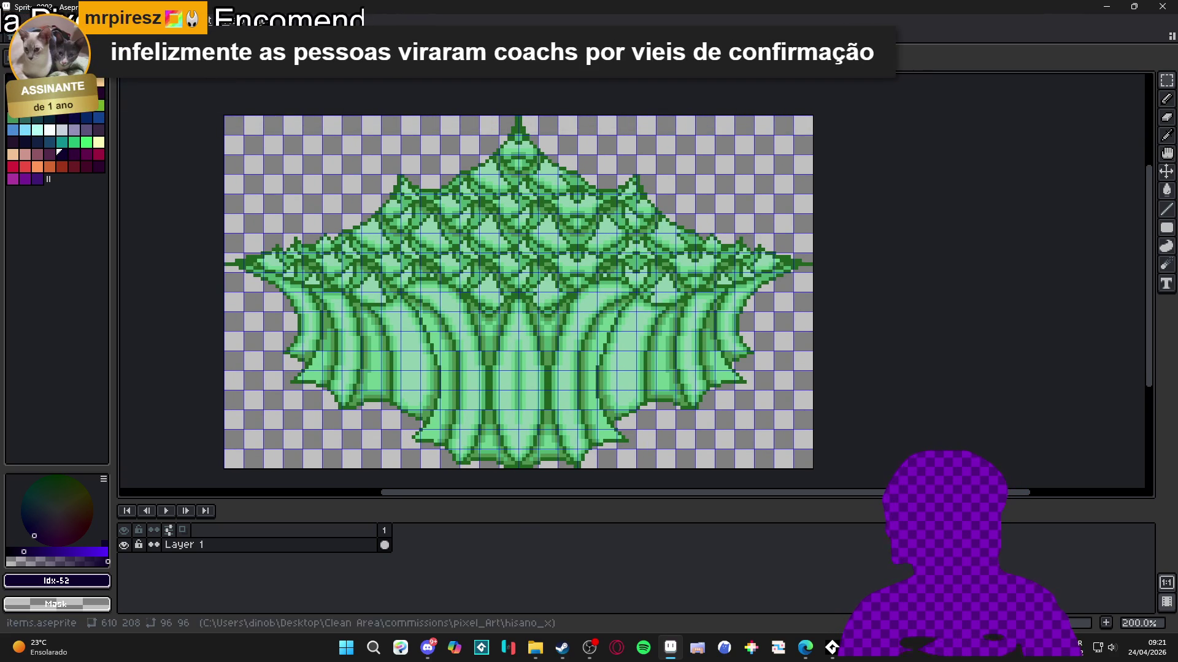
Step: Set the grid width and height to 48 px in Grid Settings
click(228, 20)
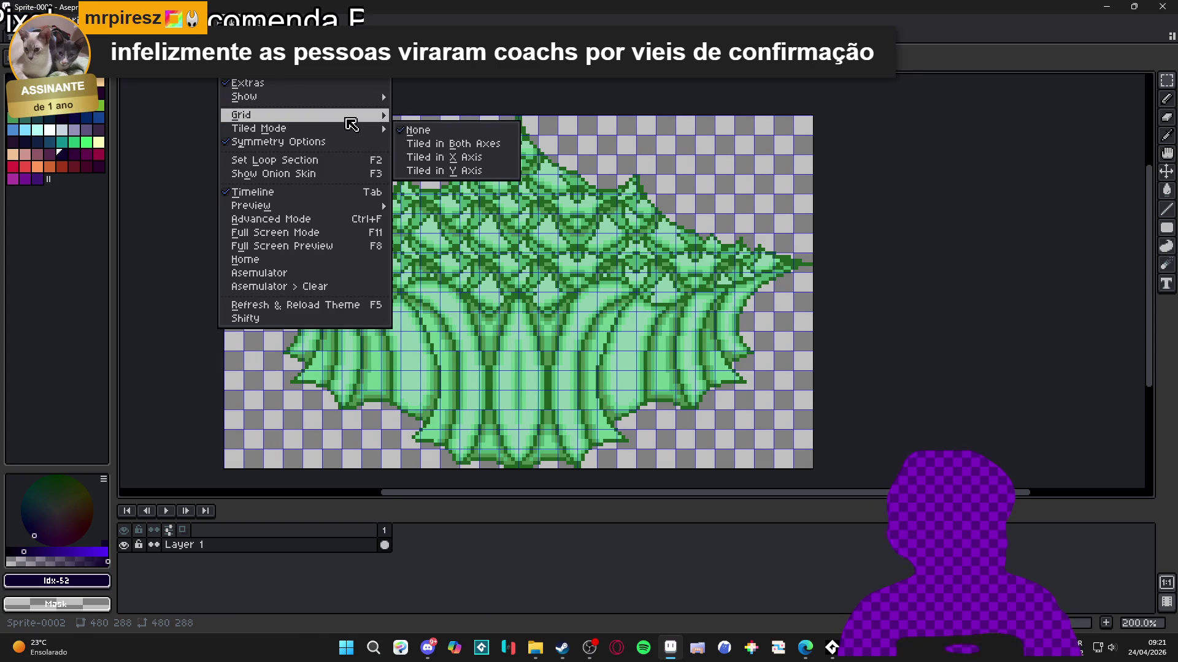
mouse_move(351, 116)
click(429, 118)
click(559, 331)
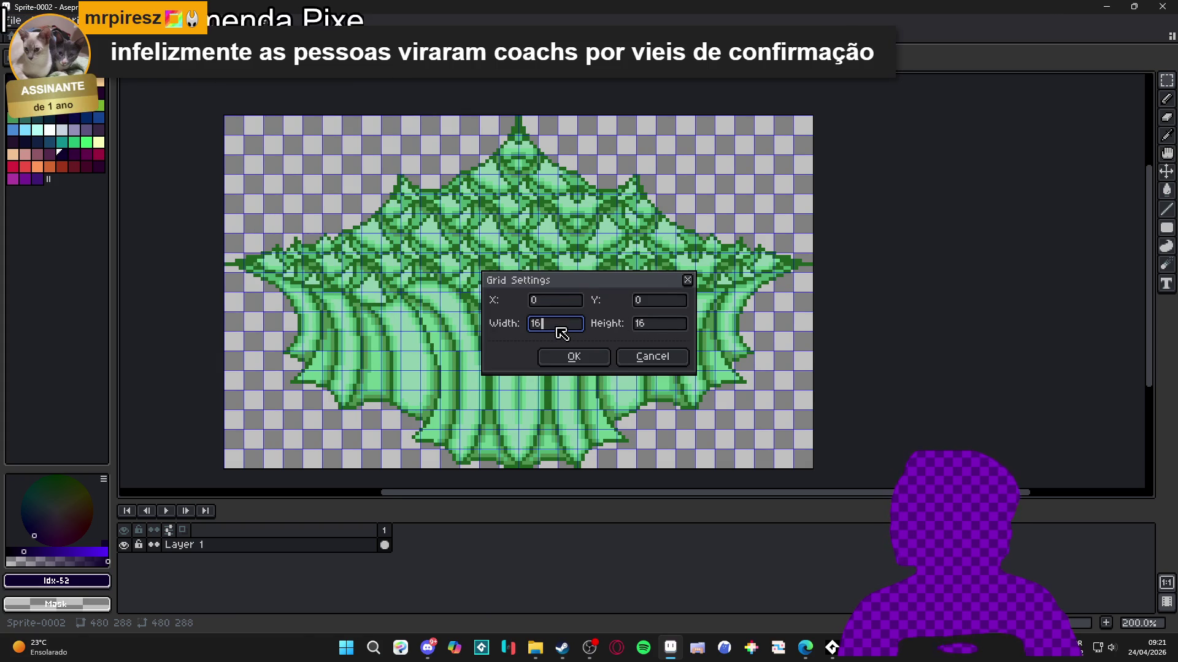
text(48)
key(Tab)
text(48)
key(Return)
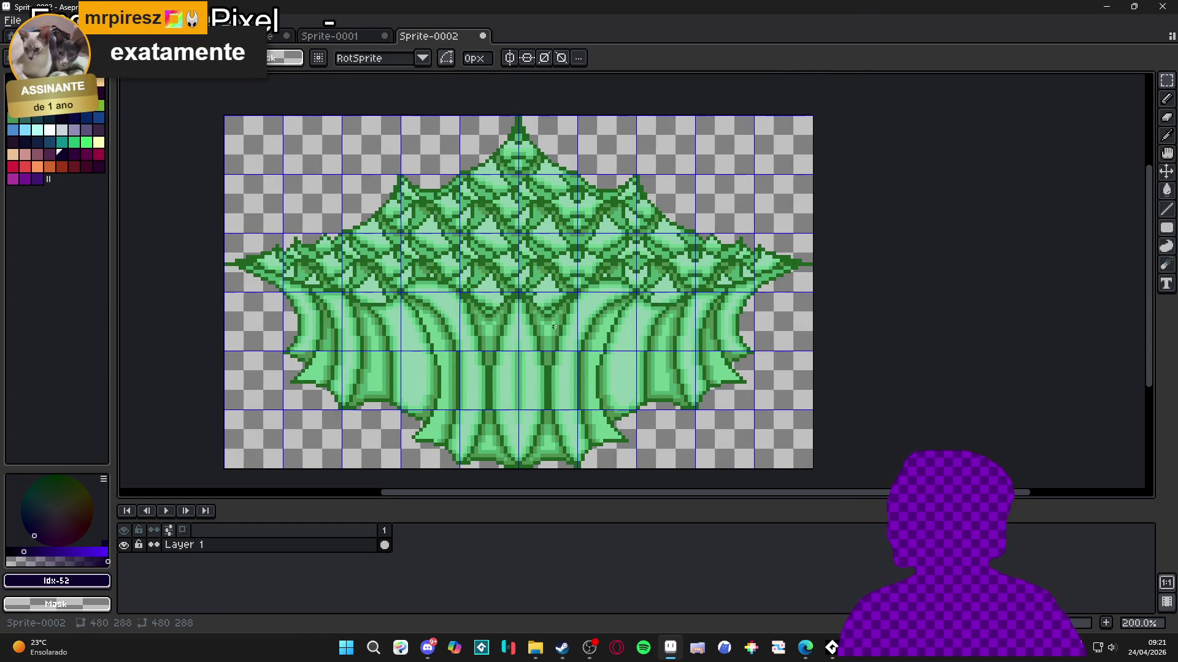
scroll(527, 419, down, 1)
scroll(527, 419, up, 1)
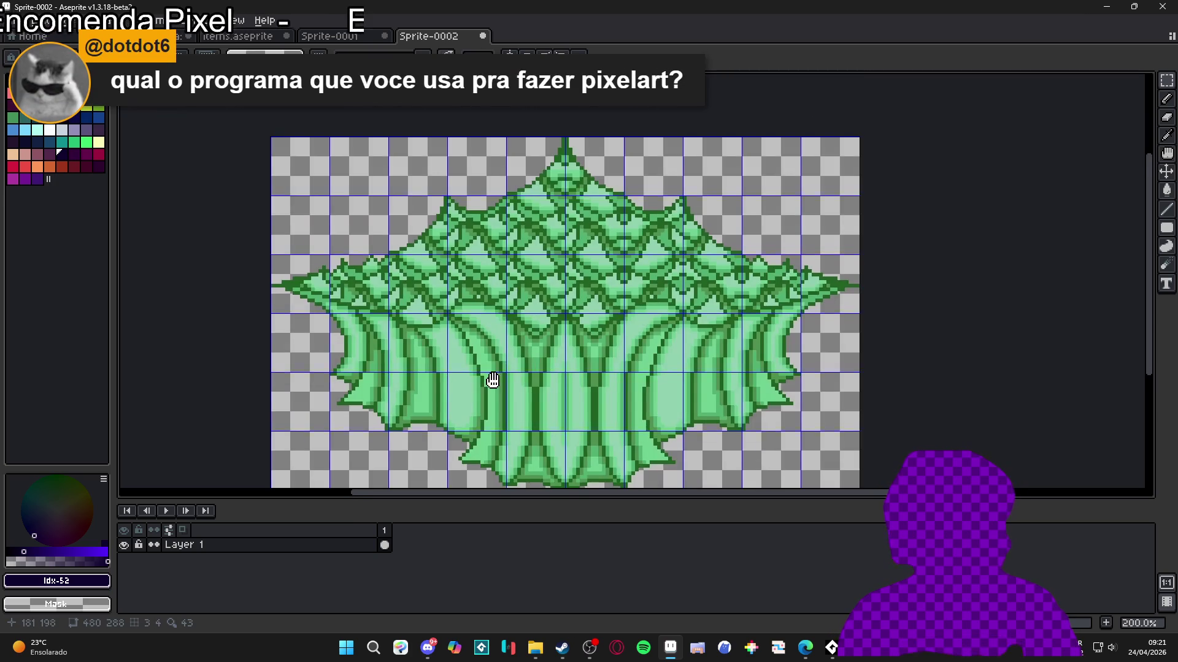
Step: Toggle Layer 1's visibility to compare, then eyedrop the dark green #206020
click(123, 544)
click(123, 544)
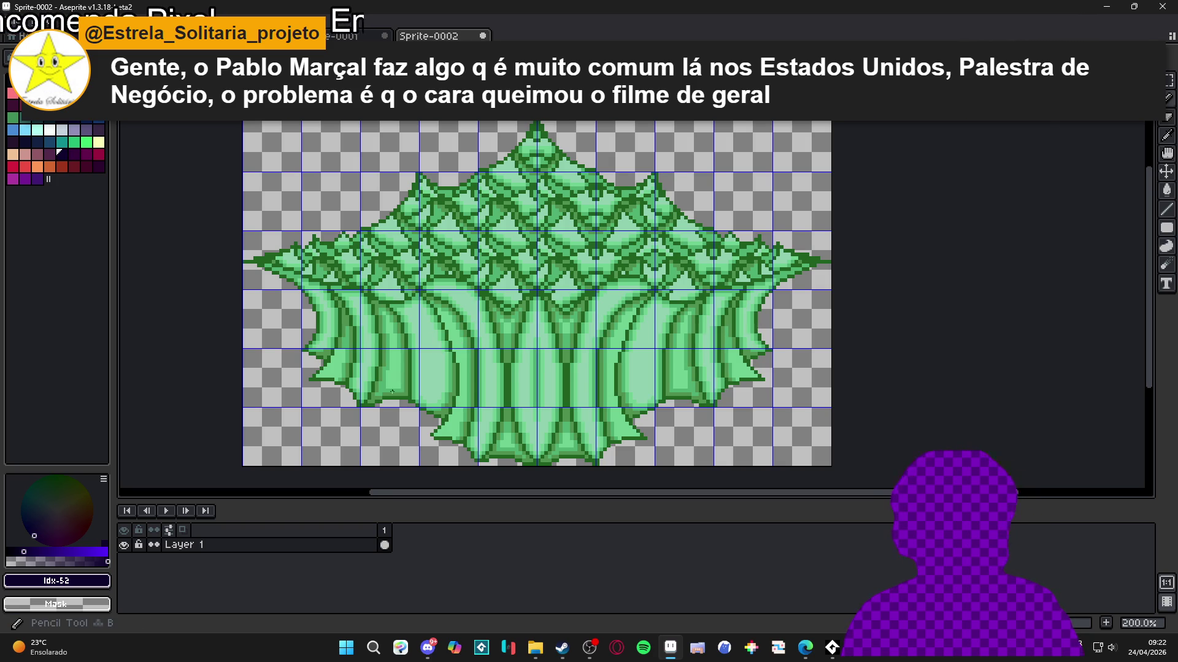
scroll(440, 347, up, 5)
alt+click(368, 390)
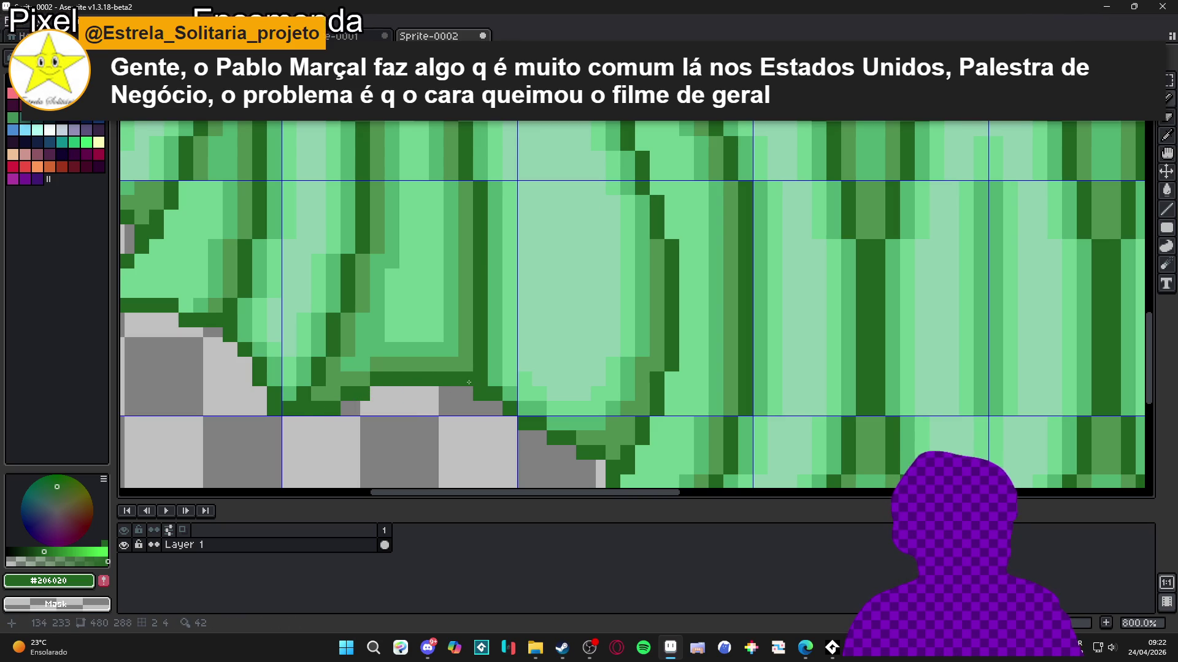
Step: Draw dark-green Pencil lines along the sprite's lower leaf edge
drag(460, 381, 375, 389)
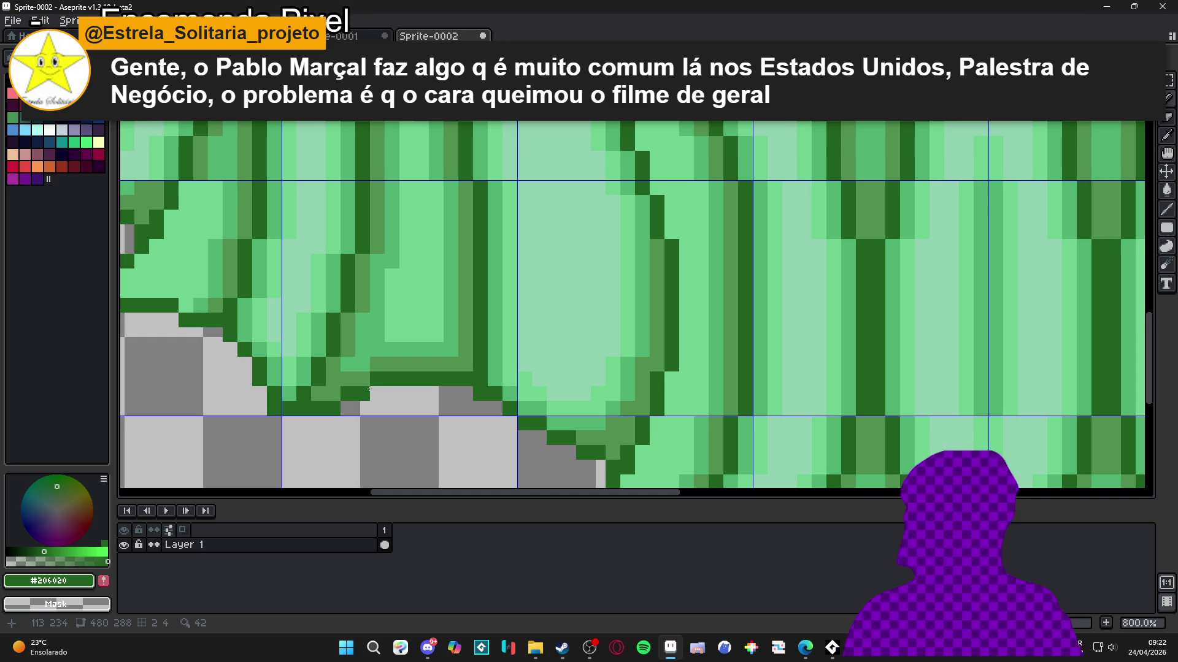
scroll(371, 386, down, 3)
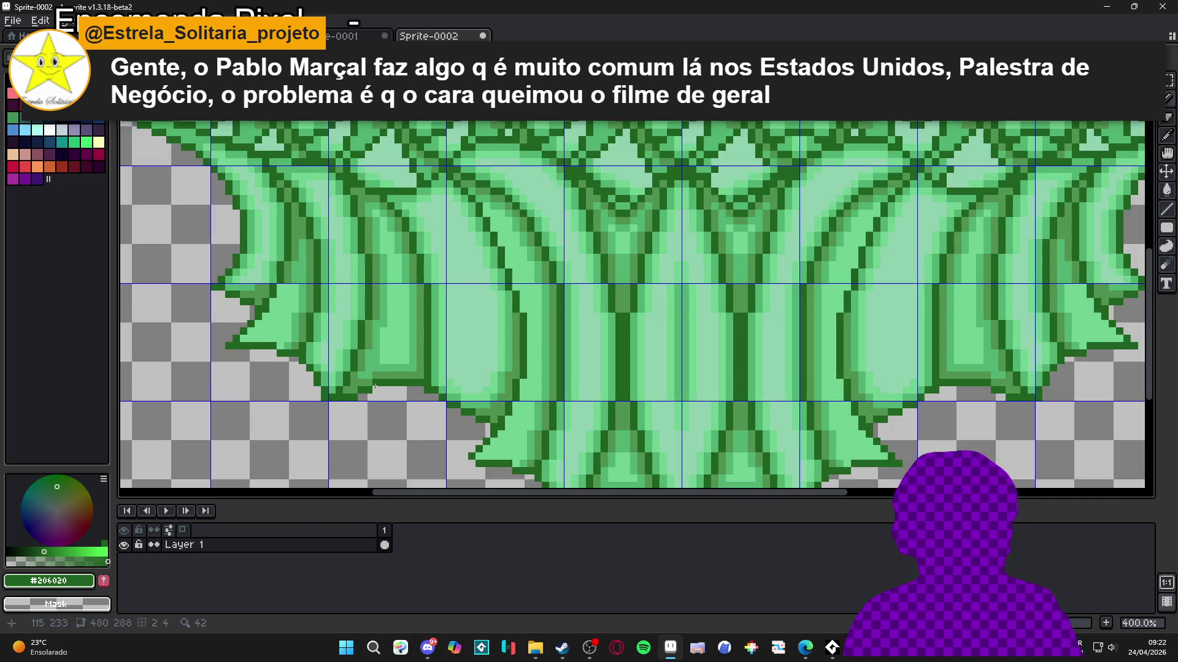
scroll(361, 398, up, 5)
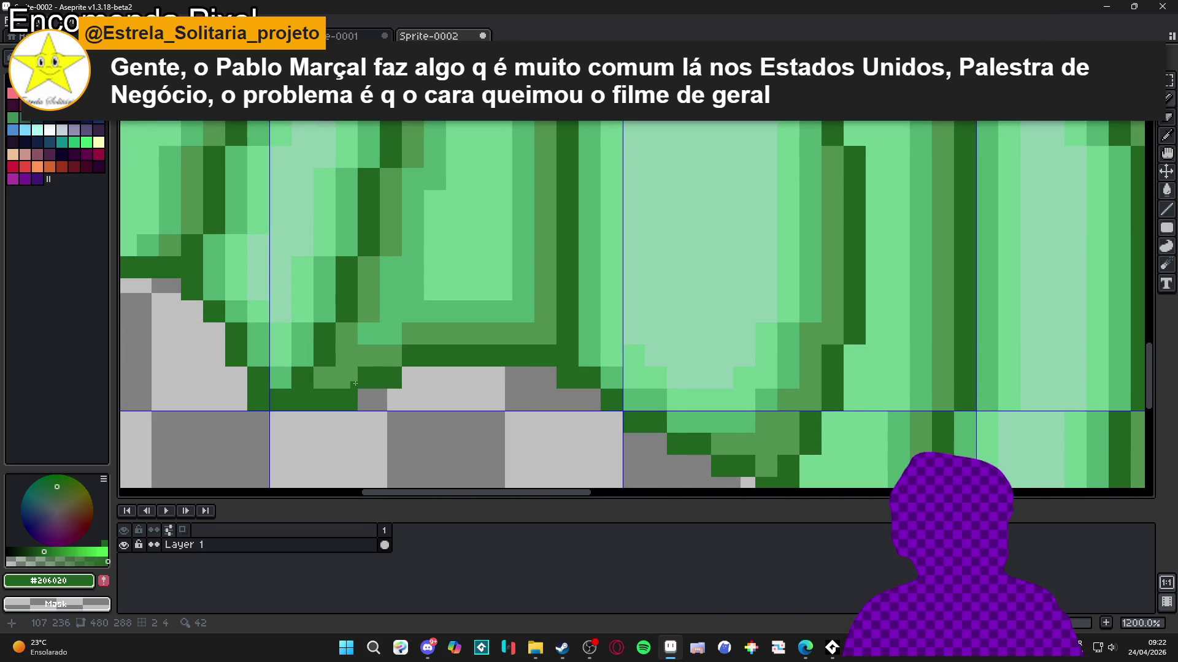
scroll(355, 384, down, 3)
scroll(386, 375, up, 3)
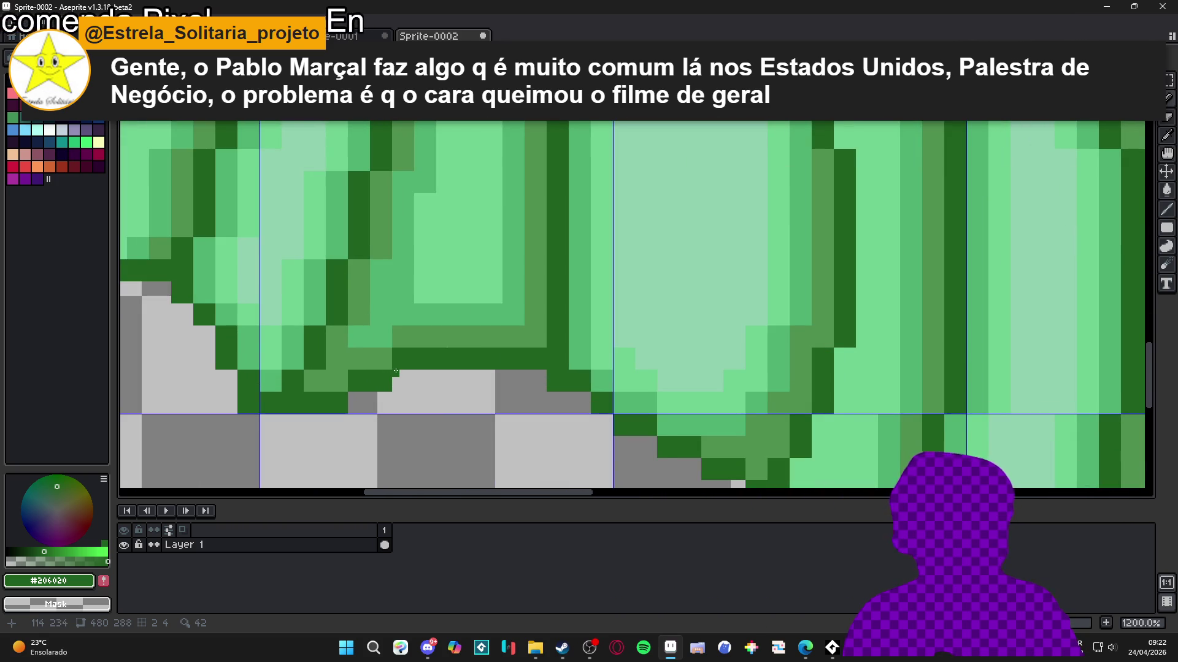
drag(396, 371, 543, 363)
scroll(656, 341, down, 7)
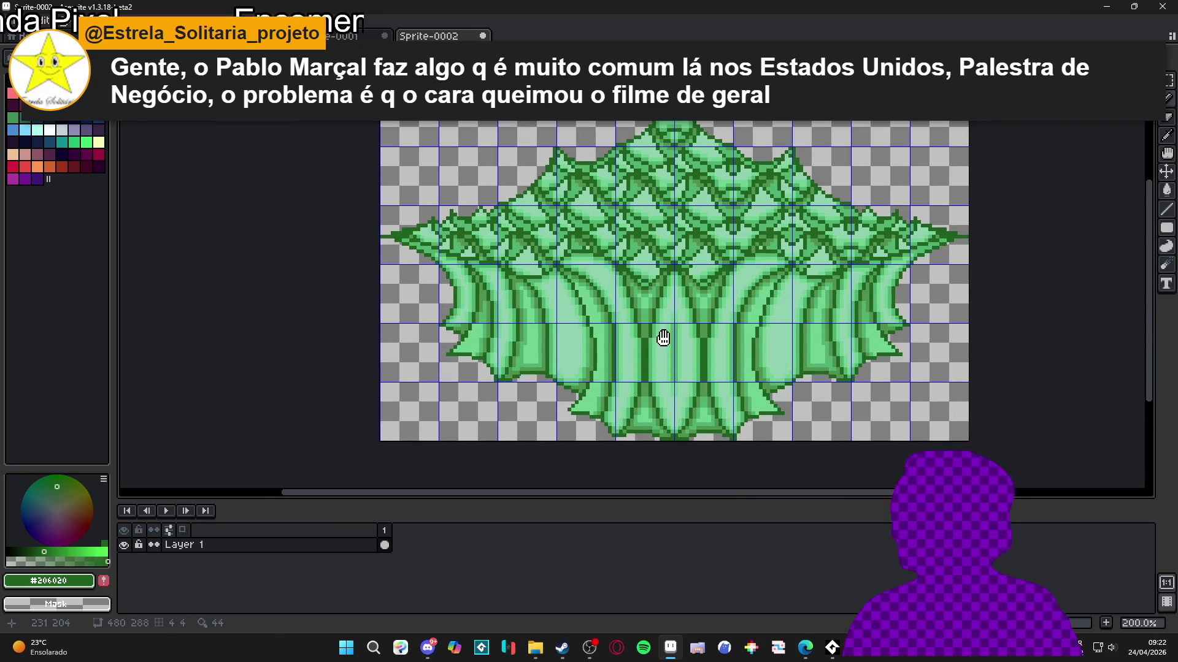
drag(641, 341, 612, 347)
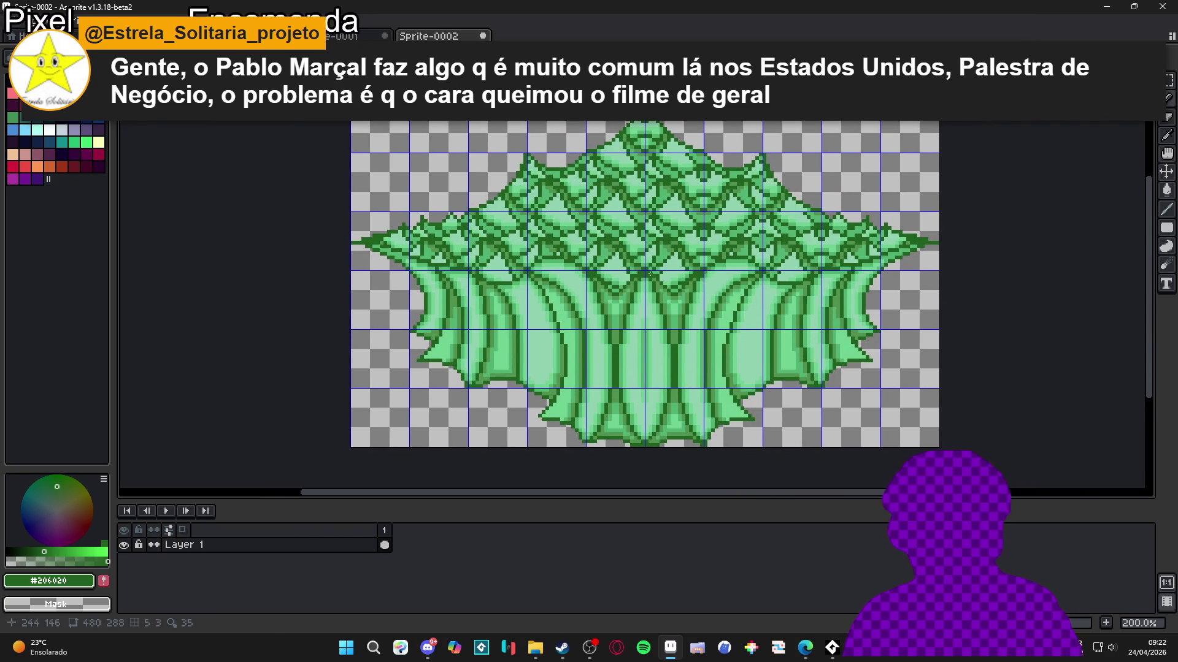
scroll(650, 275, up, 1)
Step: Compare with Layer 1 hidden, then undo the last pencil stroke
click(124, 545)
click(124, 544)
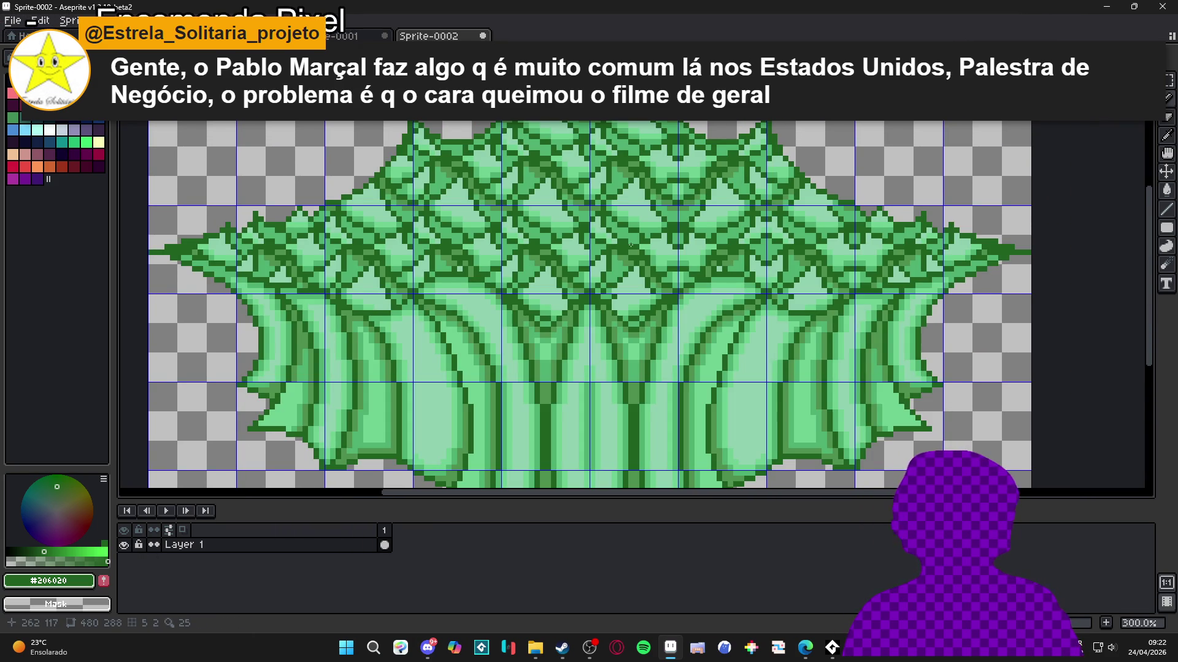
drag(630, 244, 588, 252)
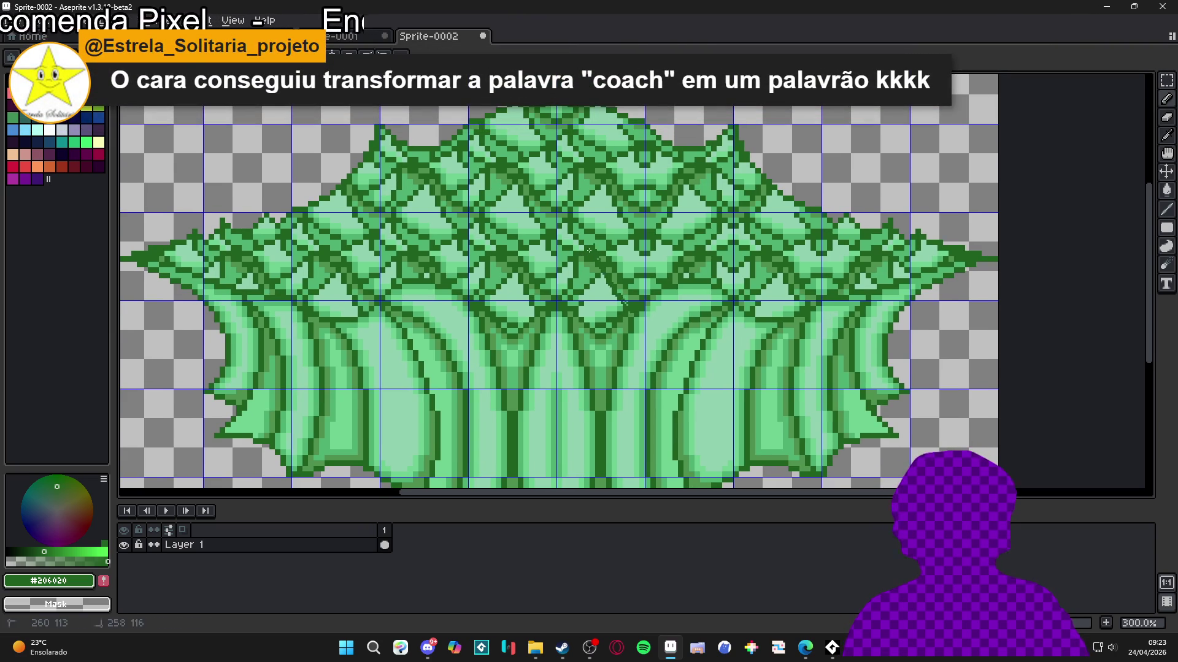
key(b)
key(ctrl+z)
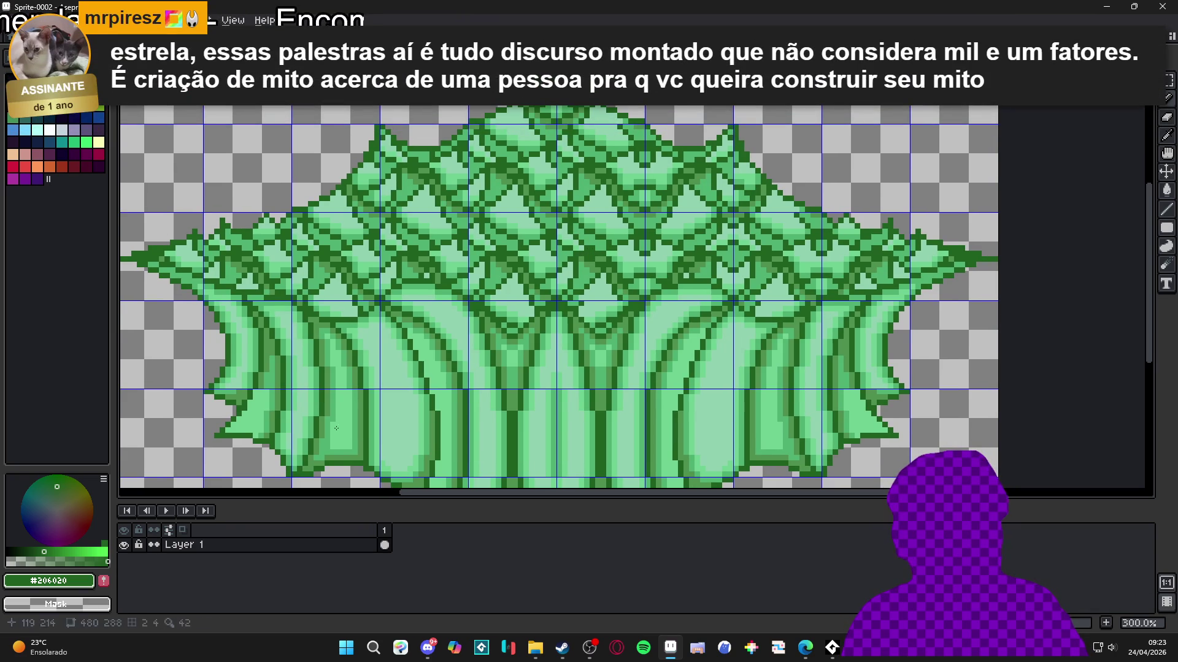
scroll(527, 334, down, 2)
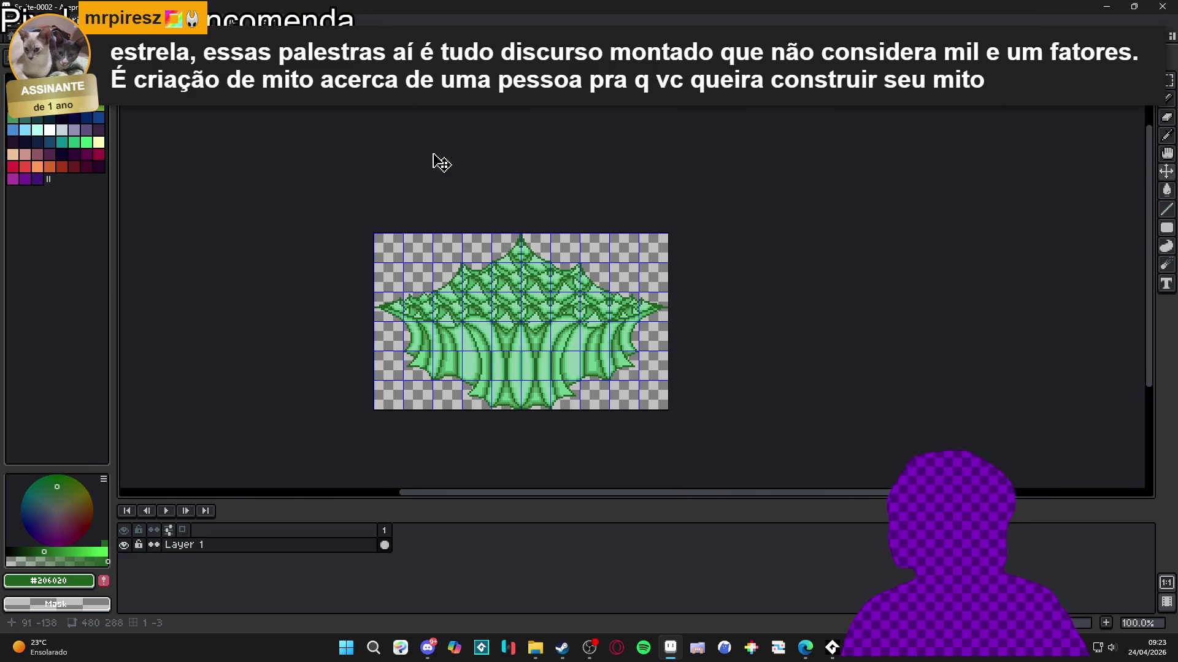
scroll(486, 256, up, 1)
scroll(473, 245, up, 1)
key(ctrl+Tab)
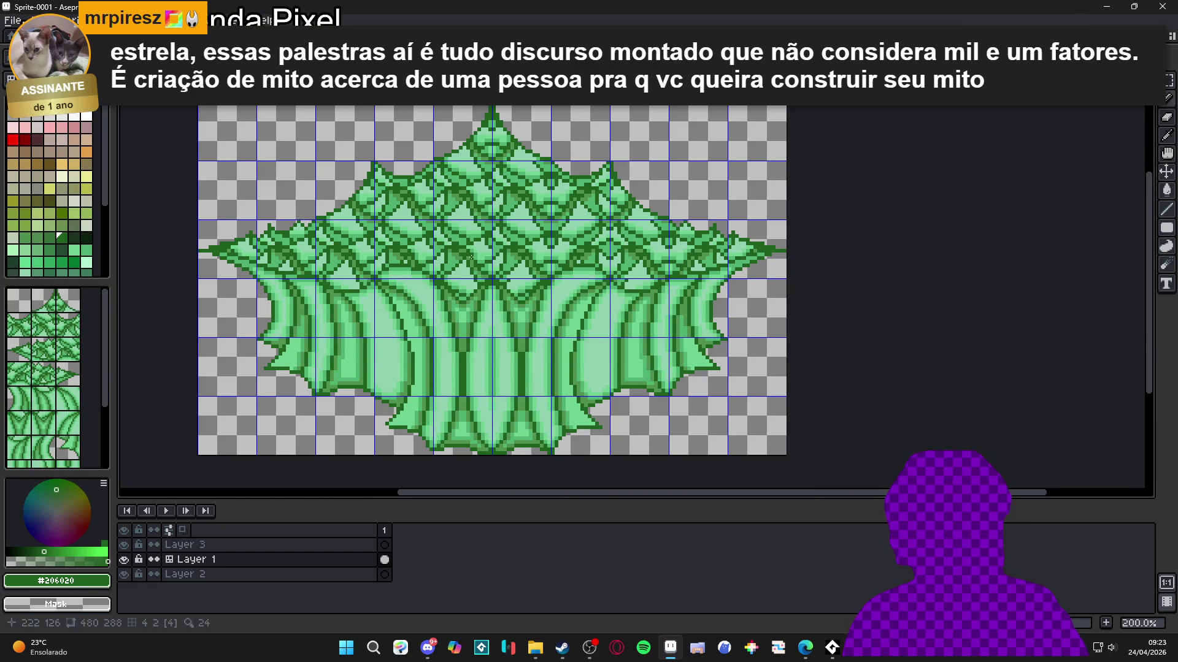
Step: Test a tan arc stroke on Sprite-0001 and undo it
click(74, 164)
drag(501, 242, 525, 261)
key(ctrl+z)
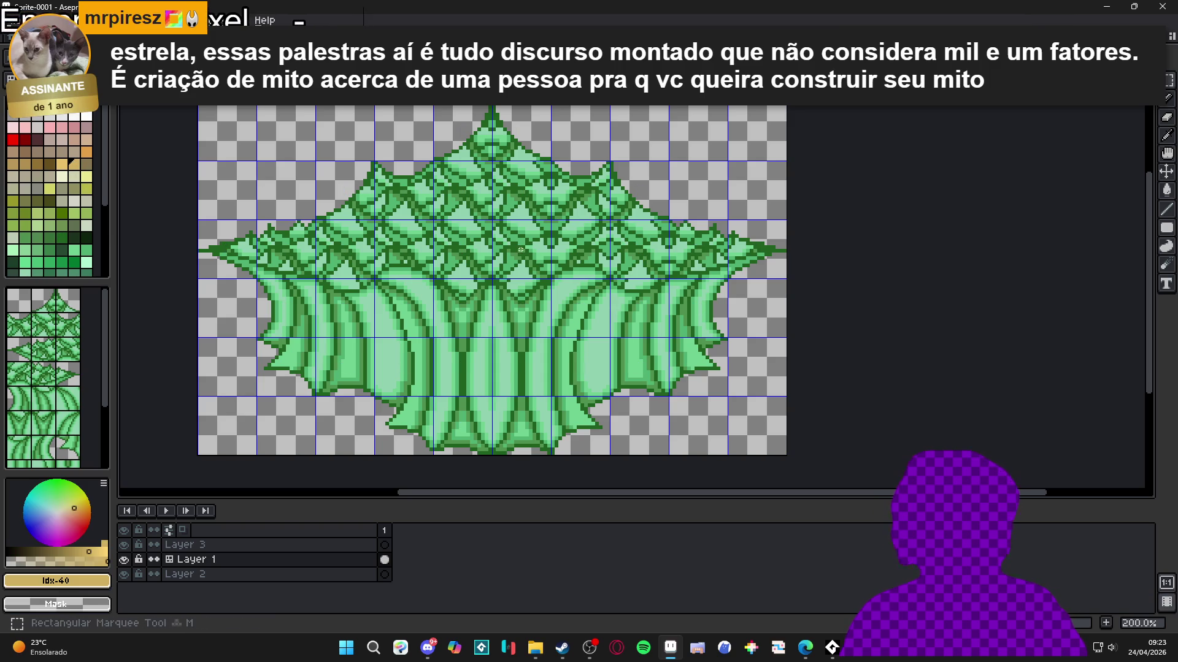
Step: Clear the tree-clump drawing from Sprite-0002 and paste in the green leaf tile
click(122, 37)
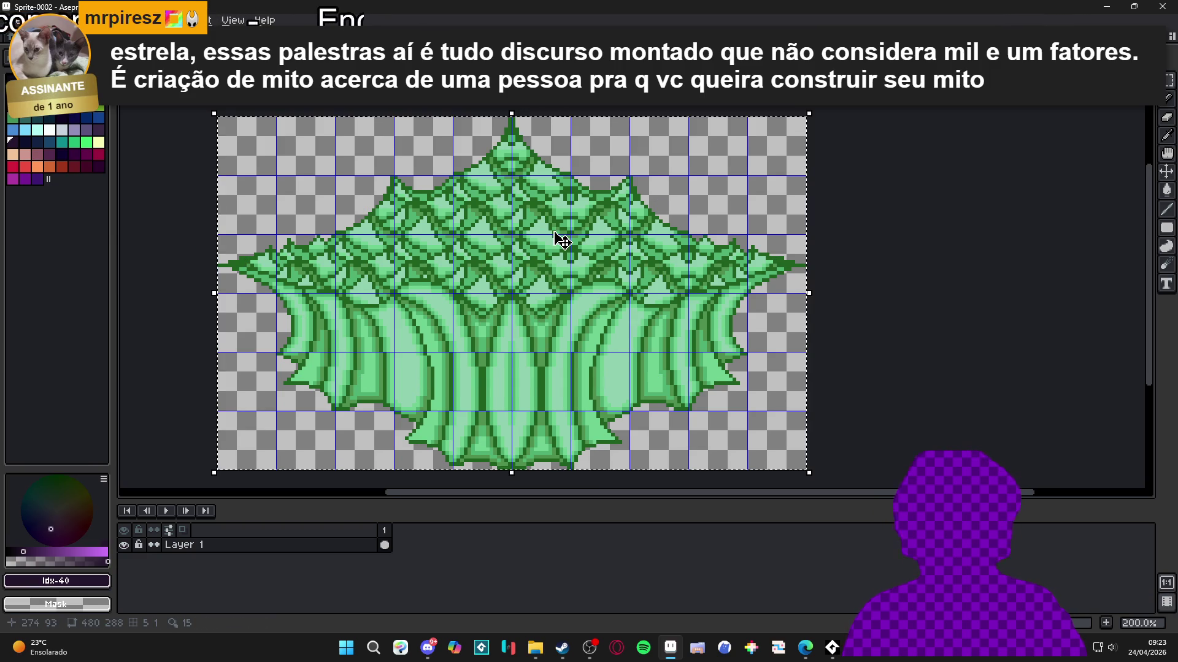
key(ctrl+z)
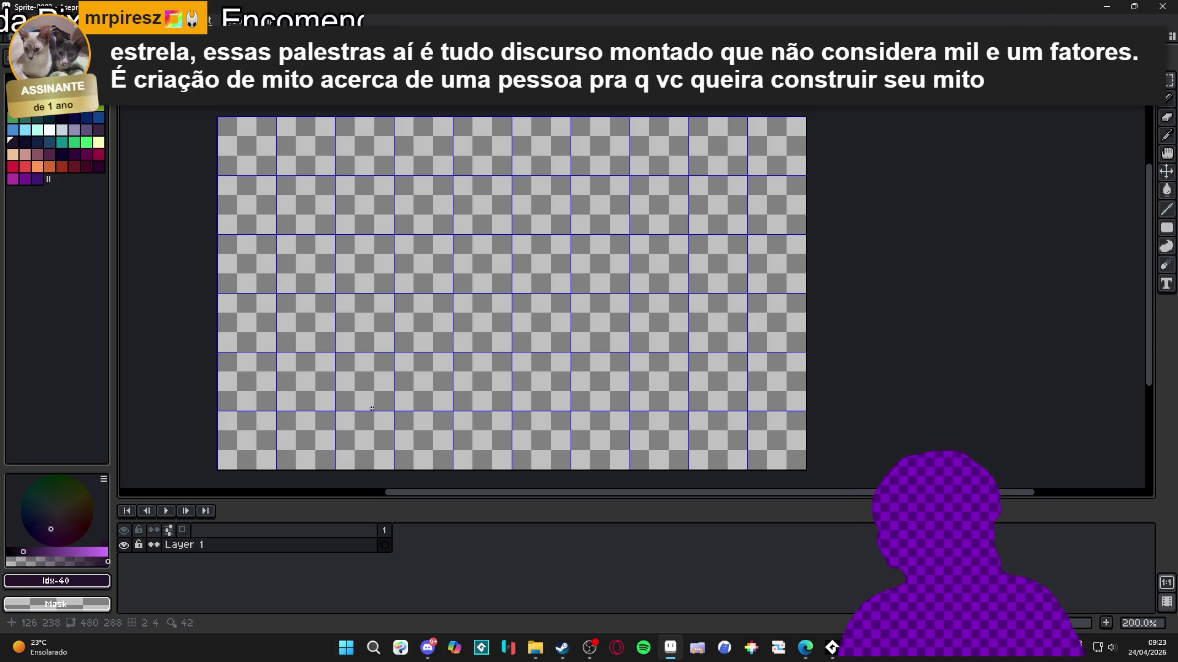
key(ctrl+v)
Step: Convert Layer 1 to a tilemap layer with a 48×48 tileset
scroll(540, 276, up, 3)
scroll(527, 273, down, 3)
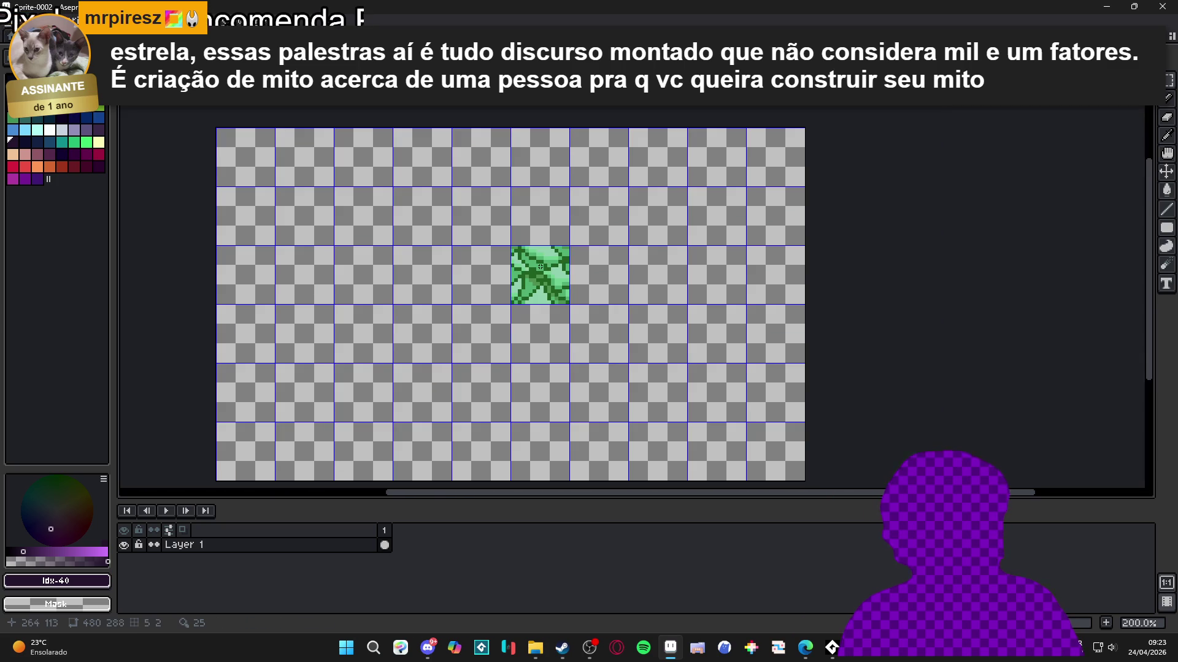
right_click(276, 545)
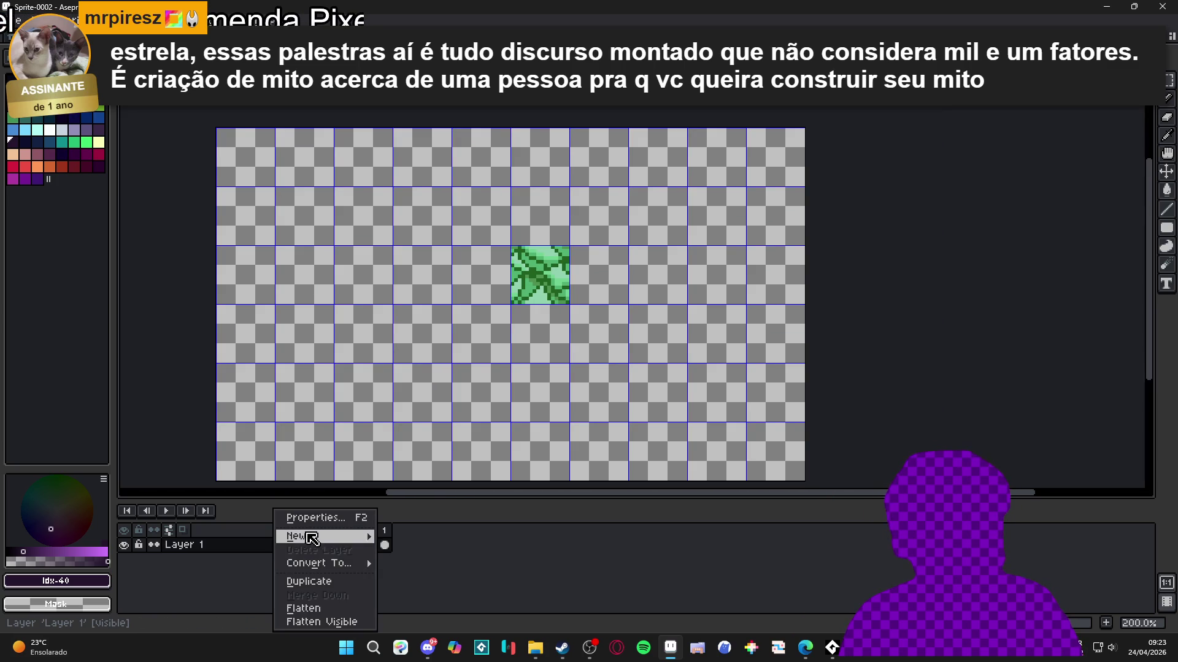
mouse_move(363, 569)
click(412, 596)
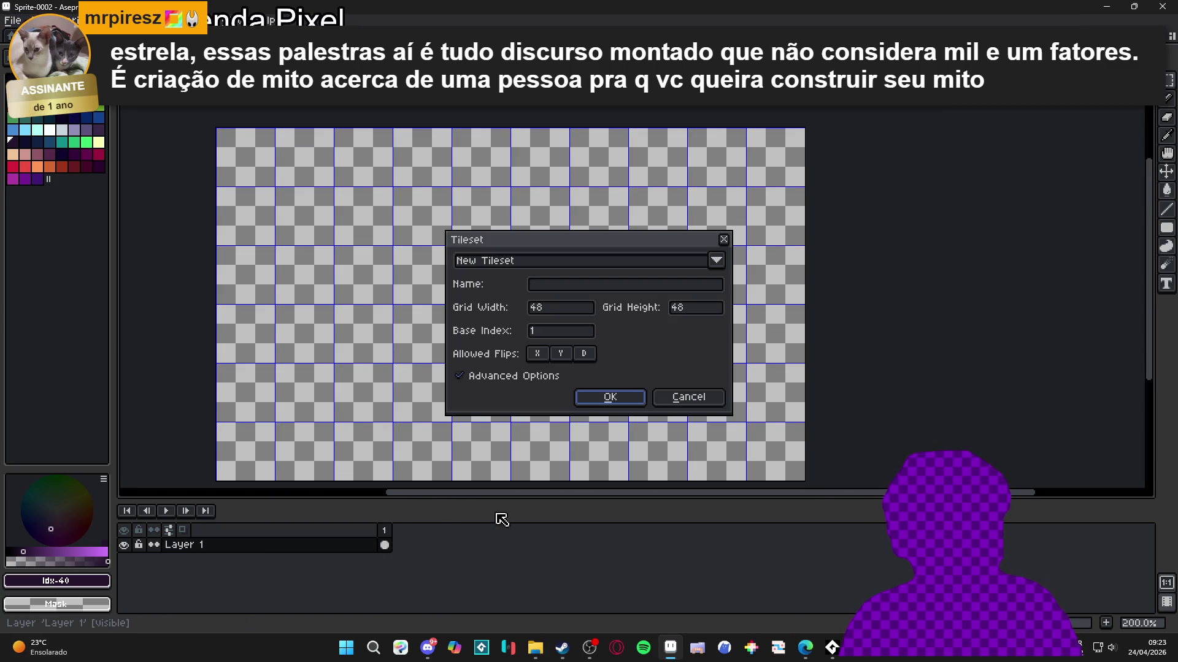
click(608, 399)
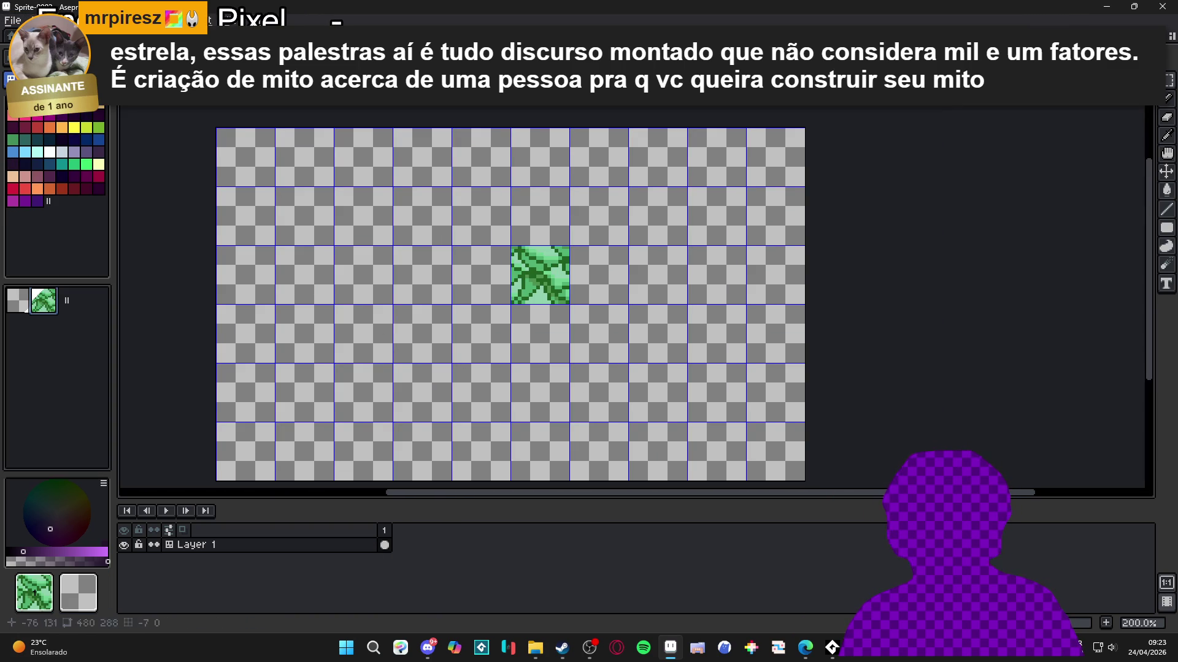
Step: Stamp the leaf tile into neighbouring cells to start the 4×3 block
click(588, 276)
click(586, 227)
mouse_move(585, 226)
mouse_down()
mouse_move(482, 215)
mouse_move(540, 334)
mouse_move(423, 334)
mouse_move(413, 227)
mouse_up()
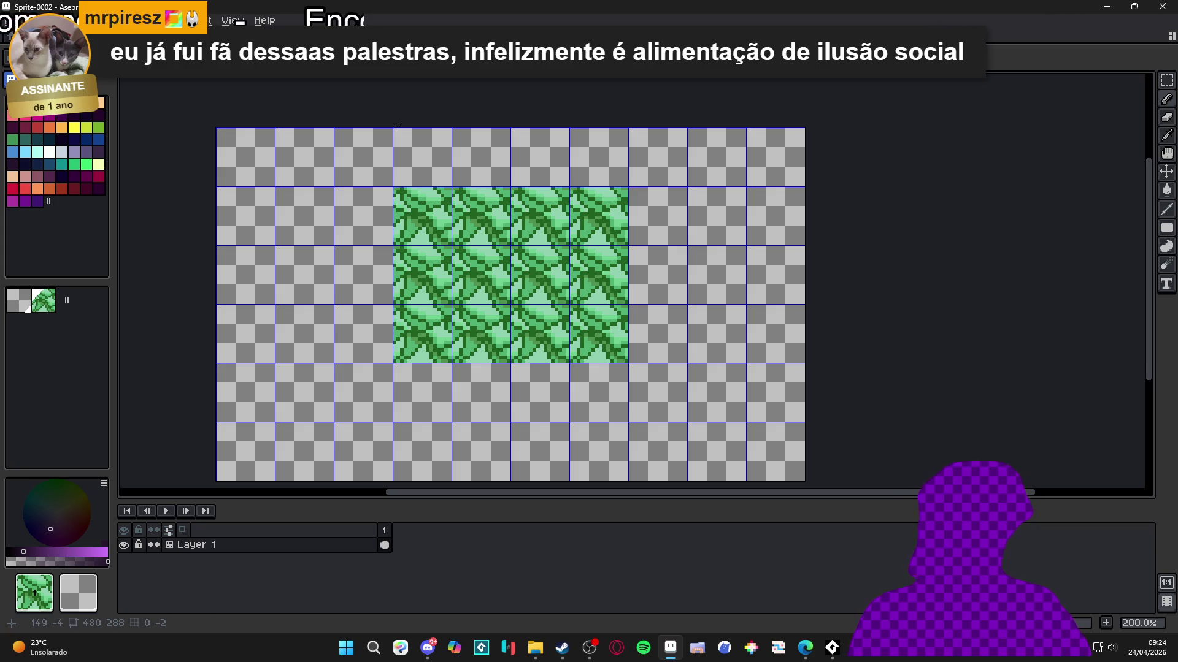
Step: Fill the rest of the fifth row with the leaf tile, then pick light mint green with the pencil
mouse_move(418, 410)
mouse_down()
mouse_move(547, 412)
mouse_move(598, 393)
mouse_up()
click(75, 152)
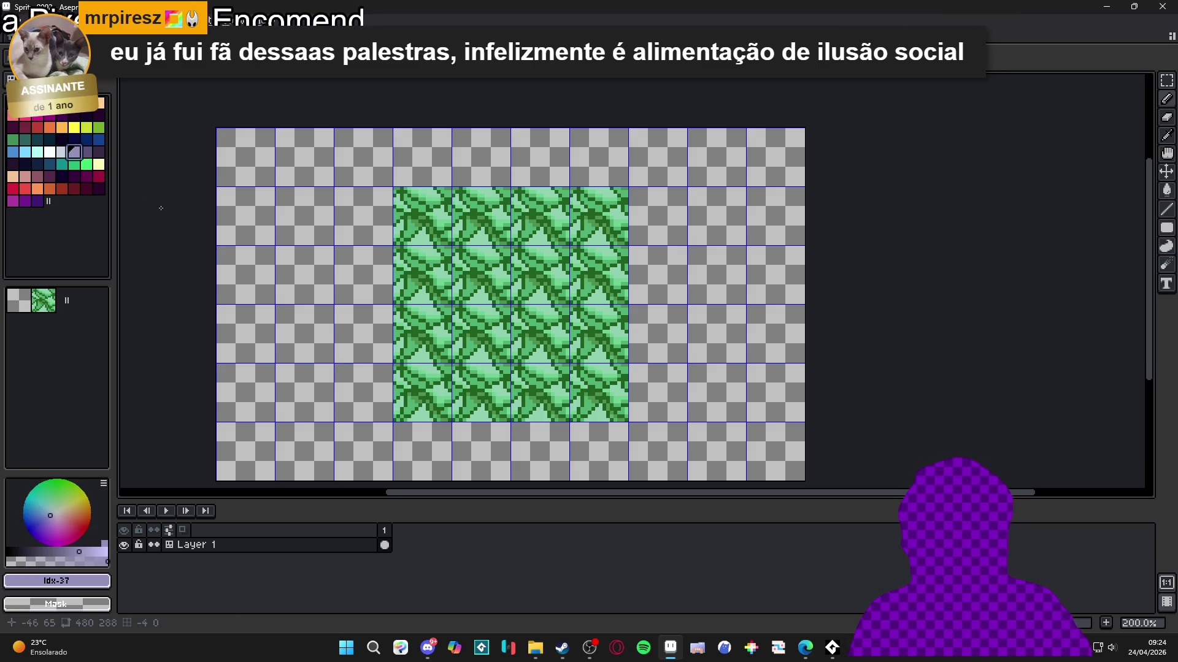
key(b)
scroll(480, 261, up, 1)
alt+click(527, 257)
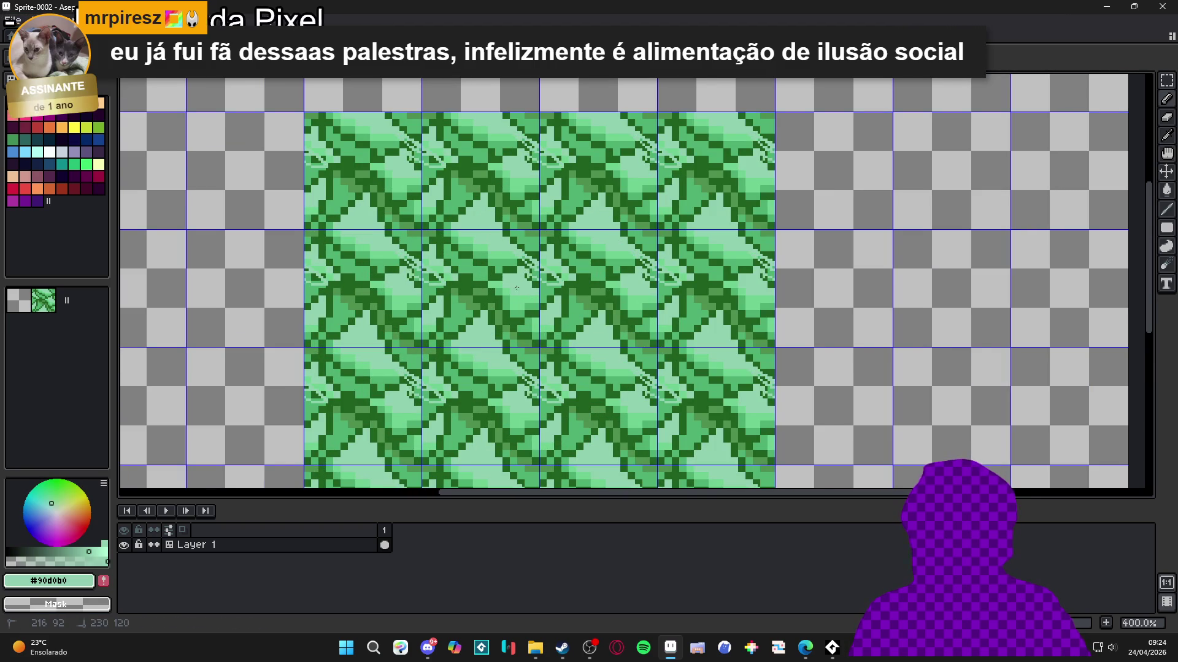
key(ctrl+z)
Step: Draw light-green diagonal edges and dithered dots on the repeated leaf tile
scroll(498, 244, up, 1)
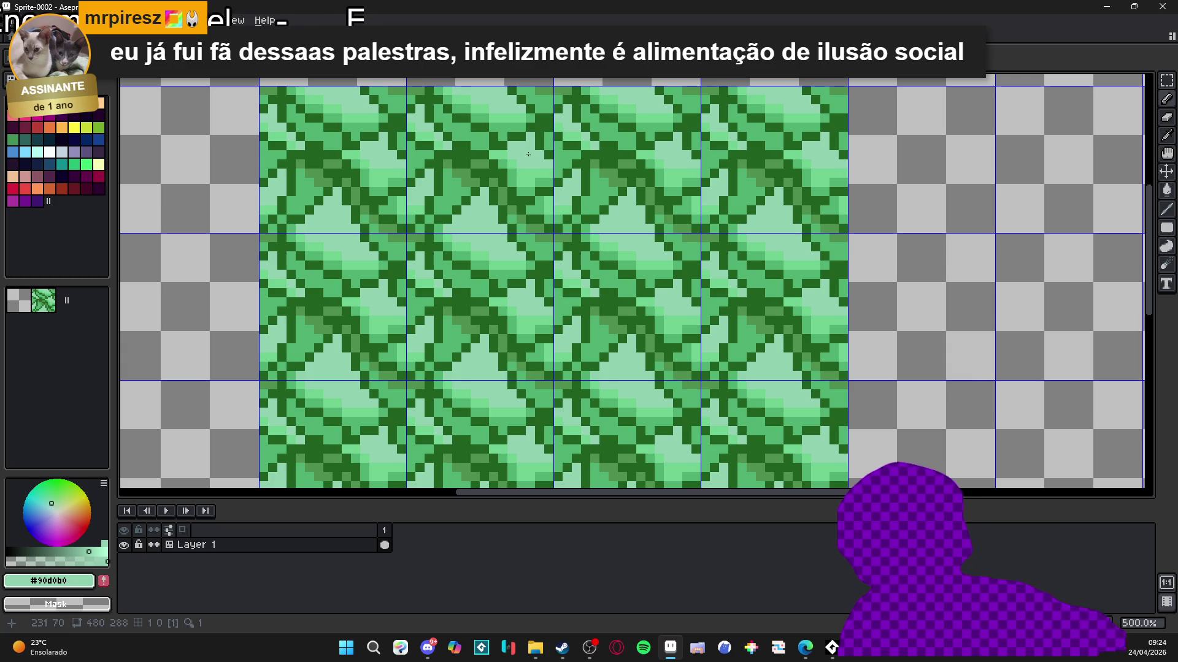
drag(496, 217, 488, 204)
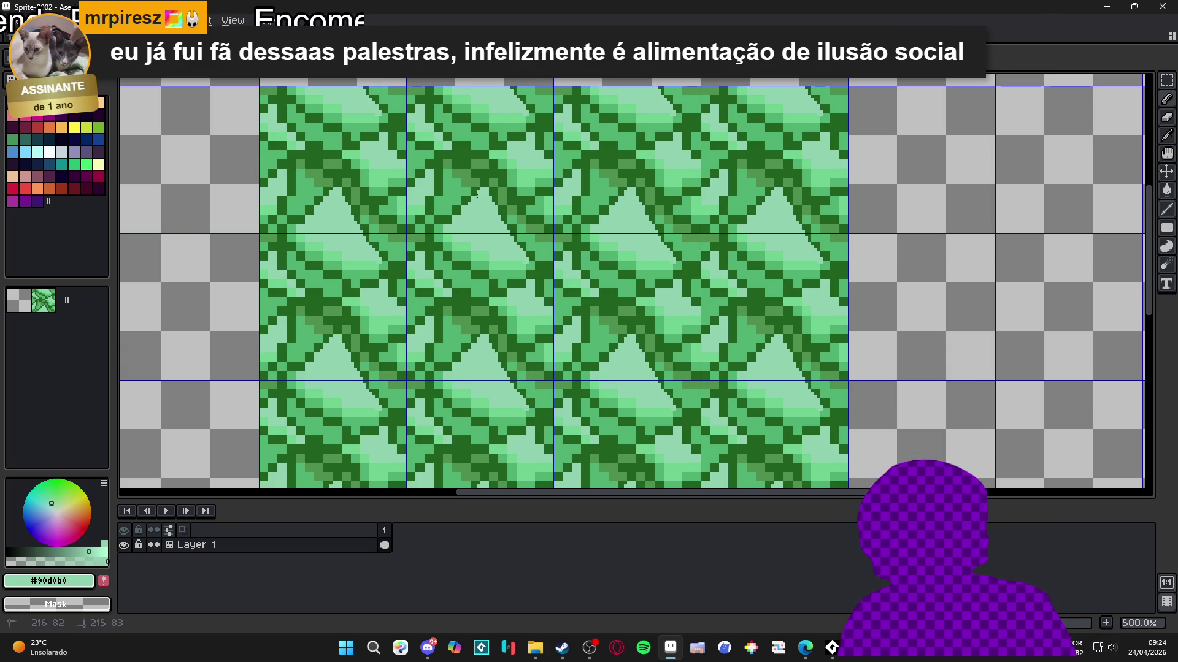
drag(445, 228, 466, 210)
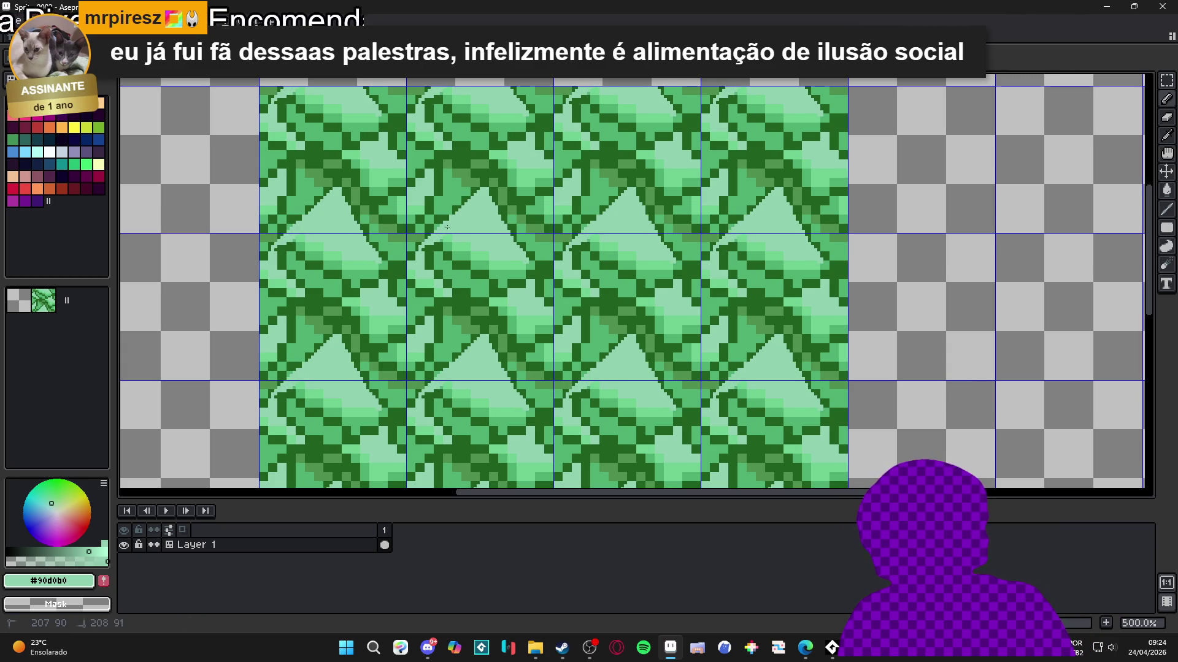
mouse_move(442, 257)
mouse_down()
mouse_move(435, 265)
mouse_move(442, 253)
mouse_move(455, 267)
mouse_move(465, 241)
mouse_move(479, 279)
mouse_move(513, 263)
mouse_move(575, 298)
mouse_move(515, 309)
mouse_move(509, 331)
mouse_move(525, 348)
mouse_move(521, 337)
mouse_up()
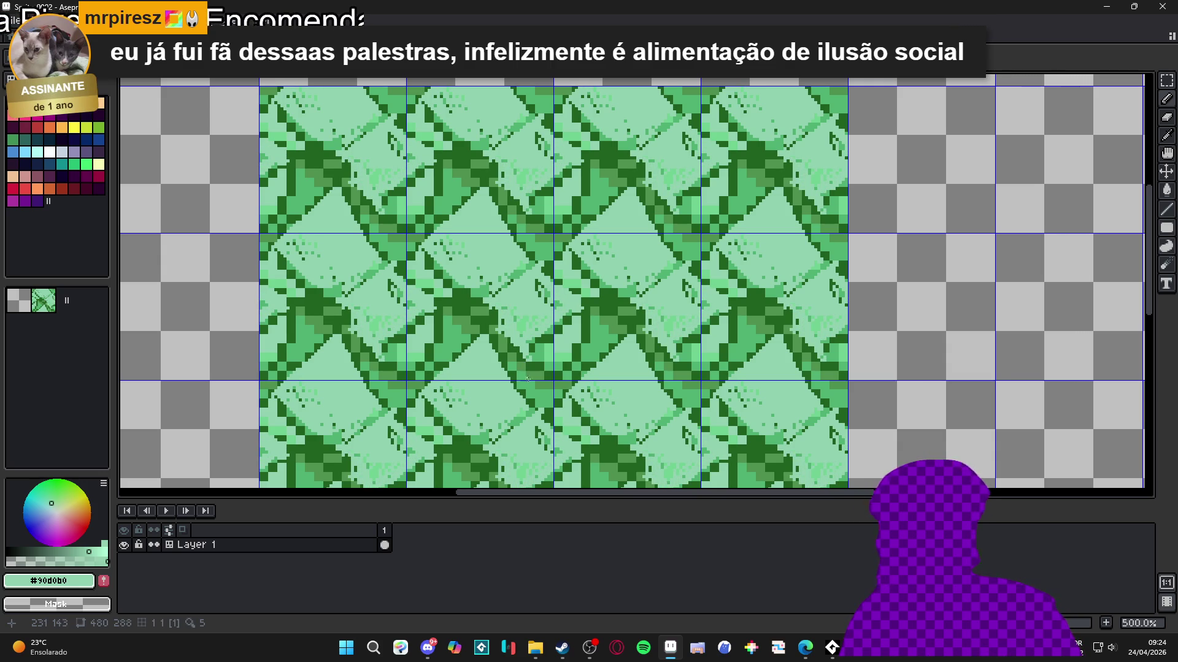
scroll(533, 404, down, 1)
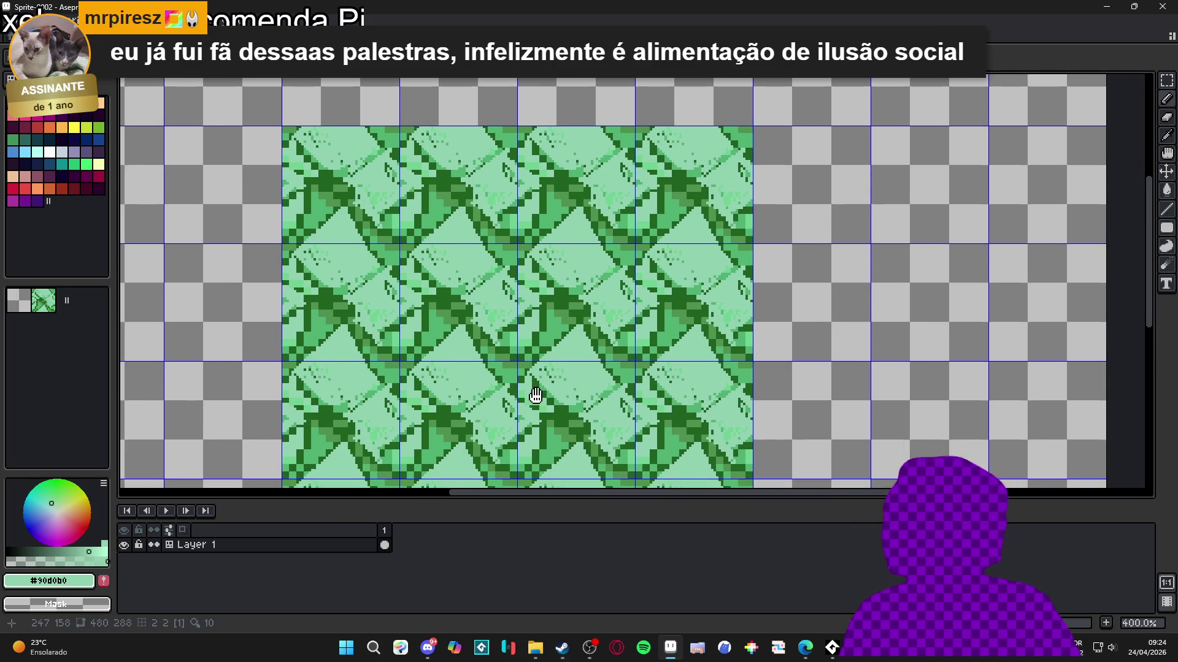
scroll(550, 406, down, 1)
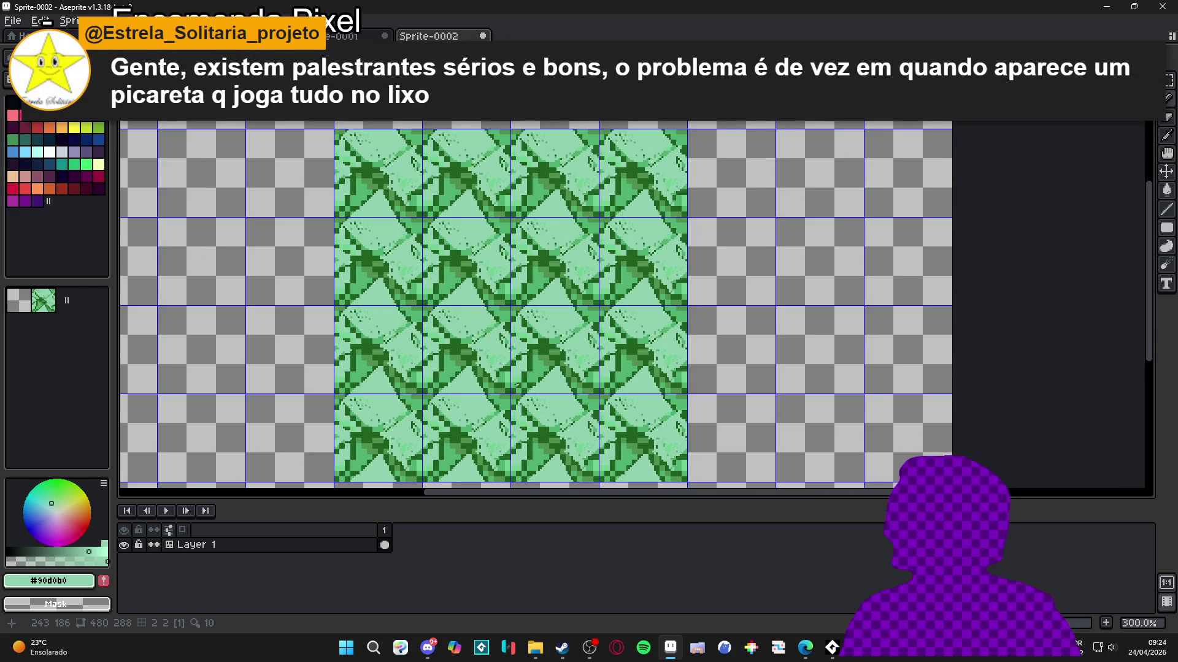
scroll(509, 331, up, 2)
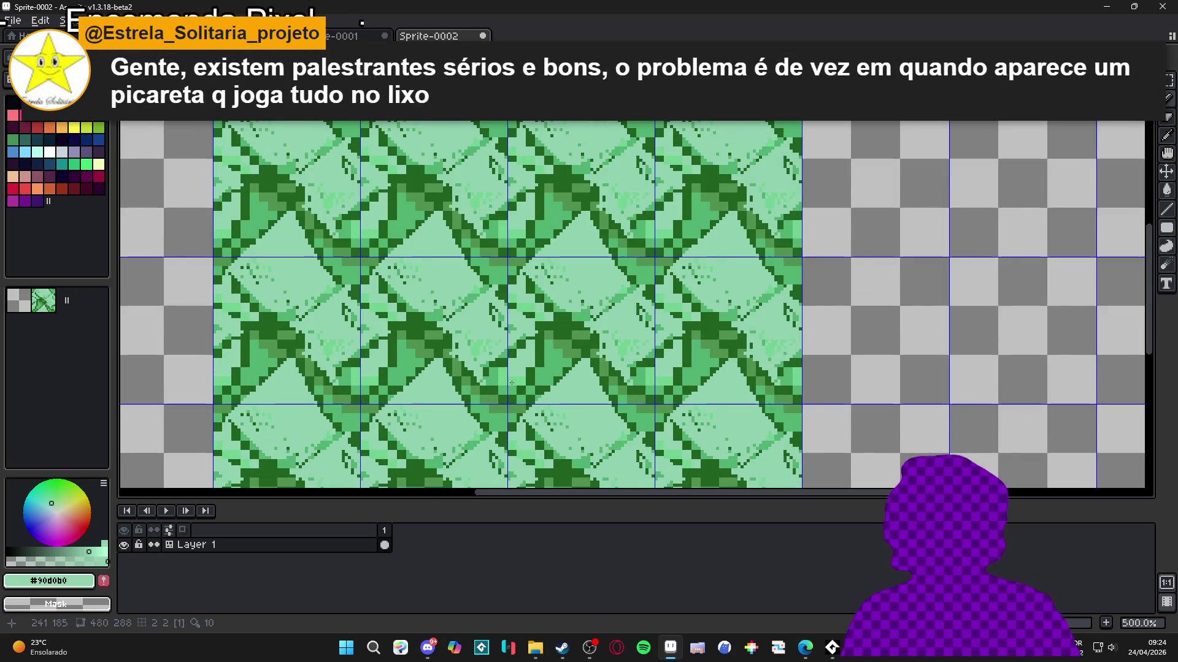
scroll(509, 330, down, 1)
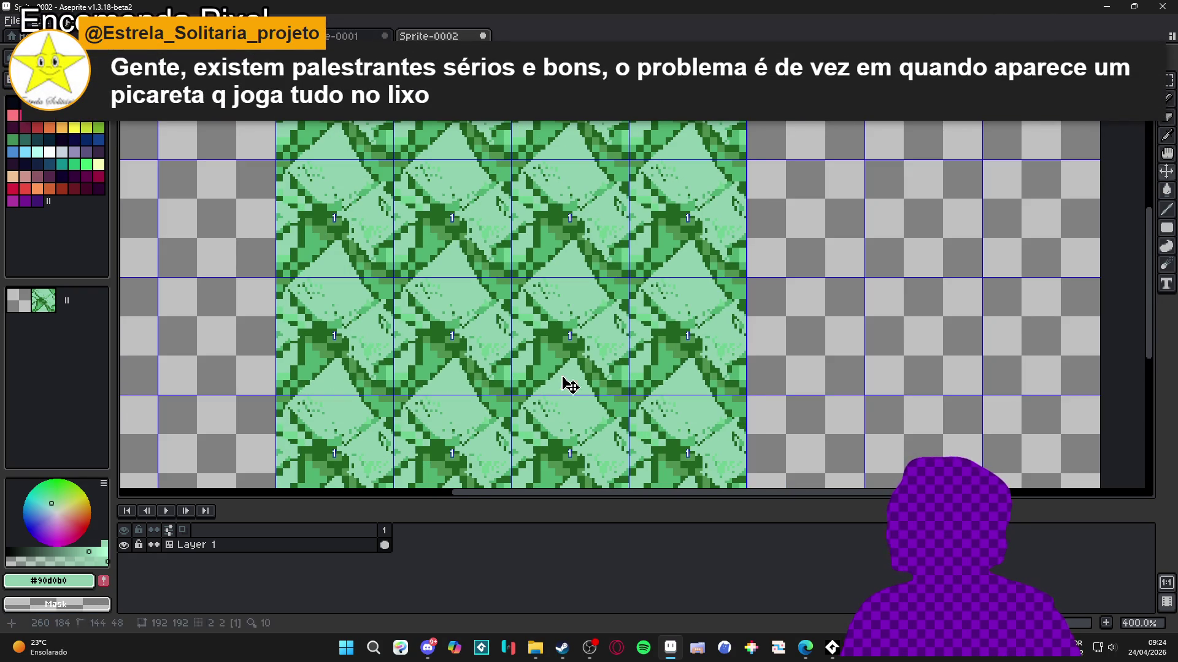
Step: Undo the strokes drawn on the Sprite-0002 tile
key(ctrl+z)
key(ctrl+z)
key(ctrl+z)
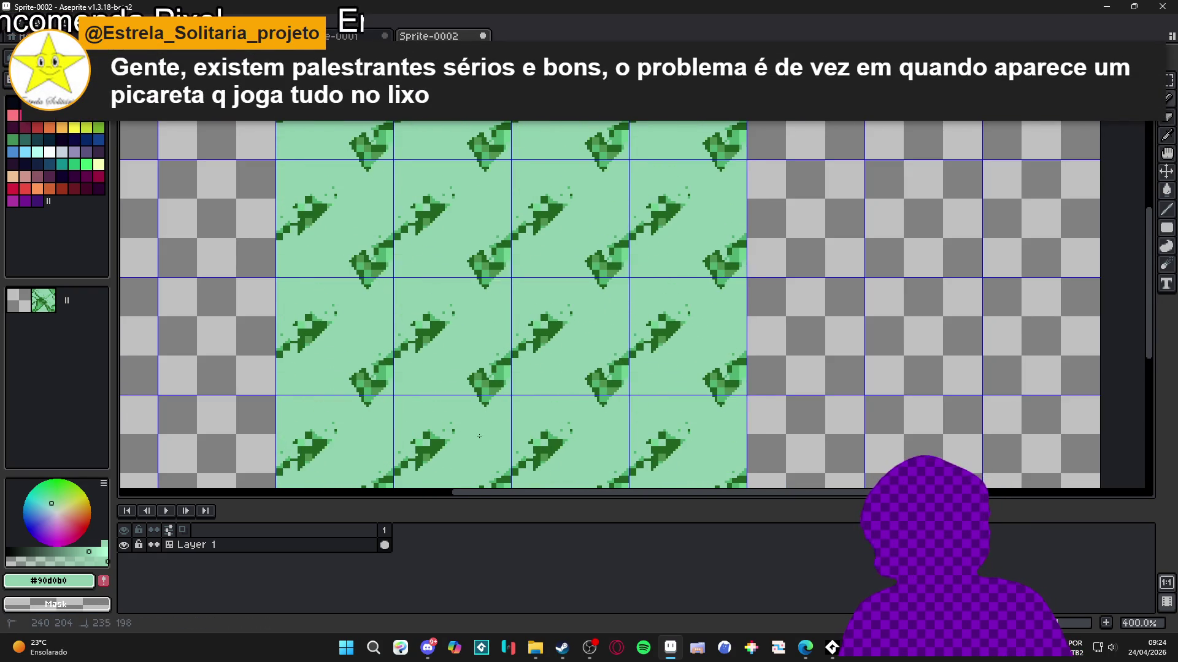
key(ctrl+z)
key(ctrl+z)
key(ctrl+z)
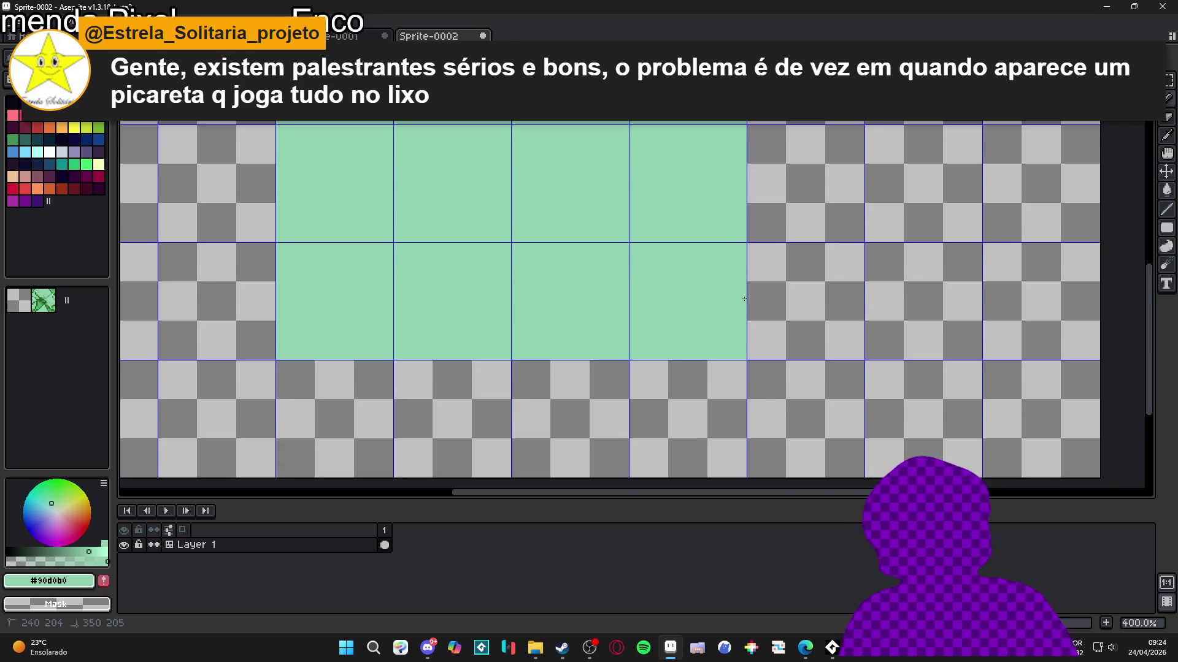
key(ctrl+z)
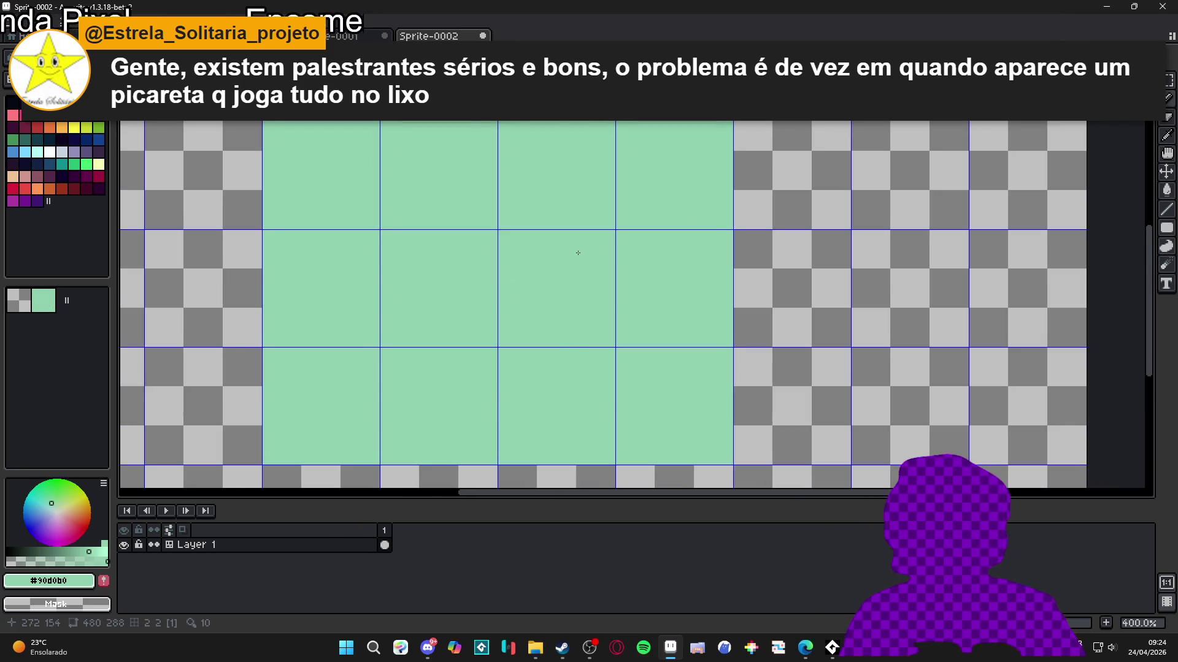
Step: Eyedrop the dark green #206020 from Sprite-0001 and return to Sprite-0002
key(ctrl+Tab)
scroll(522, 227, up, 2)
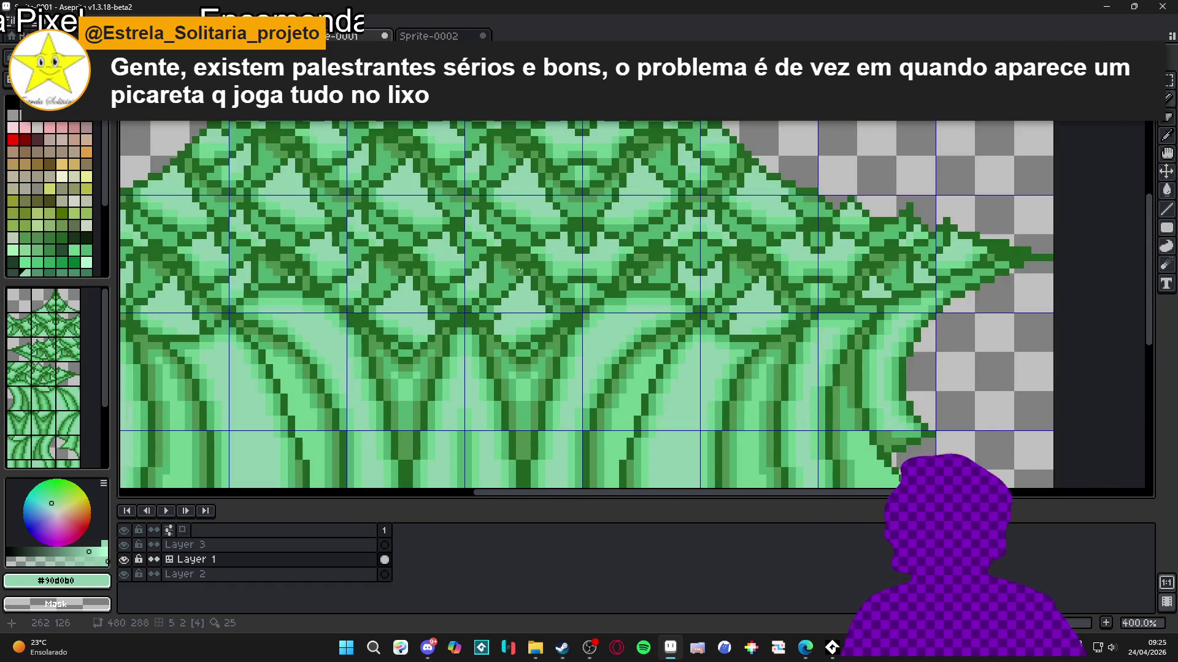
scroll(524, 281, down, 2)
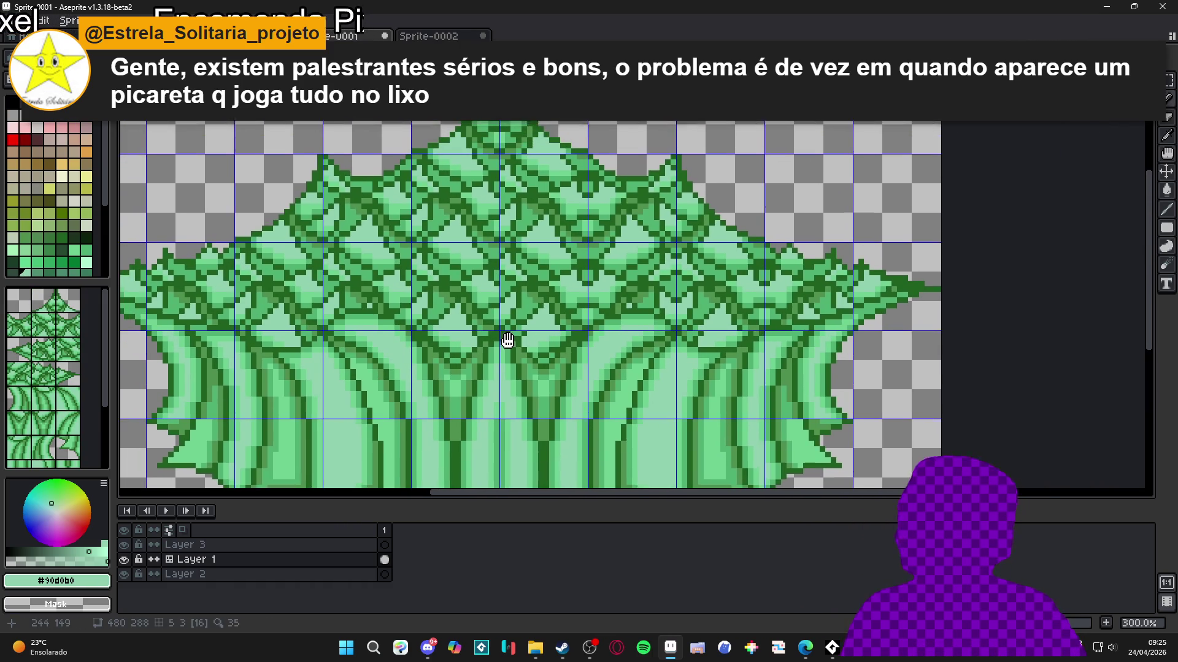
scroll(467, 324, up, 2)
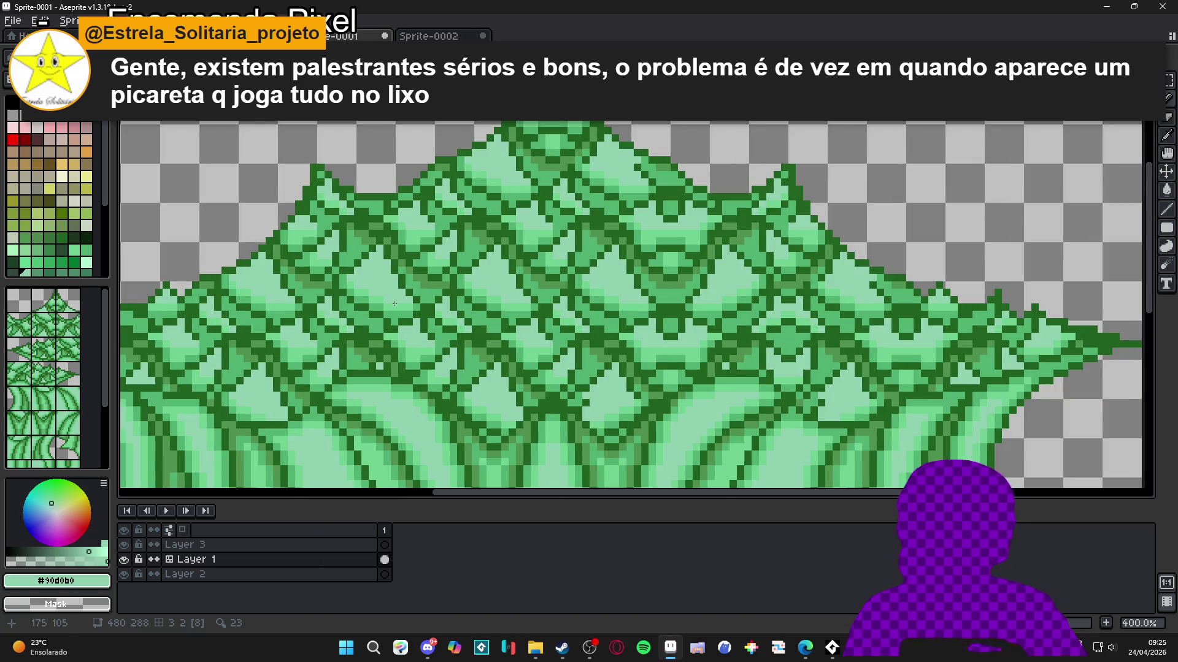
alt+click(446, 216)
click(432, 36)
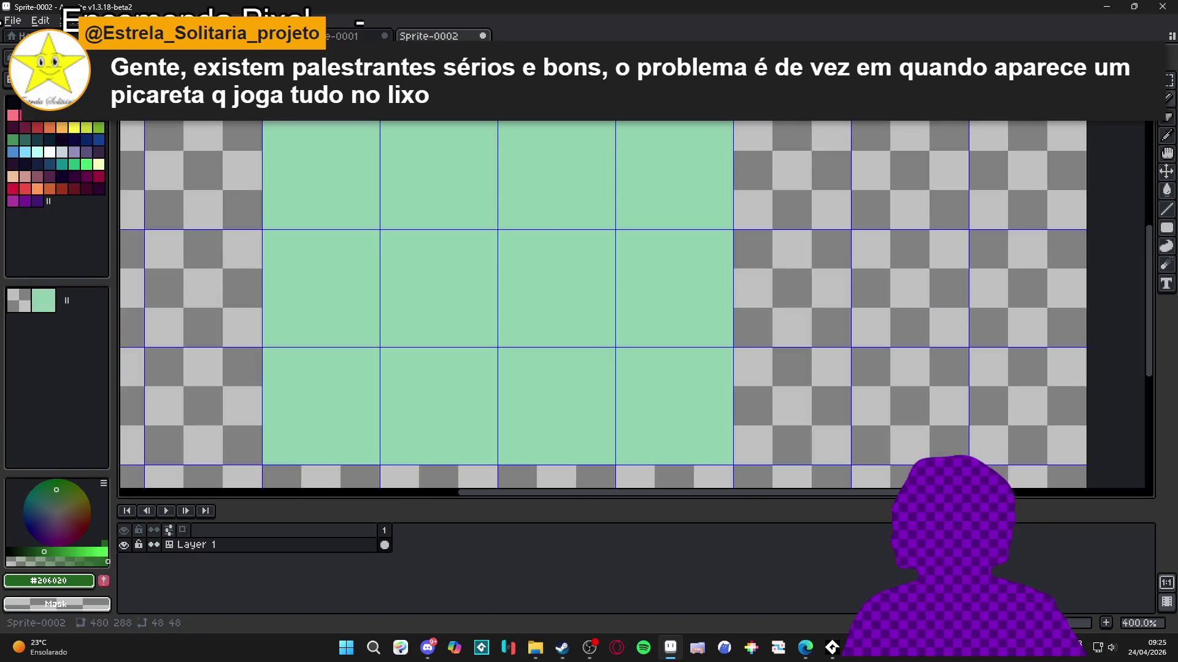
Step: Draw dark-green peaked leaf outlines across the tile, including a long edge with a hooked tip
scroll(426, 257, up, 1)
drag(427, 258, 482, 364)
key(ctrl+z)
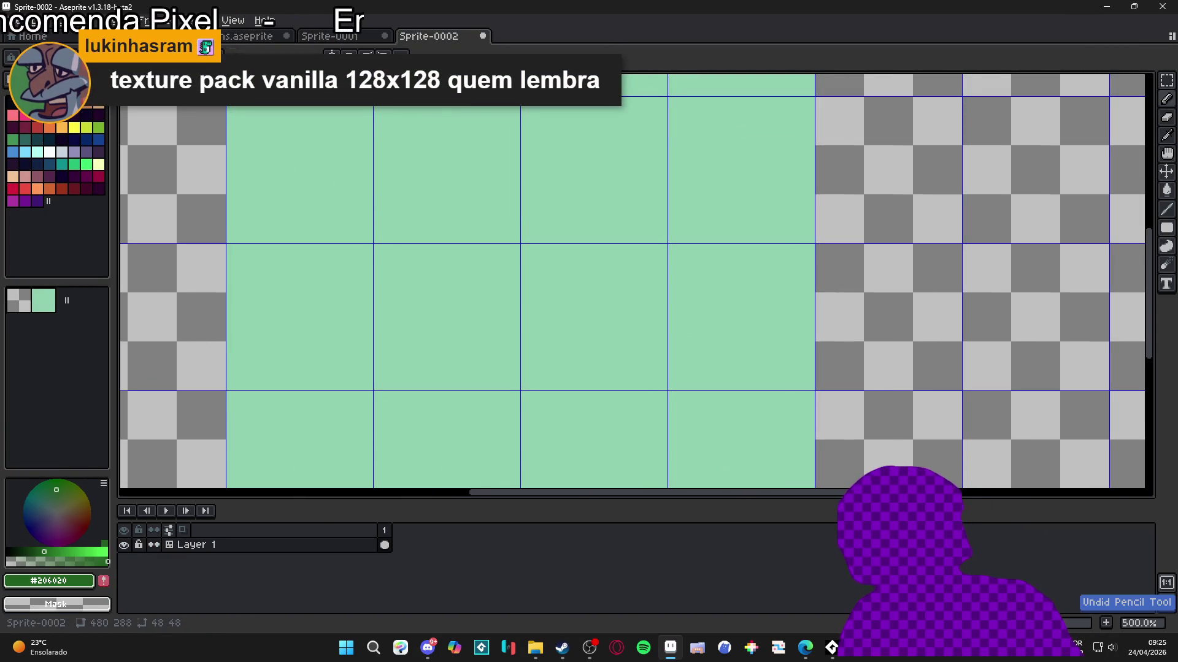
drag(445, 303, 489, 362)
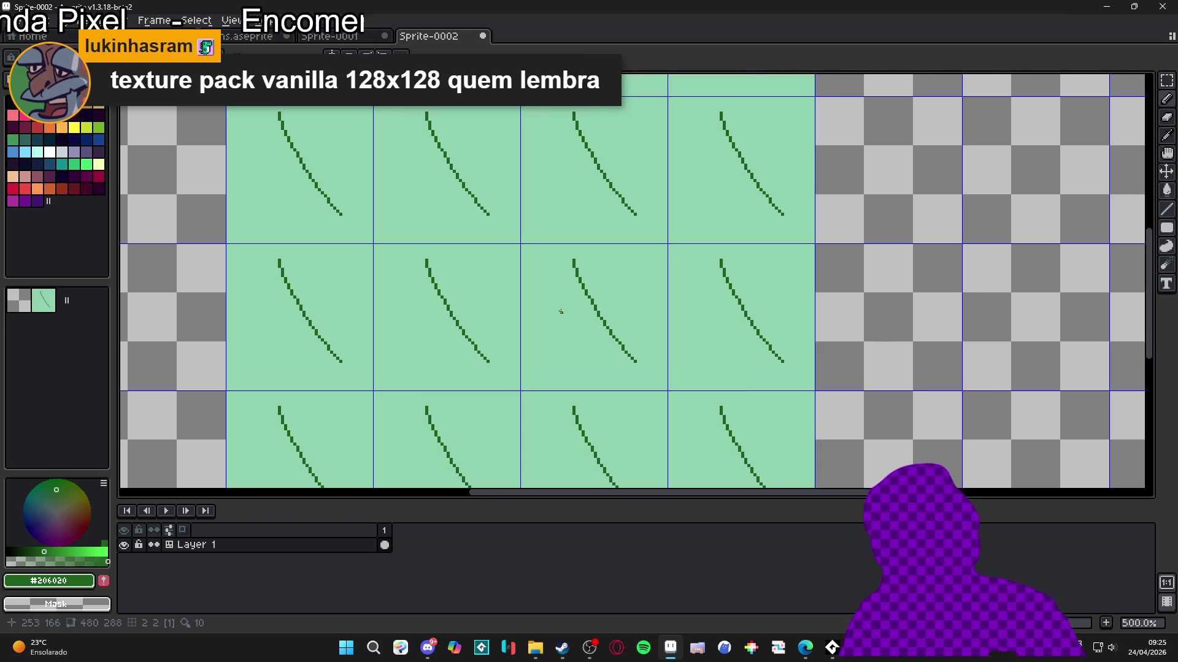
scroll(560, 311, up, 1)
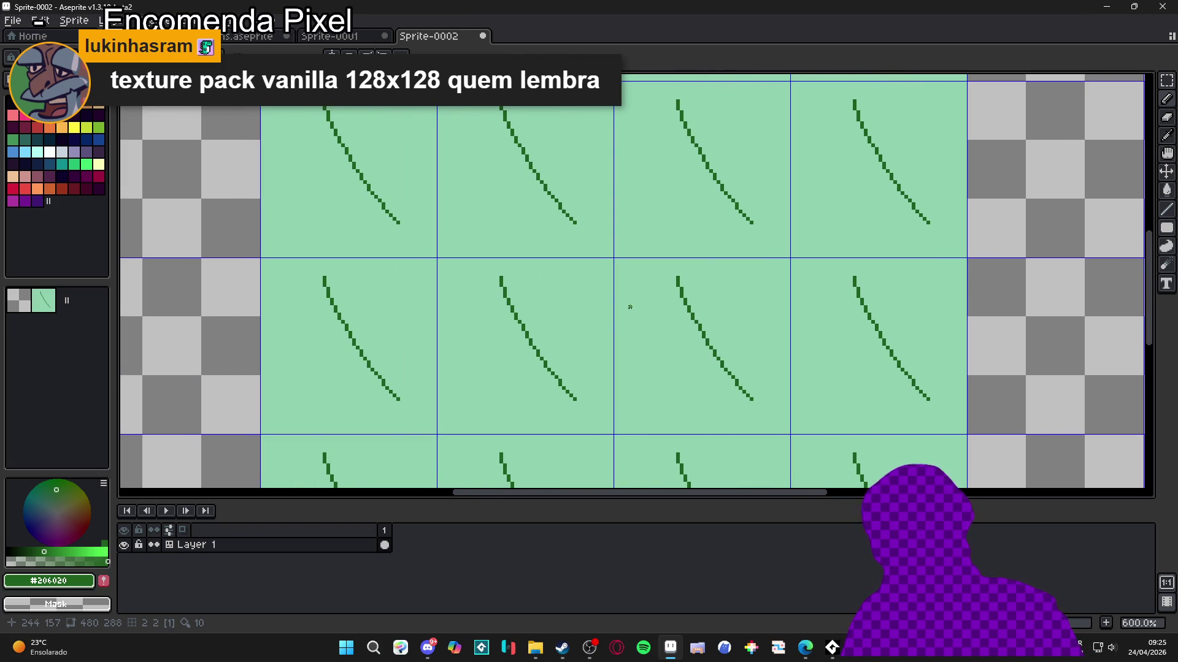
drag(500, 279, 456, 383)
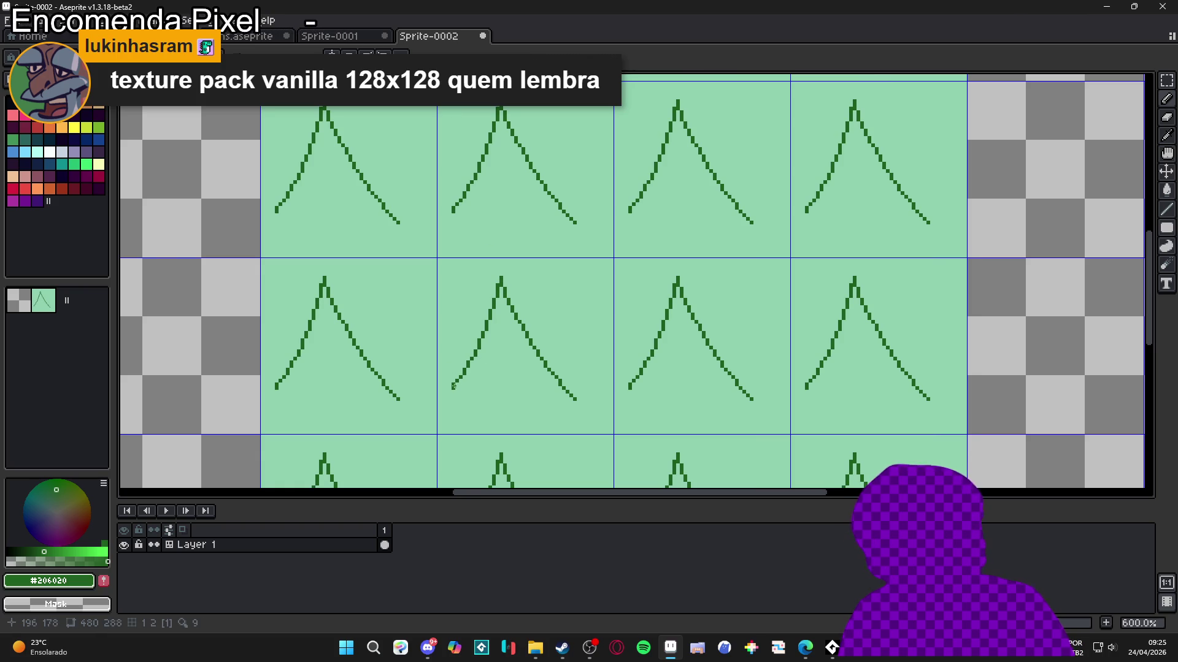
drag(452, 386, 417, 421)
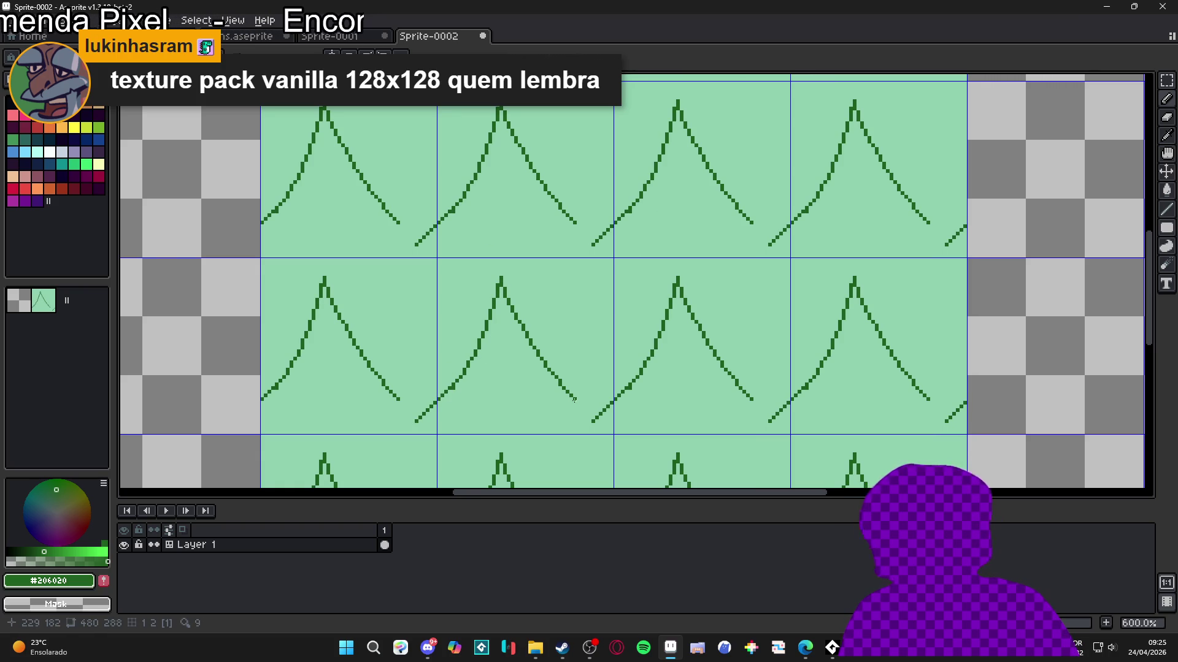
drag(576, 400, 594, 420)
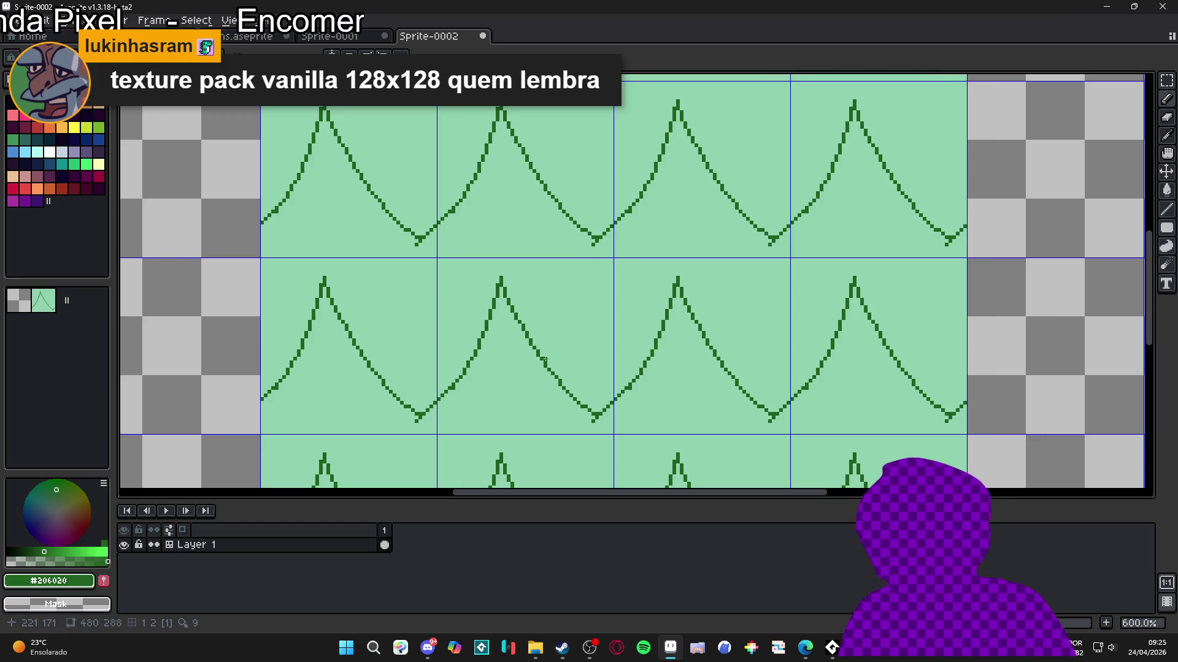
mouse_move(541, 358)
mouse_down()
mouse_move(583, 300)
mouse_move(654, 351)
mouse_up()
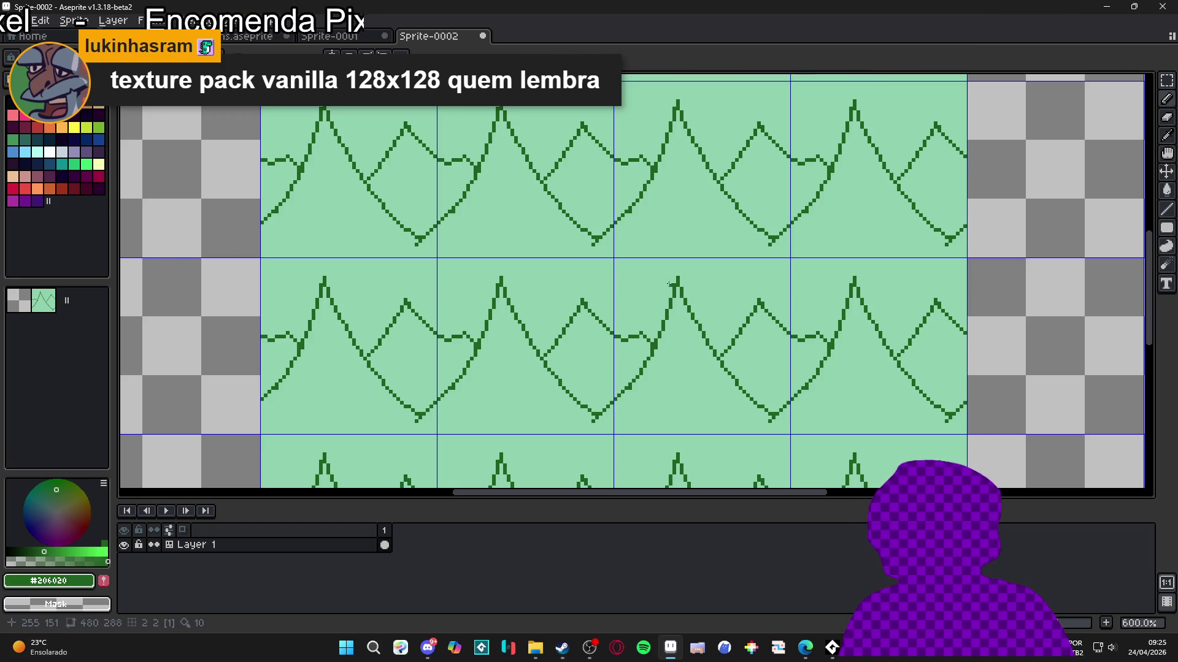
mouse_move(669, 299)
mouse_down()
mouse_move(525, 242)
mouse_move(538, 314)
mouse_move(519, 324)
mouse_up()
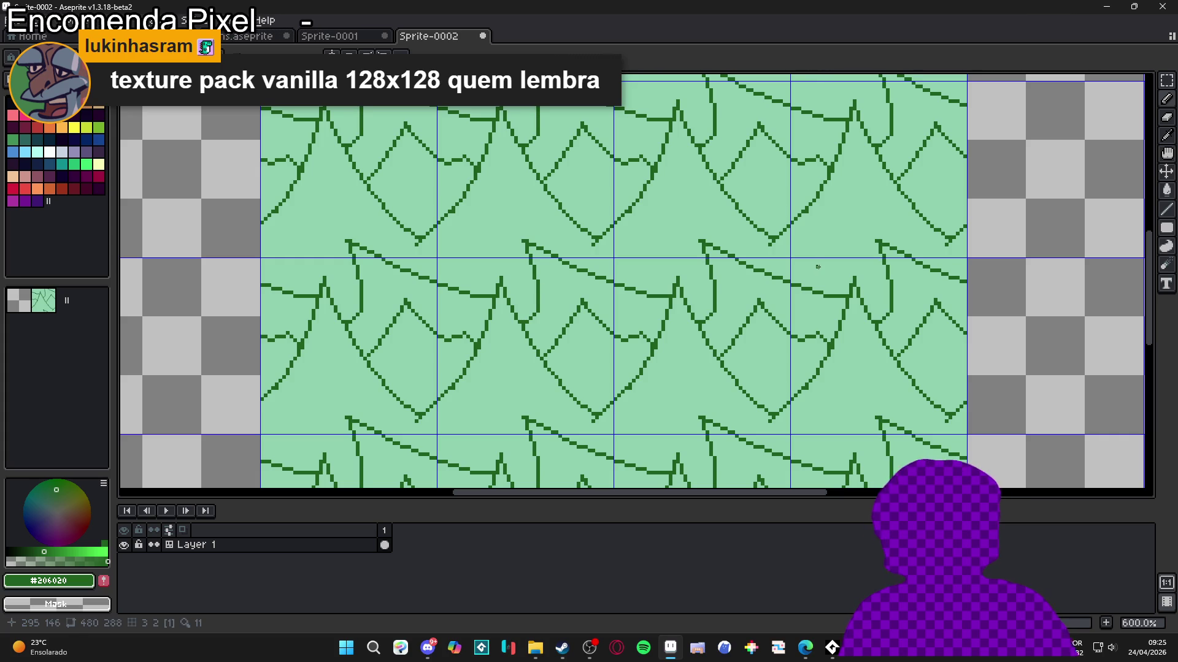
Step: Clean up where the leaf lines meet, alternating light and dark green to fix stray pixels
scroll(501, 252, up, 5)
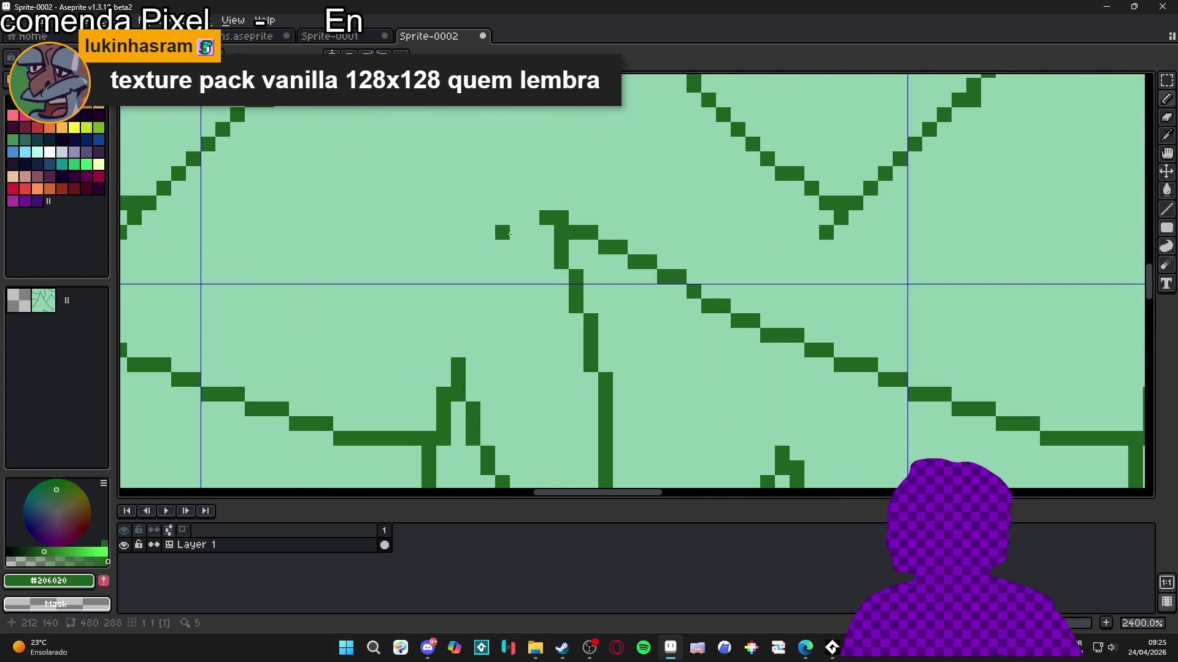
alt+click(501, 252)
scroll(597, 320, down, 5)
scroll(596, 320, up, 3)
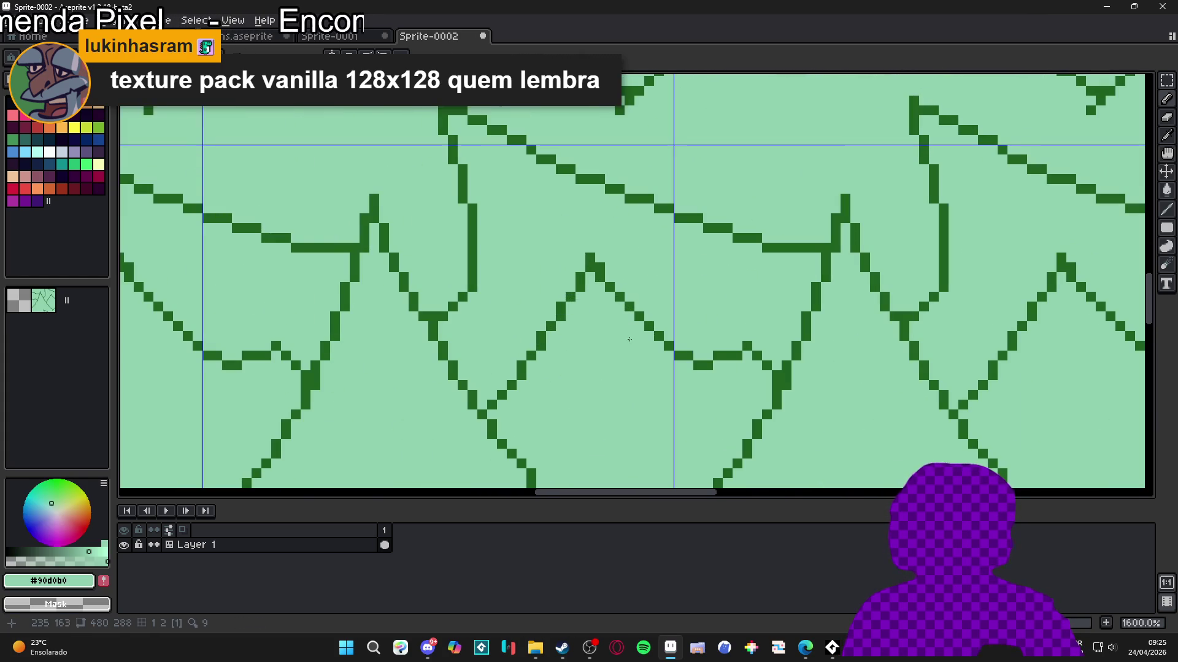
key(x)
key(x)
click(687, 355)
click(697, 353)
key(x)
drag(694, 356, 707, 356)
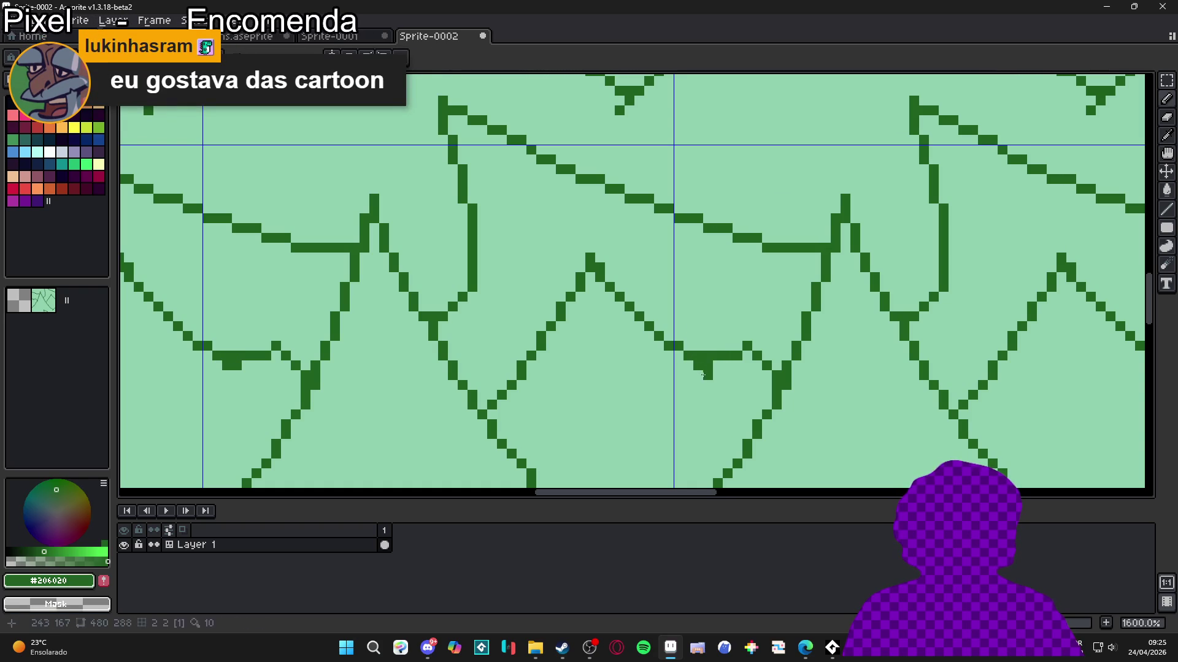
key(x)
click(707, 366)
click(697, 356)
click(698, 366)
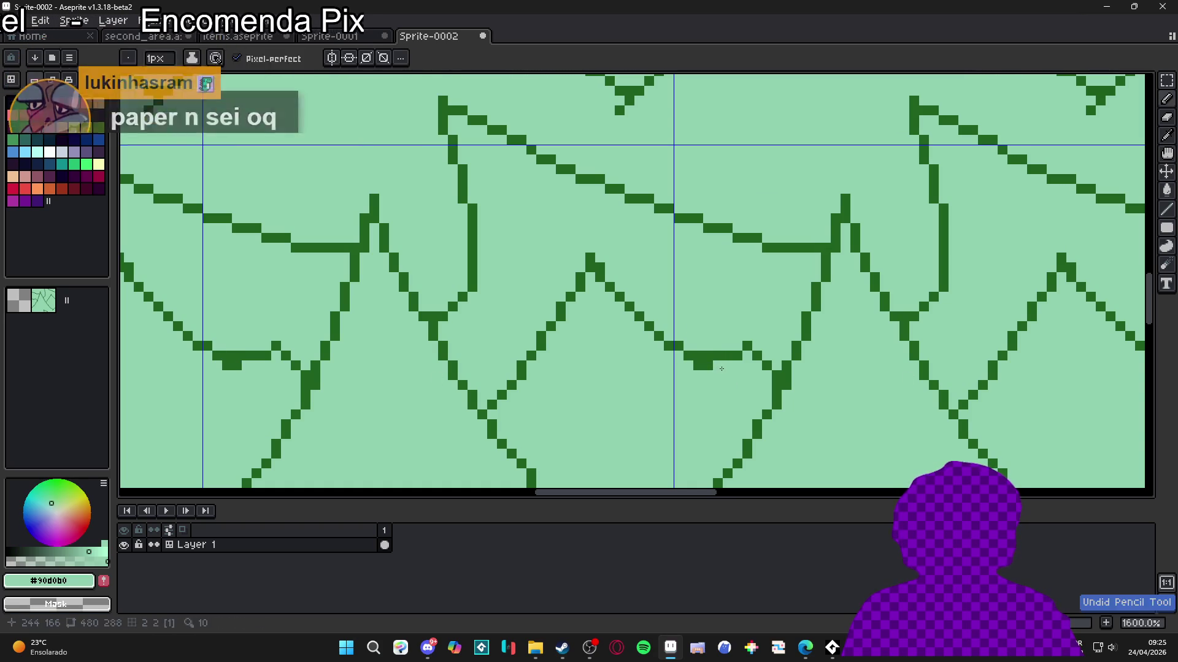
Step: Extend and rejoin the leaf line in dark green, repainting extra dark pixels light green
key(x)
mouse_move(697, 356)
mouse_down()
mouse_move(688, 349)
mouse_move(690, 357)
mouse_up()
key(x)
key(x)
click(718, 356)
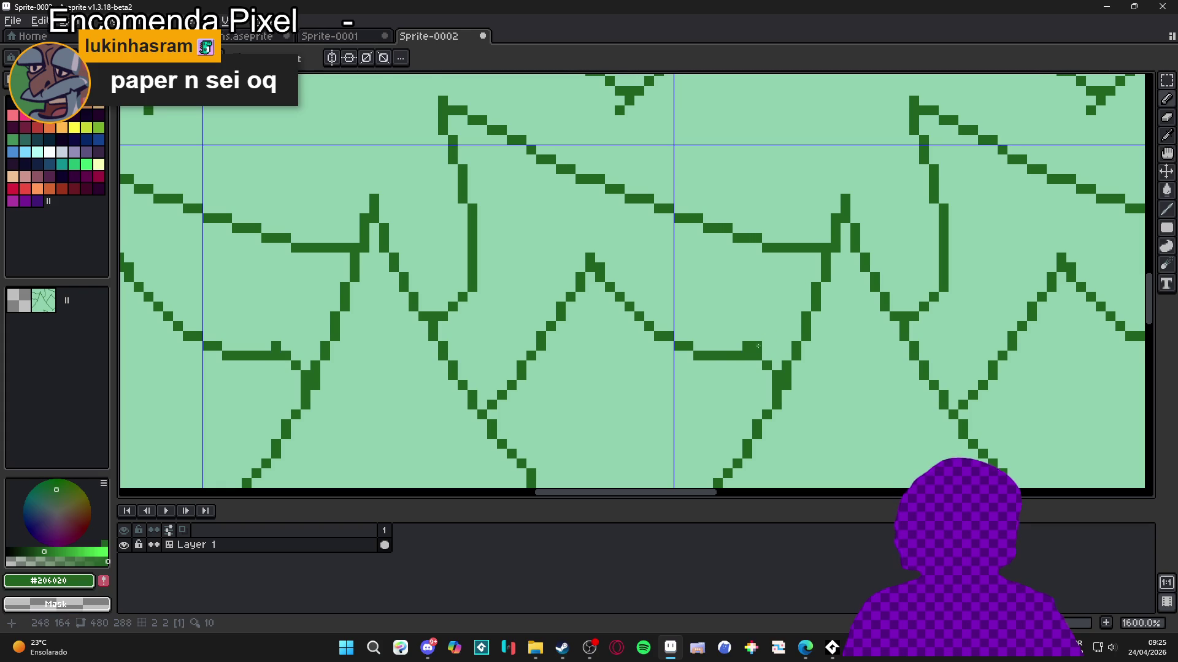
key(x)
key(x)
mouse_move(697, 346)
mouse_down()
mouse_move(687, 337)
mouse_move(707, 346)
mouse_up()
alt+click(709, 368)
click(693, 355)
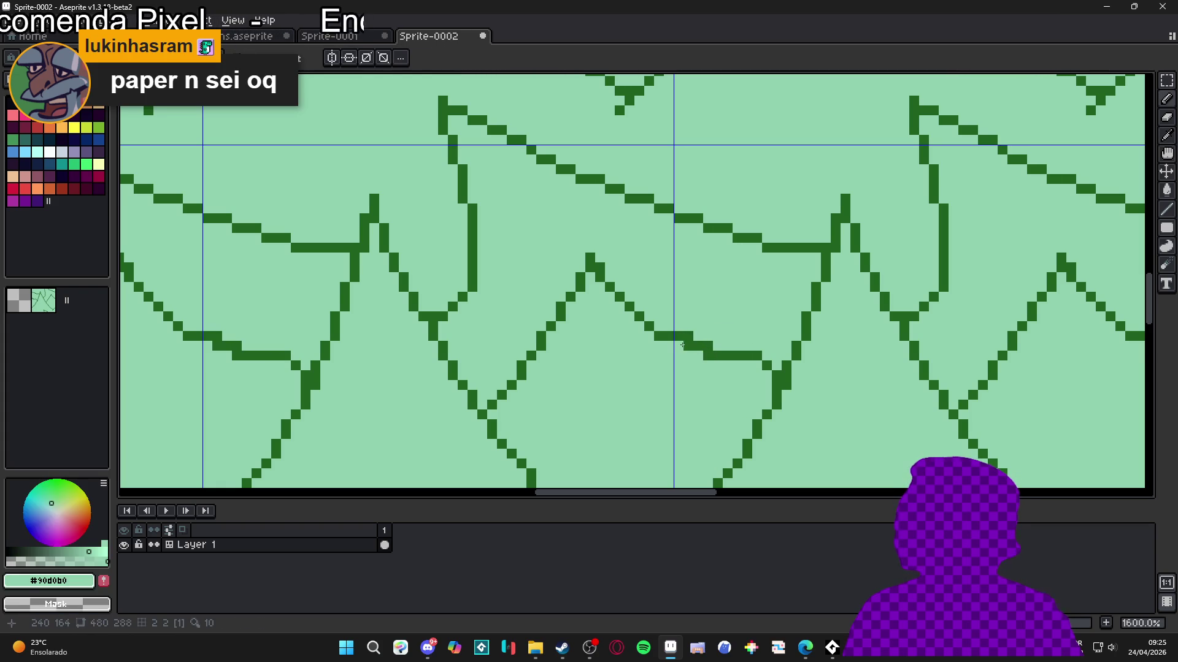
click(706, 349)
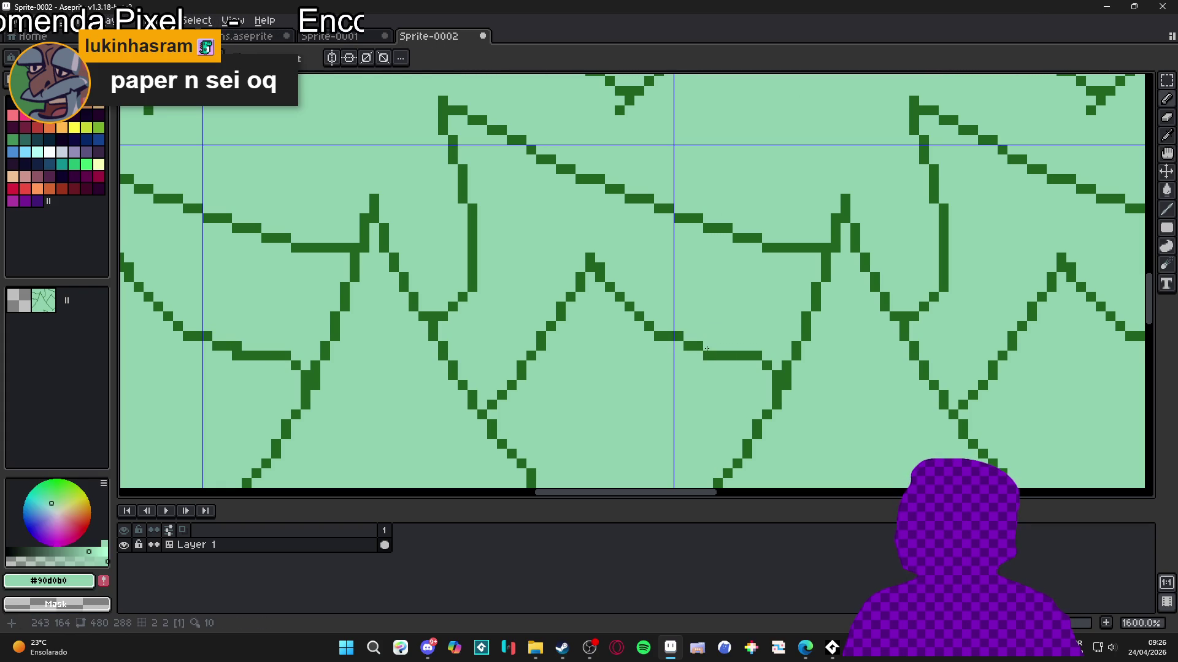
key(x)
click(757, 366)
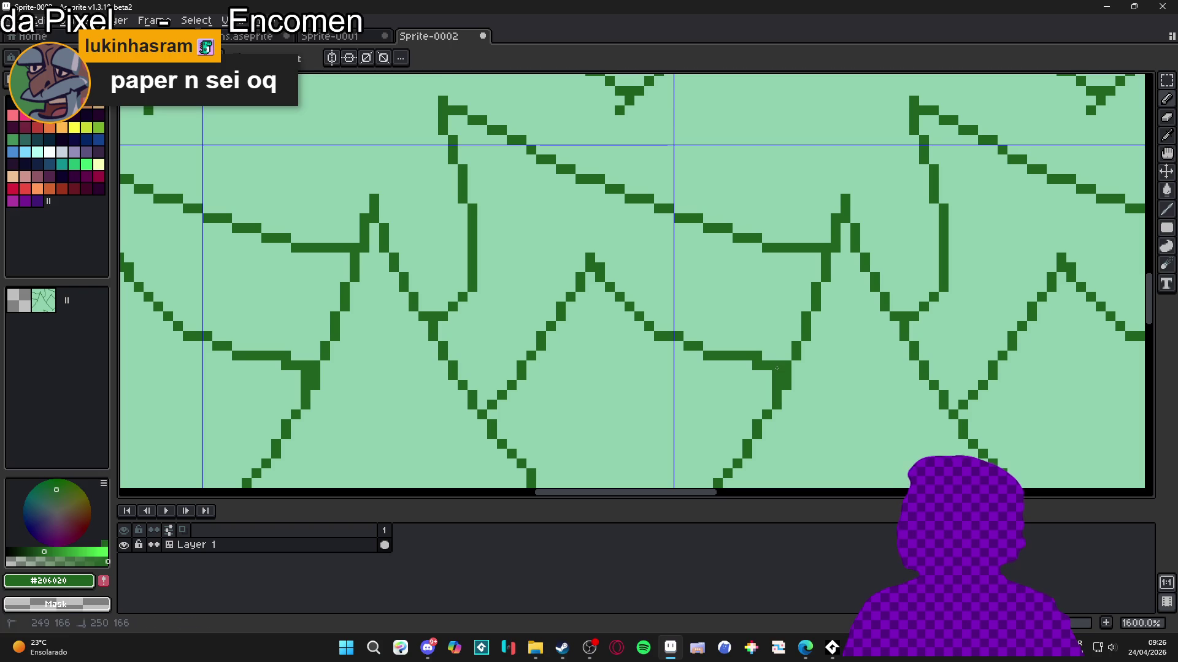
key(x)
Step: Touch up the leaf tip and edge pixel by pixel in dark and light green
scroll(736, 380, down, 1)
scroll(712, 392, up, 4)
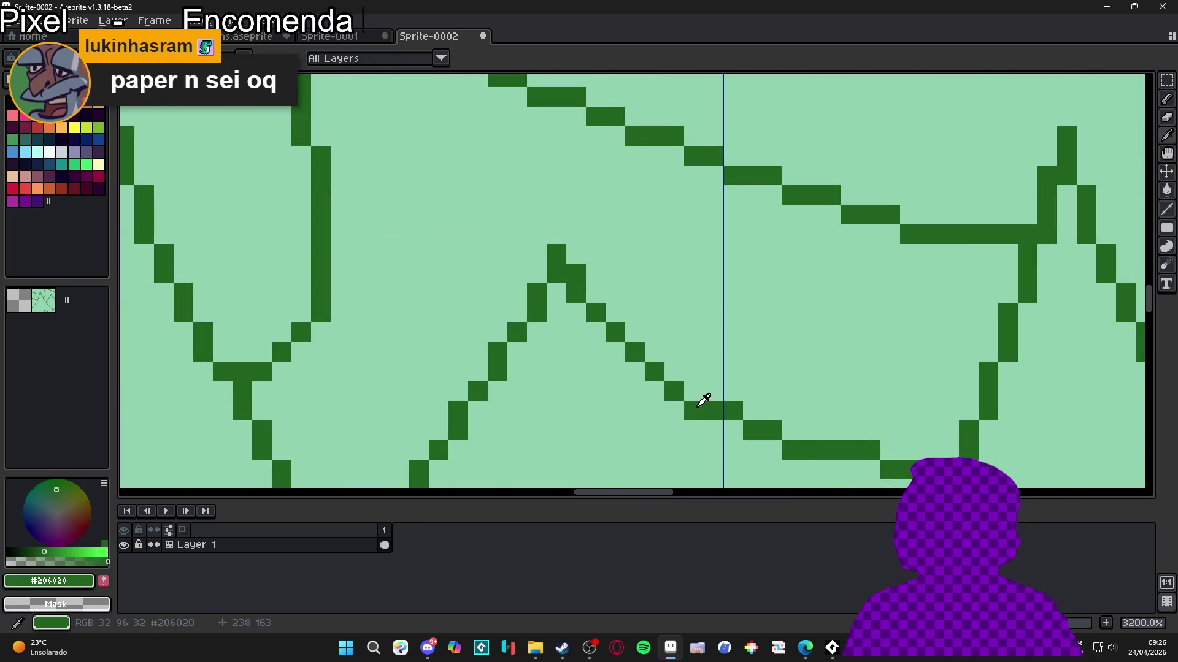
scroll(650, 389, down, 3)
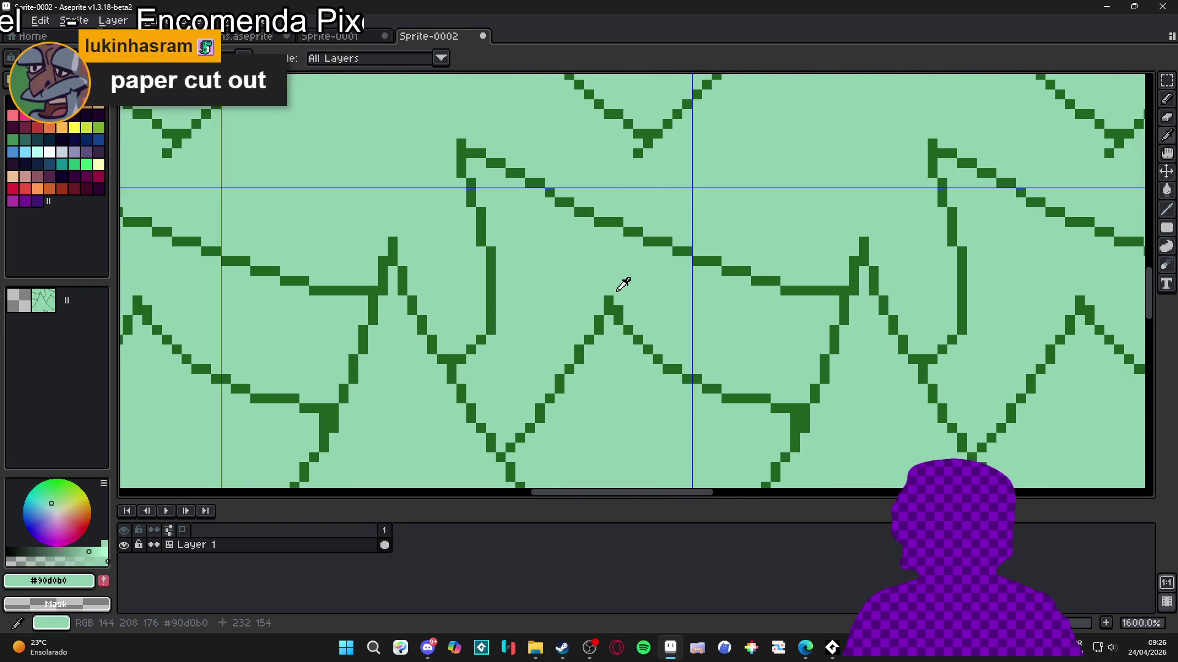
scroll(617, 315, down, 1)
scroll(575, 342, up, 1)
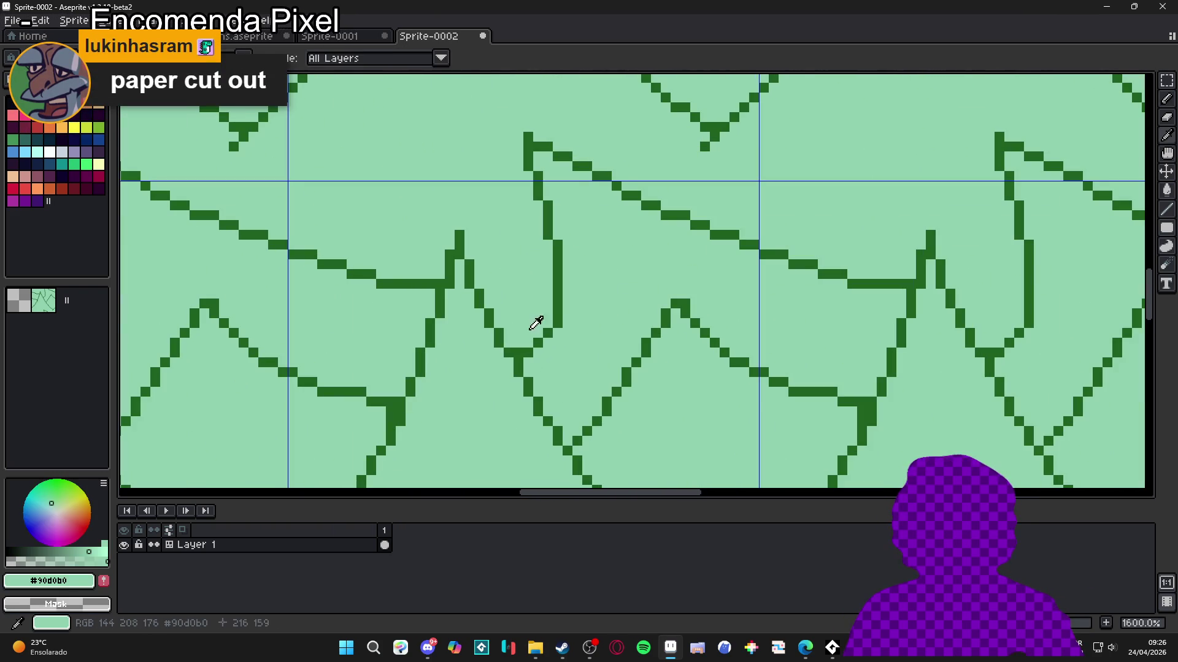
alt+click(555, 319)
click(549, 318)
click(538, 333)
alt+click(578, 337)
click(558, 316)
click(548, 333)
alt+click(529, 351)
click(529, 342)
alt+click(539, 341)
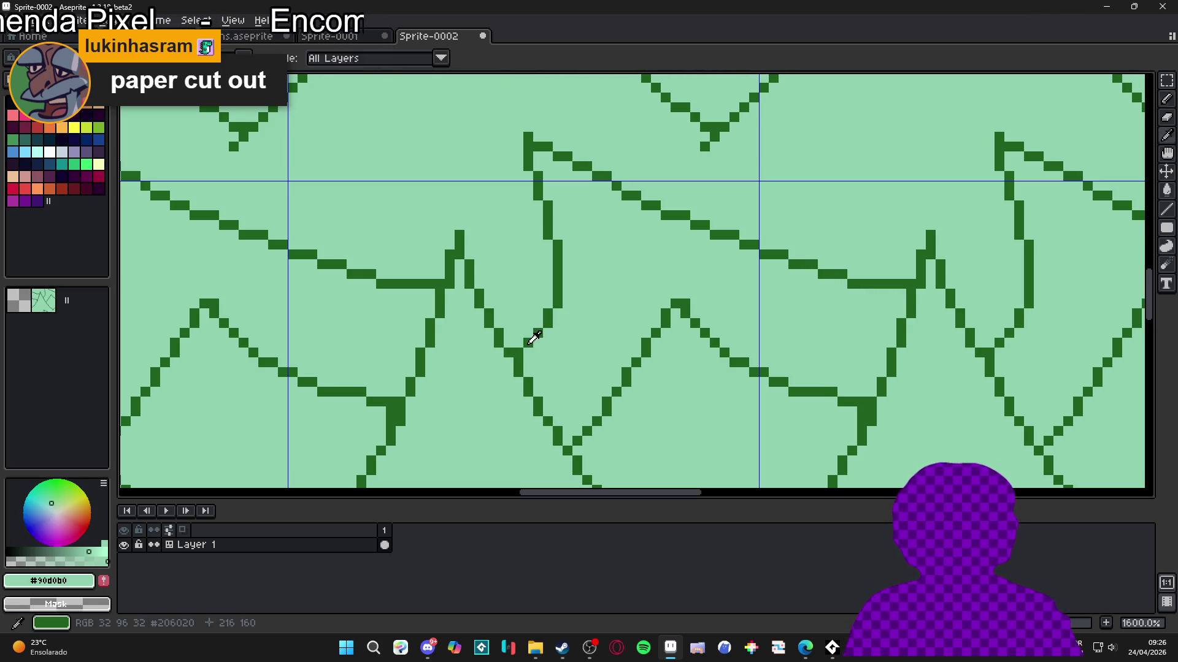
alt+click(527, 345)
alt+click(527, 131)
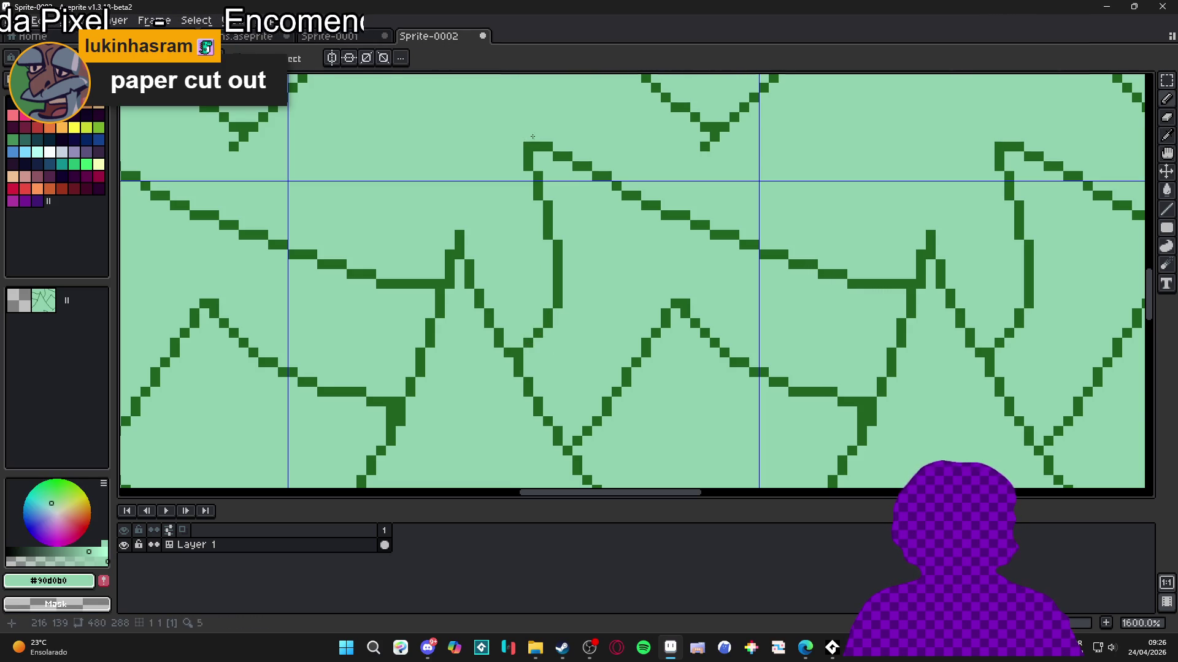
Step: Add dark-green pixels continuing the line down-left below the V tip
scroll(532, 135, down, 4)
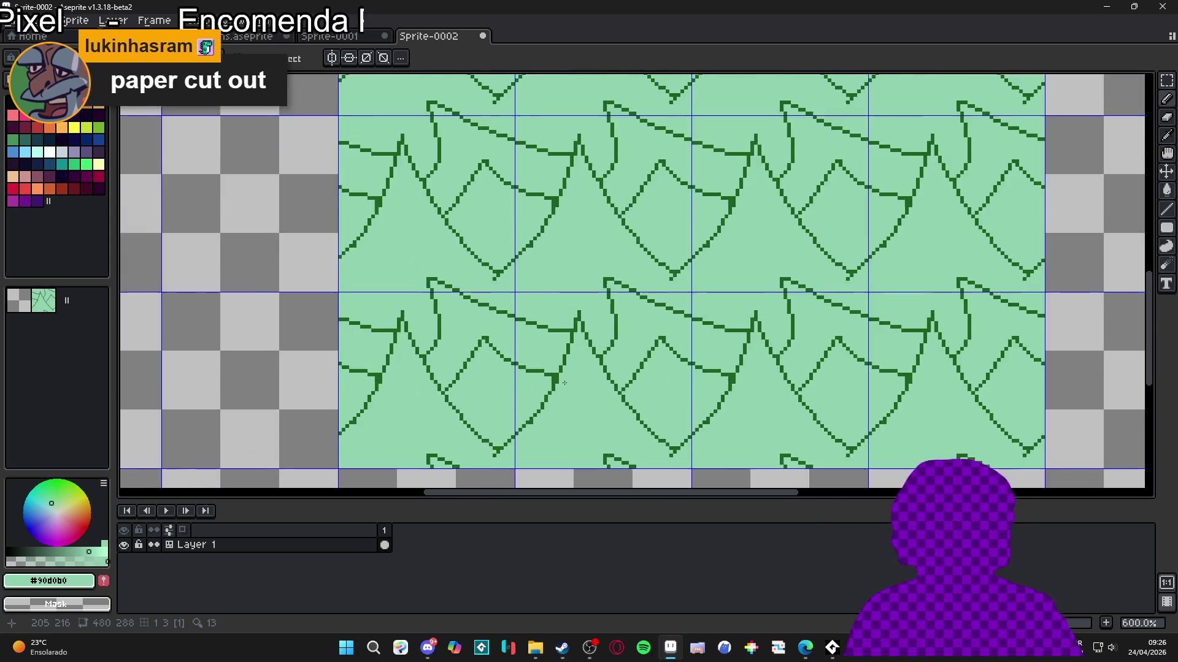
scroll(572, 374, up, 3)
drag(520, 435, 528, 371)
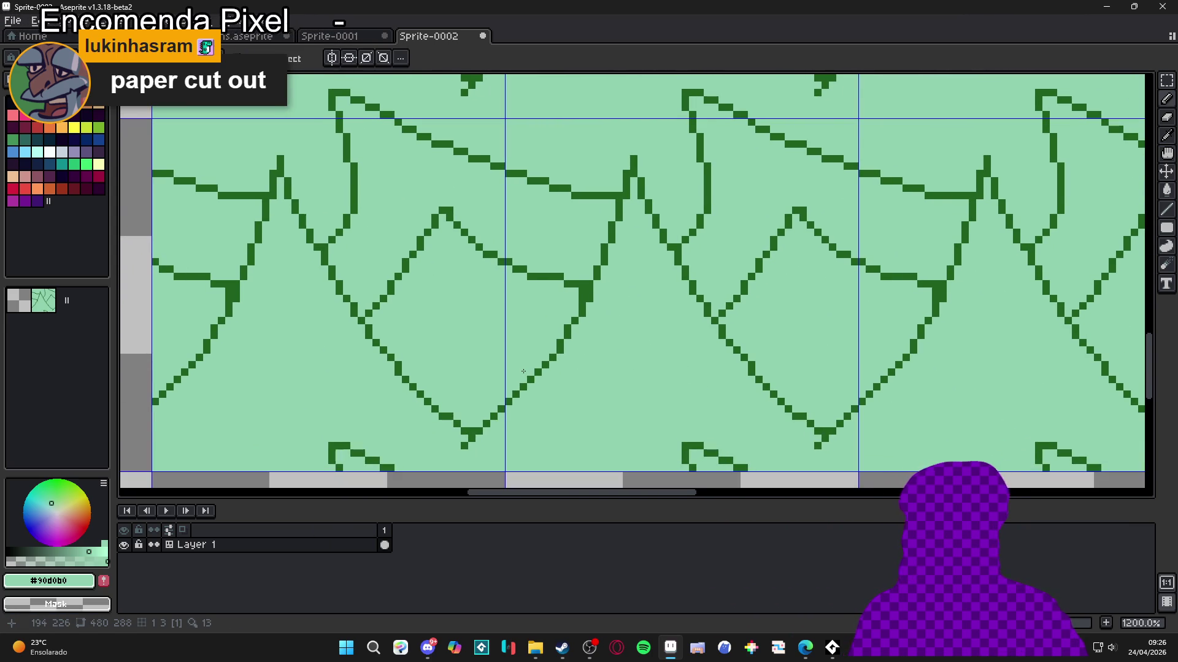
scroll(483, 445, up, 3)
alt+click(484, 436)
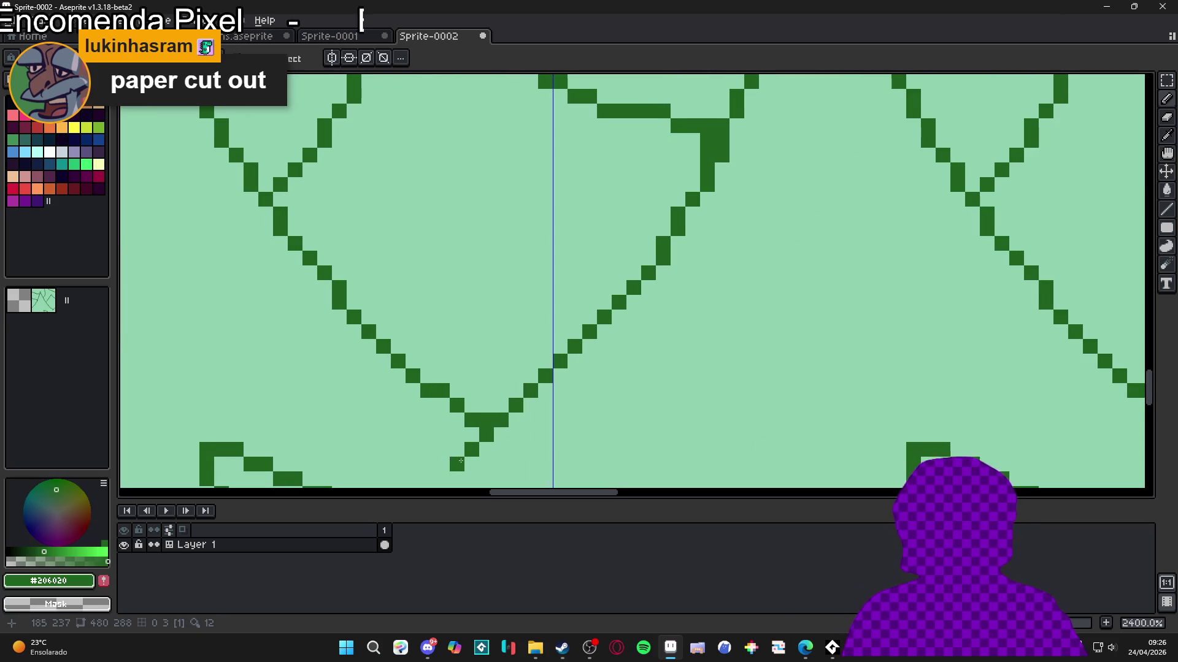
drag(482, 445, 500, 351)
click(490, 355)
click(474, 367)
click(460, 385)
click(446, 399)
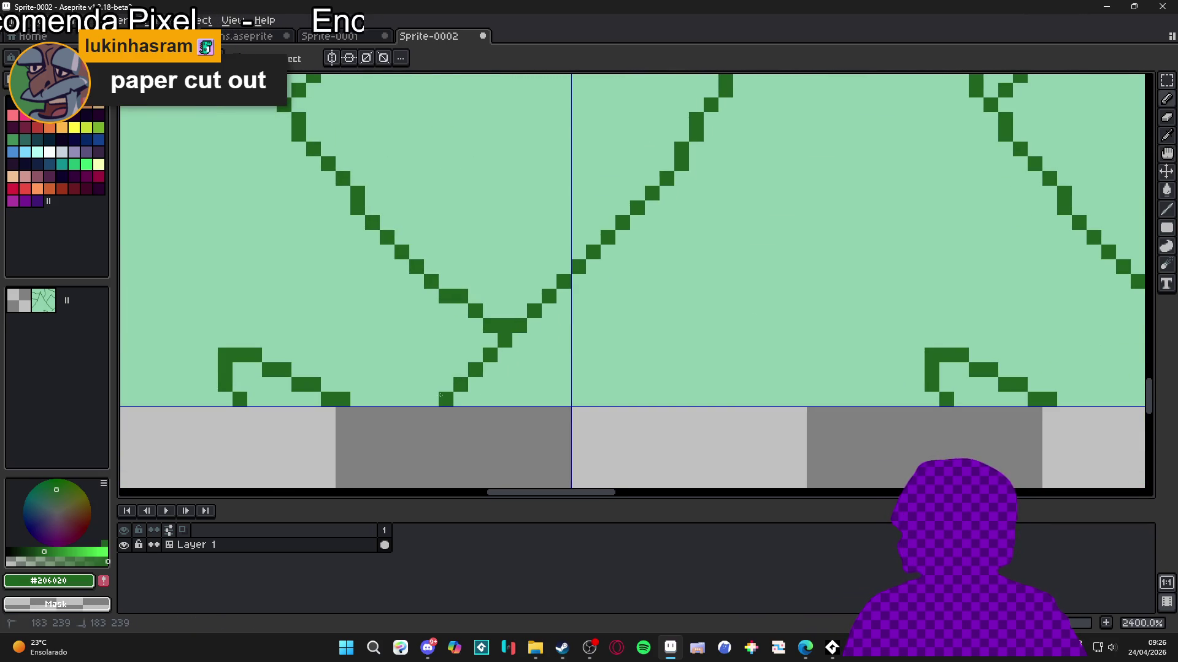
Step: Thin the thick line blob by painting it out in the light background green
scroll(445, 401, down, 4)
scroll(443, 402, down, 4)
scroll(571, 331, up, 4)
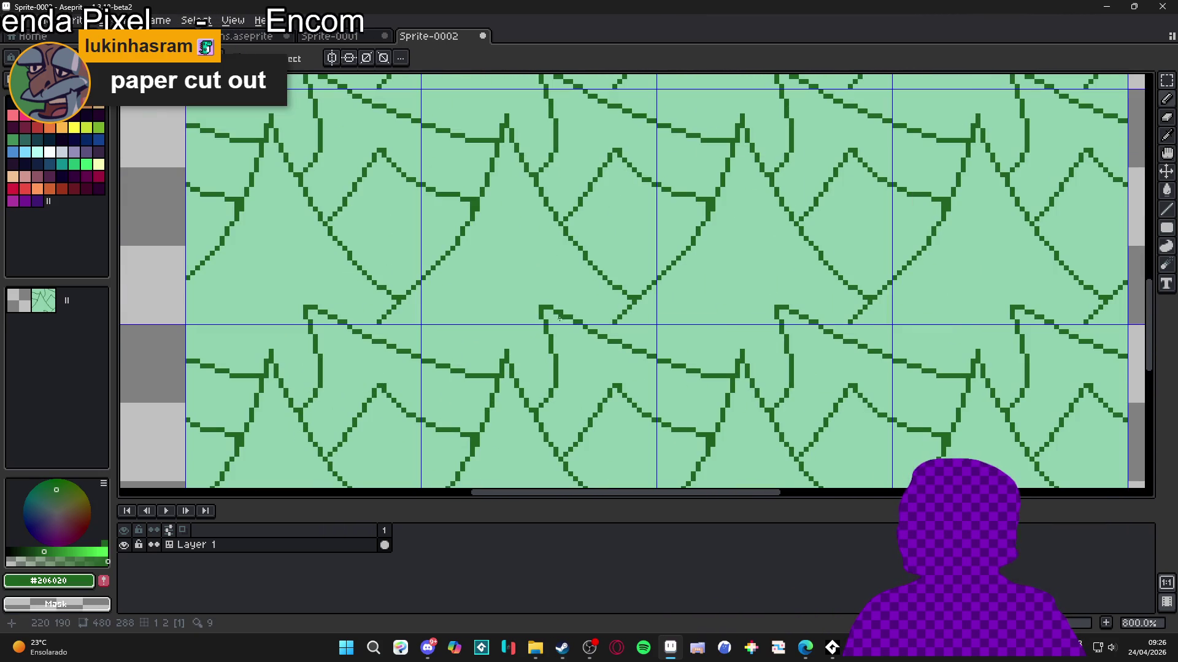
scroll(583, 341, down, 2)
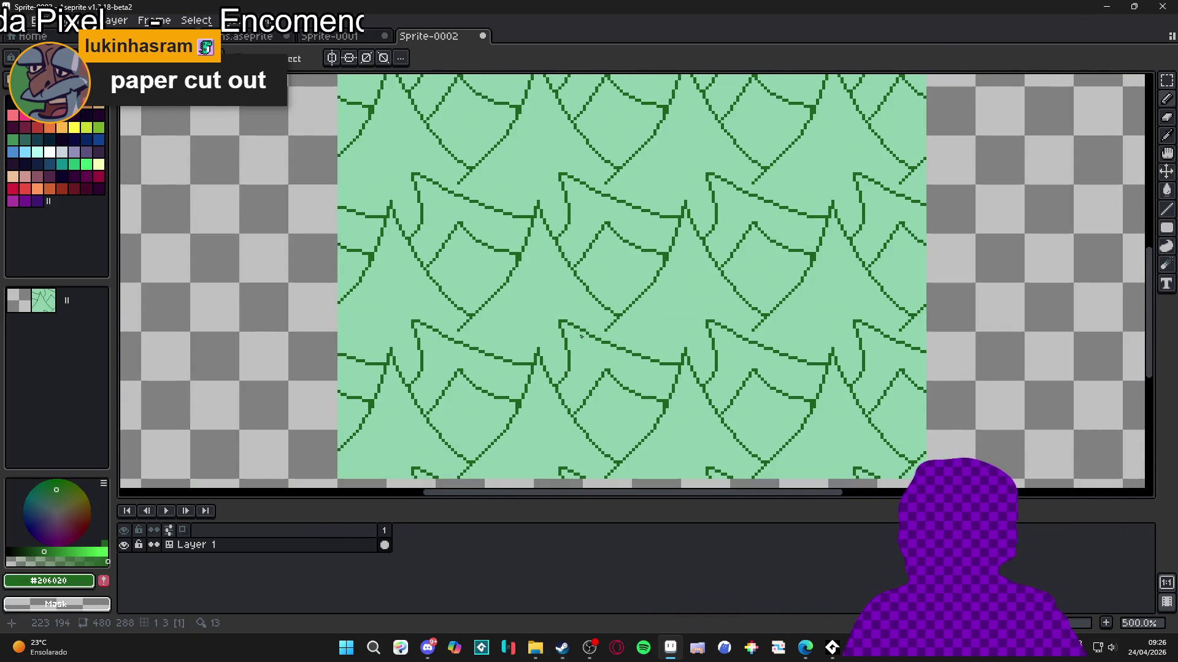
scroll(578, 344, down, 2)
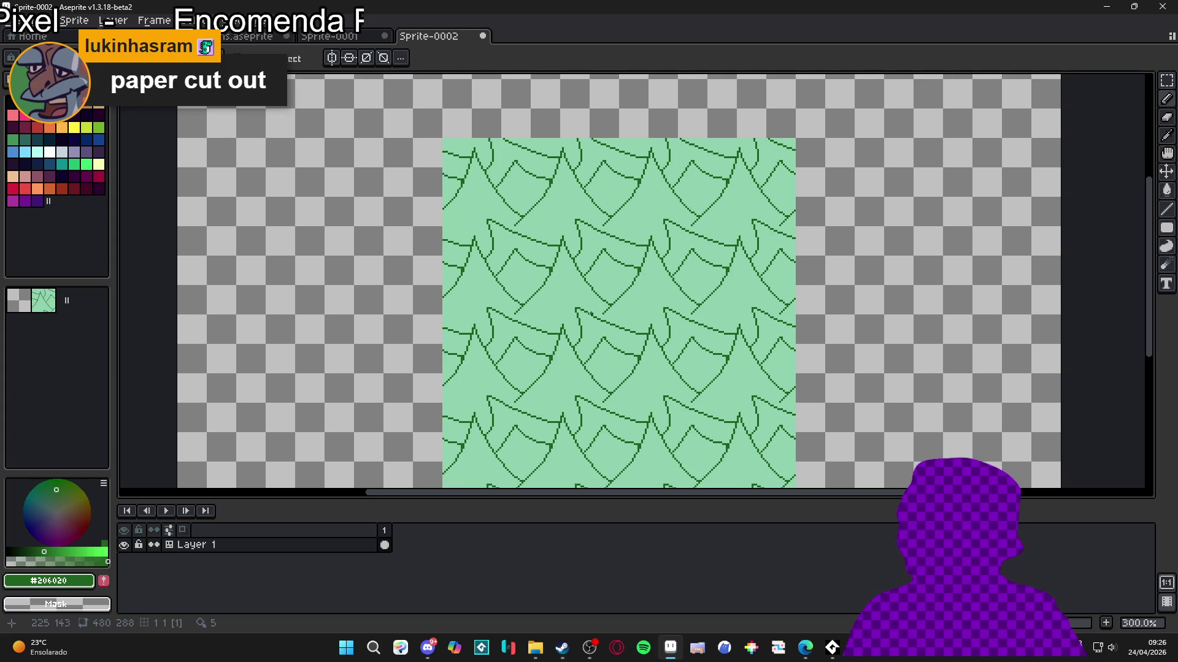
scroll(576, 308, up, 9)
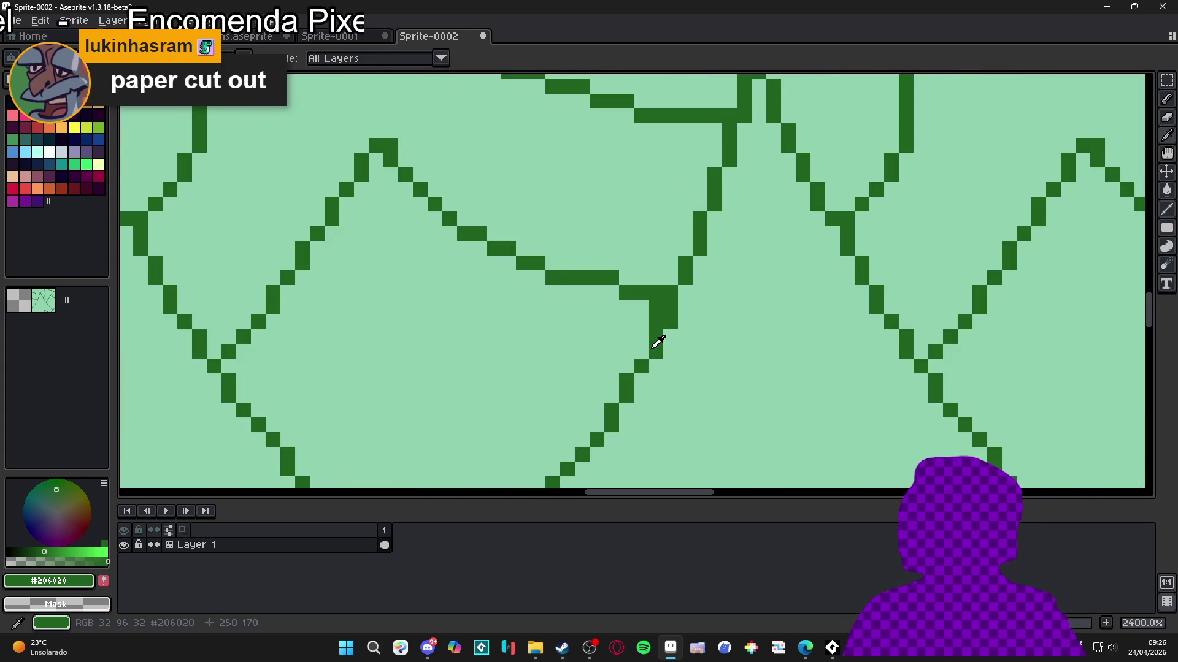
alt+click(665, 356)
drag(665, 333, 667, 308)
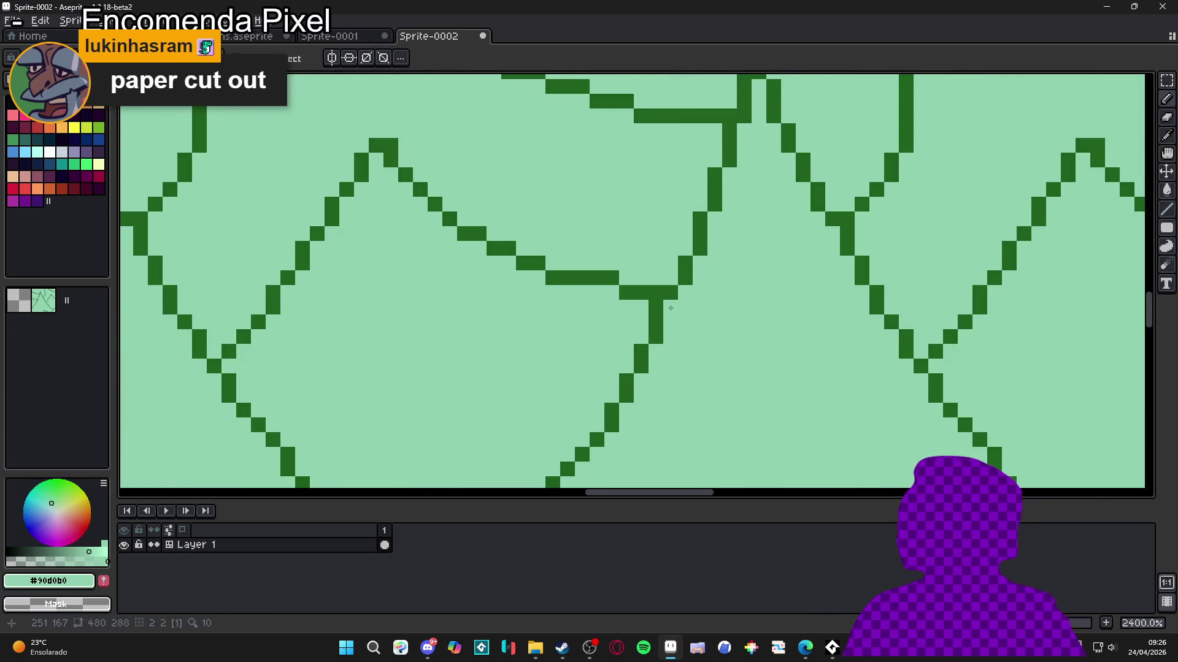
alt+click(656, 309)
Step: Draw a horizontal dark-green line joining the leaf shapes, trimming a few pixels, then view Sprite-0001
scroll(548, 257, down, 7)
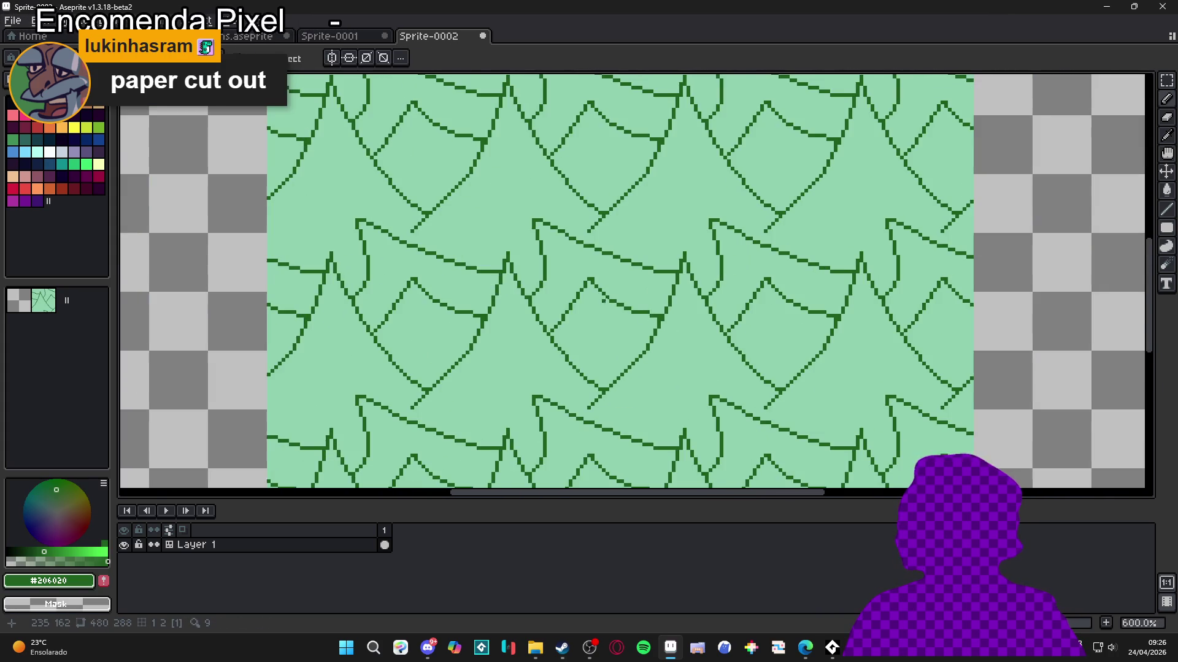
scroll(548, 257, up, 6)
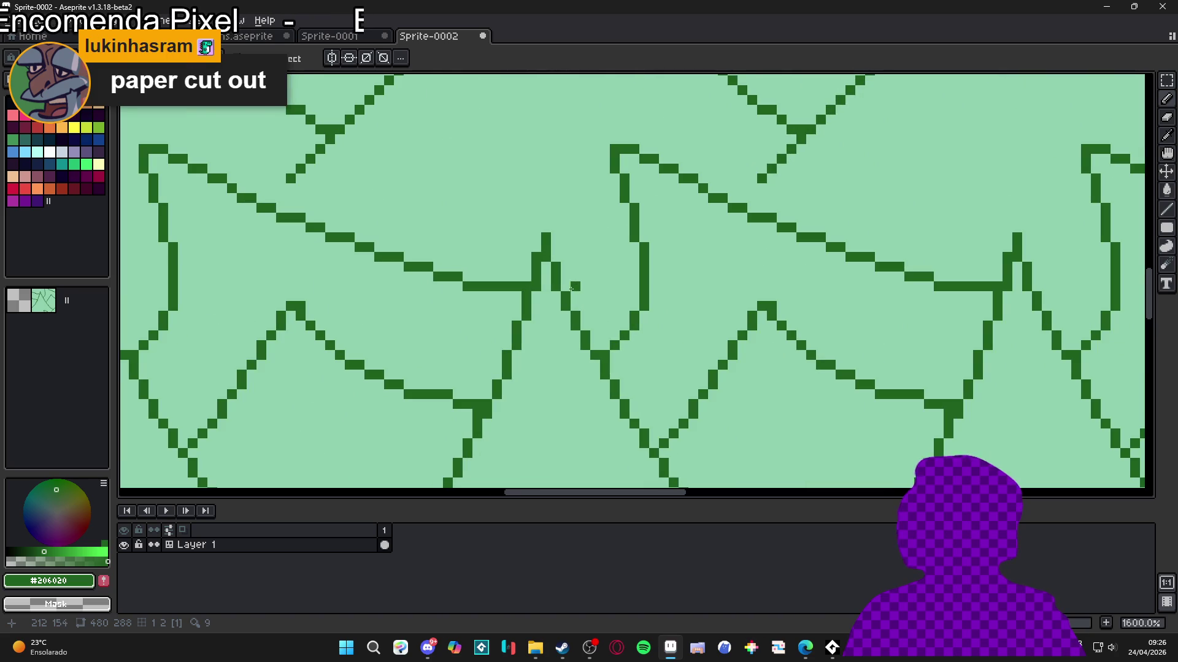
drag(575, 300, 641, 305)
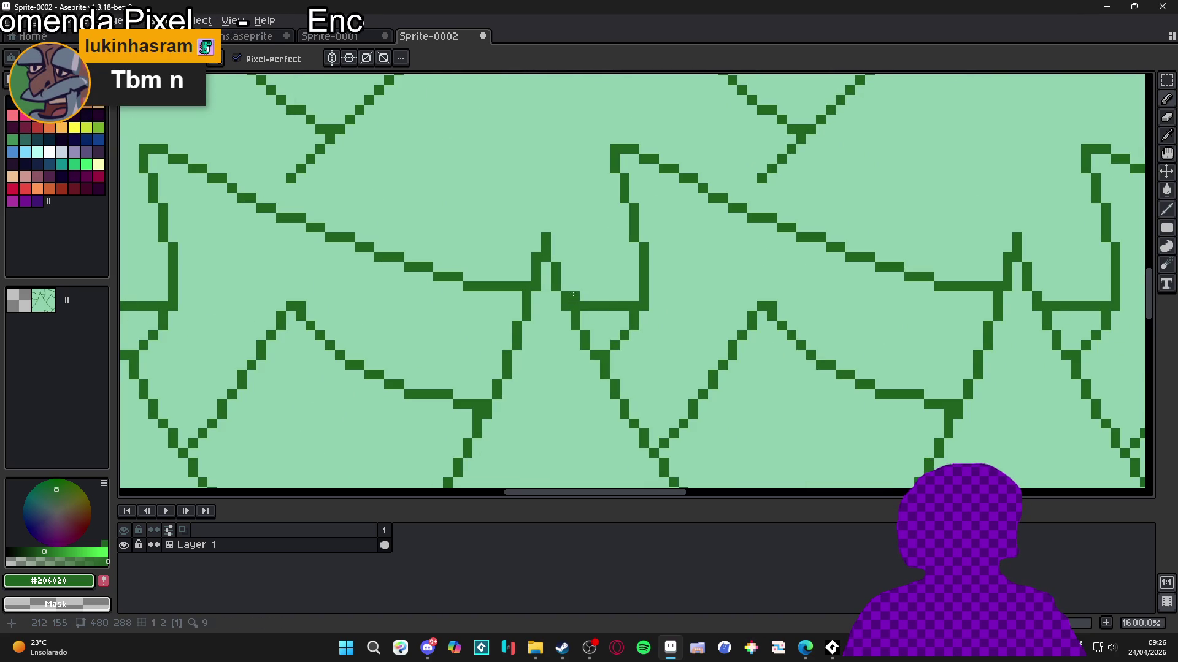
alt+click(586, 314)
click(578, 306)
scroll(569, 347, down, 5)
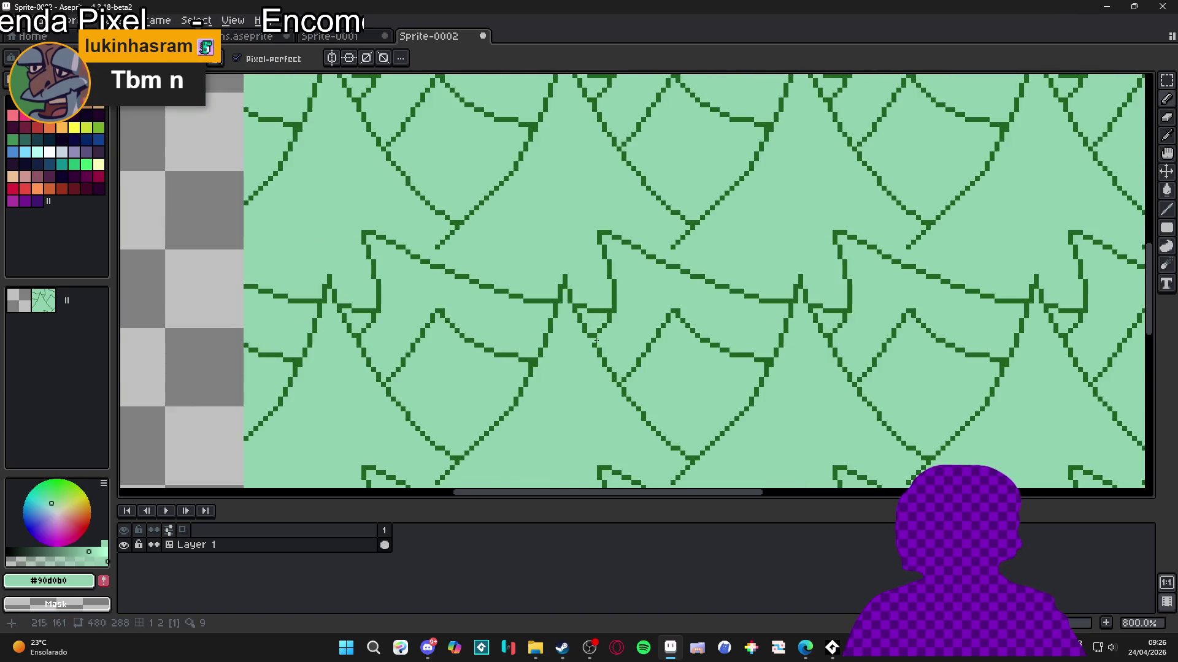
scroll(495, 329, down, 2)
scroll(495, 329, left, 2)
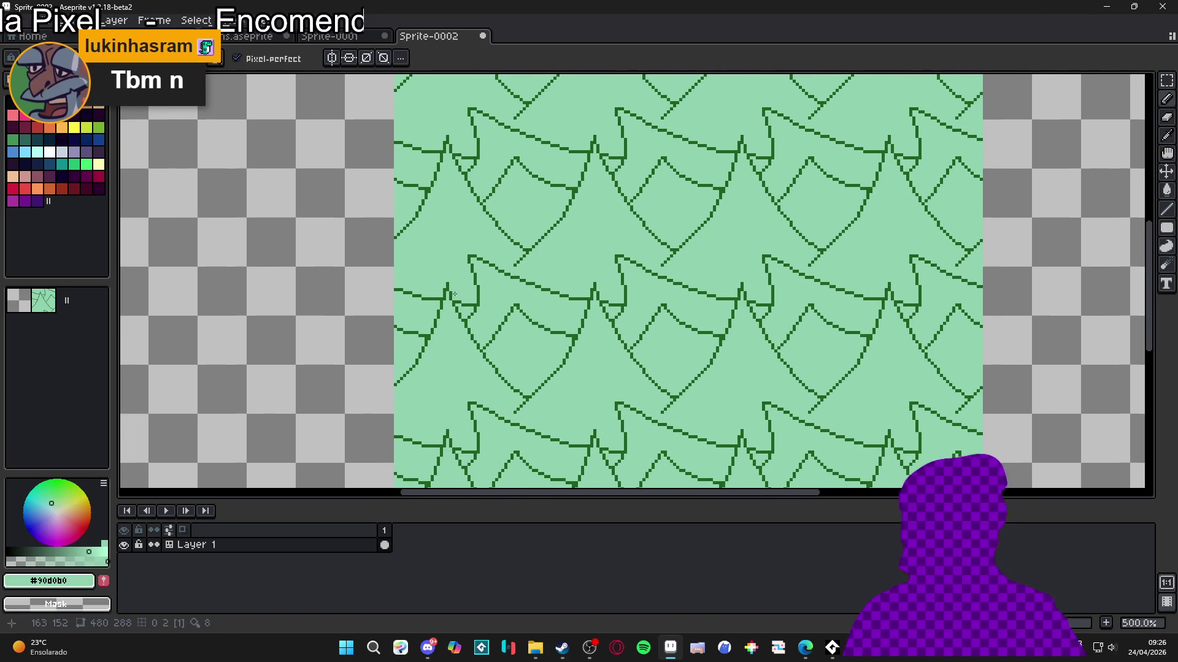
click(329, 36)
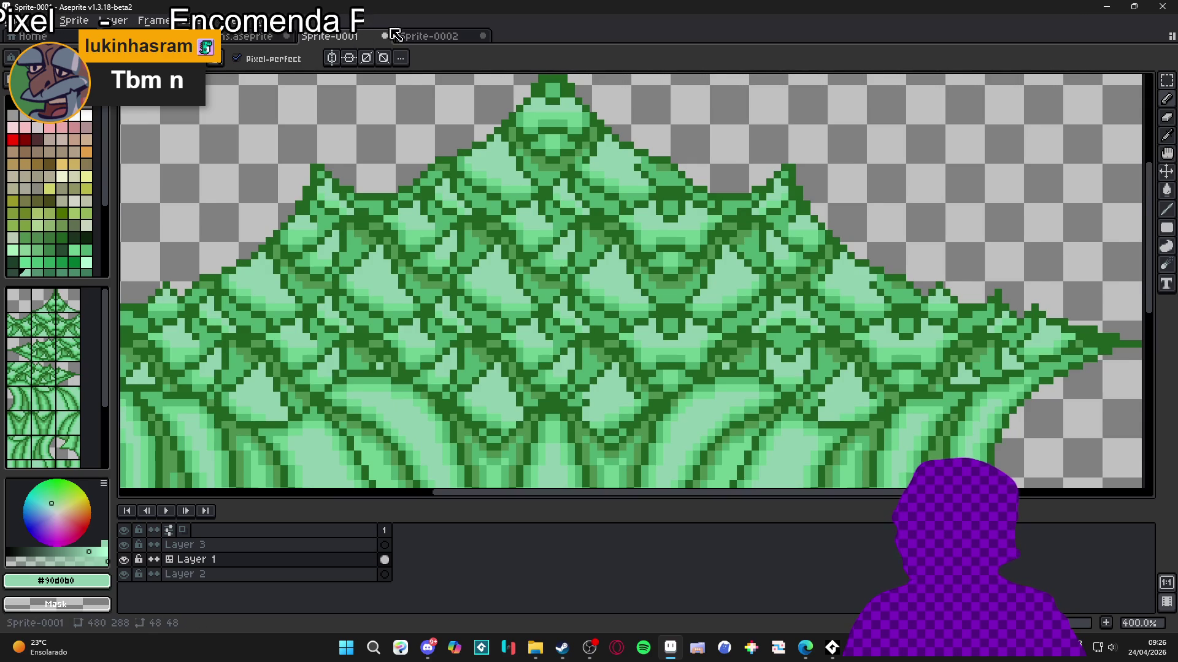
Step: Split the editor so Sprite-0001's tree sits in a left pane beside Sprite-0002
click(423, 39)
click(361, 37)
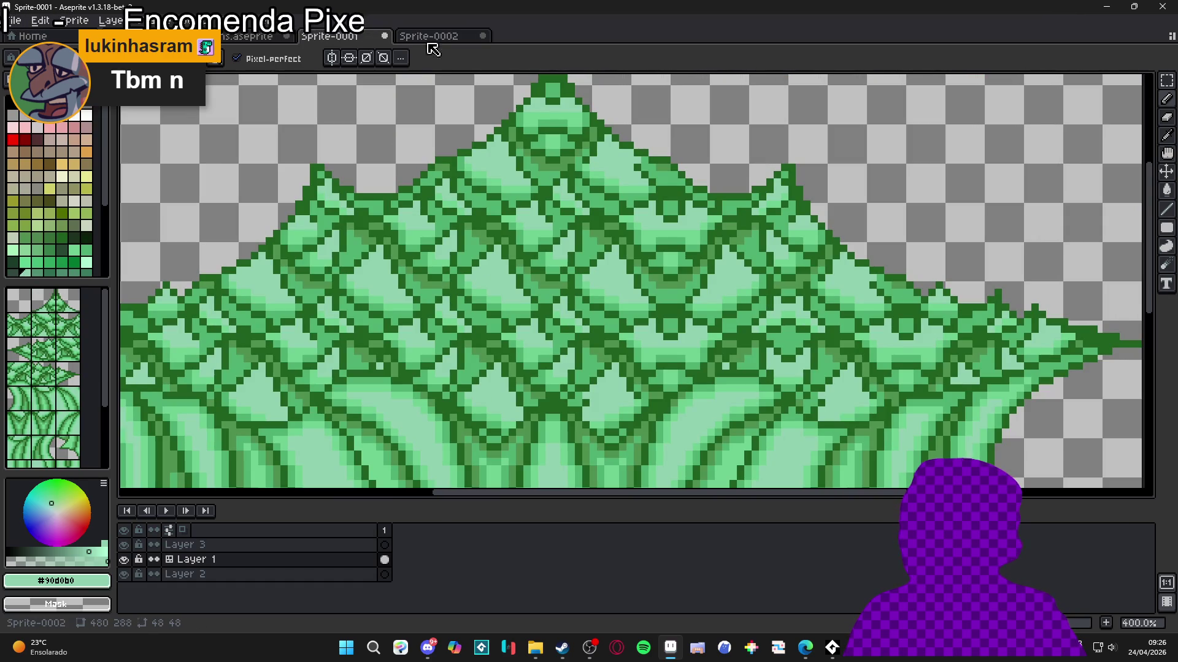
scroll(560, 292, up, 2)
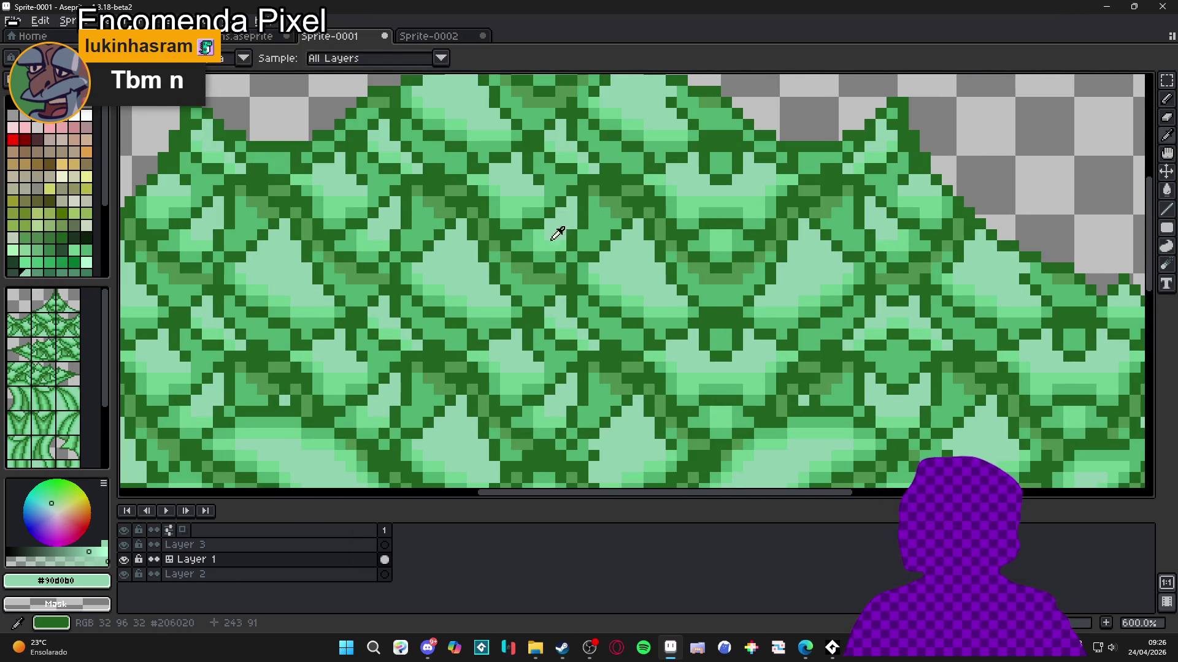
click(437, 39)
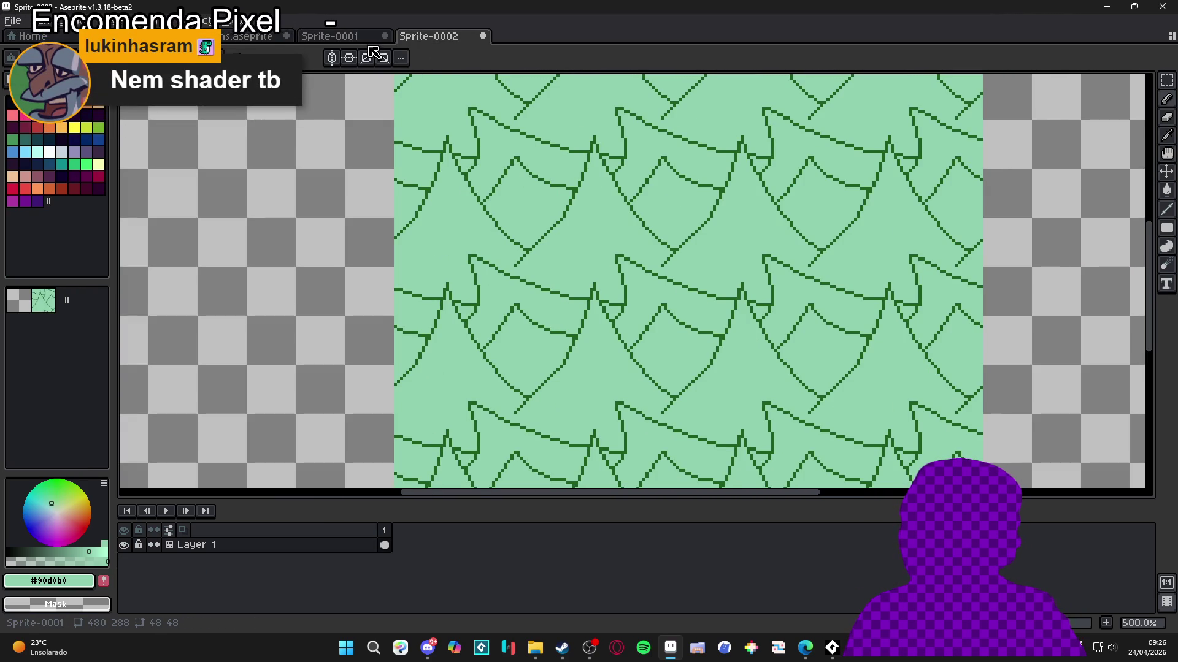
click(352, 38)
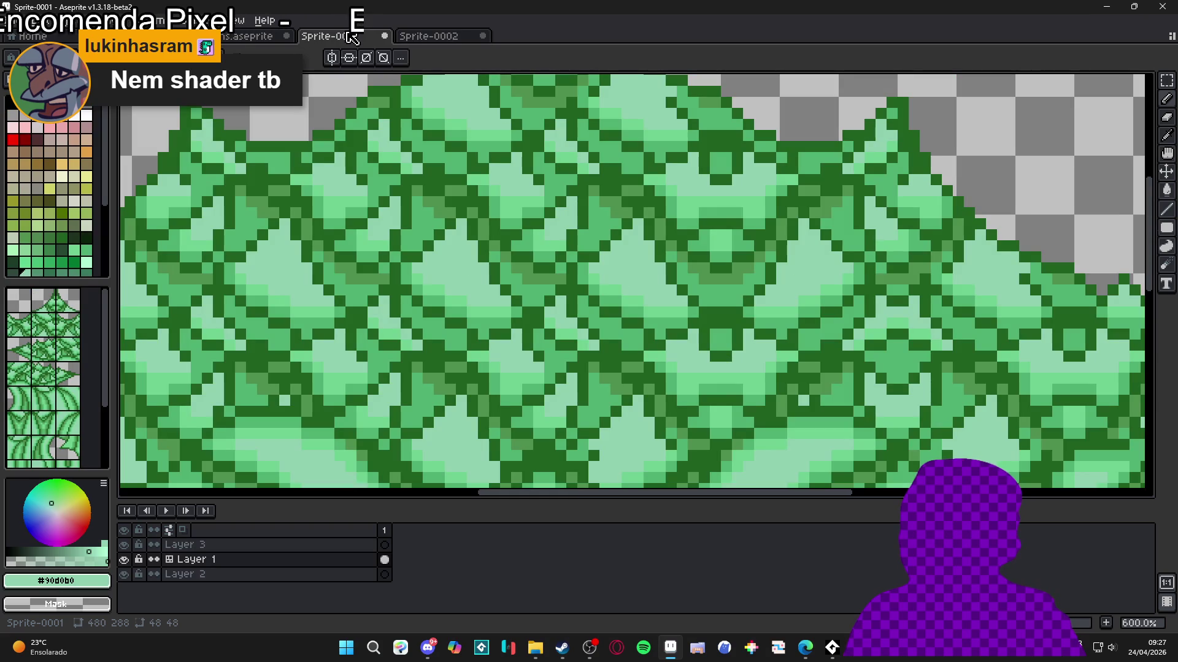
mouse_move(327, 56)
mouse_down()
mouse_move(132, 249)
mouse_move(159, 257)
mouse_up()
scroll(245, 296, down, 3)
scroll(244, 297, down, 1)
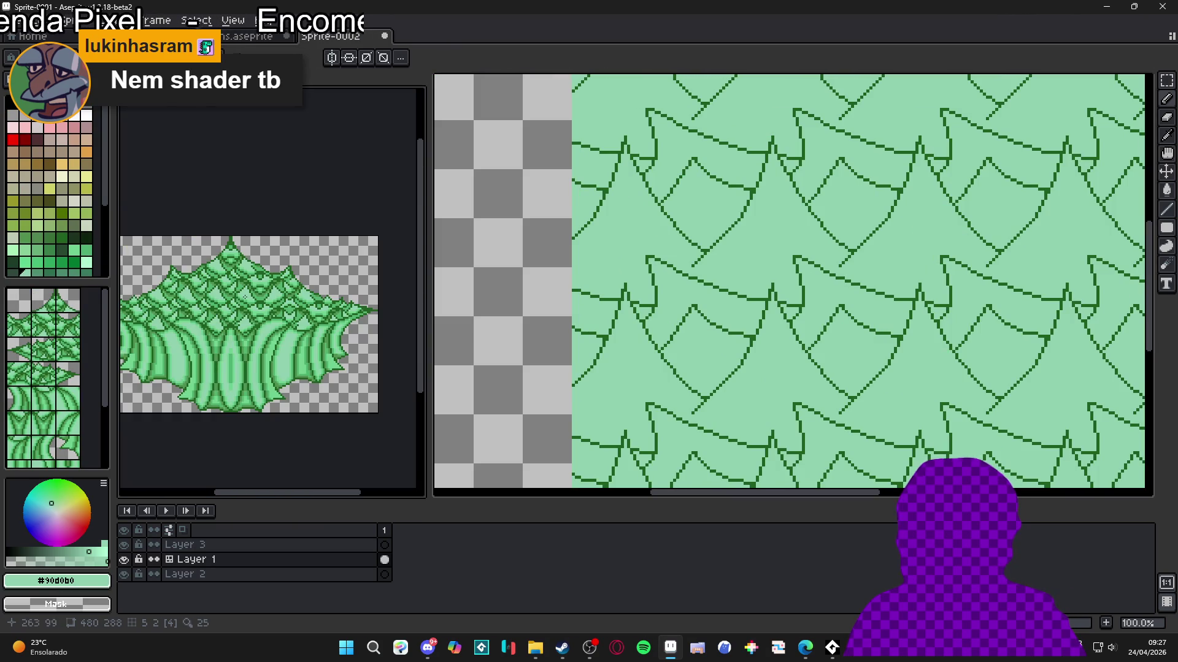
scroll(693, 297, up, 2)
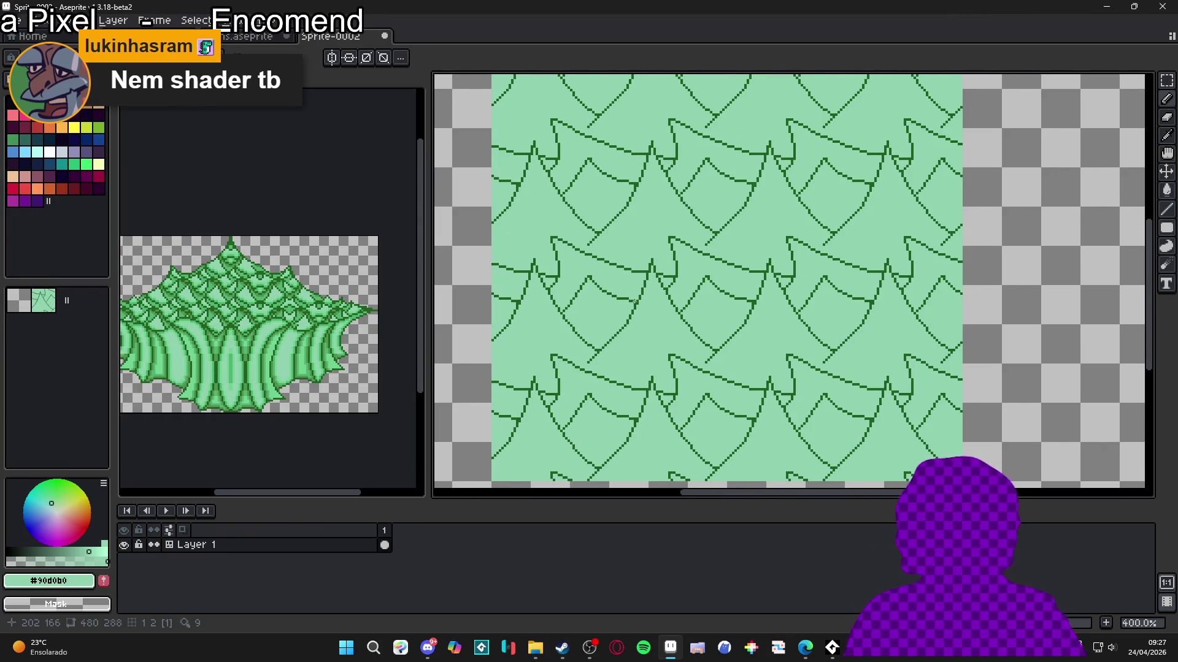
Step: Reposition the tiled leaf pattern in its pane and eyedrop the dark and light greens
drag(633, 299, 671, 274)
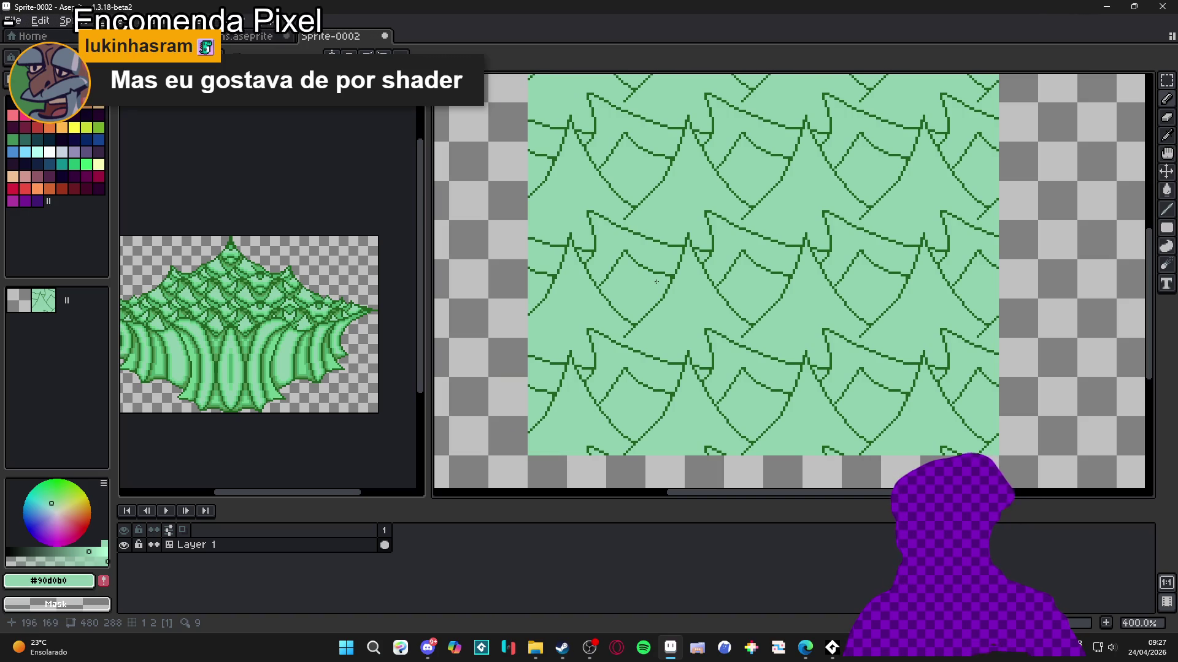
scroll(618, 270, right, 2)
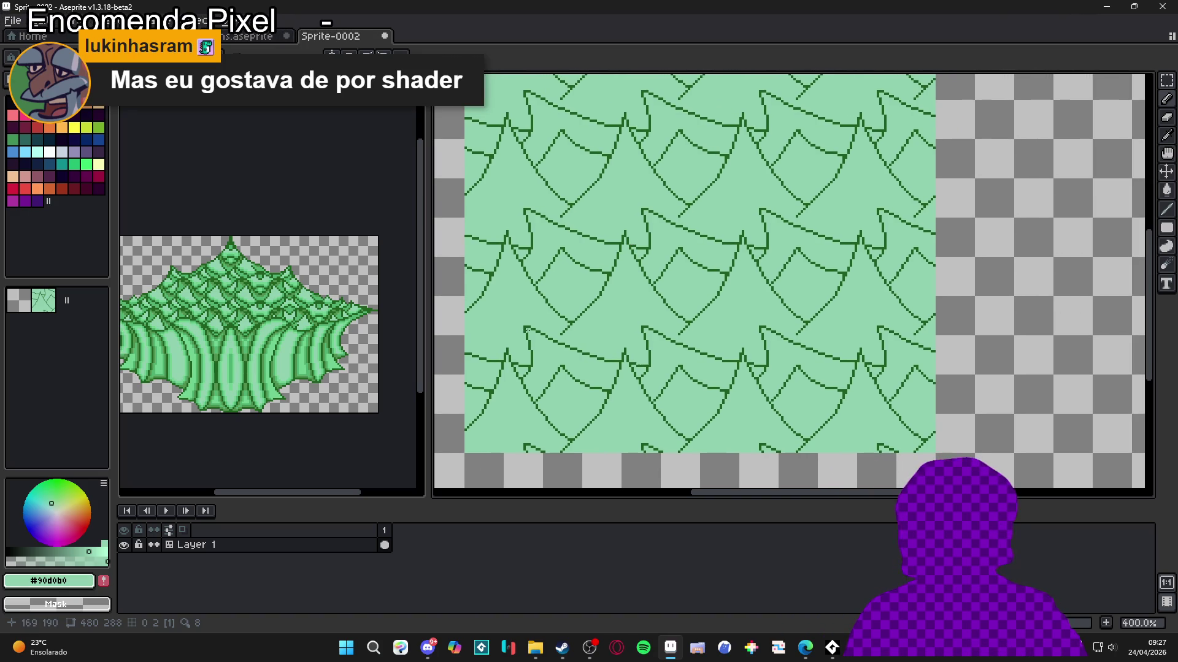
scroll(570, 323, up, 2)
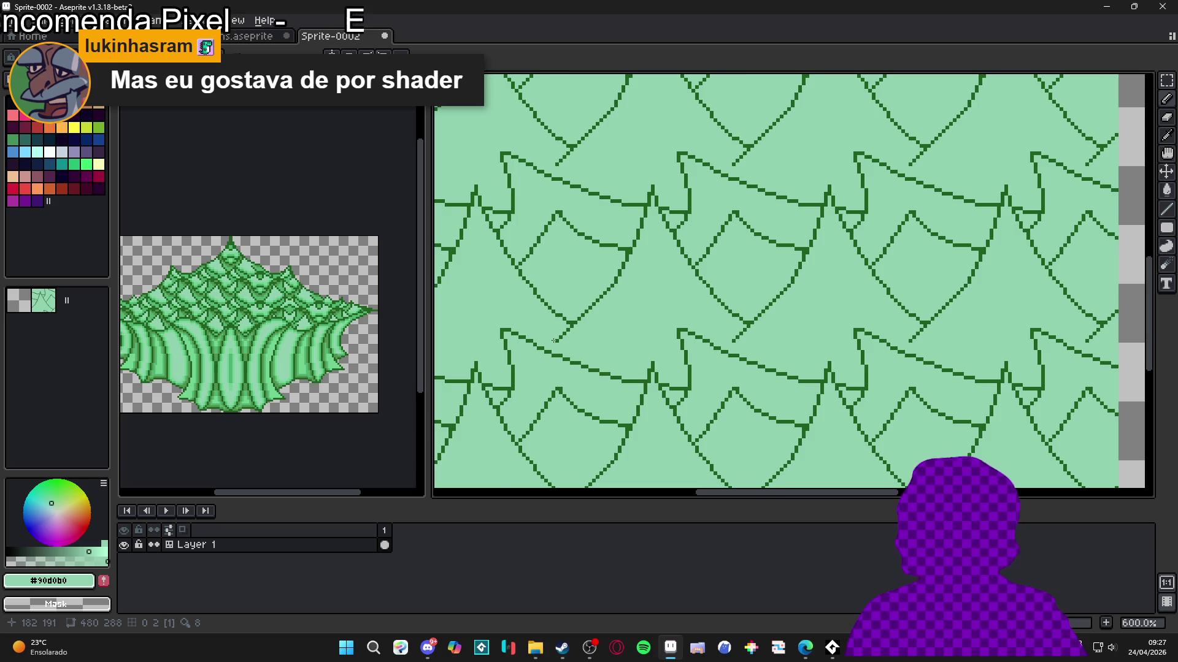
scroll(554, 340, up, 2)
alt+click(554, 342)
scroll(554, 344, down, 2)
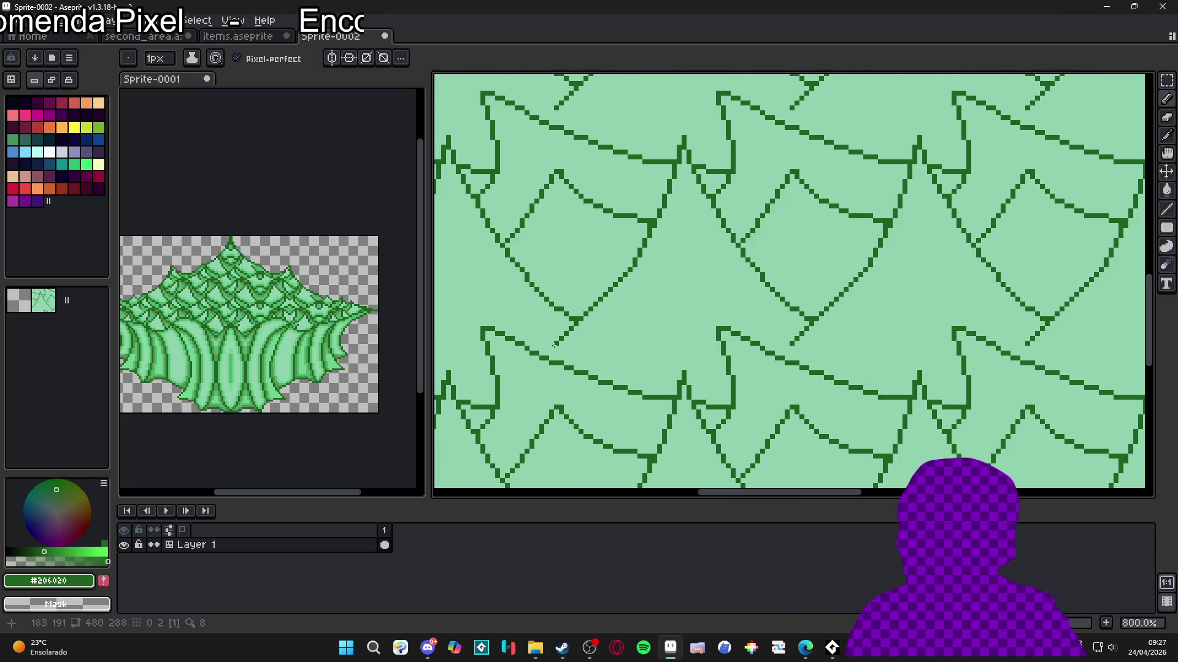
scroll(662, 172, down, 1)
scroll(662, 172, up, 4)
alt+click(668, 186)
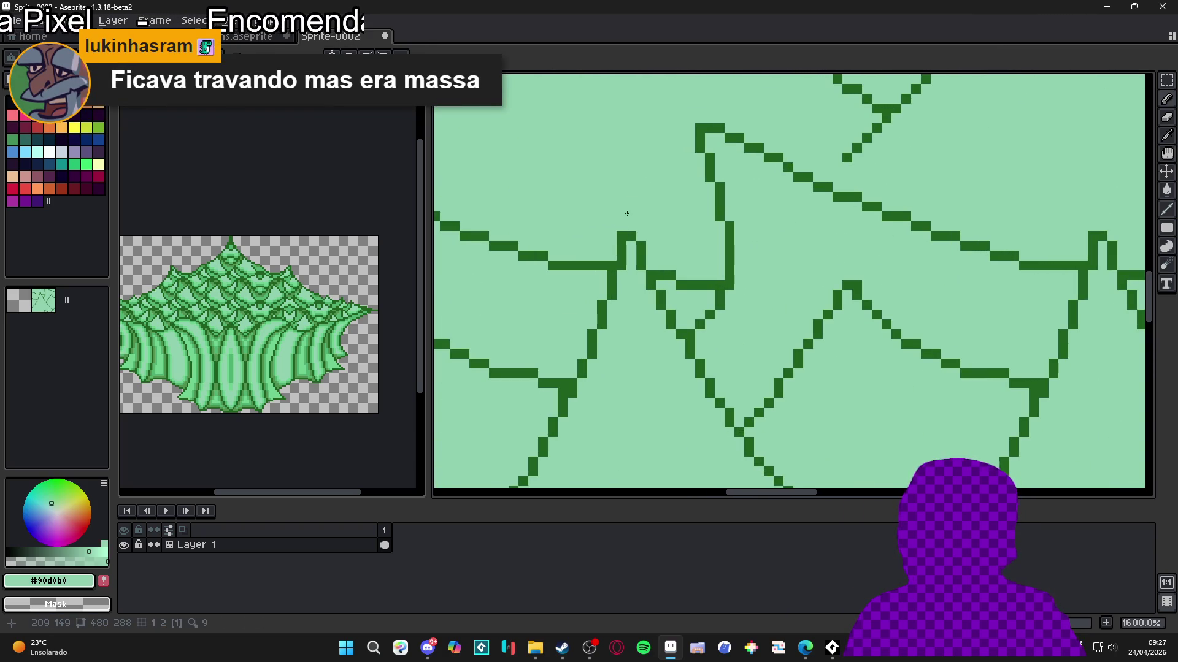
scroll(627, 213, down, 4)
scroll(583, 336, up, 1)
scroll(583, 336, down, 1)
scroll(581, 338, up, 3)
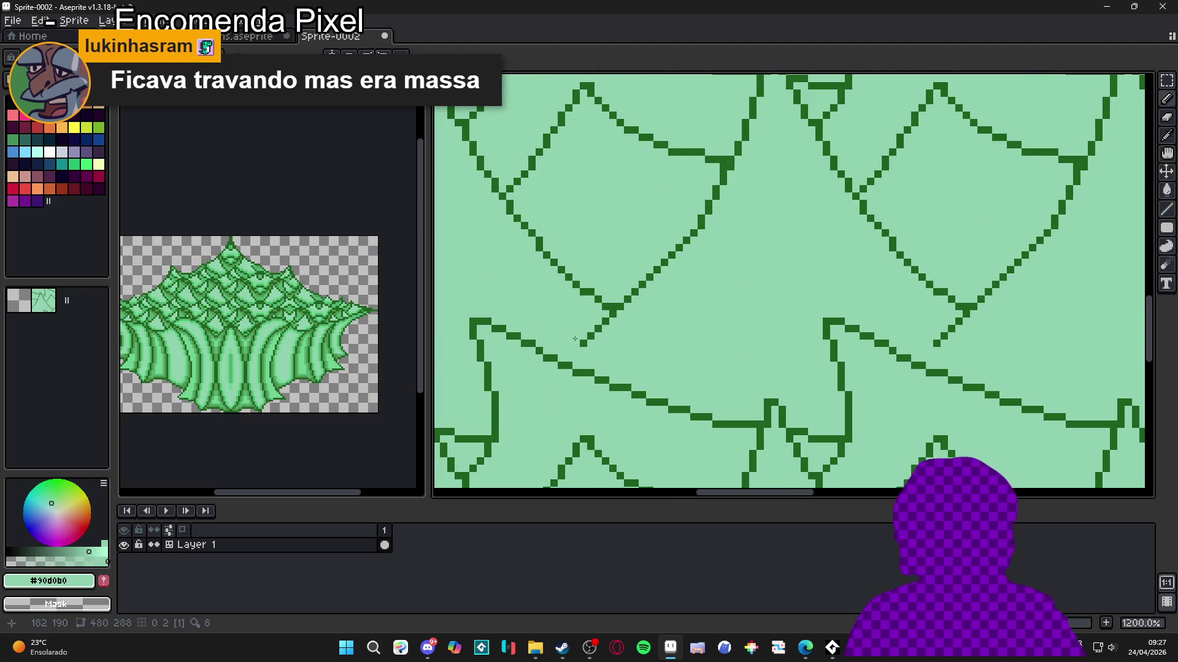
alt+click(586, 346)
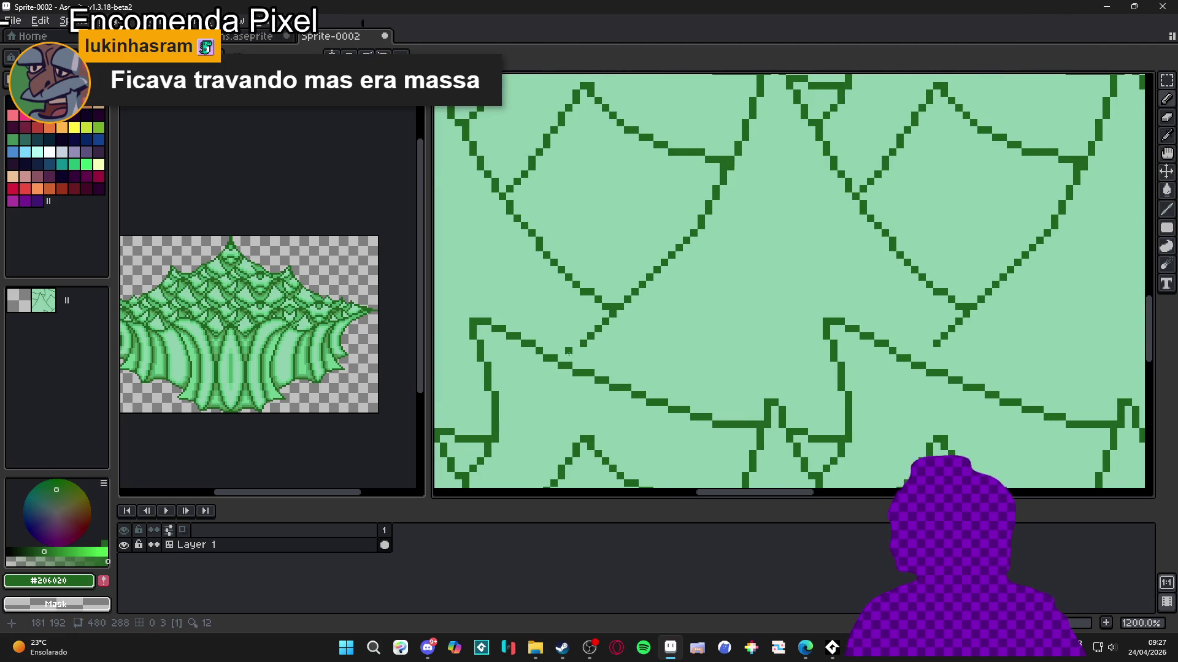
scroll(568, 351, down, 3)
scroll(575, 339, left, 1)
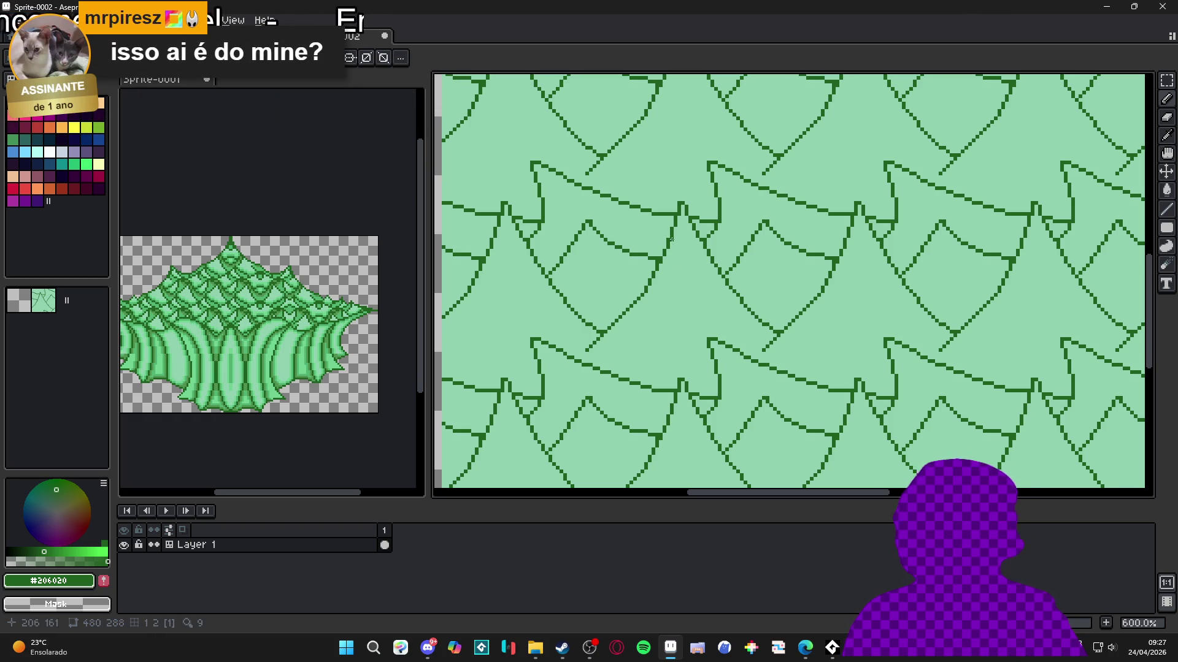
scroll(685, 211, up, 3)
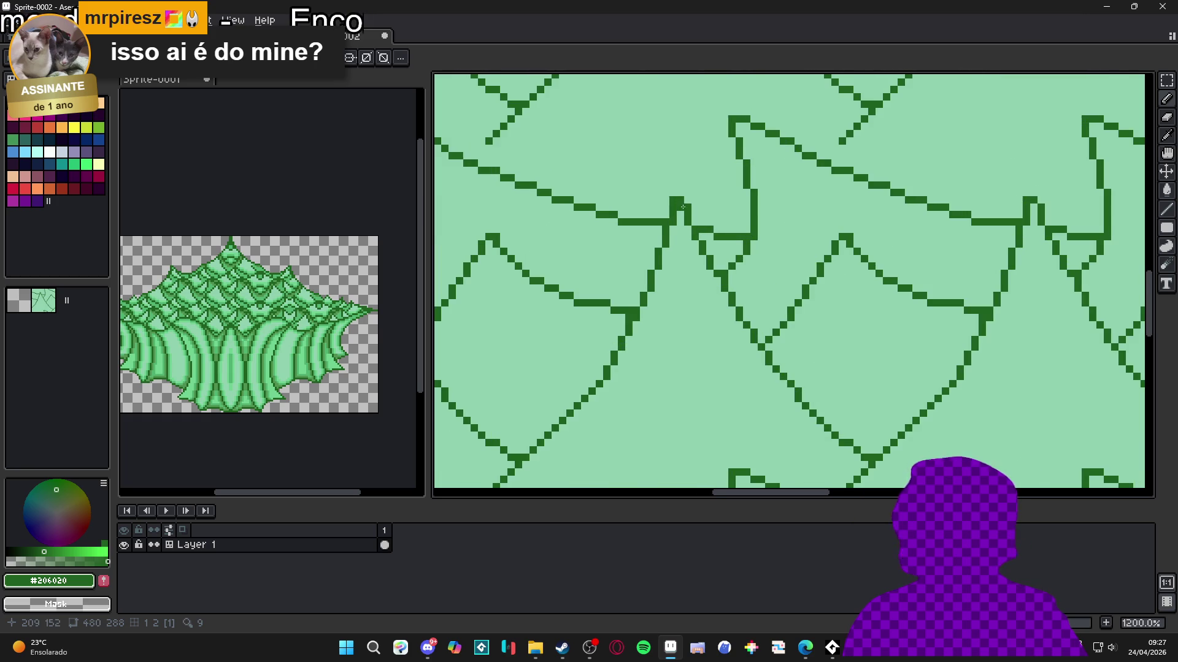